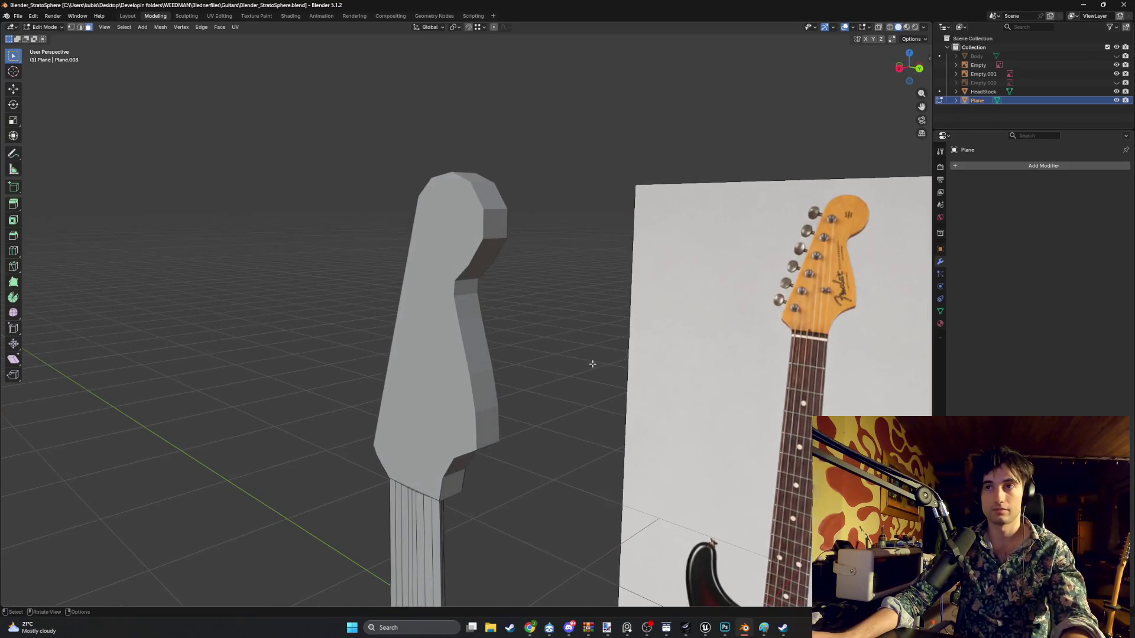
- Edit the HeadStock mesh and shift its box-selected faces sideways along X
{"action": "key", "text": "Tab"}
{"action": "left_click", "coordinate": [451, 385]}
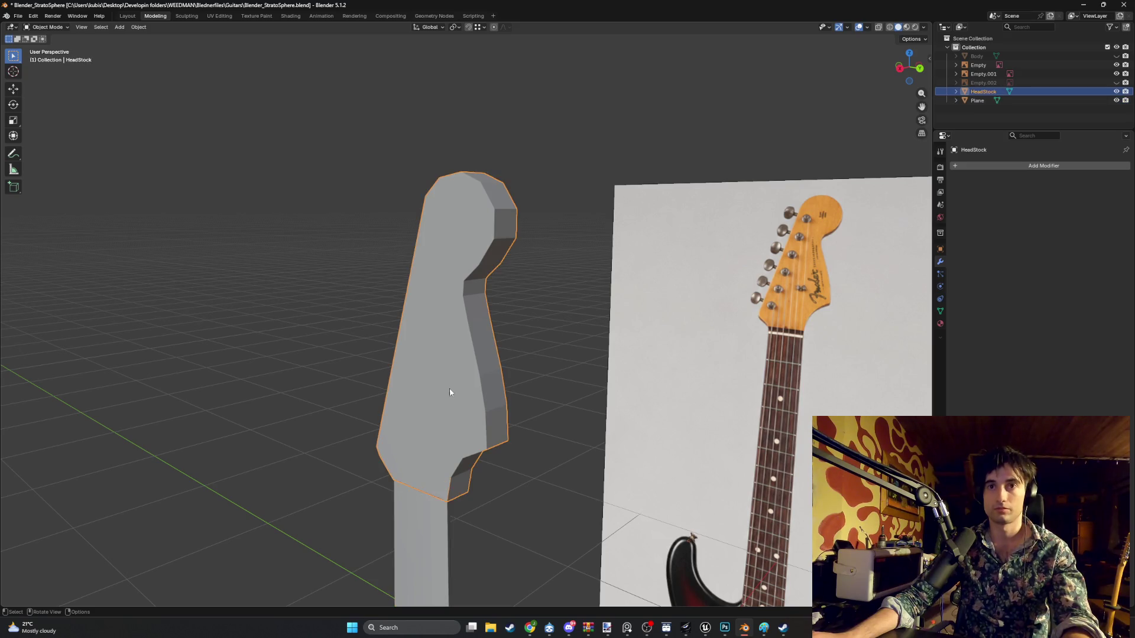
{"action": "key", "text": "Tab"}
{"action": "mouse_move", "coordinate": [449, 388]}
{"action": "middle_mouse_down"}
{"action": "mouse_move", "coordinate": [490, 376]}
{"action": "mouse_move", "coordinate": [472, 393]}
{"action": "middle_mouse_up"}
{"action": "key", "text": "KP_3"}
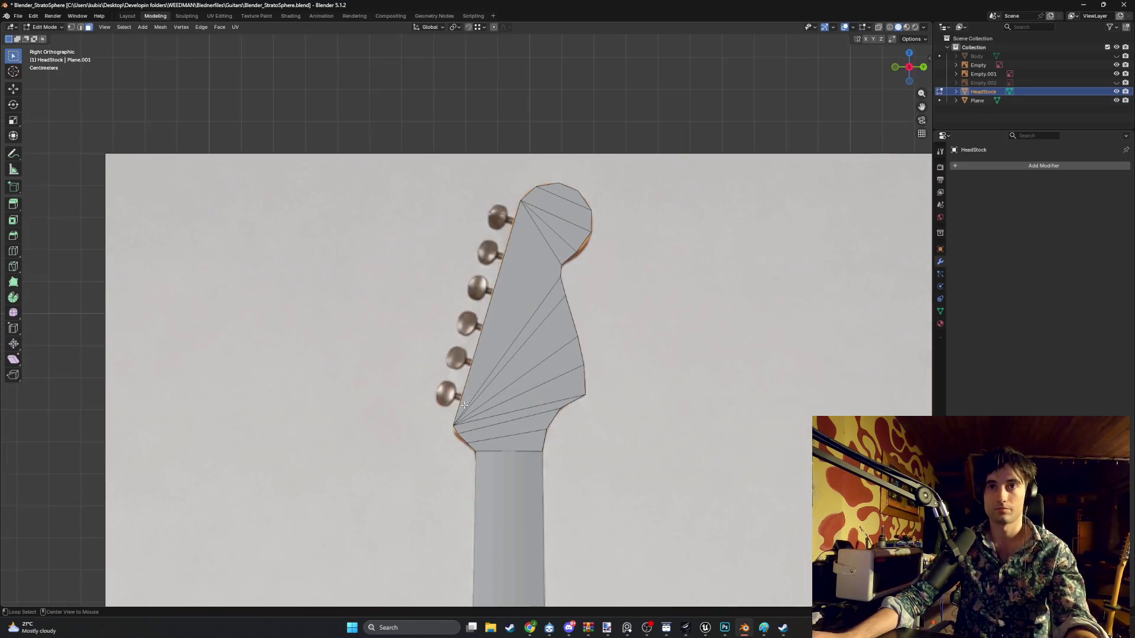
{"action": "left_click_drag", "start_coordinate": [449, 166], "coordinate": [450, 166]}
{"action": "middle_click_drag", "start_coordinate": [449, 166], "coordinate": [477, 284]}
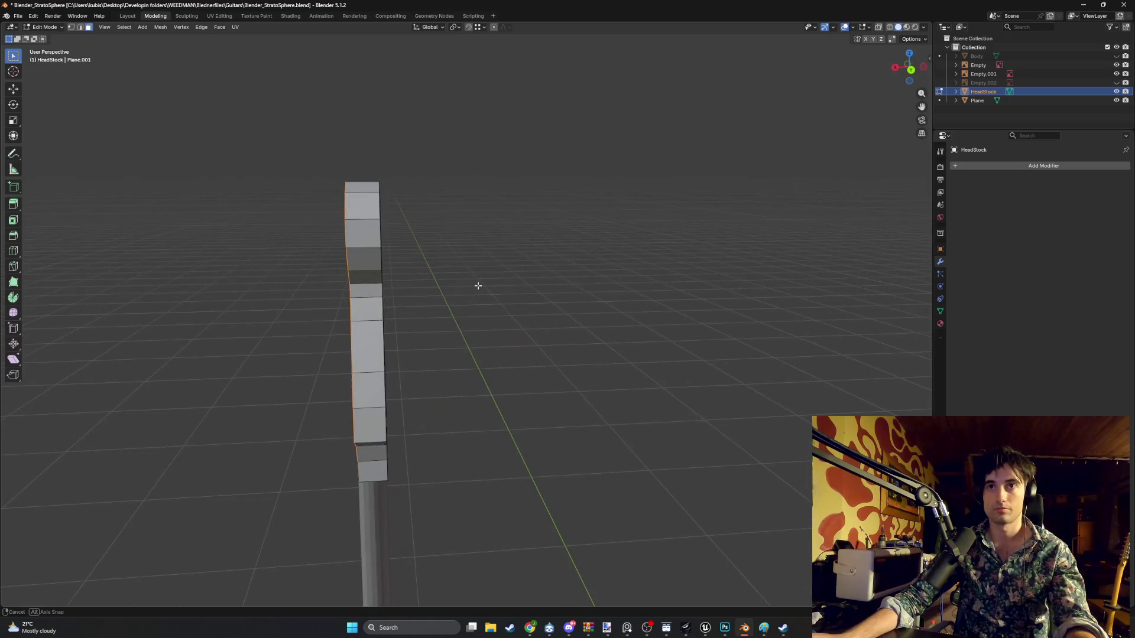
{"action": "key", "text": "g"}
{"action": "key", "text": "x"}
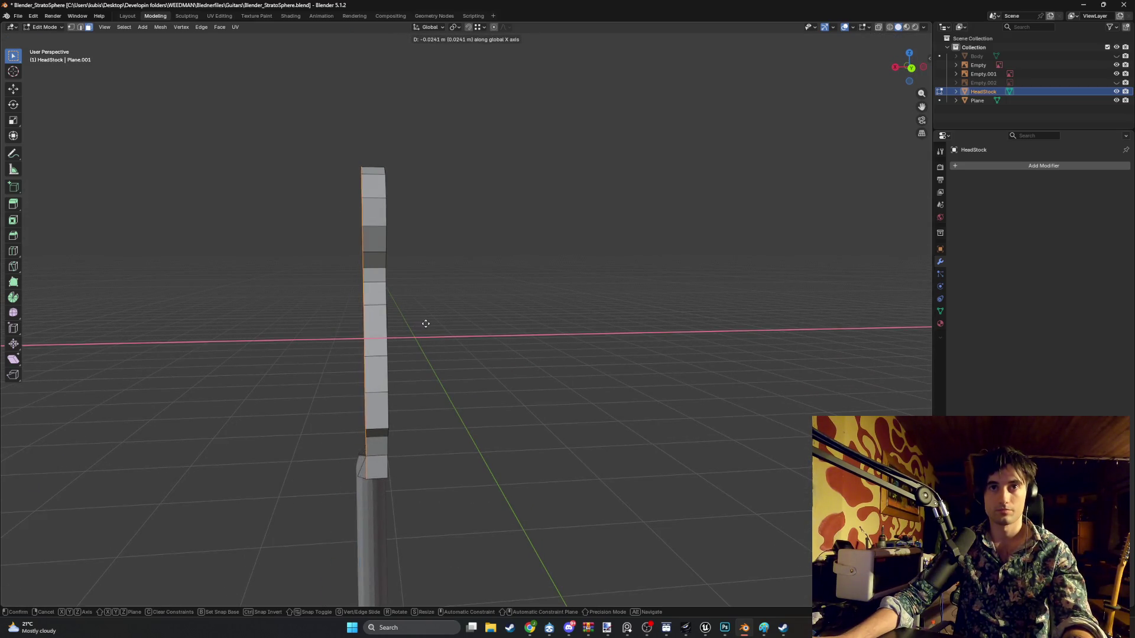
{"action": "left_click", "coordinate": [429, 324]}
- Raise the whole HeadStock object along Z above the neck
{"action": "middle_click_drag", "start_coordinate": [393, 347], "coordinate": [431, 396]}
{"action": "key", "text": "Tab"}
{"action": "key", "text": "g"}
{"action": "key", "text": "z"}
{"action": "left_click", "coordinate": [500, 380]}
{"action": "middle_click_drag", "start_coordinate": [500, 380], "coordinate": [467, 391]}
- Move the selected headstock faces freely to a new position
{"action": "key", "text": "Tab"}
{"action": "key", "text": "g"}
{"action": "key", "text": "x"}
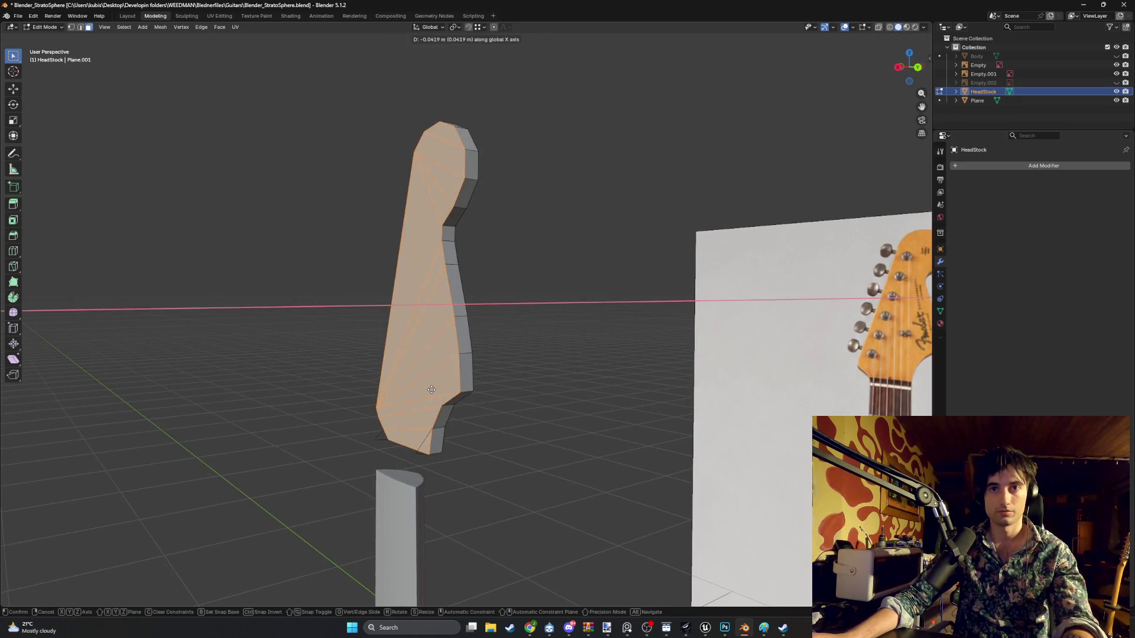
{"action": "key", "text": "x"}
{"action": "key", "text": "x"}
{"action": "scroll", "coordinate": [414, 355], "scroll_direction": "up", "scroll_amount": 5, "text": "alt"}
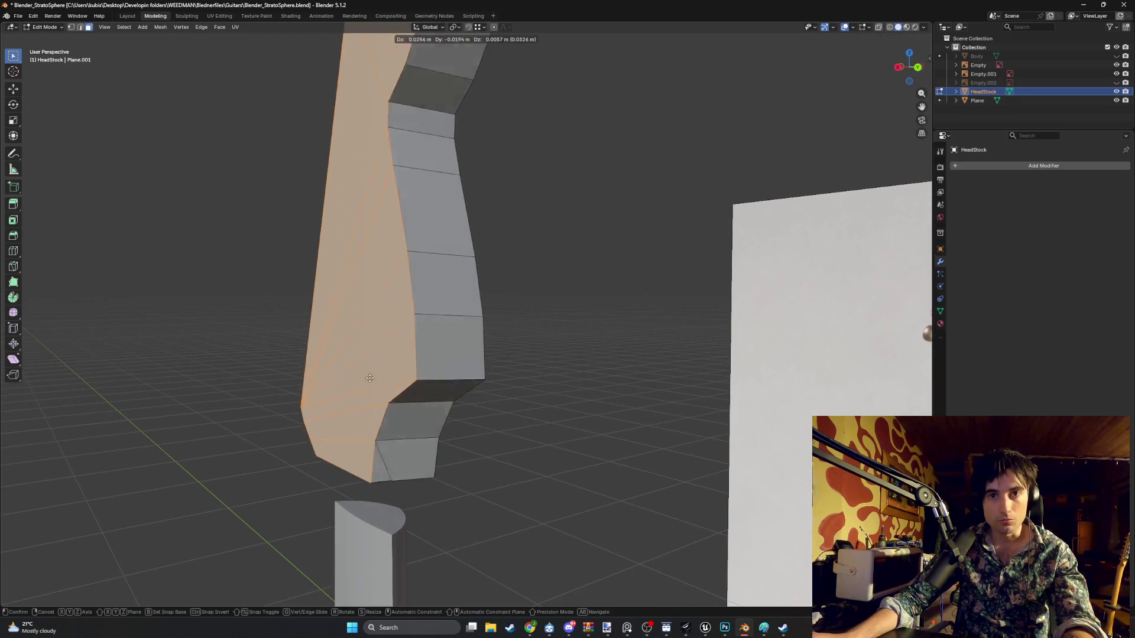
{"action": "scroll", "coordinate": [397, 327], "scroll_direction": "down", "scroll_amount": 6, "text": "alt"}
{"action": "left_click", "coordinate": [455, 382]}
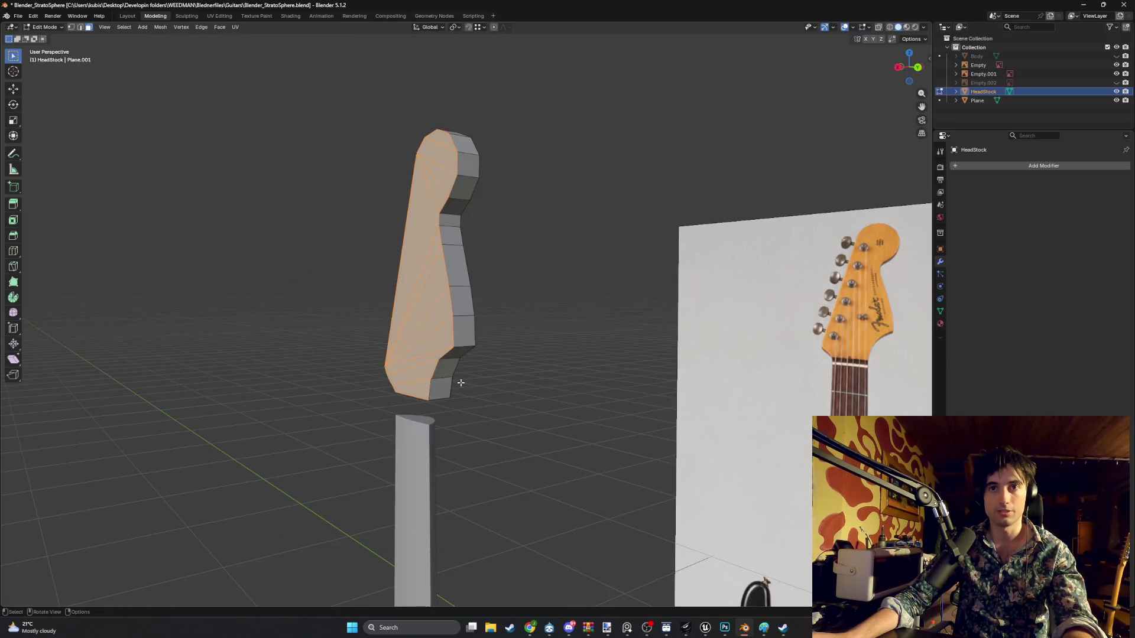
- Merge the headstock's duplicate vertices by distance, removing 12
{"action": "key", "text": "a"}
{"action": "key", "text": "m"}
{"action": "left_click", "coordinate": [447, 385]}
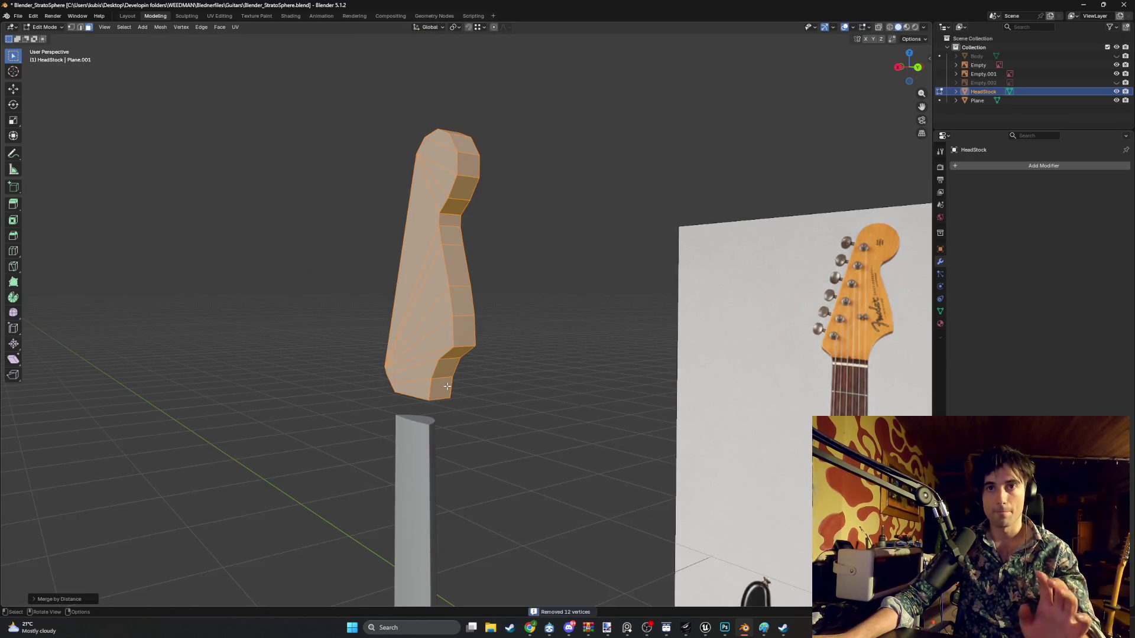
- Box-select part of the headstock from the side and move it along X
{"action": "mouse_move", "coordinate": [451, 399]}
{"action": "middle_mouse_down"}
{"action": "mouse_move", "coordinate": [453, 385]}
{"action": "mouse_move", "coordinate": [420, 367]}
{"action": "mouse_move", "coordinate": [562, 393]}
{"action": "middle_mouse_up"}
{"action": "left_click_drag", "start_coordinate": [373, 168], "coordinate": [374, 167]}
{"action": "middle_click_drag", "start_coordinate": [373, 167], "coordinate": [361, 348]}
{"action": "key", "text": "g"}
{"action": "key", "text": "x"}
{"action": "left_click", "coordinate": [363, 348]}
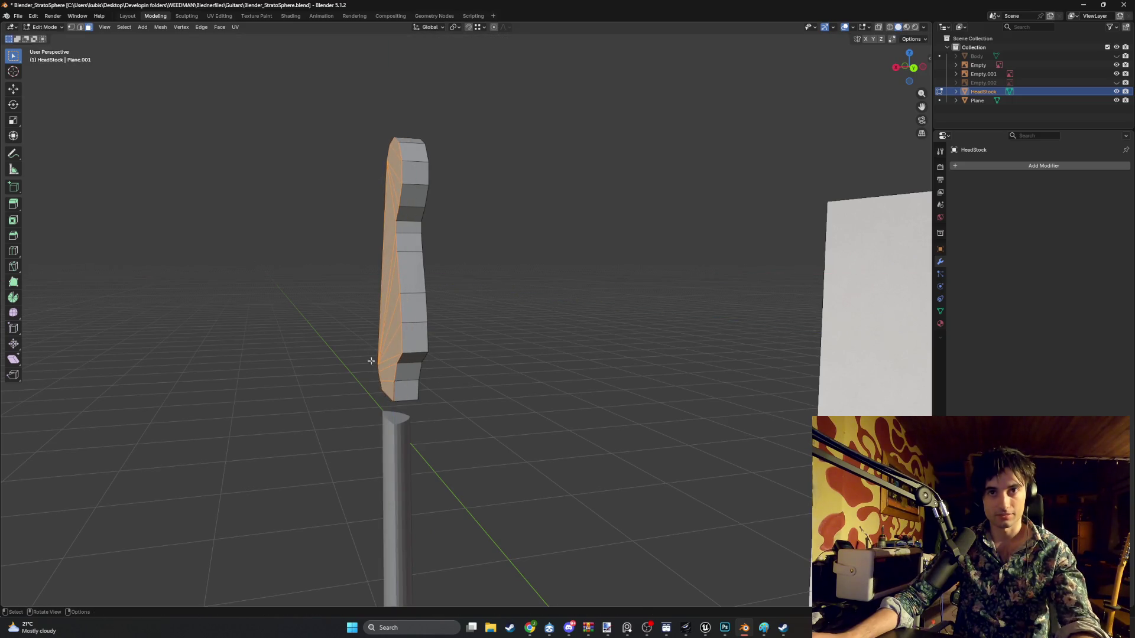
- Attempt to move the headstock's edge, cancelling each try
{"action": "scroll", "coordinate": [414, 352], "scroll_direction": "up", "scroll_amount": 6}
{"action": "scroll", "coordinate": [458, 352], "scroll_direction": "up", "scroll_amount": 3}
{"action": "middle_click_drag", "start_coordinate": [464, 366], "coordinate": [473, 332], "text": "shift"}
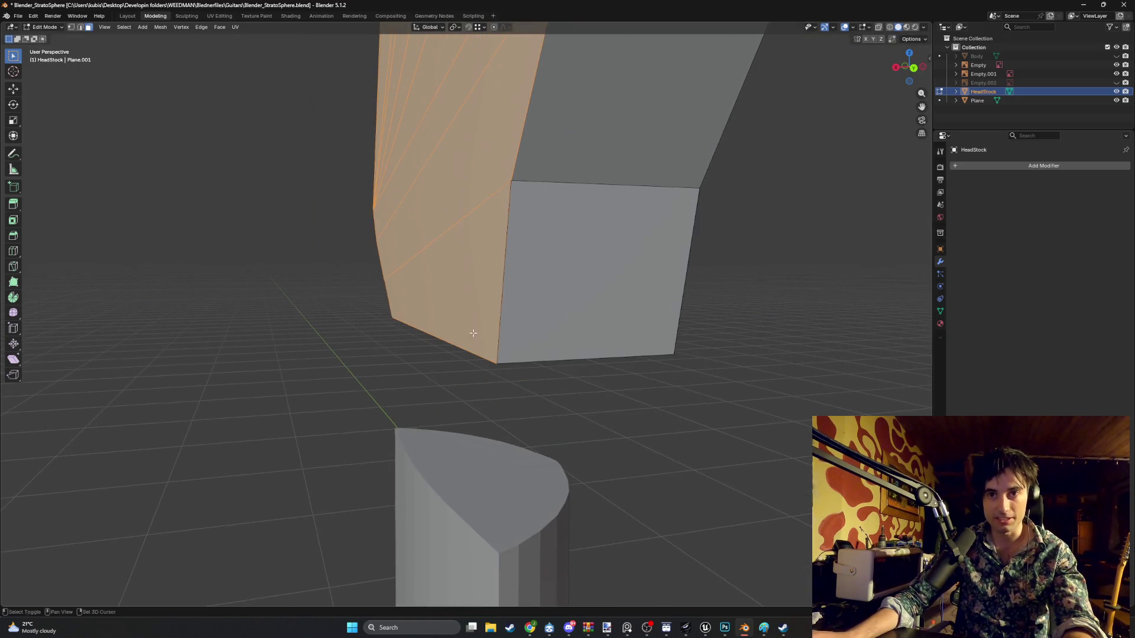
{"action": "key", "text": "g"}
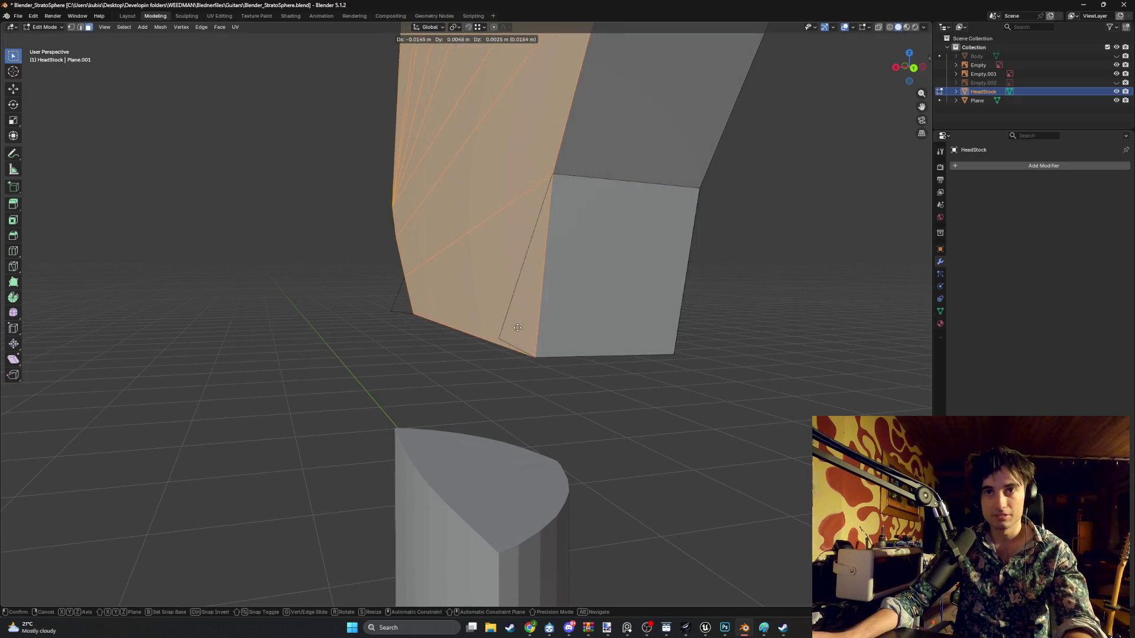
{"action": "right_click", "coordinate": [528, 334]}
{"action": "key", "text": "g"}
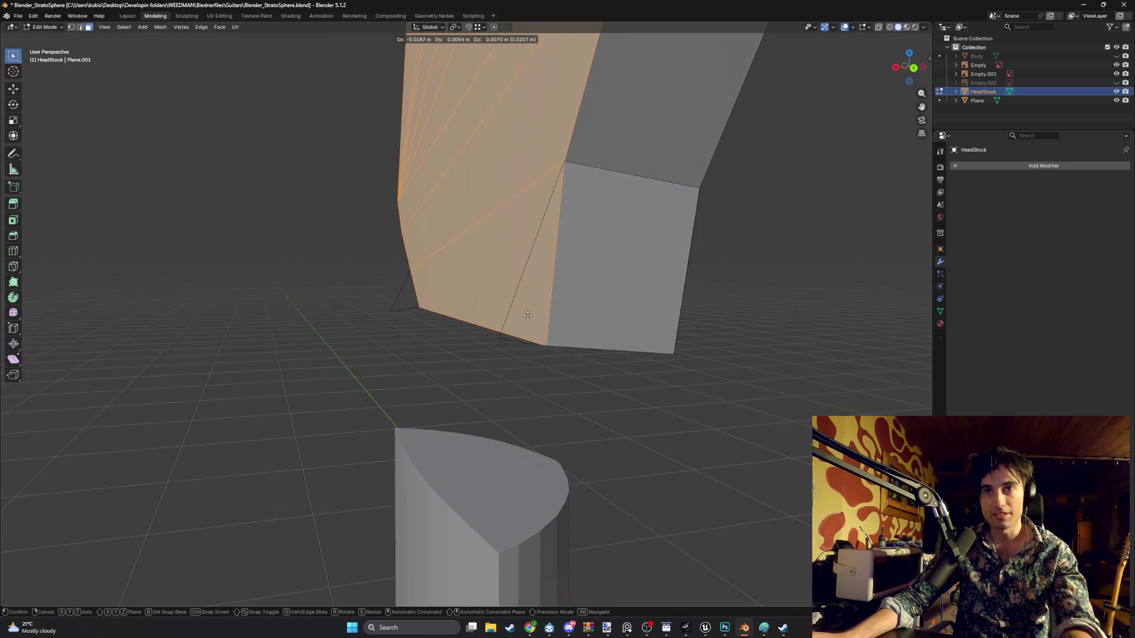
{"action": "right_click", "coordinate": [502, 334]}
{"action": "key", "text": "Tab"}
{"action": "key", "text": "Tab"}
{"action": "mouse_move", "coordinate": [457, 329]}
{"action": "middle_mouse_down"}
{"action": "mouse_move", "coordinate": [494, 292]}
{"action": "mouse_move", "coordinate": [451, 285]}
{"action": "mouse_move", "coordinate": [407, 298]}
{"action": "mouse_move", "coordinate": [380, 286]}
{"action": "mouse_move", "coordinate": [422, 281]}
{"action": "mouse_move", "coordinate": [408, 286]}
{"action": "mouse_move", "coordinate": [417, 289]}
{"action": "middle_mouse_up"}
{"action": "key", "text": "g"}
{"action": "right_click", "coordinate": [430, 279]}
- Merge by Distance with a 0.01 m merge distance, removing 2 more vertices
{"action": "key", "text": "m"}
{"action": "left_click", "coordinate": [378, 296]}
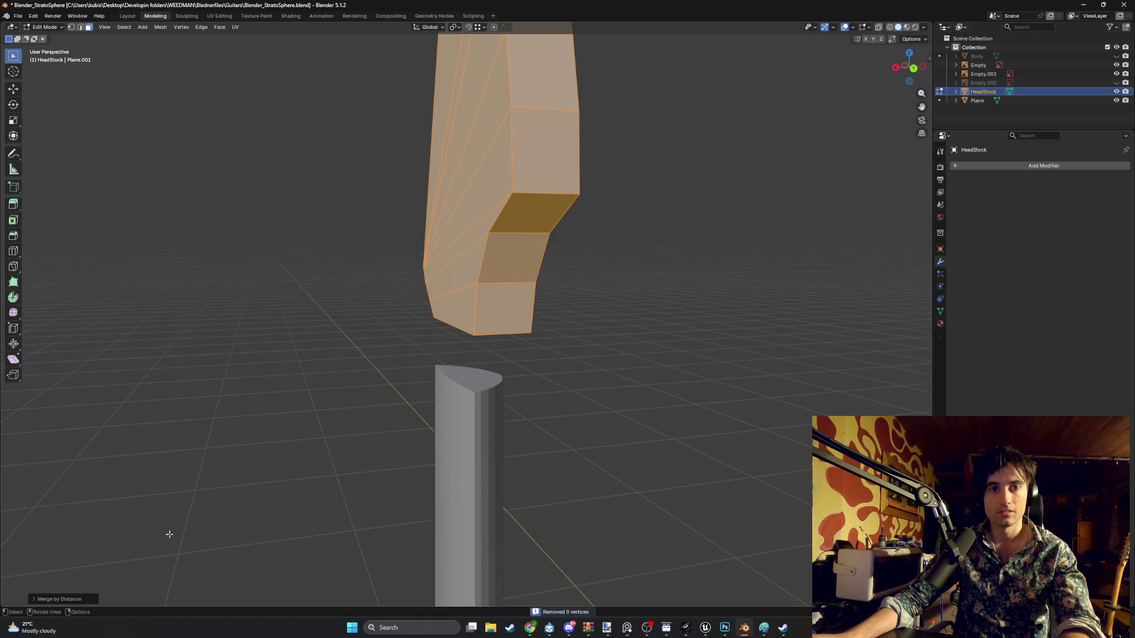
{"action": "left_click", "coordinate": [41, 599]}
{"action": "left_click_drag", "start_coordinate": [100, 567], "coordinate": [100, 568]}
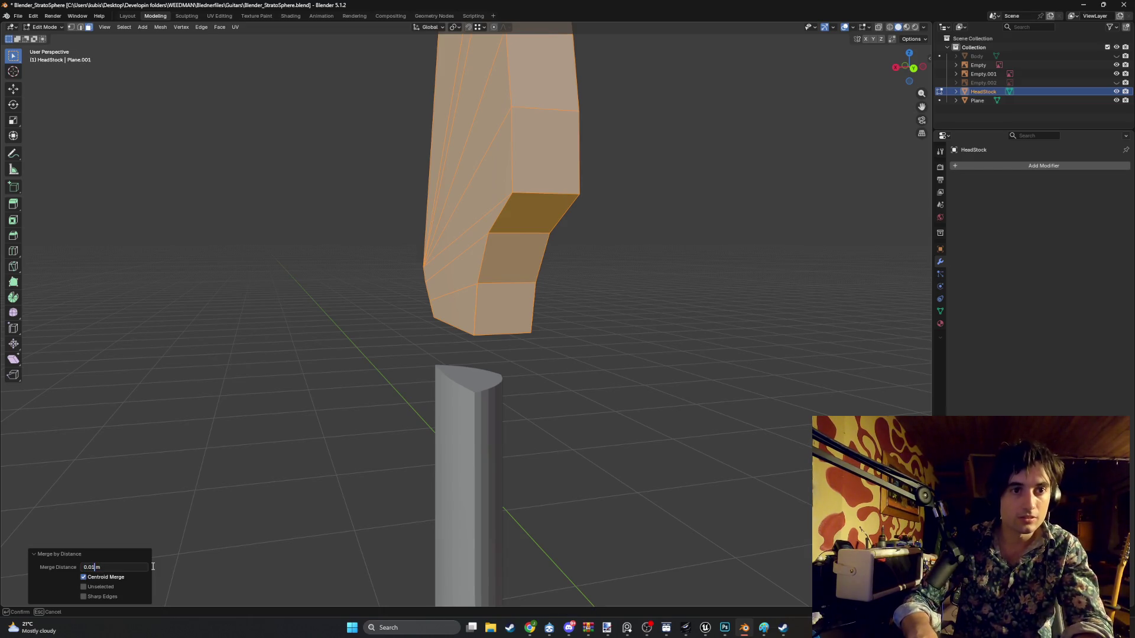
{"action": "key", "text": "Return"}
- Deselect the mesh and view the model from front, then back
{"action": "key", "text": "alt+a"}
{"action": "mouse_move", "coordinate": [231, 352]}
{"action": "middle_mouse_down"}
{"action": "mouse_move", "coordinate": [353, 284]}
{"action": "mouse_move", "coordinate": [426, 280]}
{"action": "middle_mouse_up"}
{"action": "key", "text": "KP_1"}
{"action": "key", "text": "ctrl+KP_1"}
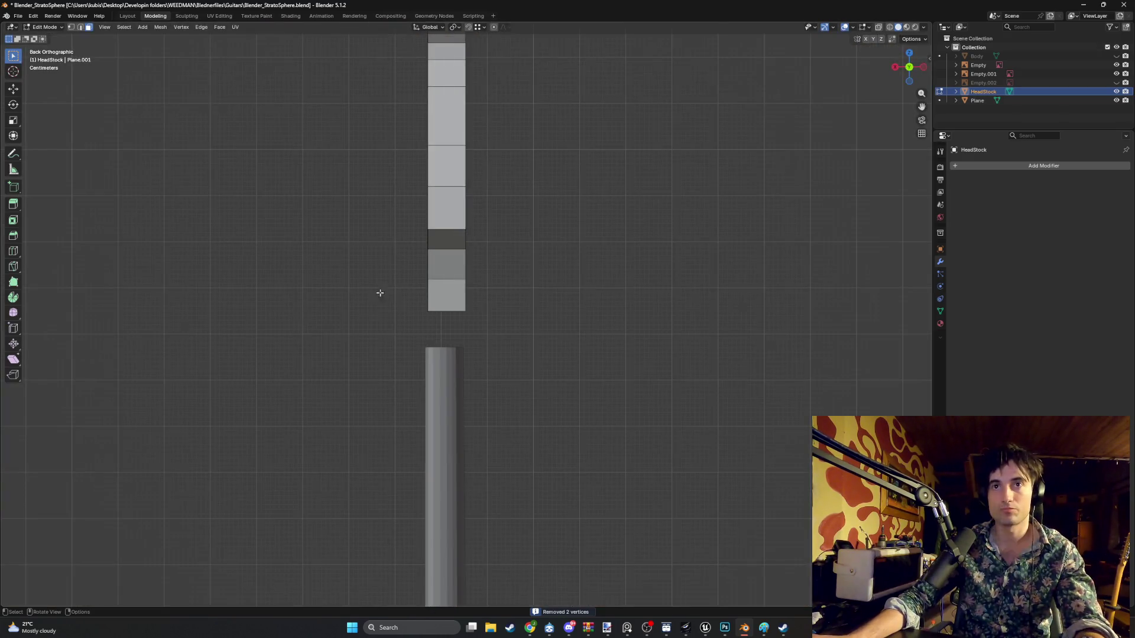
- Select the whole headstock mesh and shift it along X in the back view
{"action": "key", "text": "KP_3"}
{"action": "scroll", "coordinate": [693, 335], "scroll_direction": "down", "scroll_amount": 5}
{"action": "key", "text": "a"}
{"action": "key", "text": "ctrl+KP_1"}
{"action": "key", "text": "g"}
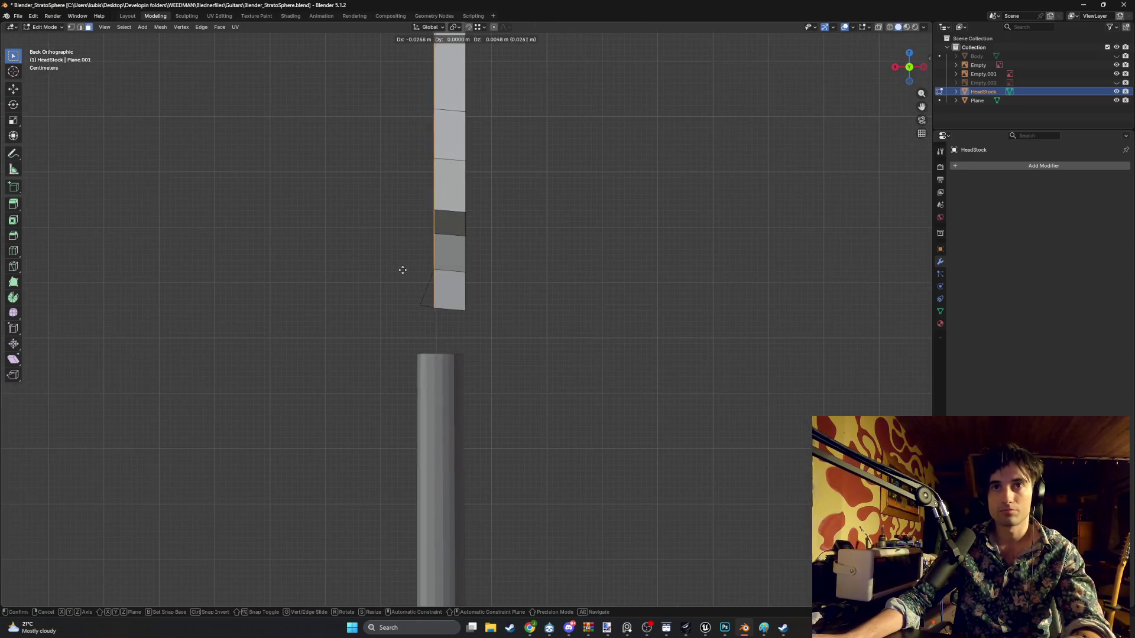
{"action": "middle_click_drag", "start_coordinate": [412, 272], "coordinate": [400, 296], "text": "alt"}
{"action": "key", "text": "x"}
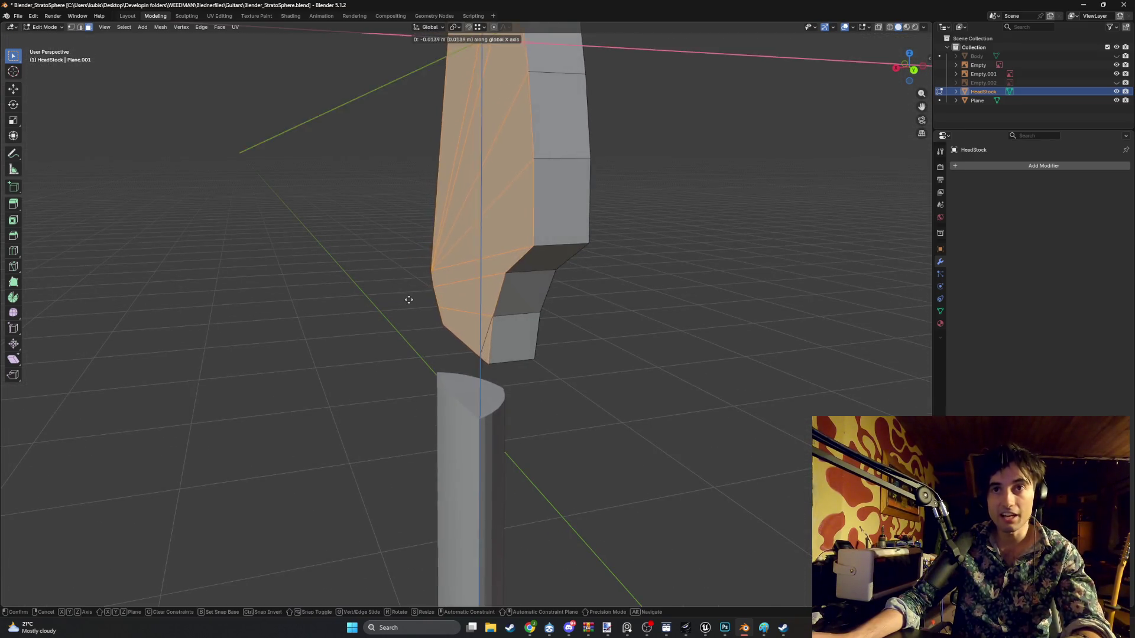
{"action": "left_click", "coordinate": [426, 298]}
- Switch to vertex select mode and clear the mesh selection
{"action": "scroll", "coordinate": [482, 372], "scroll_direction": "up", "scroll_amount": 3}
{"action": "key", "text": "1"}
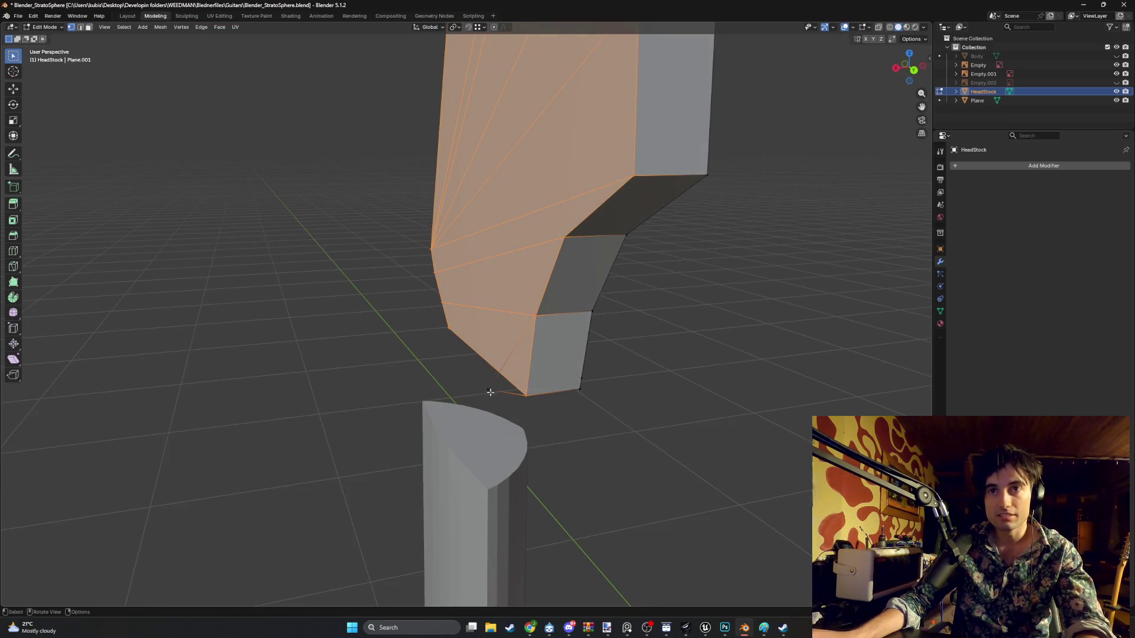
{"action": "left_click", "coordinate": [487, 390]}
{"action": "right_click", "coordinate": [498, 395]}
{"action": "key", "text": "Escape"}
- Box-select the headstock's faces edge-on and shift them sideways along X
{"action": "mouse_move", "coordinate": [466, 393]}
{"action": "middle_mouse_down", "text": "alt"}
{"action": "mouse_move", "coordinate": [484, 304]}
{"action": "mouse_move", "coordinate": [434, 320]}
{"action": "mouse_move", "coordinate": [408, 314]}
{"action": "mouse_move", "coordinate": [597, 361]}
{"action": "middle_mouse_up", "text": "alt"}
{"action": "left_click_drag", "start_coordinate": [305, 39], "coordinate": [307, 42]}
{"action": "mouse_move", "coordinate": [378, 295]}
{"action": "middle_mouse_down", "text": "alt"}
{"action": "mouse_move", "coordinate": [414, 301]}
{"action": "mouse_move", "coordinate": [367, 305]}
{"action": "mouse_move", "coordinate": [383, 303]}
{"action": "middle_mouse_up", "text": "alt"}
{"action": "scroll", "coordinate": [382, 303], "scroll_direction": "up", "scroll_amount": 3}
{"action": "key", "text": "g"}
{"action": "key", "text": "x"}
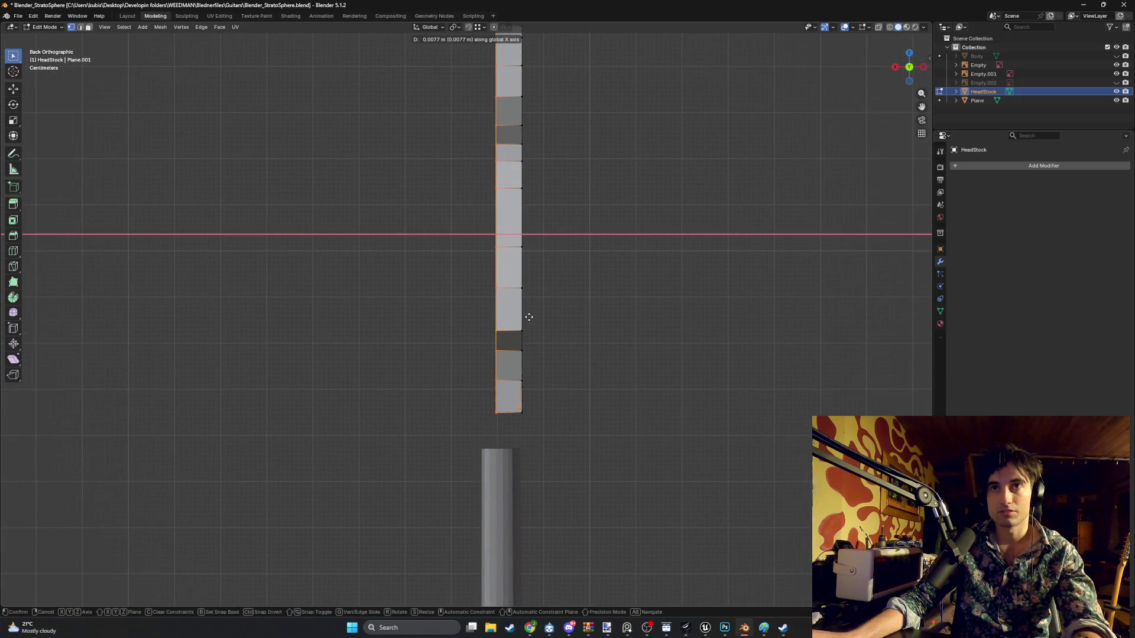
{"action": "left_click", "coordinate": [526, 318]}
{"action": "mouse_move", "coordinate": [527, 316]}
{"action": "middle_mouse_down"}
{"action": "mouse_move", "coordinate": [473, 330]}
{"action": "mouse_move", "coordinate": [520, 326]}
{"action": "middle_mouse_up"}
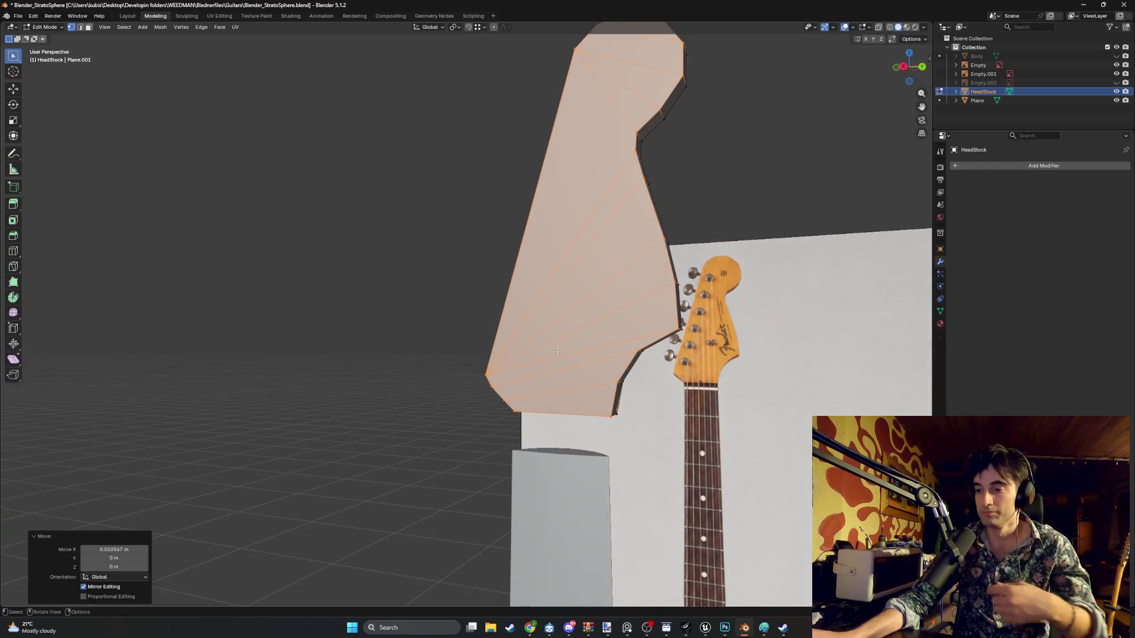
- Inspect the headstock's side faces and select the bottom face's diagonal edge
{"action": "mouse_move", "coordinate": [494, 395]}
{"action": "middle_mouse_down"}
{"action": "mouse_move", "coordinate": [436, 397]}
{"action": "mouse_move", "coordinate": [550, 402]}
{"action": "mouse_move", "coordinate": [547, 374]}
{"action": "middle_mouse_up"}
{"action": "scroll", "coordinate": [547, 374], "scroll_direction": "down", "scroll_amount": 3}
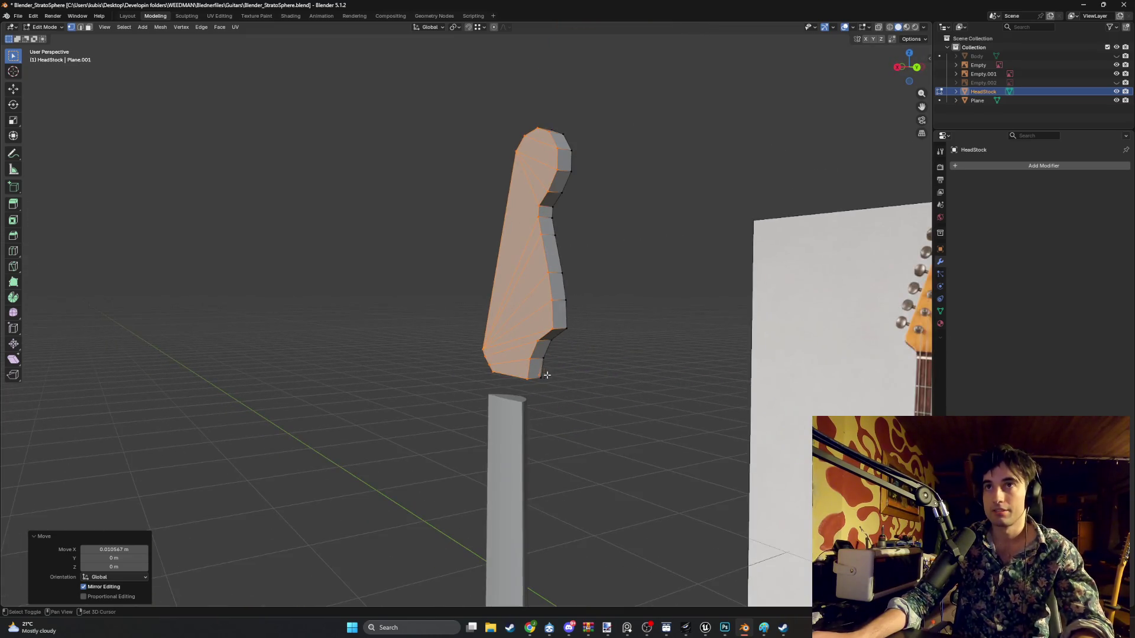
{"action": "key", "text": "ctrl+KP_1"}
{"action": "scroll", "coordinate": [524, 398], "scroll_direction": "up", "scroll_amount": 2}
{"action": "key", "text": "g"}
{"action": "right_click", "coordinate": [507, 369]}
{"action": "mouse_move", "coordinate": [551, 388]}
{"action": "middle_mouse_down"}
{"action": "mouse_move", "coordinate": [540, 397]}
{"action": "mouse_move", "coordinate": [365, 387]}
{"action": "mouse_move", "coordinate": [350, 375]}
{"action": "mouse_move", "coordinate": [299, 422]}
{"action": "mouse_move", "coordinate": [274, 410]}
{"action": "mouse_move", "coordinate": [411, 423]}
{"action": "middle_mouse_up"}
{"action": "left_click", "coordinate": [291, 425]}
{"action": "right_click", "coordinate": [322, 414]}
{"action": "key", "text": "Escape"}
- Reselect the whole headstock mesh and move it vertically along Z
{"action": "key", "text": "Tab"}
{"action": "scroll", "coordinate": [445, 420], "scroll_direction": "down", "scroll_amount": 3}
{"action": "key", "text": "Tab"}
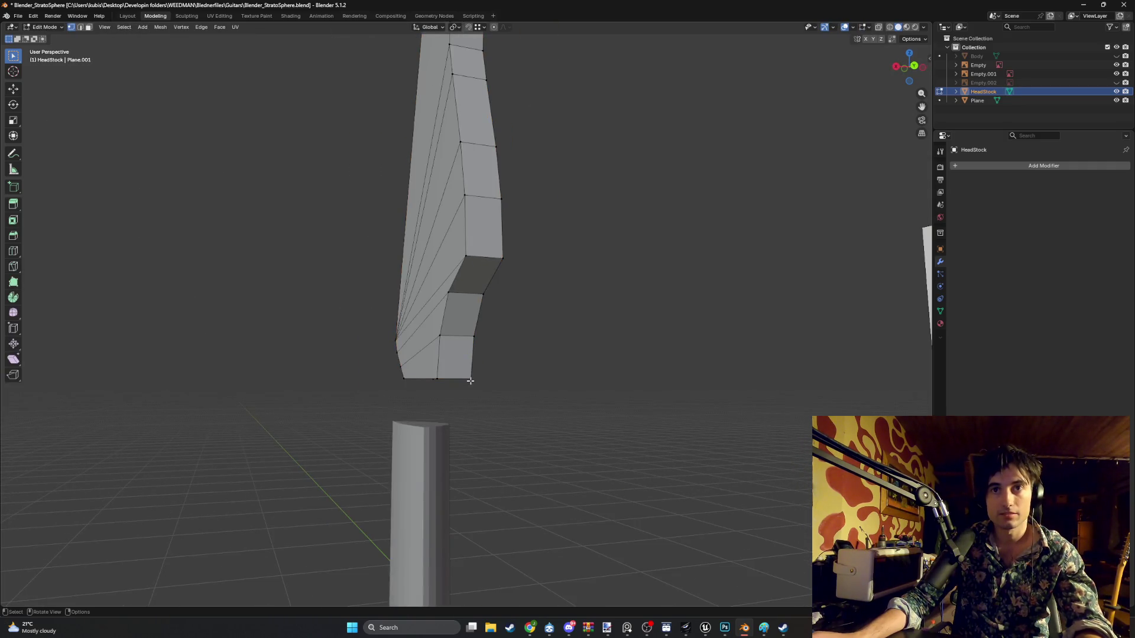
{"action": "key", "text": "a"}
{"action": "mouse_move", "coordinate": [467, 381]}
{"action": "middle_mouse_down"}
{"action": "mouse_move", "coordinate": [385, 372]}
{"action": "mouse_move", "coordinate": [371, 389]}
{"action": "middle_mouse_up"}
{"action": "key", "text": "g"}
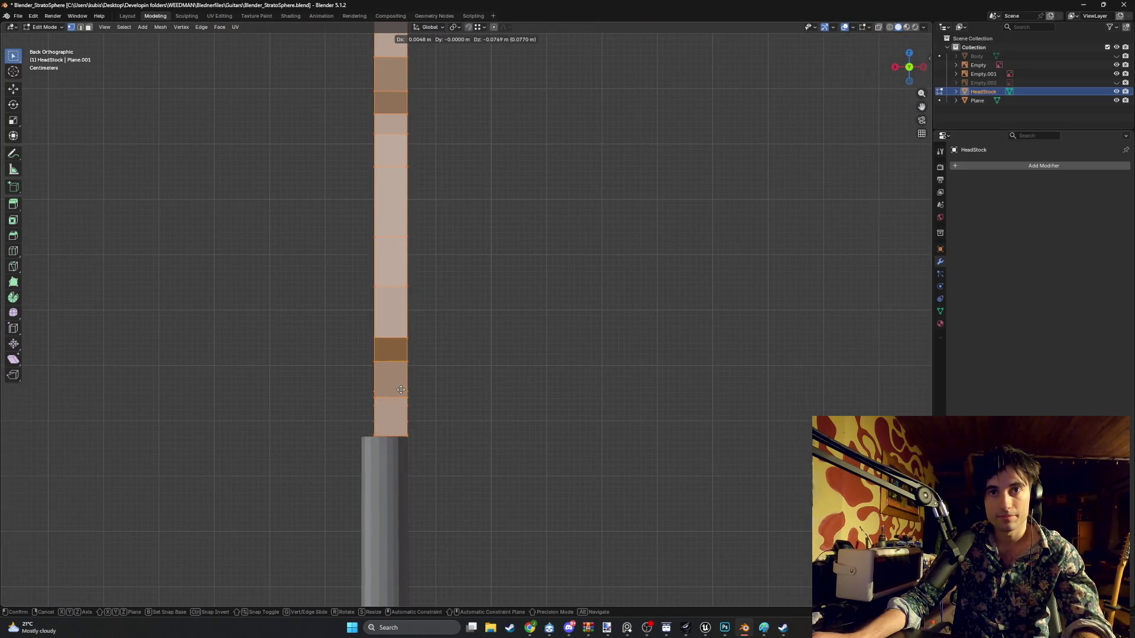
{"action": "key", "text": "z"}
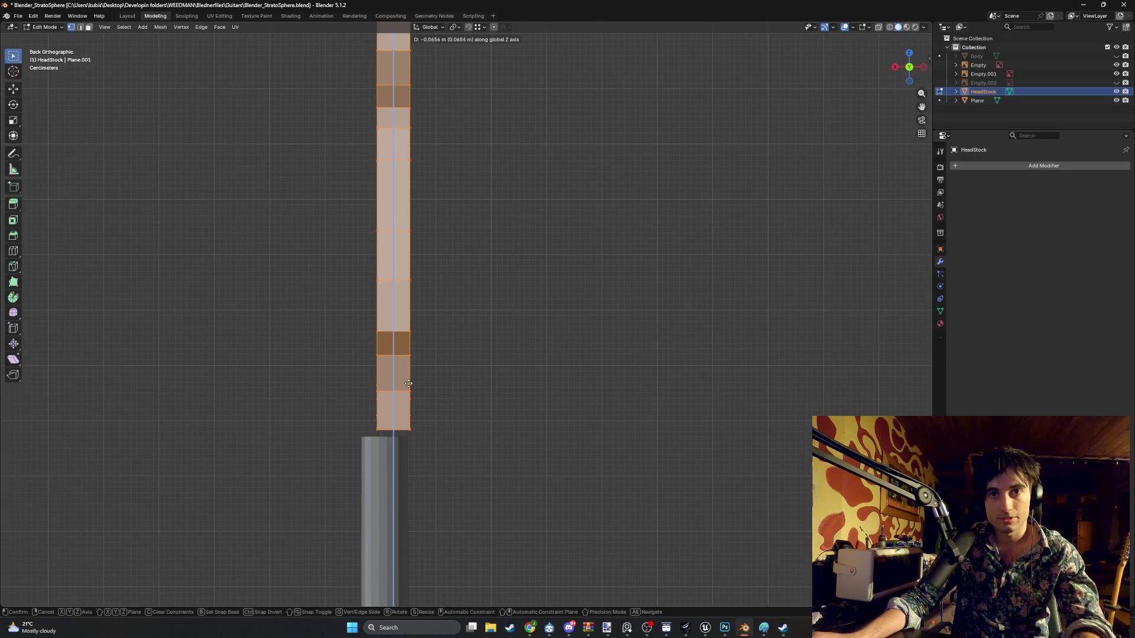
{"action": "left_click", "coordinate": [408, 382]}
- Shift the headstock mesh -0.004803 m along X over the neck
{"action": "key", "text": "g"}
{"action": "key", "text": "z"}
{"action": "key", "text": "x"}
{"action": "left_click", "coordinate": [413, 406]}
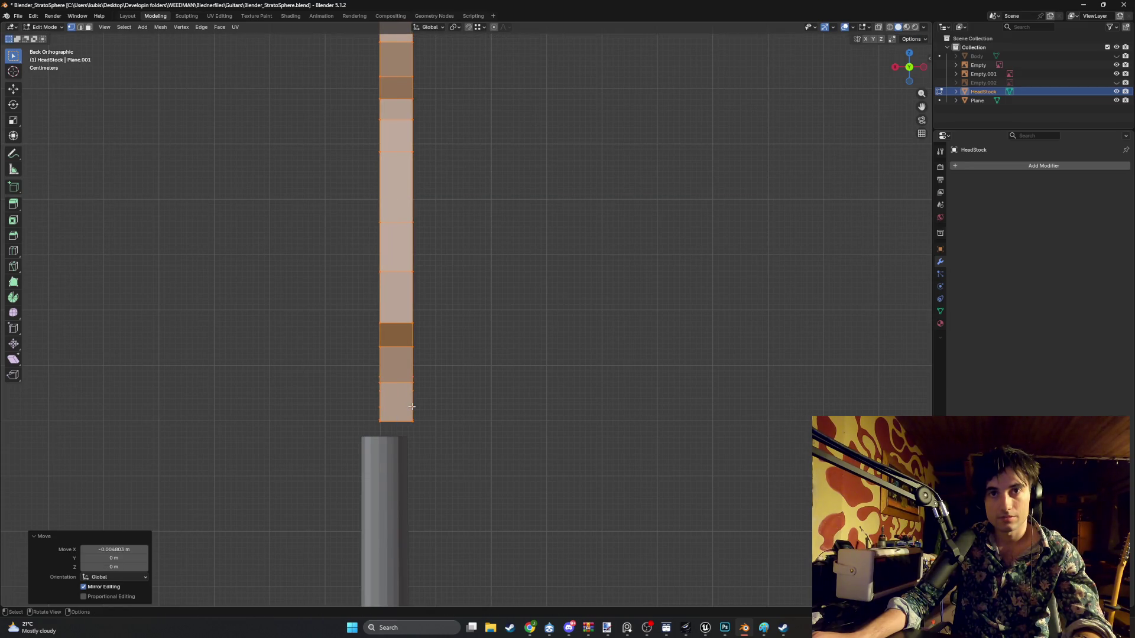
- Move the headstock's bottom vertices (0.022282, -0.012941, -0.008154 m) onto the neck top
{"action": "key", "text": "g"}
{"action": "key", "text": "x"}
{"action": "right_click", "coordinate": [407, 403]}
{"action": "mouse_move", "coordinate": [408, 403]}
{"action": "middle_mouse_down"}
{"action": "mouse_move", "coordinate": [508, 408]}
{"action": "mouse_move", "coordinate": [440, 402]}
{"action": "mouse_move", "coordinate": [464, 408]}
{"action": "mouse_move", "coordinate": [433, 413]}
{"action": "mouse_move", "coordinate": [467, 396]}
{"action": "mouse_move", "coordinate": [490, 436]}
{"action": "mouse_move", "coordinate": [467, 390]}
{"action": "middle_mouse_up"}
{"action": "key", "text": "g"}
{"action": "left_click", "coordinate": [449, 386]}
{"action": "scroll", "coordinate": [467, 390], "scroll_direction": "up", "scroll_amount": 4}
{"action": "key", "text": "g"}
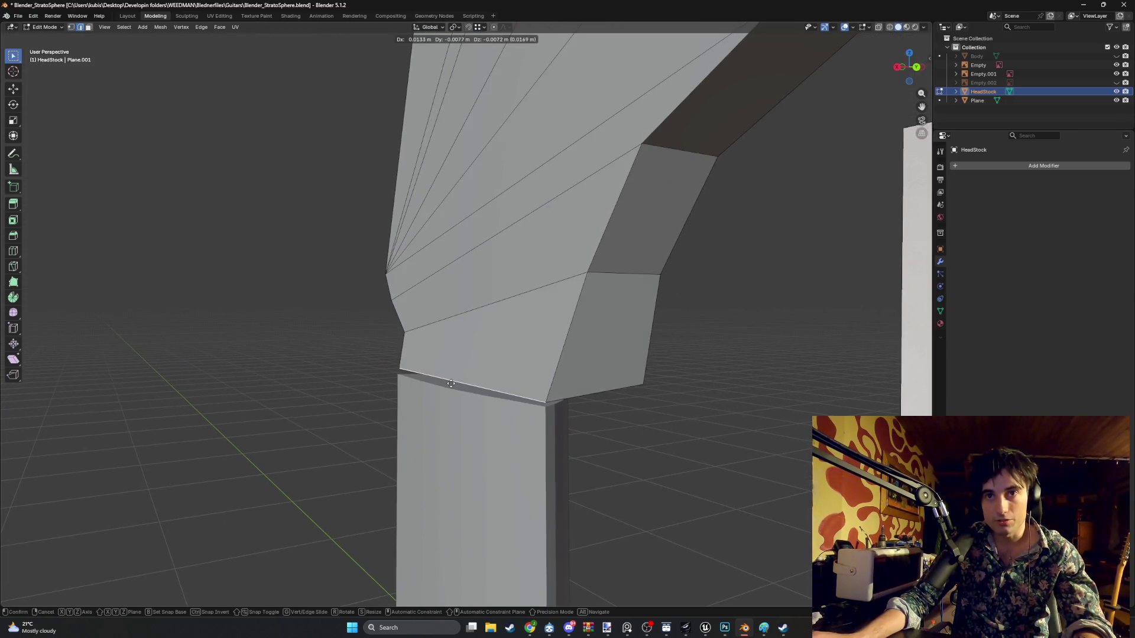
{"action": "left_click", "coordinate": [446, 387]}
{"action": "mouse_move", "coordinate": [447, 387]}
{"action": "middle_mouse_down", "text": "alt"}
{"action": "mouse_move", "coordinate": [459, 370]}
{"action": "mouse_move", "coordinate": [332, 380]}
{"action": "mouse_move", "coordinate": [463, 372]}
{"action": "mouse_move", "coordinate": [357, 347]}
{"action": "mouse_move", "coordinate": [367, 375]}
{"action": "mouse_move", "coordinate": [410, 354]}
{"action": "mouse_move", "coordinate": [347, 357]}
{"action": "mouse_move", "coordinate": [372, 375]}
{"action": "mouse_move", "coordinate": [466, 384]}
{"action": "mouse_move", "coordinate": [370, 354]}
{"action": "mouse_move", "coordinate": [402, 376]}
{"action": "middle_mouse_up", "text": "alt"}
- Preview and cancel a loop cut, then switch to editing the neck mesh
{"action": "key", "text": "ctrl+r"}
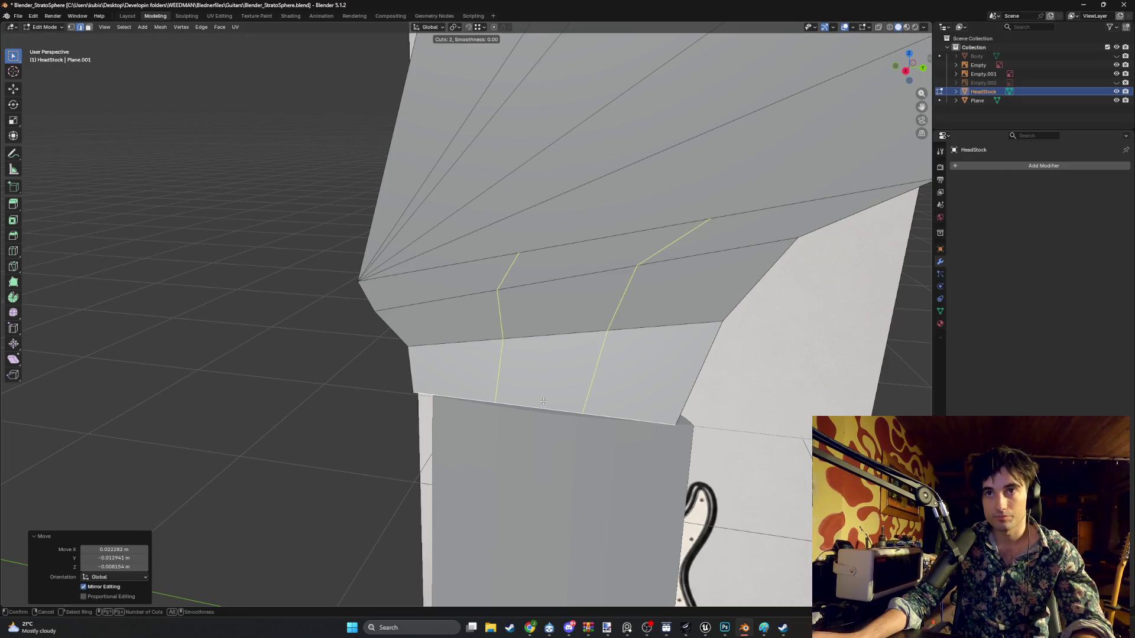
{"action": "scroll", "coordinate": [543, 402], "scroll_direction": "up", "scroll_amount": 1}
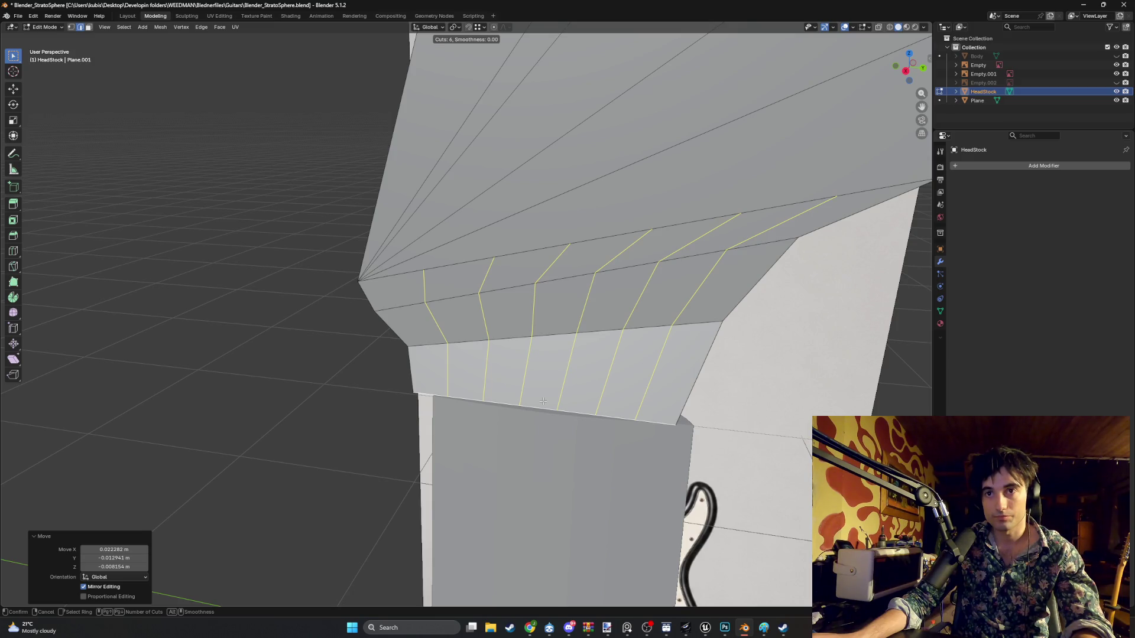
{"action": "right_click", "coordinate": [488, 409]}
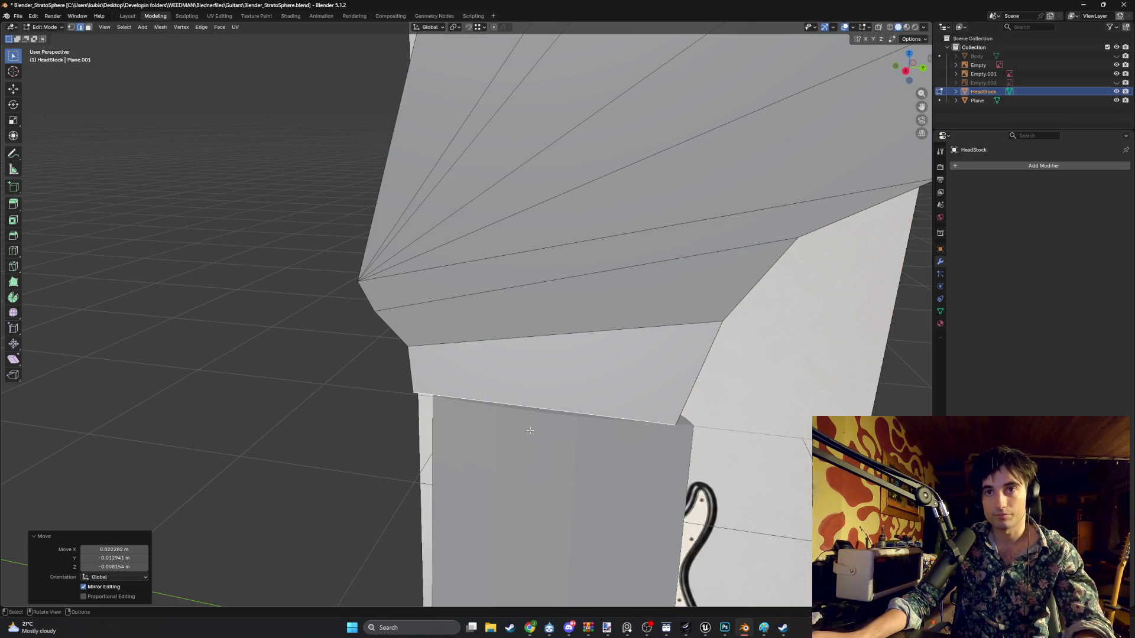
{"action": "key", "text": "alt+q"}
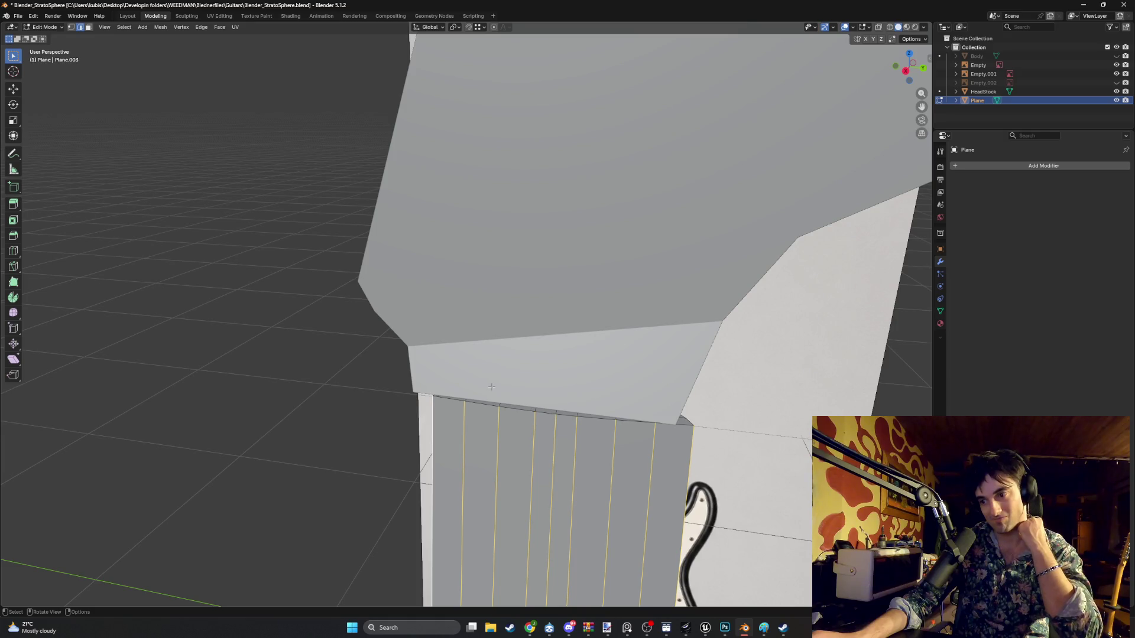
- Inspect the neck-headstock joint from afar, then pick HeadStock and re-enter Edit Mode
{"action": "mouse_move", "coordinate": [550, 391]}
{"action": "middle_mouse_down"}
{"action": "mouse_move", "coordinate": [461, 382]}
{"action": "mouse_move", "coordinate": [235, 423]}
{"action": "mouse_move", "coordinate": [257, 408]}
{"action": "mouse_move", "coordinate": [238, 407]}
{"action": "mouse_move", "coordinate": [289, 387]}
{"action": "middle_mouse_up"}
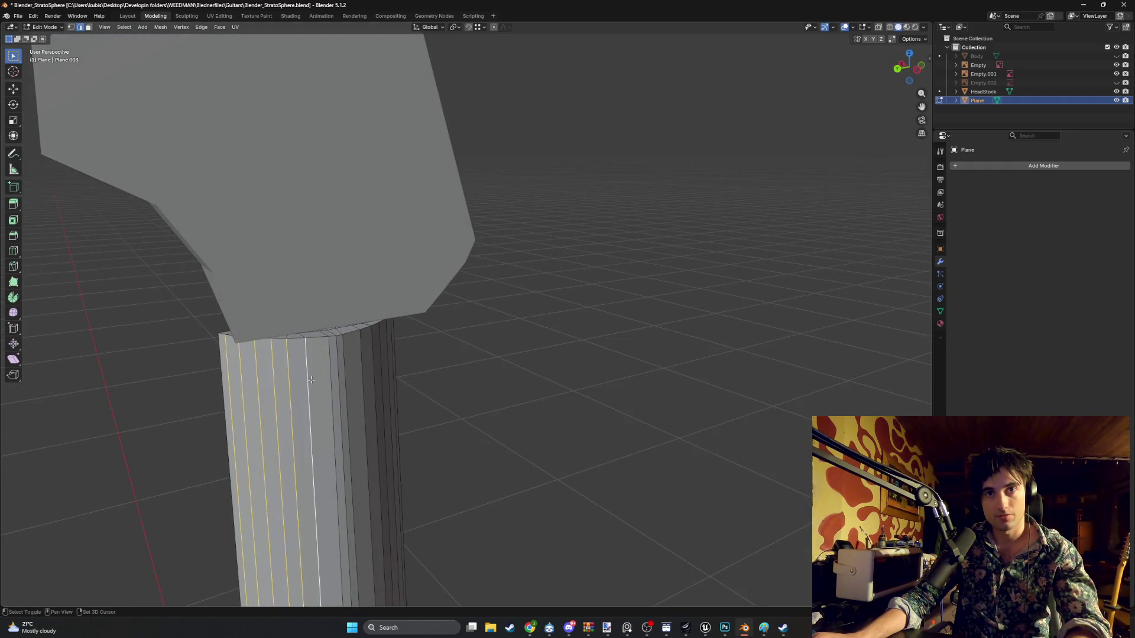
{"action": "mouse_move", "coordinate": [360, 375]}
{"action": "middle_mouse_down"}
{"action": "mouse_move", "coordinate": [388, 352]}
{"action": "mouse_move", "coordinate": [446, 355]}
{"action": "mouse_move", "coordinate": [428, 360]}
{"action": "mouse_move", "coordinate": [513, 346]}
{"action": "mouse_move", "coordinate": [476, 338]}
{"action": "mouse_move", "coordinate": [497, 361]}
{"action": "mouse_move", "coordinate": [461, 358]}
{"action": "mouse_move", "coordinate": [520, 363]}
{"action": "mouse_move", "coordinate": [406, 355]}
{"action": "mouse_move", "coordinate": [423, 367]}
{"action": "mouse_move", "coordinate": [412, 359]}
{"action": "mouse_move", "coordinate": [407, 401]}
{"action": "mouse_move", "coordinate": [375, 325]}
{"action": "mouse_move", "coordinate": [406, 352]}
{"action": "mouse_move", "coordinate": [432, 324]}
{"action": "mouse_move", "coordinate": [434, 290]}
{"action": "mouse_move", "coordinate": [423, 261]}
{"action": "mouse_move", "coordinate": [404, 266]}
{"action": "mouse_move", "coordinate": [455, 265]}
{"action": "middle_mouse_up"}
{"action": "key", "text": "Tab"}
{"action": "left_click", "coordinate": [397, 400]}
{"action": "key", "text": "Tab"}
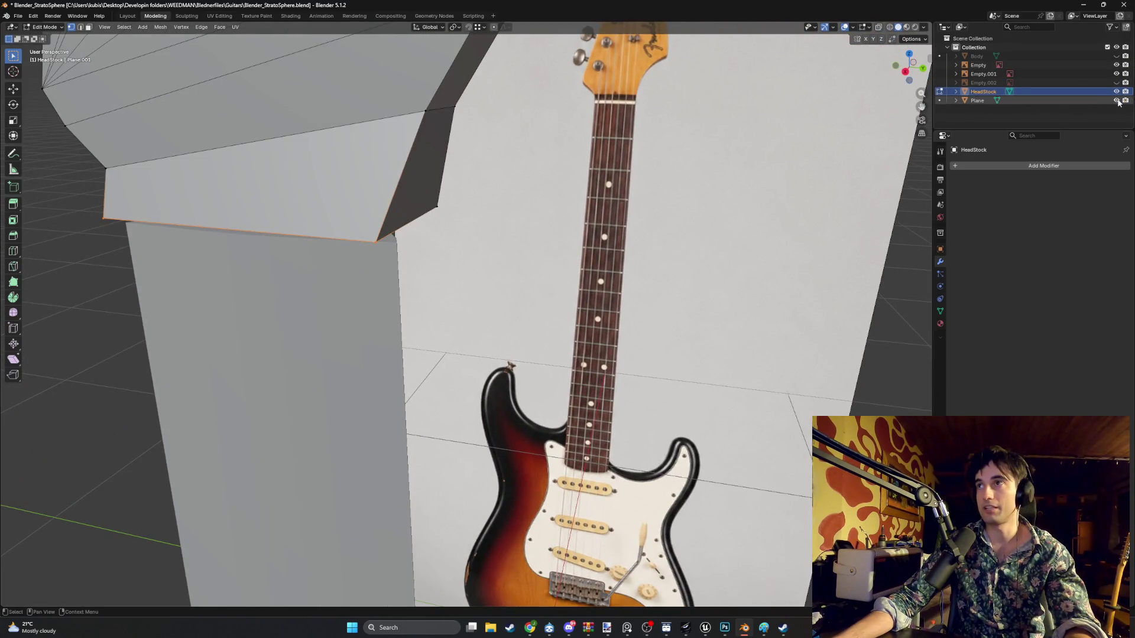
- Rename the Plane object to 'Neck' in the Outliner
{"action": "double_click", "coordinate": [1093, 100]}
{"action": "type", "text": "N"}
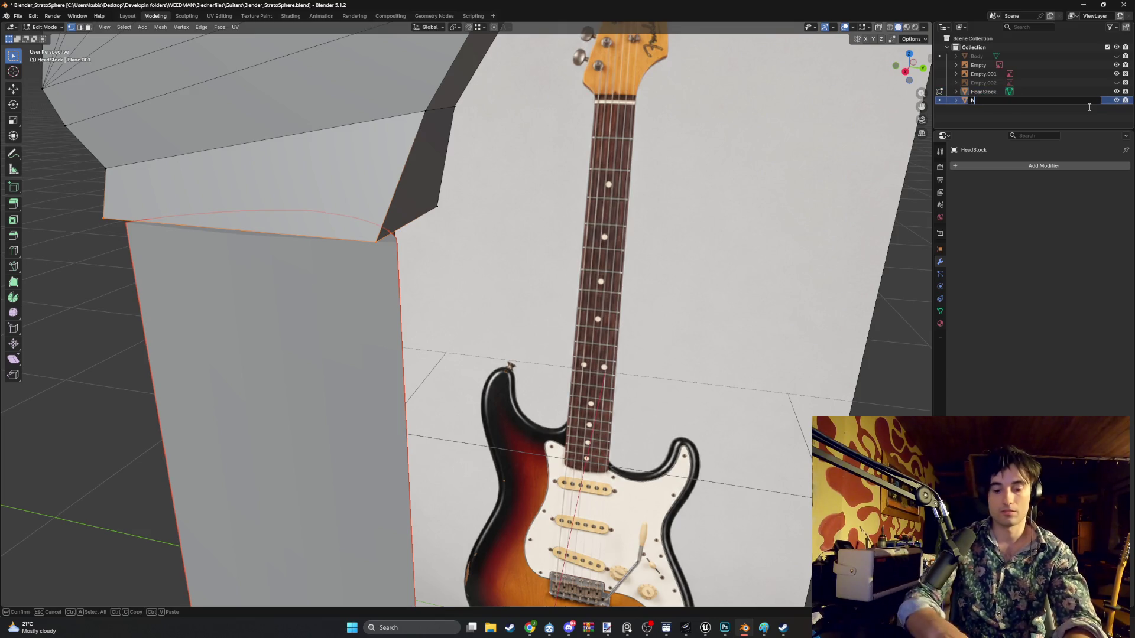
{"action": "key", "text": "Return"}
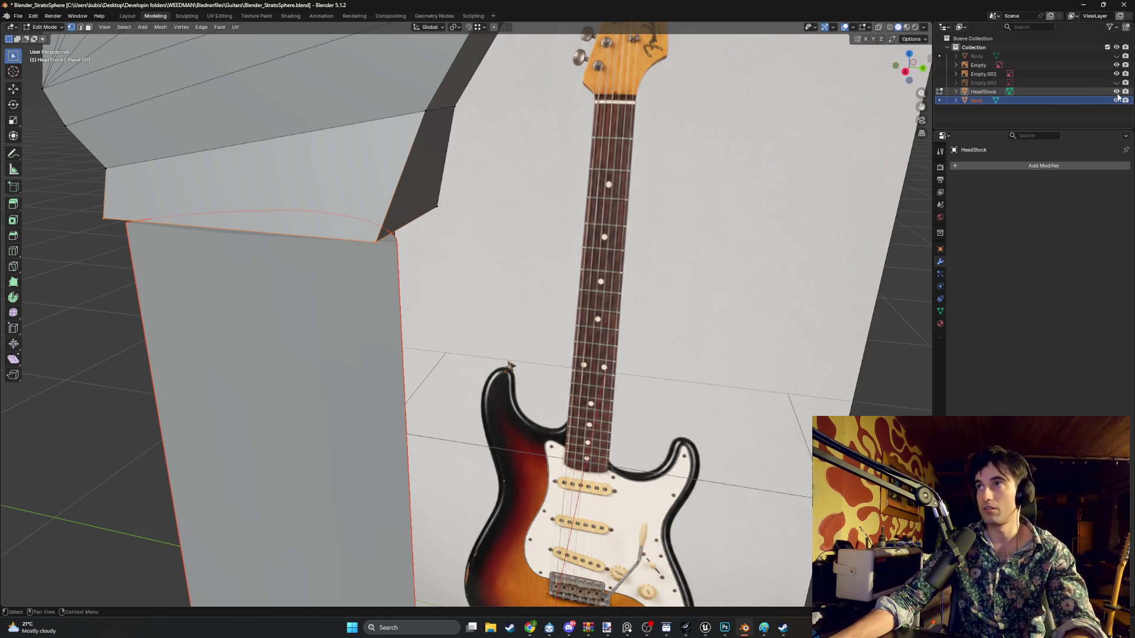
- Hide everything but the neck mesh and select a face loop along it
{"action": "key", "text": "shift+h"}
{"action": "scroll", "coordinate": [517, 247], "scroll_direction": "down", "scroll_amount": 4}
{"action": "mouse_move", "coordinate": [375, 321]}
{"action": "middle_mouse_down"}
{"action": "mouse_move", "coordinate": [394, 361]}
{"action": "mouse_move", "coordinate": [498, 375]}
{"action": "mouse_move", "coordinate": [583, 357]}
{"action": "middle_mouse_up"}
{"action": "key", "text": "3"}
{"action": "left_click", "coordinate": [625, 331], "text": "alt"}
- Delete the selected face loops running along the neck
{"action": "left_click", "coordinate": [617, 331], "text": "alt+shift"}
{"action": "key", "text": "x"}
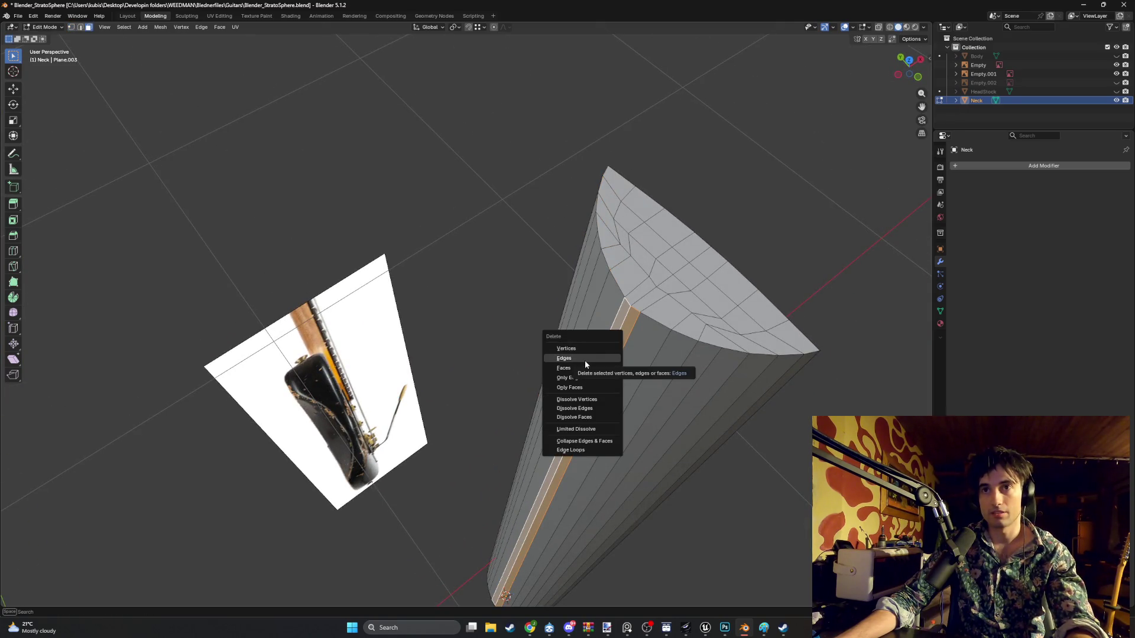
{"action": "left_click", "coordinate": [584, 365]}
{"action": "mouse_move", "coordinate": [584, 364]}
{"action": "middle_mouse_down"}
{"action": "mouse_move", "coordinate": [604, 355]}
{"action": "mouse_move", "coordinate": [590, 346]}
{"action": "mouse_move", "coordinate": [644, 357]}
{"action": "mouse_move", "coordinate": [533, 366]}
{"action": "mouse_move", "coordinate": [529, 337]}
{"action": "middle_mouse_up"}
{"action": "scroll", "coordinate": [557, 305], "scroll_direction": "up", "scroll_amount": 2}
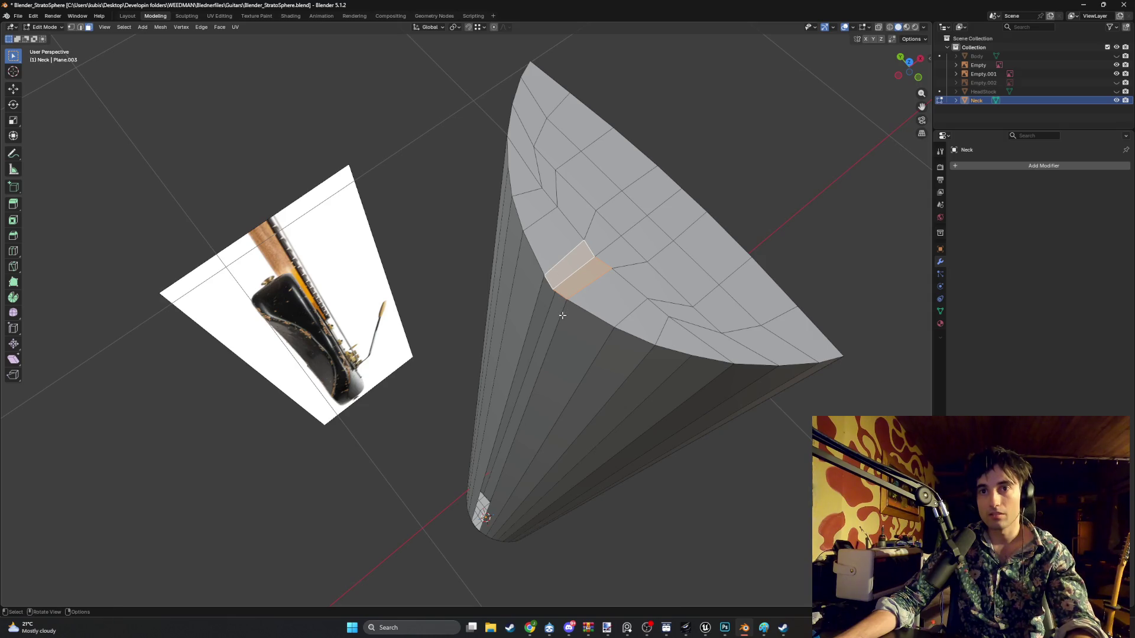
- Undo, then delete the reselected faces to leave a hole in the neck surface
{"action": "key", "text": "ctrl+z"}
{"action": "key", "text": "x"}
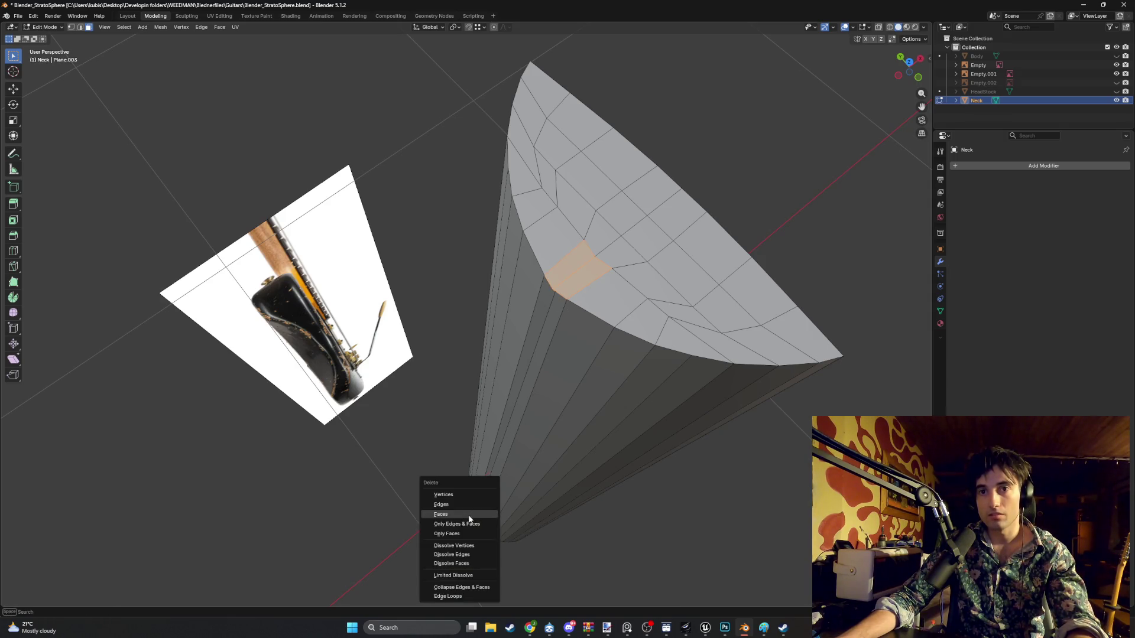
{"action": "left_click", "coordinate": [473, 518]}
{"action": "middle_click_drag", "start_coordinate": [521, 457], "coordinate": [548, 320]}
- Check the hole's left and right boundary edges, then clear the selection
{"action": "left_click", "coordinate": [550, 269], "text": "alt"}
{"action": "left_click", "coordinate": [574, 298], "text": "alt+shift"}
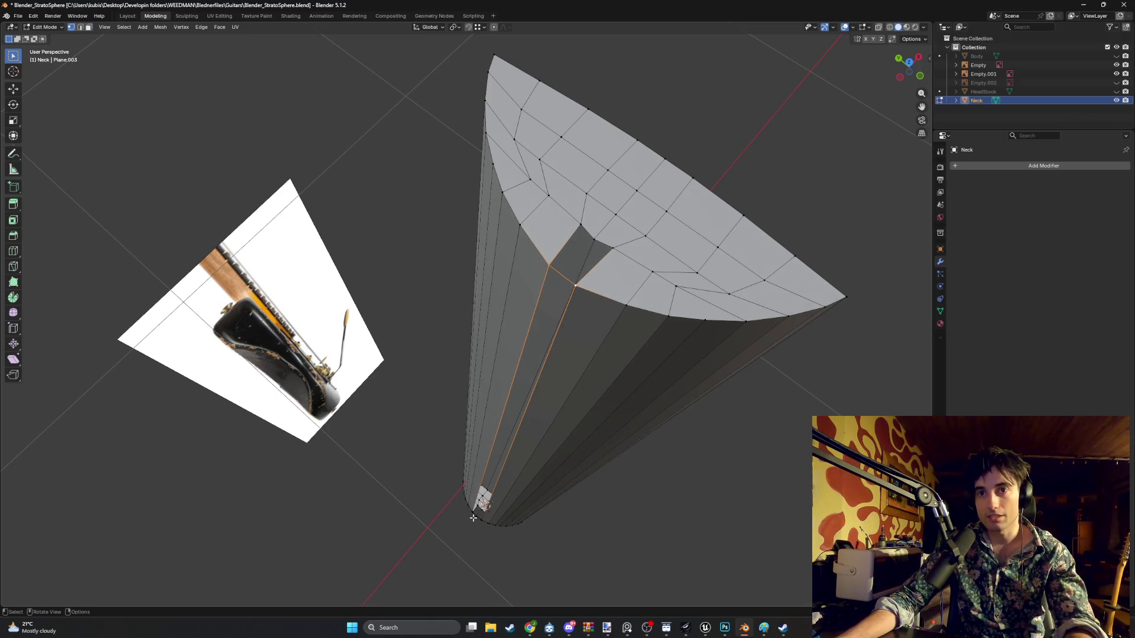
{"action": "key", "text": "alt+a"}
{"action": "mouse_move", "coordinate": [485, 493]}
{"action": "middle_mouse_down"}
{"action": "mouse_move", "coordinate": [480, 352]}
{"action": "mouse_move", "coordinate": [522, 401]}
{"action": "middle_mouse_up"}
{"action": "scroll", "coordinate": [481, 284], "scroll_direction": "up", "scroll_amount": 5}
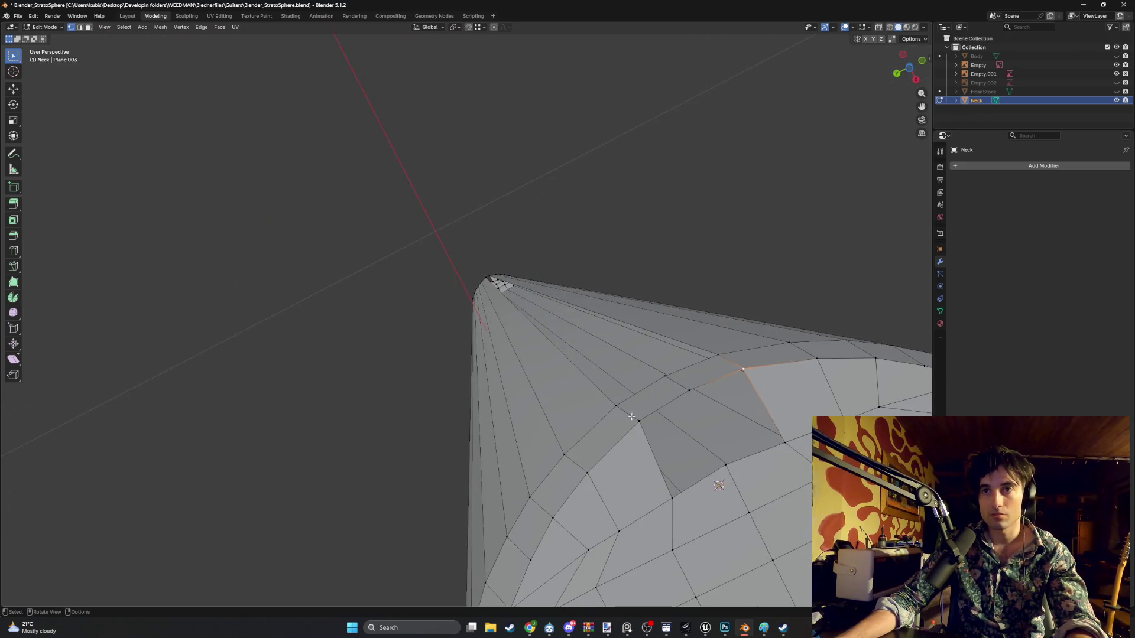
- Delete two adjacent faces near the neck's tip
{"action": "key", "text": "3"}
{"action": "left_click", "coordinate": [650, 399]}
{"action": "left_click", "coordinate": [704, 373], "text": "shift"}
{"action": "key", "text": "x"}
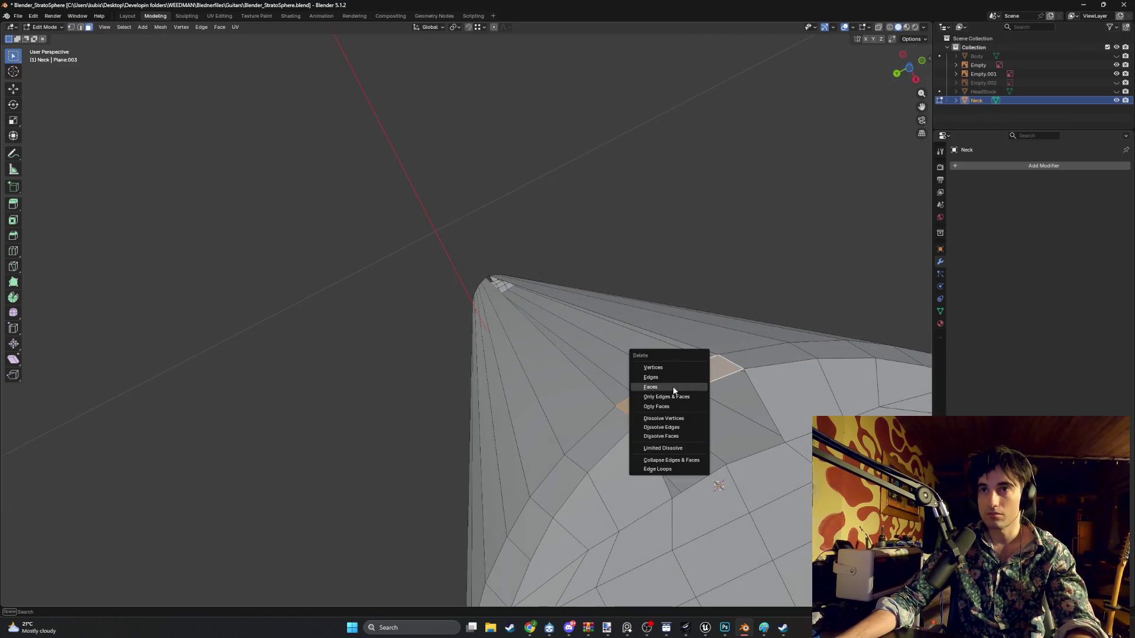
{"action": "left_click", "coordinate": [650, 387]}
- In vertex mode, pick vertices beside the new gap at the tip
{"action": "left_click", "coordinate": [567, 379]}
{"action": "key", "text": "1"}
{"action": "left_click", "coordinate": [615, 405]}
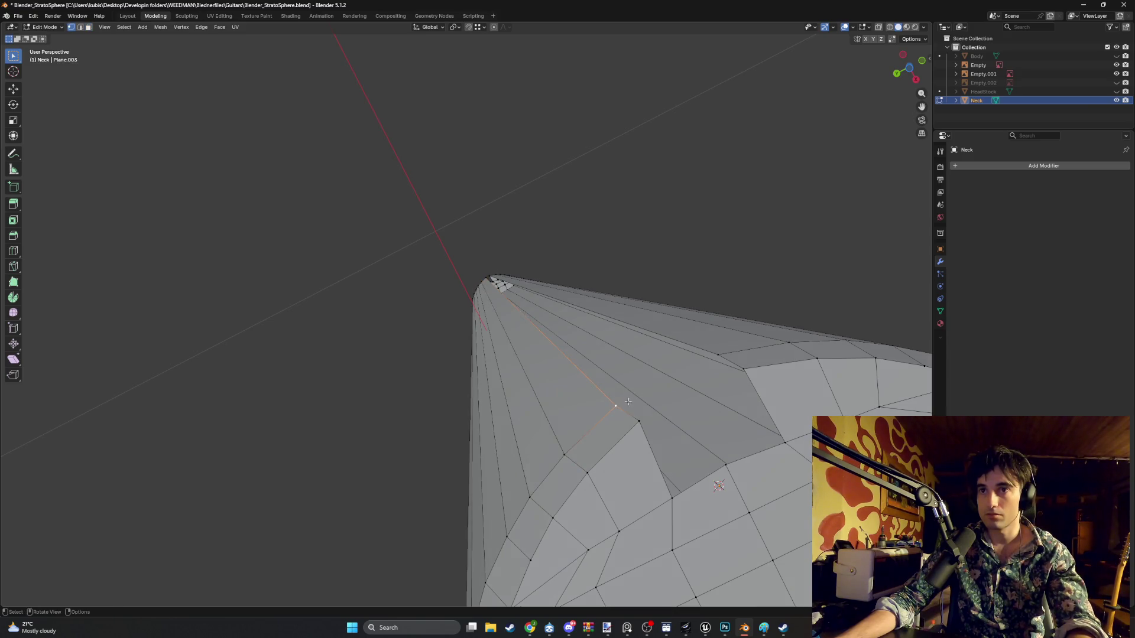
{"action": "left_click", "coordinate": [720, 362], "text": "shift"}
{"action": "left_click", "coordinate": [640, 414]}
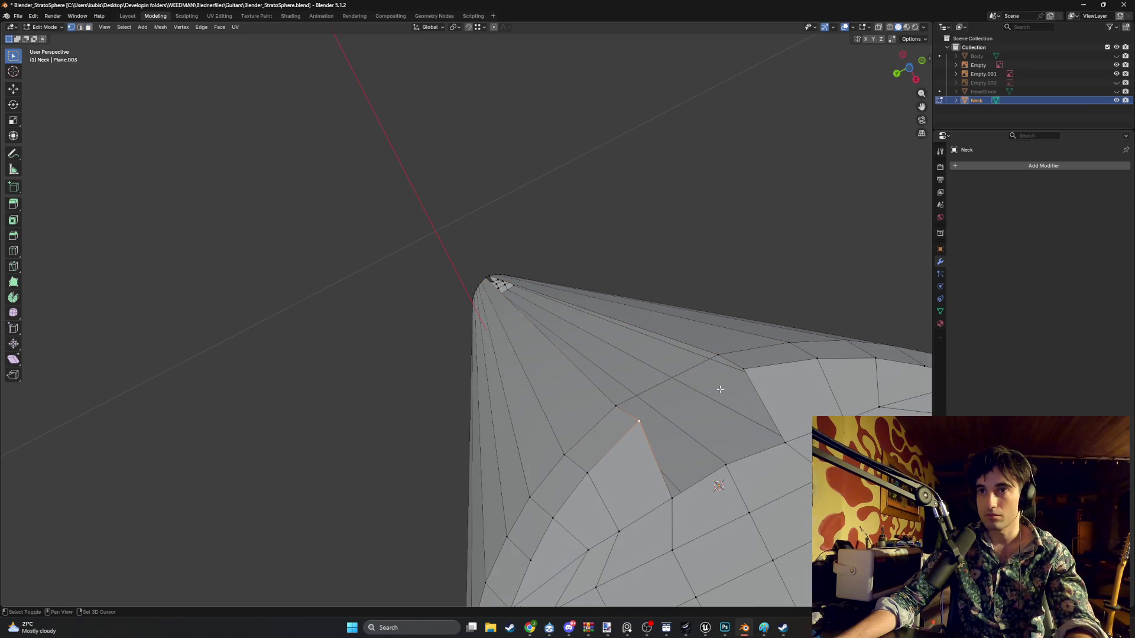
- Select the vertex pair across the tip gap and the edges bordering it
{"action": "left_click", "coordinate": [722, 466]}
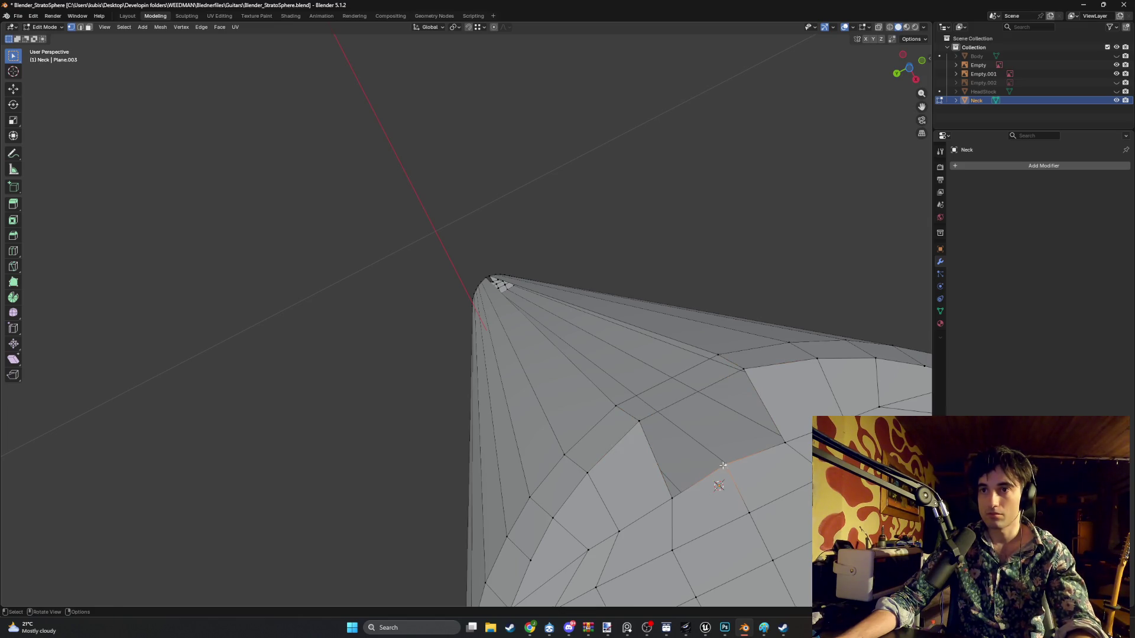
{"action": "left_click", "coordinate": [744, 371], "text": "shift"}
{"action": "key", "text": "2"}
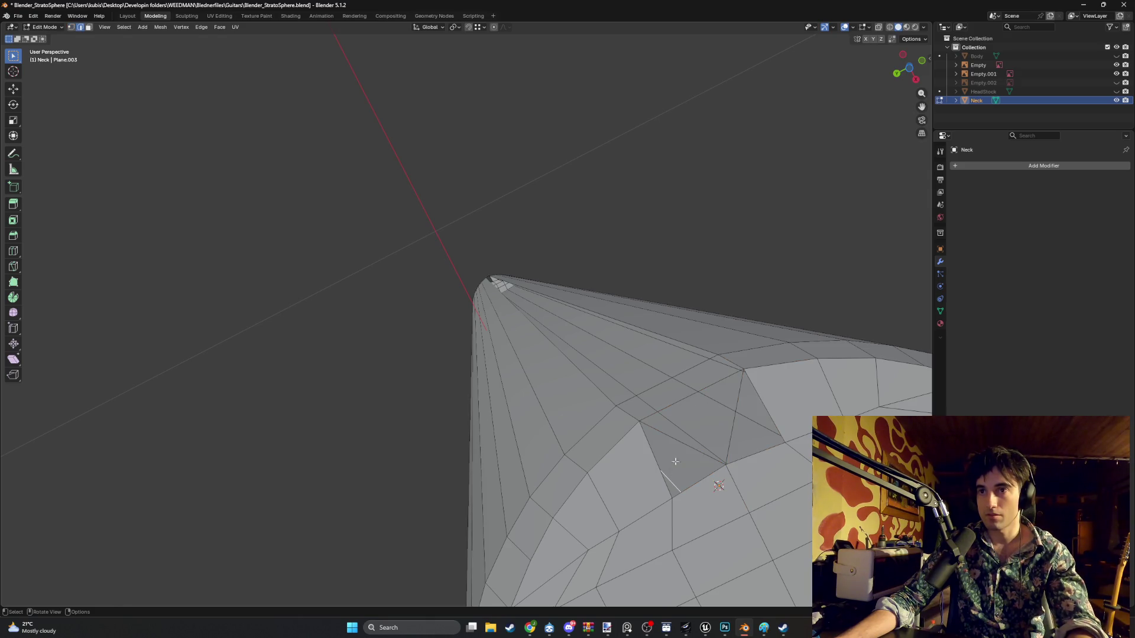
{"action": "left_click", "coordinate": [686, 408]}
{"action": "left_click", "coordinate": [737, 416], "text": "shift"}
{"action": "left_click", "coordinate": [690, 396], "text": "shift"}
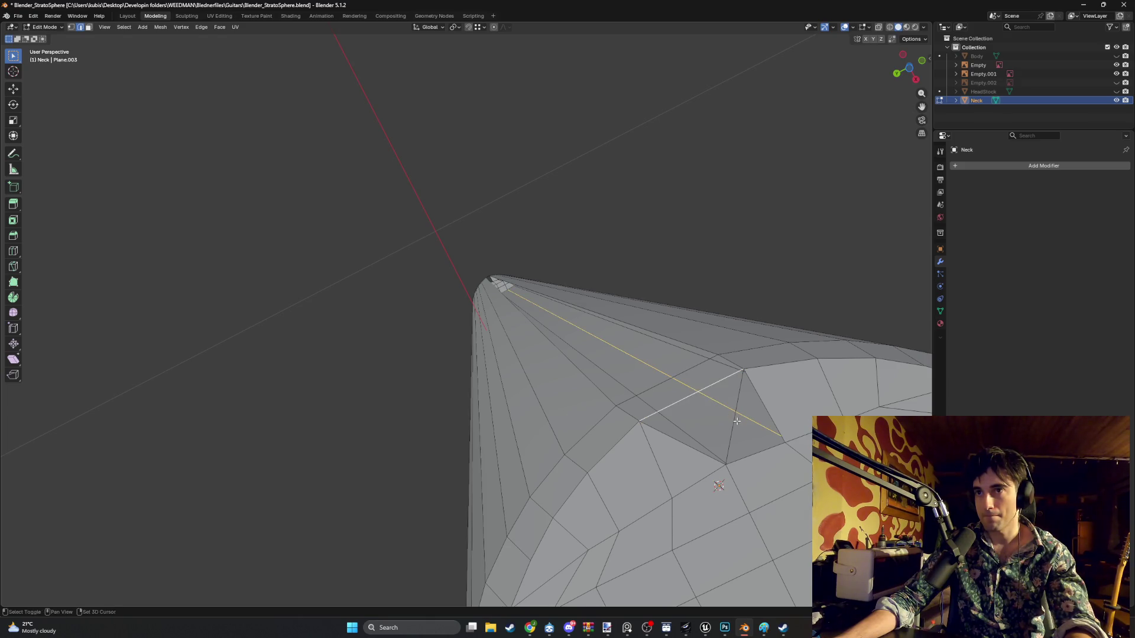
- Refine the edge selection around the triangle face at the gap
{"action": "left_click", "coordinate": [734, 422]}
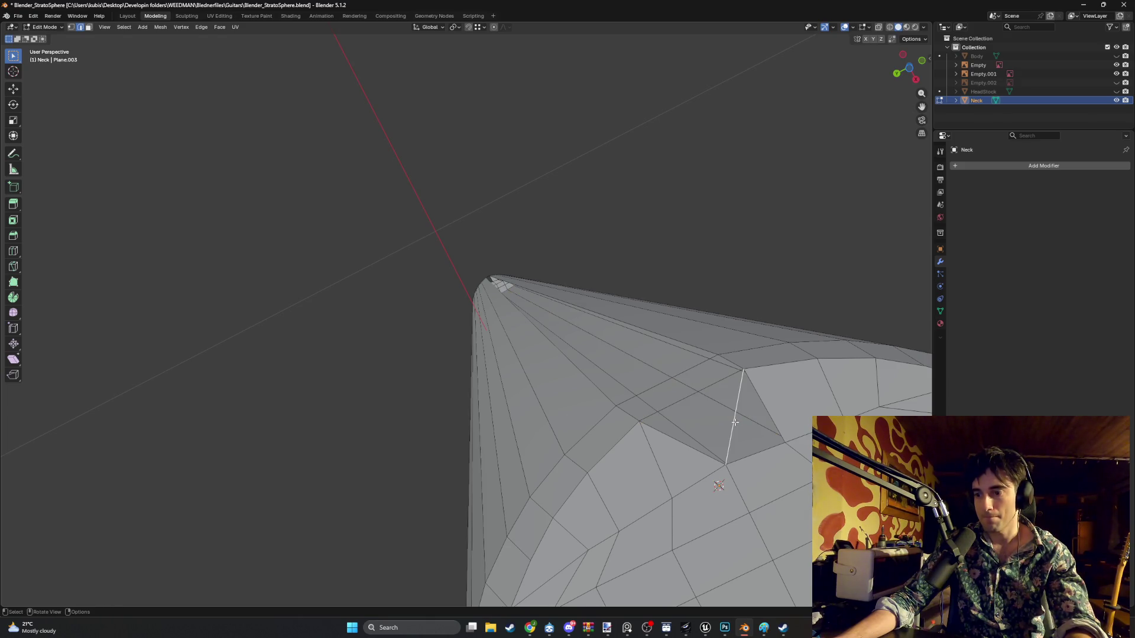
{"action": "left_click", "coordinate": [689, 401], "text": "shift"}
{"action": "left_click", "coordinate": [768, 409]}
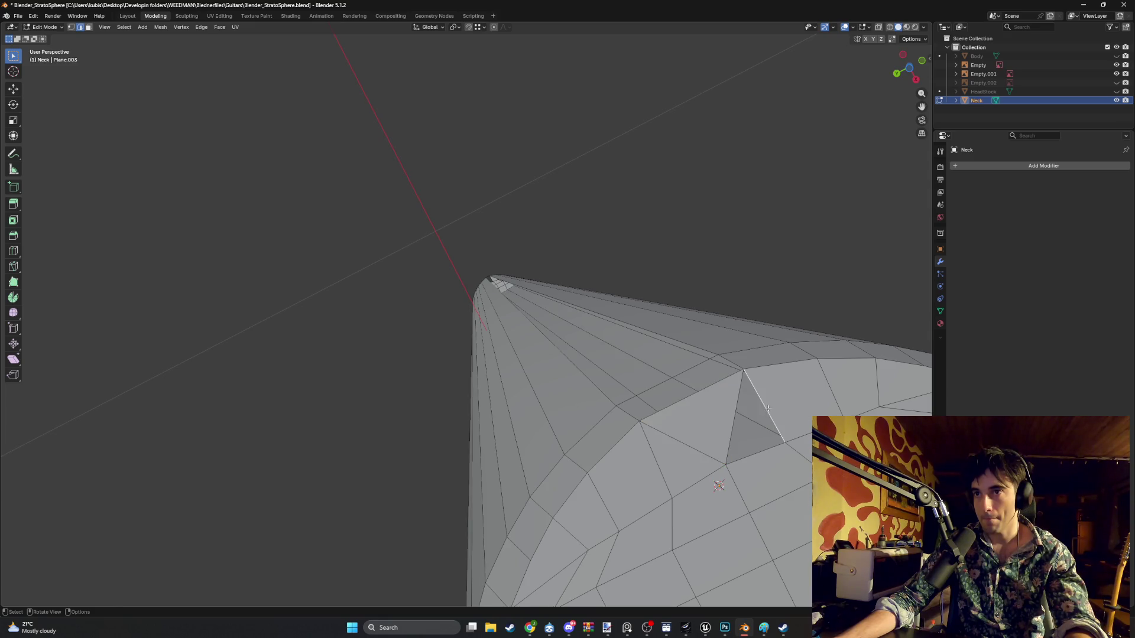
{"action": "left_click", "coordinate": [737, 398], "text": "shift"}
{"action": "left_click", "coordinate": [665, 378]}
{"action": "left_click", "coordinate": [688, 402], "text": "shift"}
- Turn to the neck's wide end and select a vertex there
{"action": "scroll", "coordinate": [676, 390], "scroll_direction": "down", "scroll_amount": 10}
{"action": "mouse_move", "coordinate": [677, 413]}
{"action": "middle_mouse_down"}
{"action": "mouse_move", "coordinate": [591, 387]}
{"action": "mouse_move", "coordinate": [633, 431]}
{"action": "mouse_move", "coordinate": [580, 436]}
{"action": "mouse_move", "coordinate": [555, 463]}
{"action": "mouse_move", "coordinate": [501, 341]}
{"action": "mouse_move", "coordinate": [493, 413]}
{"action": "mouse_move", "coordinate": [454, 454]}
{"action": "middle_mouse_up"}
{"action": "scroll", "coordinate": [568, 449], "scroll_direction": "up", "scroll_amount": 5}
{"action": "scroll", "coordinate": [501, 341], "scroll_direction": "up", "scroll_amount": 3}
{"action": "scroll", "coordinate": [493, 412], "scroll_direction": "up", "scroll_amount": 4}
{"action": "left_click", "coordinate": [521, 436], "text": "shift"}
{"action": "key", "text": "1"}
{"action": "left_click", "coordinate": [456, 445]}
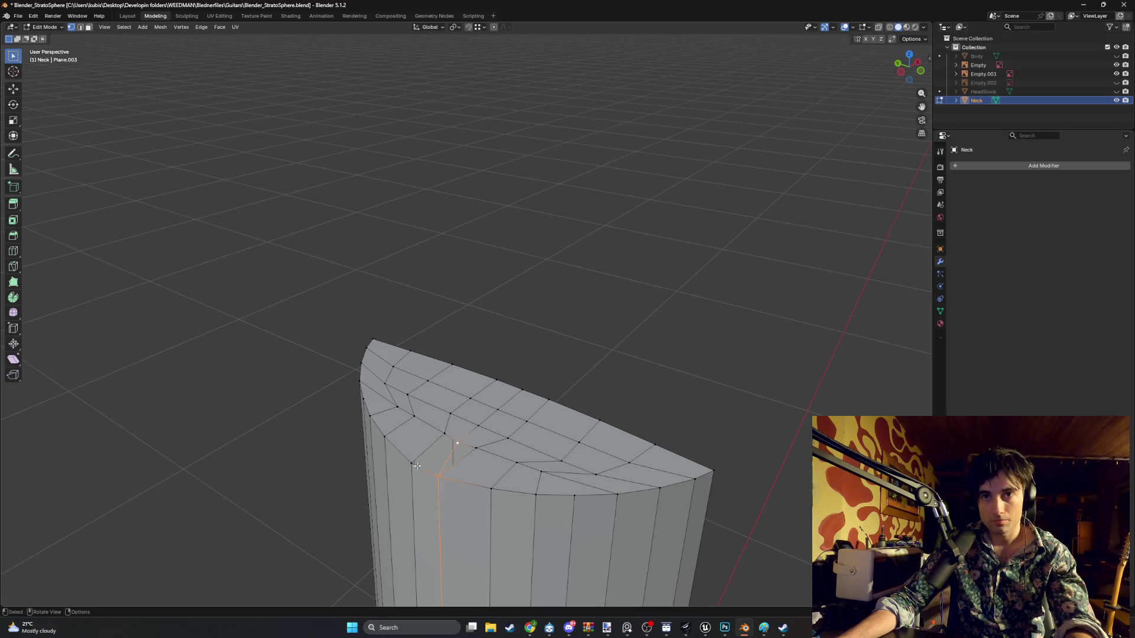
- Dissolve the stray edge on the end cap so its two faces merge
{"action": "left_click", "coordinate": [412, 465]}
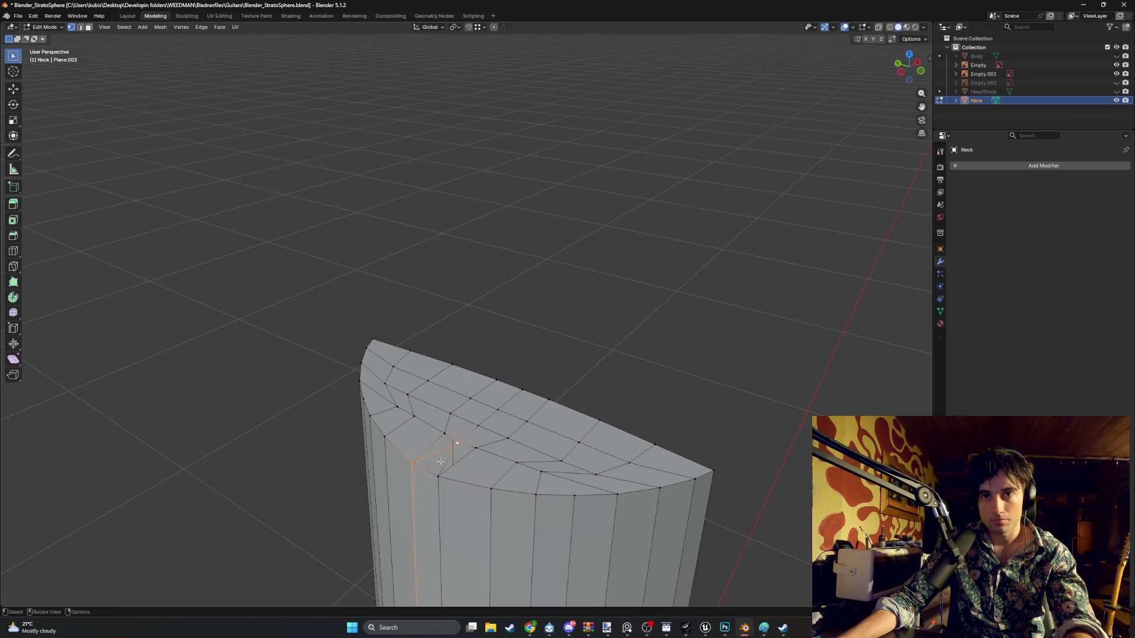
{"action": "left_click", "coordinate": [434, 445]}
{"action": "key", "text": "2"}
{"action": "left_click", "coordinate": [432, 454], "text": "shift"}
{"action": "left_click", "coordinate": [448, 460], "text": "shift"}
{"action": "key", "text": "ctrl+x"}
{"action": "mouse_move", "coordinate": [622, 387]}
{"action": "middle_mouse_down"}
{"action": "mouse_move", "coordinate": [413, 362]}
{"action": "mouse_move", "coordinate": [498, 347]}
{"action": "mouse_move", "coordinate": [433, 385]}
{"action": "mouse_move", "coordinate": [461, 332]}
{"action": "mouse_move", "coordinate": [562, 344]}
{"action": "mouse_move", "coordinate": [520, 327]}
{"action": "mouse_move", "coordinate": [555, 333]}
{"action": "mouse_move", "coordinate": [566, 294]}
{"action": "mouse_move", "coordinate": [524, 307]}
{"action": "middle_mouse_up"}
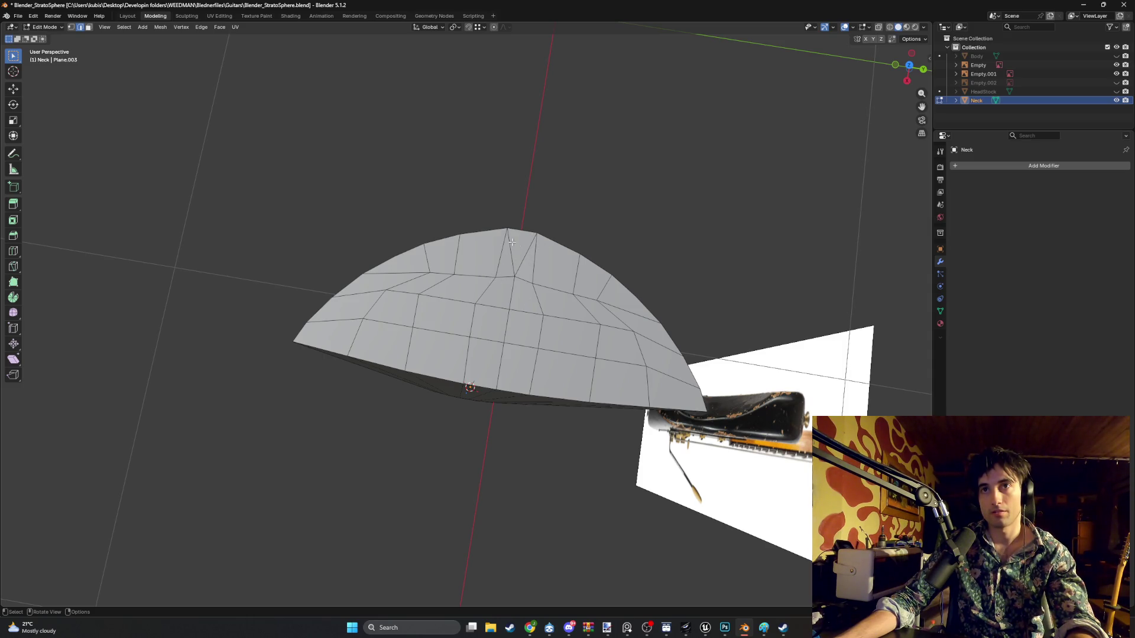
- From top view, select every domed end-cap face and delete them
{"action": "left_click", "coordinate": [444, 332]}
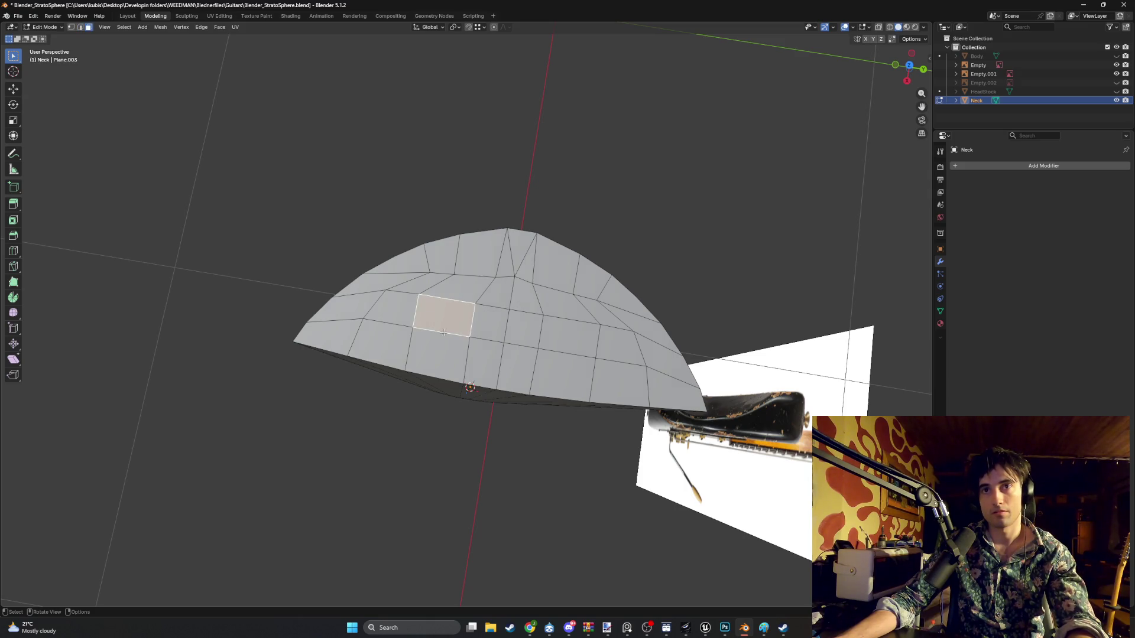
{"action": "key", "text": "XF86AudioMute"}
{"action": "key", "text": "KP_1"}
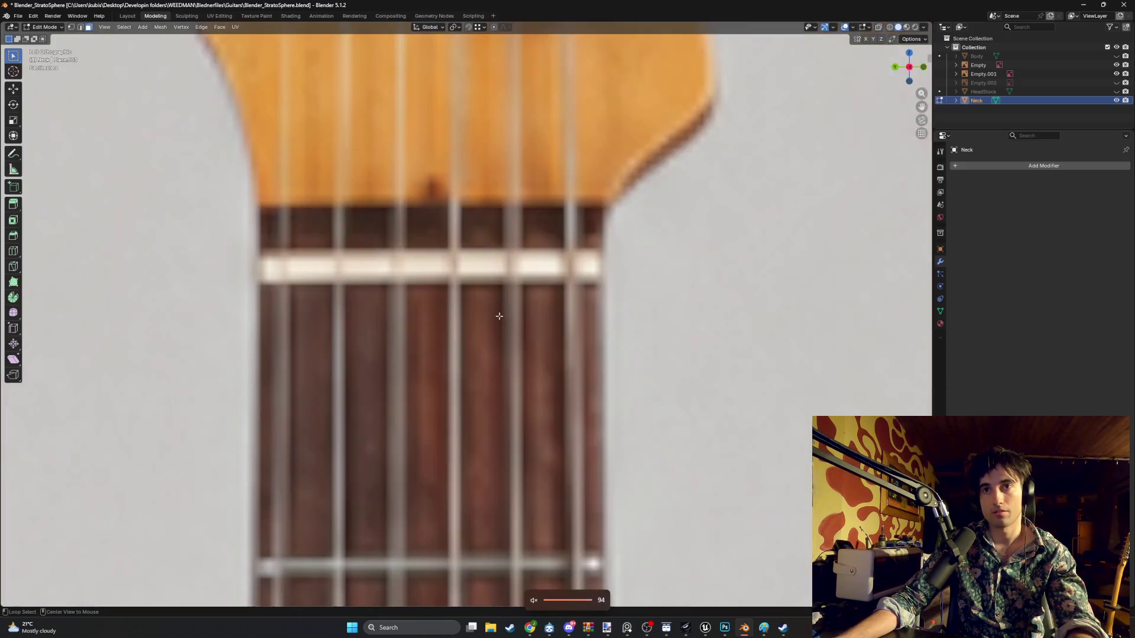
{"action": "key", "text": "KP_7"}
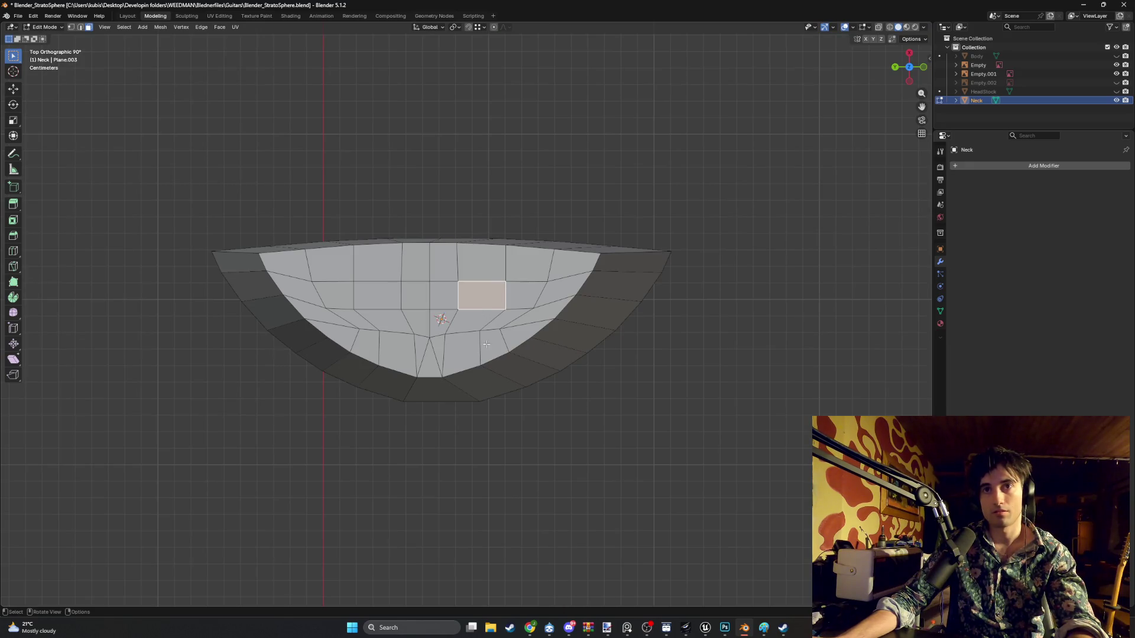
{"action": "left_click_drag", "start_coordinate": [504, 344], "coordinate": [328, 258], "text": "shift"}
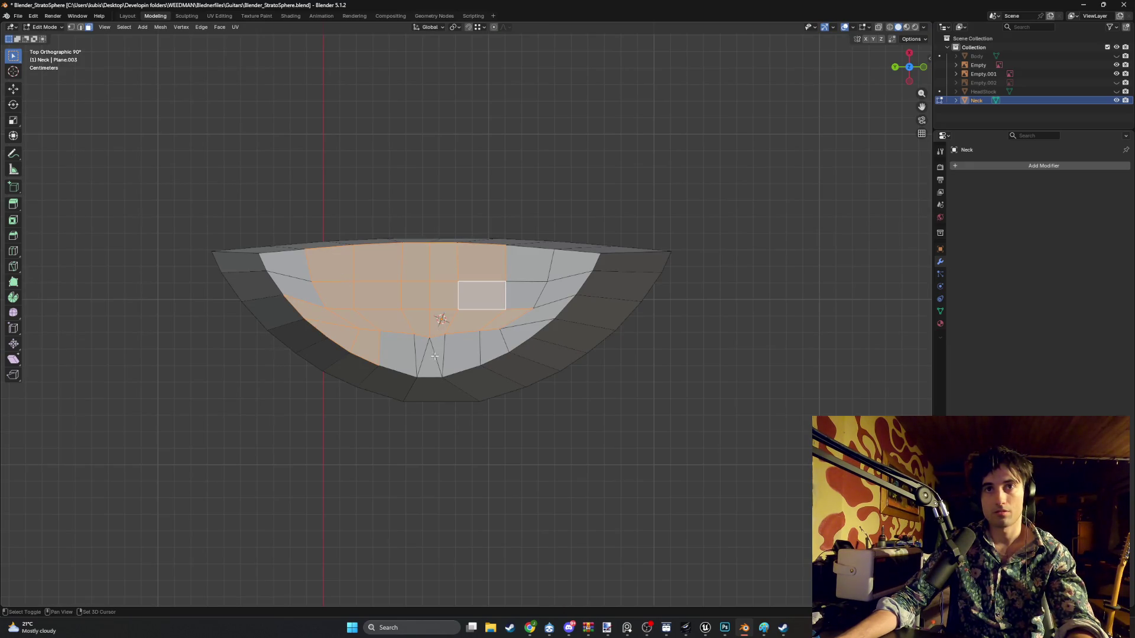
{"action": "left_click", "coordinate": [467, 355], "text": "shift"}
{"action": "left_click", "coordinate": [521, 332], "text": "shift"}
{"action": "left_click", "coordinate": [547, 278], "text": "shift"}
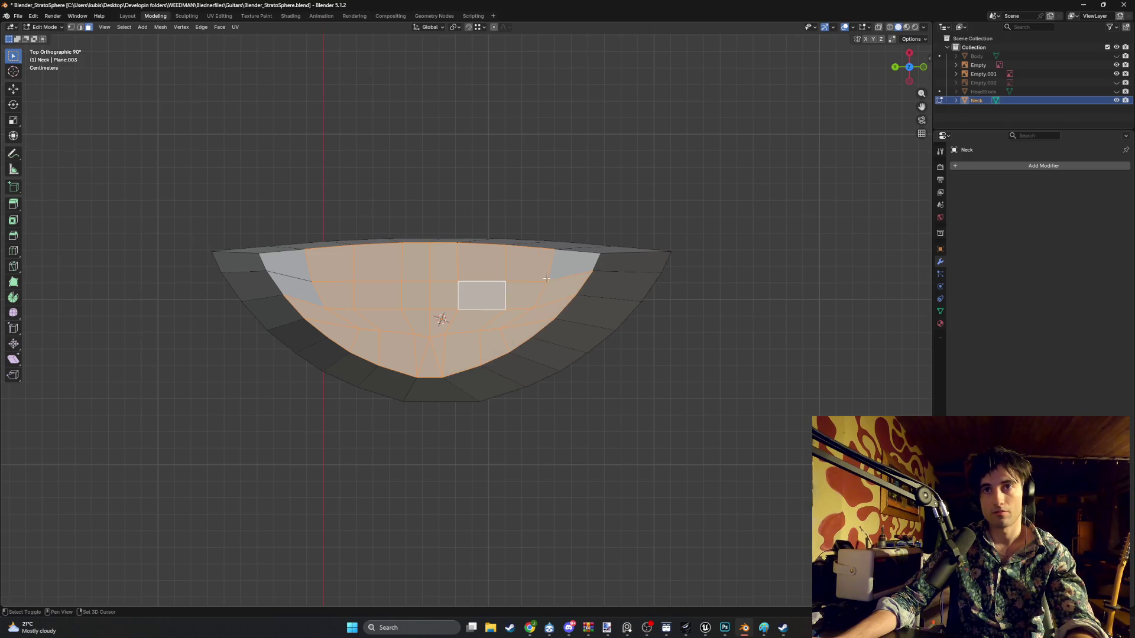
{"action": "left_click", "coordinate": [306, 294], "text": "shift"}
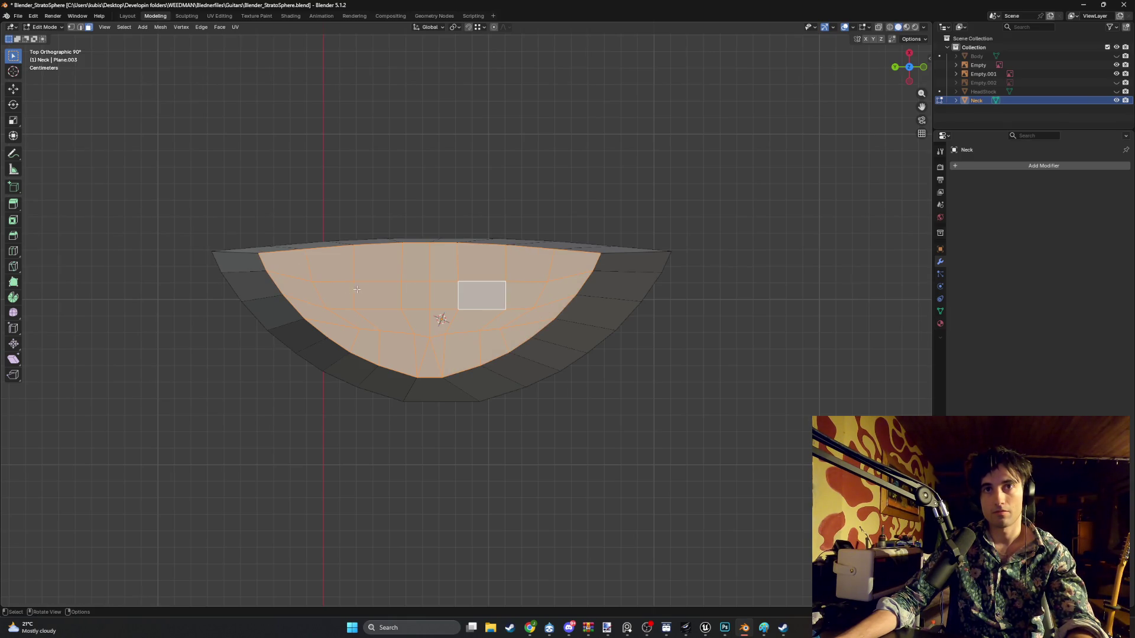
{"action": "key", "text": "x"}
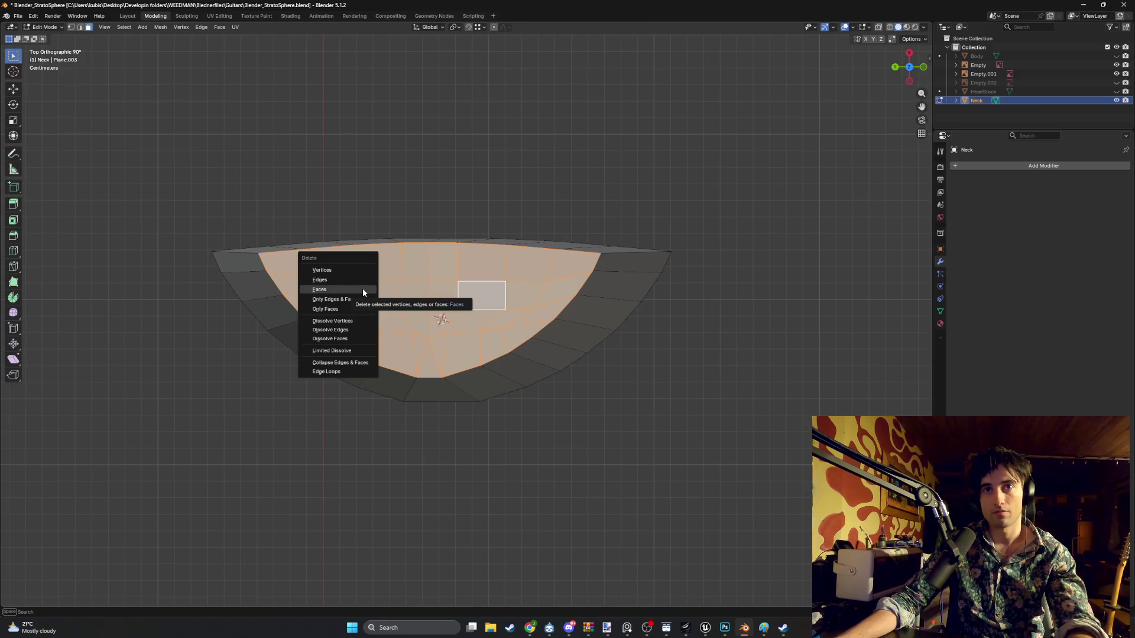
{"action": "left_click", "coordinate": [363, 289]}
{"action": "mouse_move", "coordinate": [362, 288]}
{"action": "middle_mouse_down"}
{"action": "mouse_move", "coordinate": [435, 253]}
{"action": "mouse_move", "coordinate": [508, 248]}
{"action": "mouse_move", "coordinate": [413, 227]}
{"action": "mouse_move", "coordinate": [509, 225]}
{"action": "middle_mouse_up"}
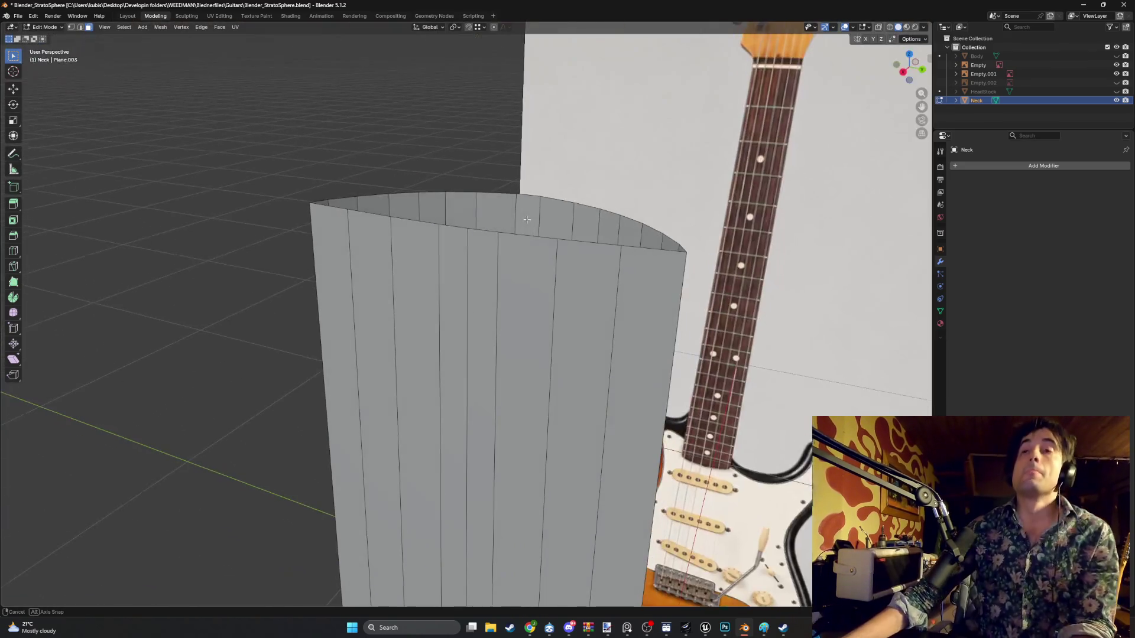
- Unhide HeadStock in the Outliner and select it together with the Neck
{"action": "left_click", "coordinate": [1116, 91]}
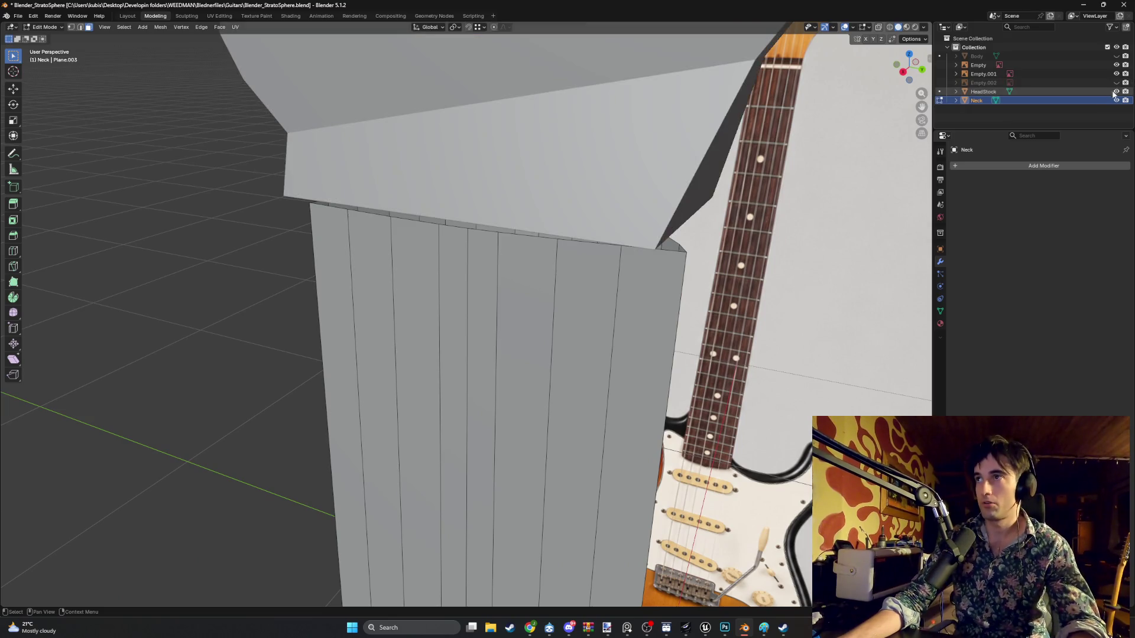
{"action": "middle_click_drag", "start_coordinate": [815, 177], "coordinate": [805, 170]}
{"action": "scroll", "coordinate": [806, 169], "scroll_direction": "up", "scroll_amount": 3}
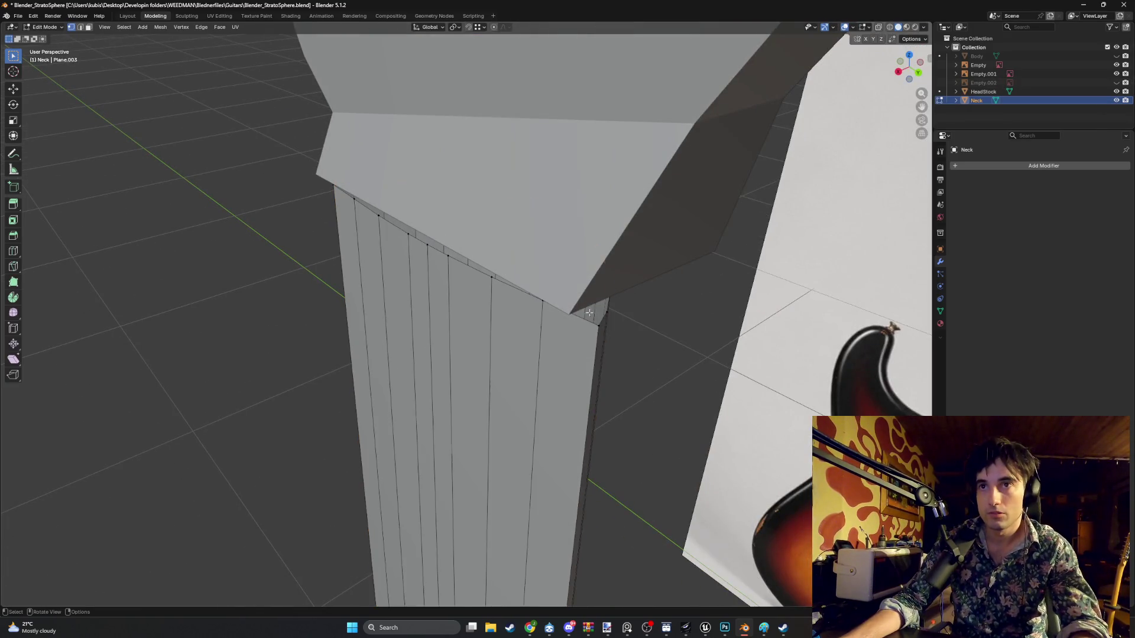
{"action": "scroll", "coordinate": [583, 235], "scroll_direction": "down", "scroll_amount": 5}
{"action": "mouse_move", "coordinate": [516, 222]}
{"action": "middle_mouse_down"}
{"action": "mouse_move", "coordinate": [532, 216]}
{"action": "mouse_move", "coordinate": [477, 221]}
{"action": "middle_mouse_up"}
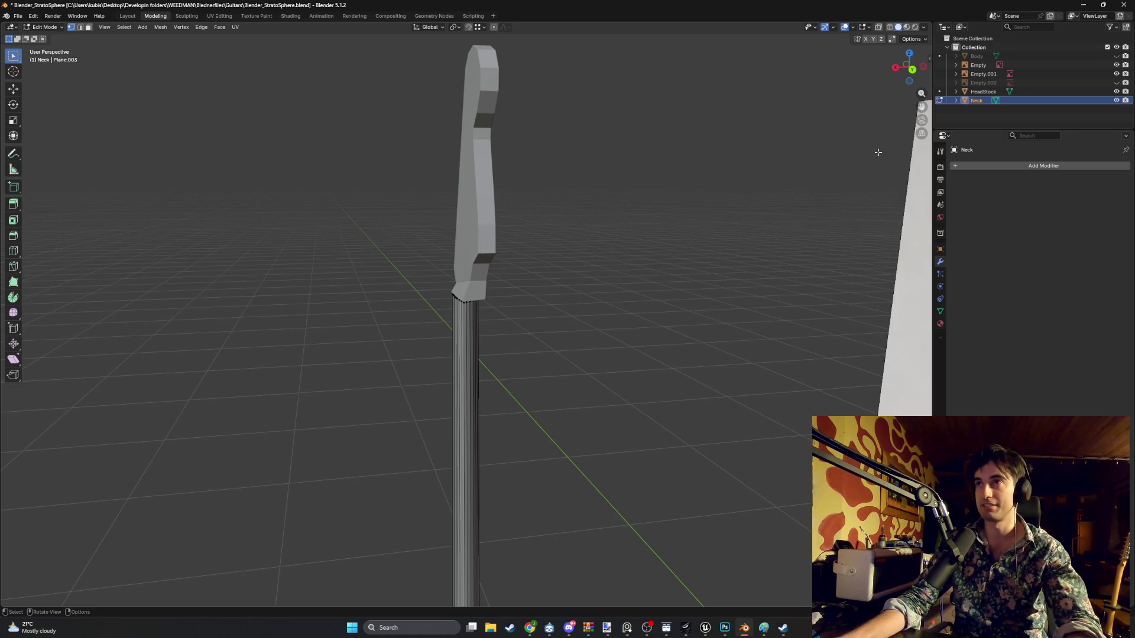
{"action": "left_click", "coordinate": [981, 92], "text": "ctrl"}
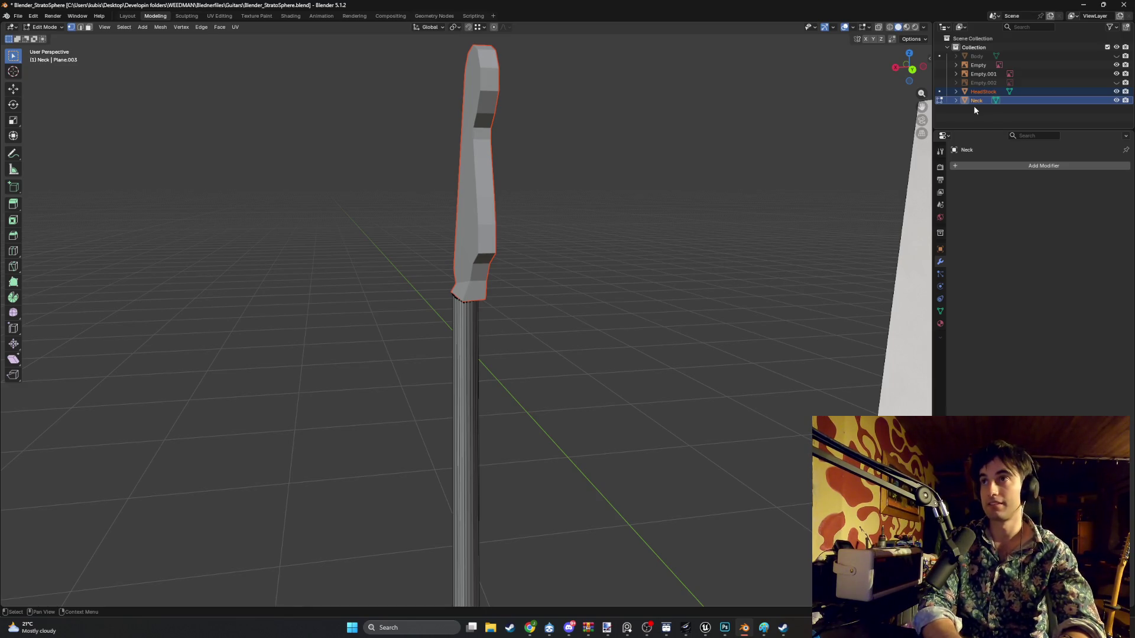
- Join the headstock into the Neck object with Ctrl+J and enter Edit Mode
{"action": "key", "text": "Tab"}
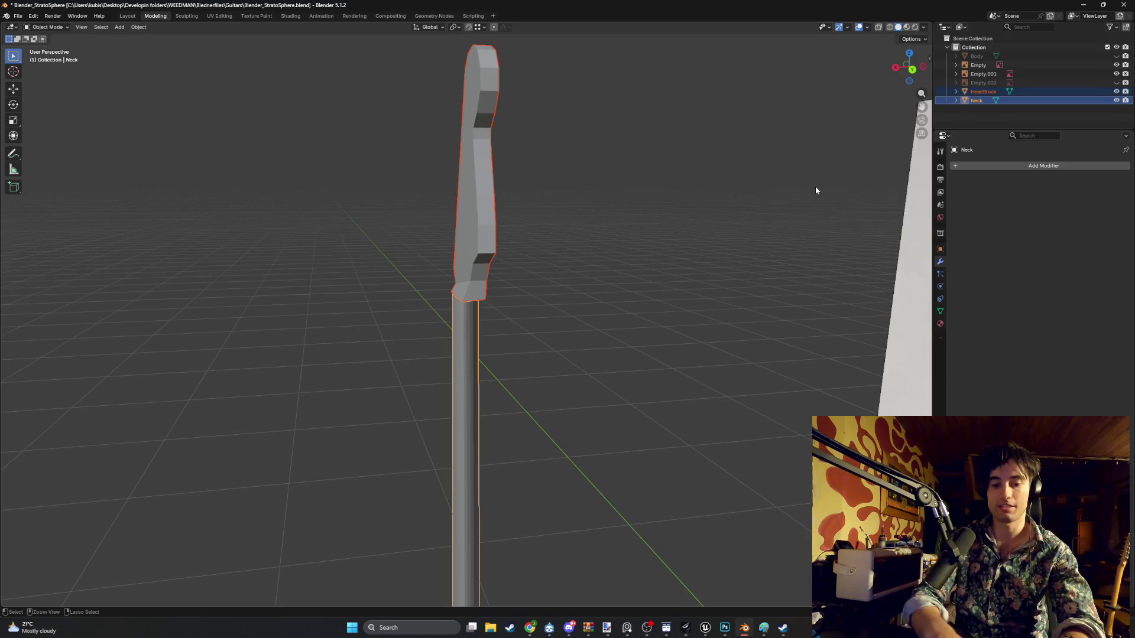
{"action": "key", "text": "ctrl+j"}
{"action": "scroll", "coordinate": [427, 332], "scroll_direction": "up", "scroll_amount": 5}
{"action": "key", "text": "Tab"}
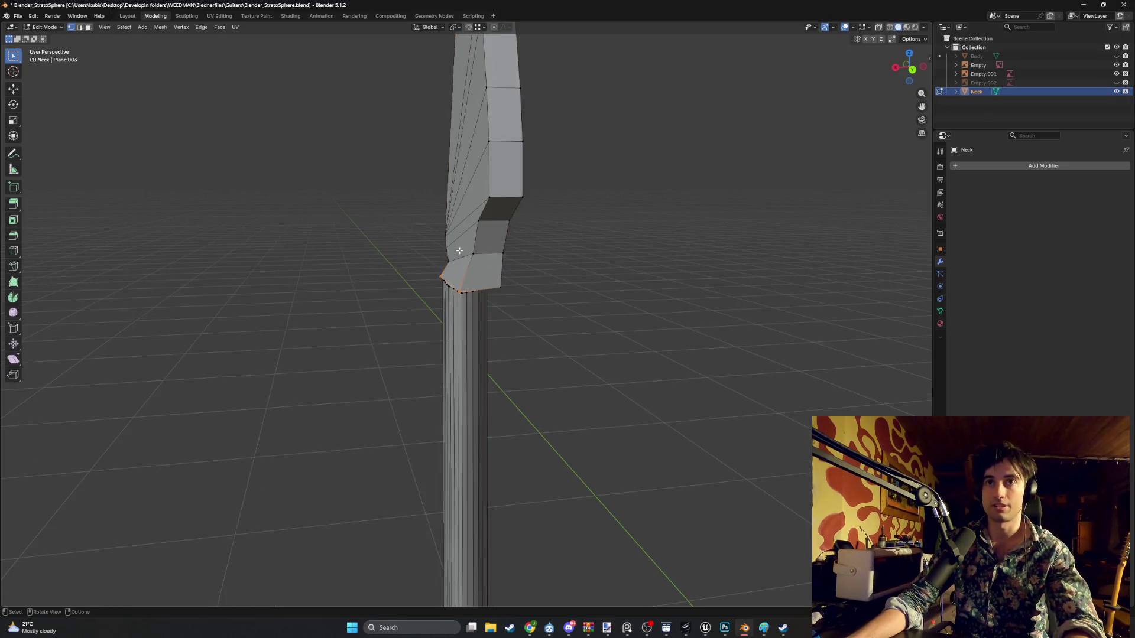
{"action": "middle_click_drag", "start_coordinate": [426, 333], "coordinate": [519, 280]}
{"action": "scroll", "coordinate": [519, 280], "scroll_direction": "up", "scroll_amount": 10}
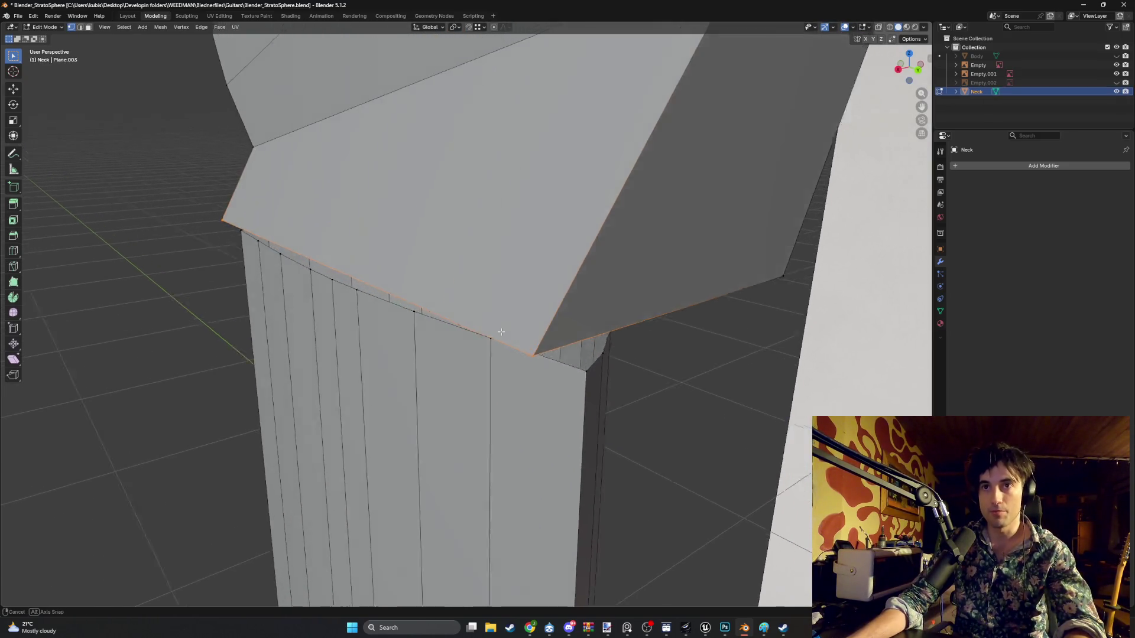
- Slide the junction corner vertex along the global Y axis
{"action": "key", "text": "g"}
{"action": "key", "text": "y"}
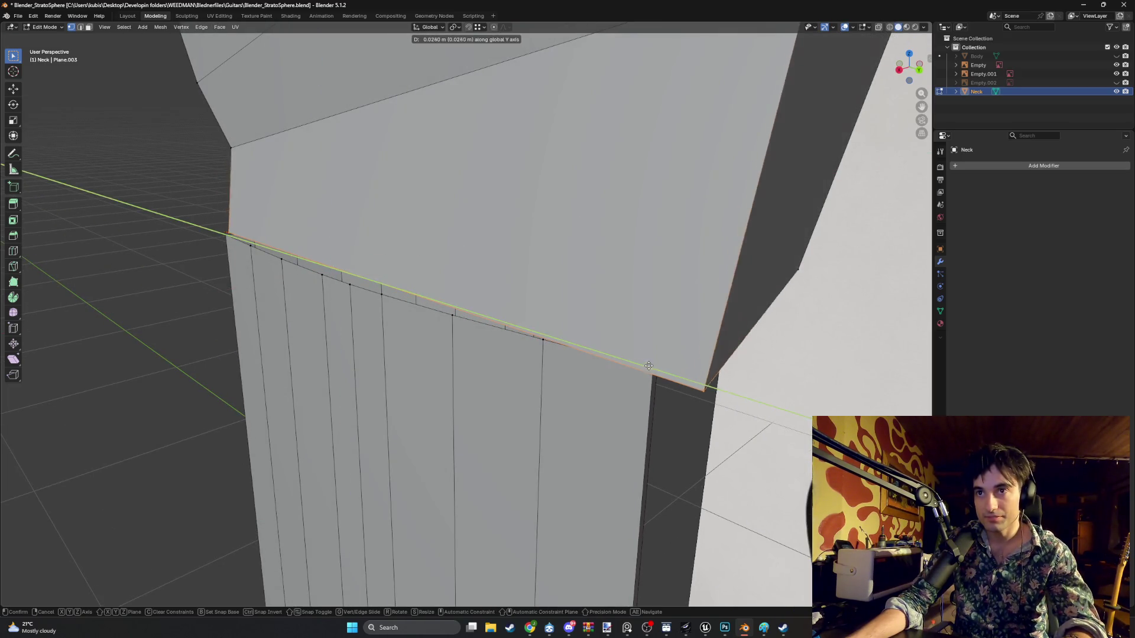
{"action": "key", "text": "Escape"}
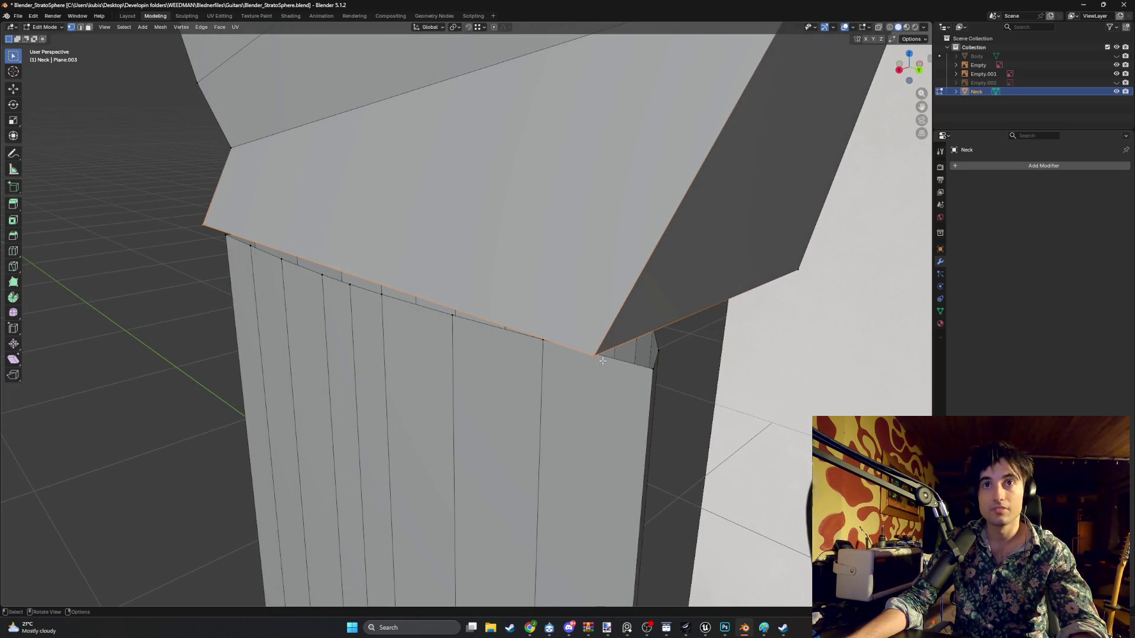
{"action": "key", "text": "g"}
{"action": "key", "text": "y"}
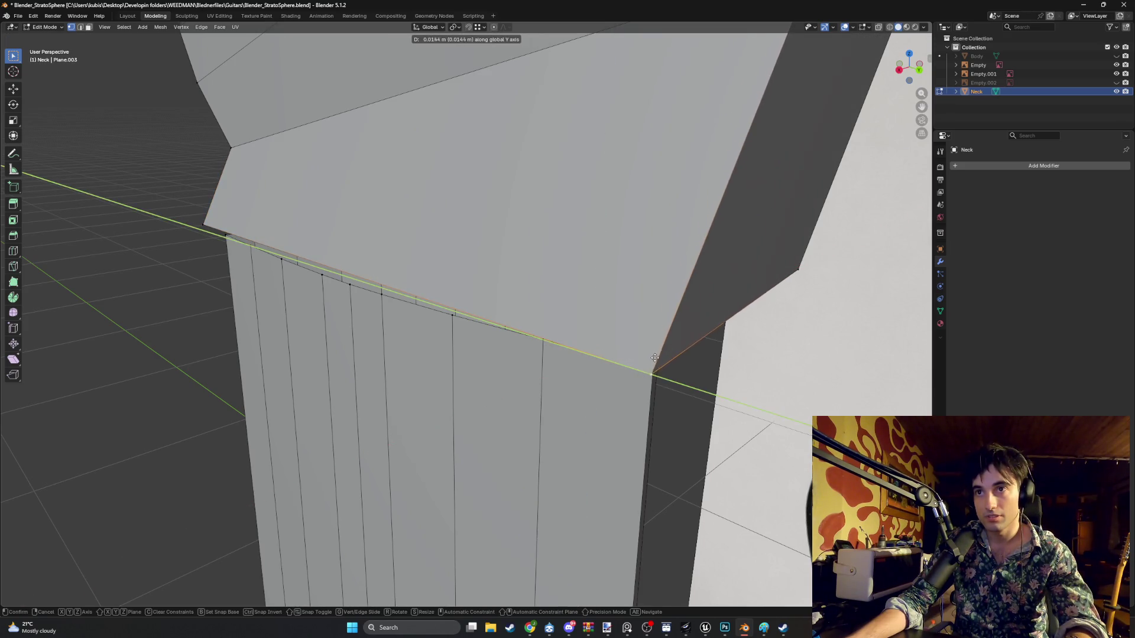
{"action": "key", "text": "z"}
{"action": "key", "text": "y"}
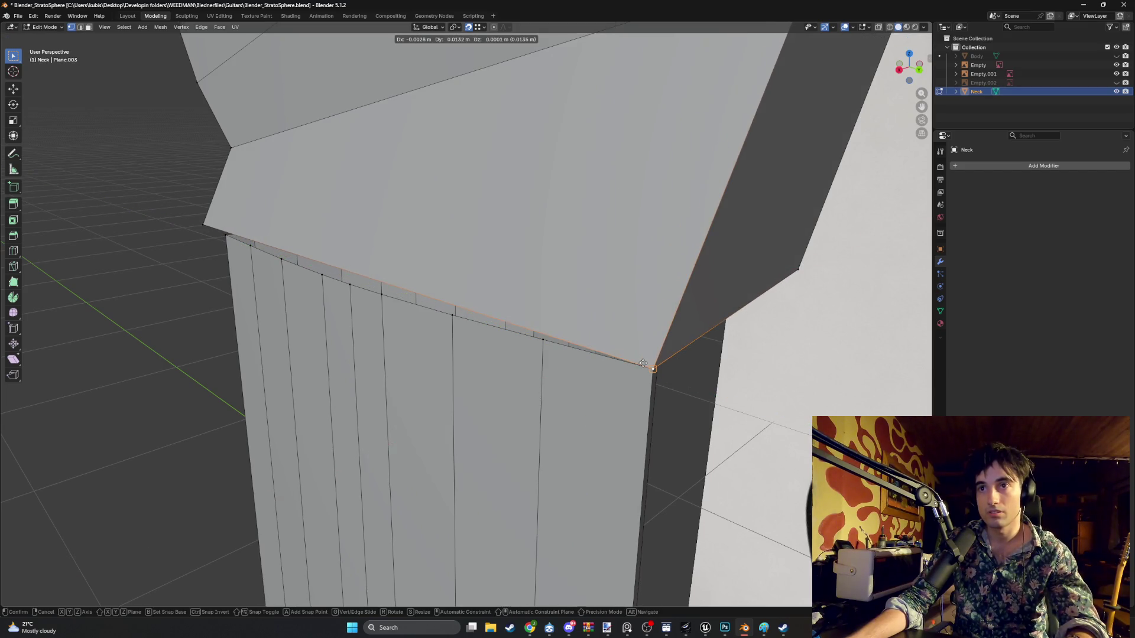
{"action": "left_click", "coordinate": [611, 354]}
{"action": "middle_click_drag", "start_coordinate": [440, 333], "coordinate": [494, 334]}
- Move the remaining junction corner vertices so they meet the neck column
{"action": "key", "text": "g"}
{"action": "left_click", "coordinate": [236, 363]}
{"action": "middle_click_drag", "start_coordinate": [236, 363], "coordinate": [402, 346]}
{"action": "middle_click_drag", "start_coordinate": [513, 264], "coordinate": [651, 290]}
{"action": "key", "text": "g"}
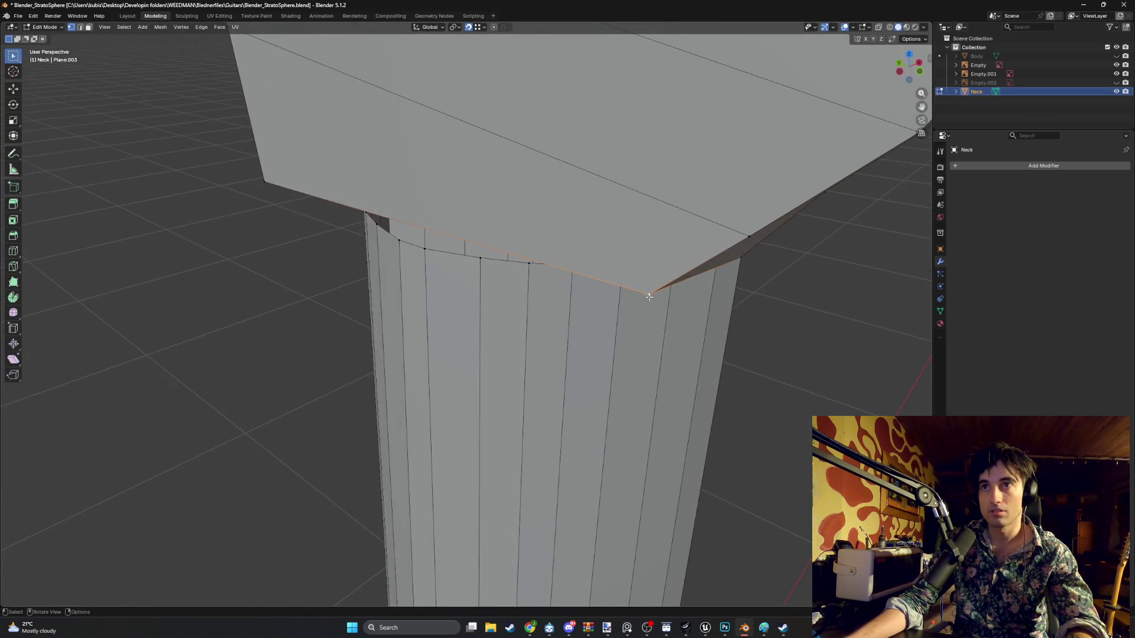
{"action": "left_click", "coordinate": [528, 278]}
{"action": "mouse_move", "coordinate": [528, 278]}
{"action": "middle_mouse_down"}
{"action": "mouse_move", "coordinate": [577, 264]}
{"action": "mouse_move", "coordinate": [565, 238]}
{"action": "mouse_move", "coordinate": [517, 255]}
{"action": "mouse_move", "coordinate": [267, 290]}
{"action": "middle_mouse_up"}
{"action": "left_click", "coordinate": [267, 290]}
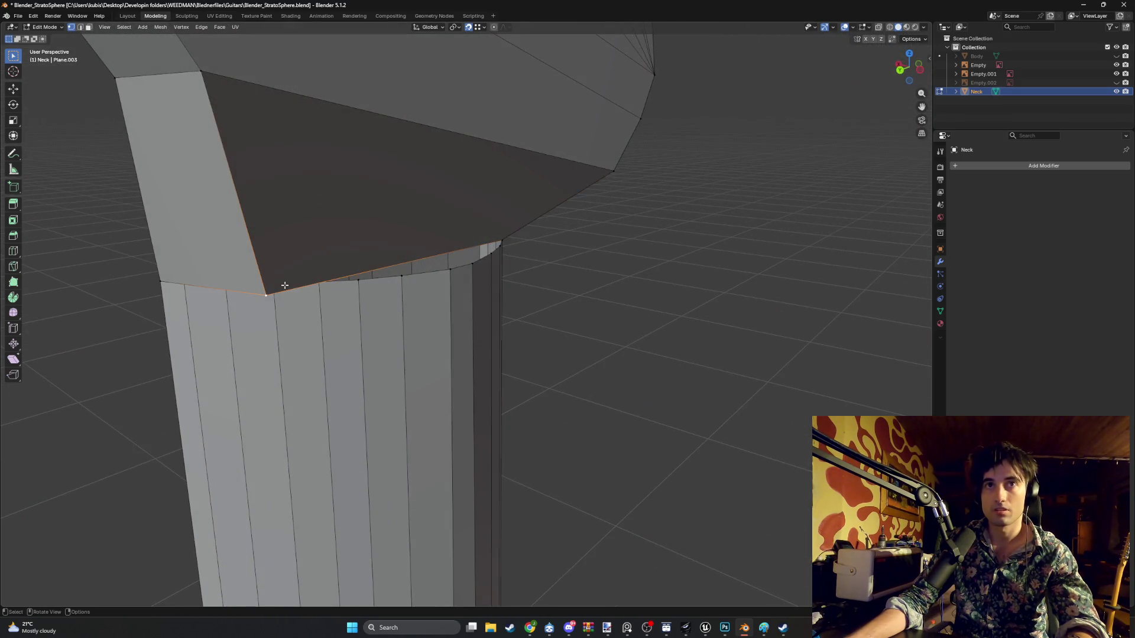
{"action": "key", "text": "g"}
{"action": "left_click", "coordinate": [306, 284]}
{"action": "mouse_move", "coordinate": [306, 284]}
{"action": "middle_mouse_down"}
{"action": "mouse_move", "coordinate": [423, 278]}
{"action": "mouse_move", "coordinate": [413, 291]}
{"action": "mouse_move", "coordinate": [448, 272]}
{"action": "mouse_move", "coordinate": [469, 282]}
{"action": "mouse_move", "coordinate": [456, 286]}
{"action": "mouse_move", "coordinate": [459, 304]}
{"action": "mouse_move", "coordinate": [381, 346]}
{"action": "mouse_move", "coordinate": [410, 290]}
{"action": "mouse_move", "coordinate": [381, 298]}
{"action": "mouse_move", "coordinate": [560, 228]}
{"action": "mouse_move", "coordinate": [594, 201]}
{"action": "mouse_move", "coordinate": [545, 195]}
{"action": "mouse_move", "coordinate": [616, 218]}
{"action": "mouse_move", "coordinate": [461, 266]}
{"action": "middle_mouse_up"}
- Select the vertical edge on the neck's far side and check it from front view
{"action": "scroll", "coordinate": [421, 281], "scroll_direction": "up", "scroll_amount": 3}
{"action": "middle_click_drag", "start_coordinate": [335, 274], "coordinate": [287, 271]}
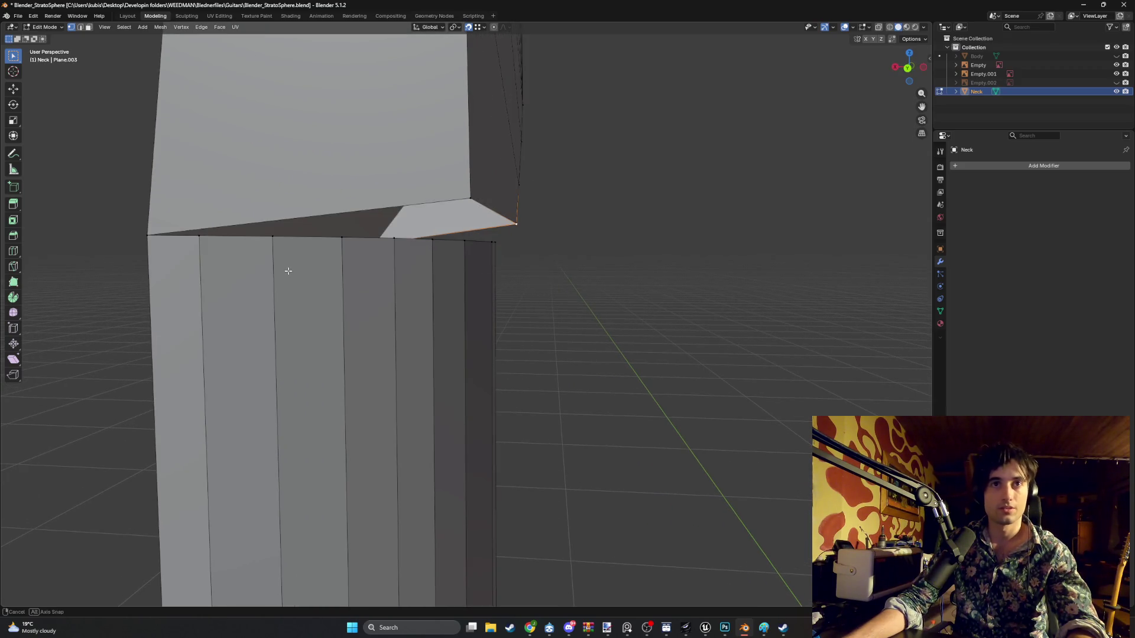
{"action": "middle_click_drag", "start_coordinate": [222, 247], "coordinate": [261, 220]}
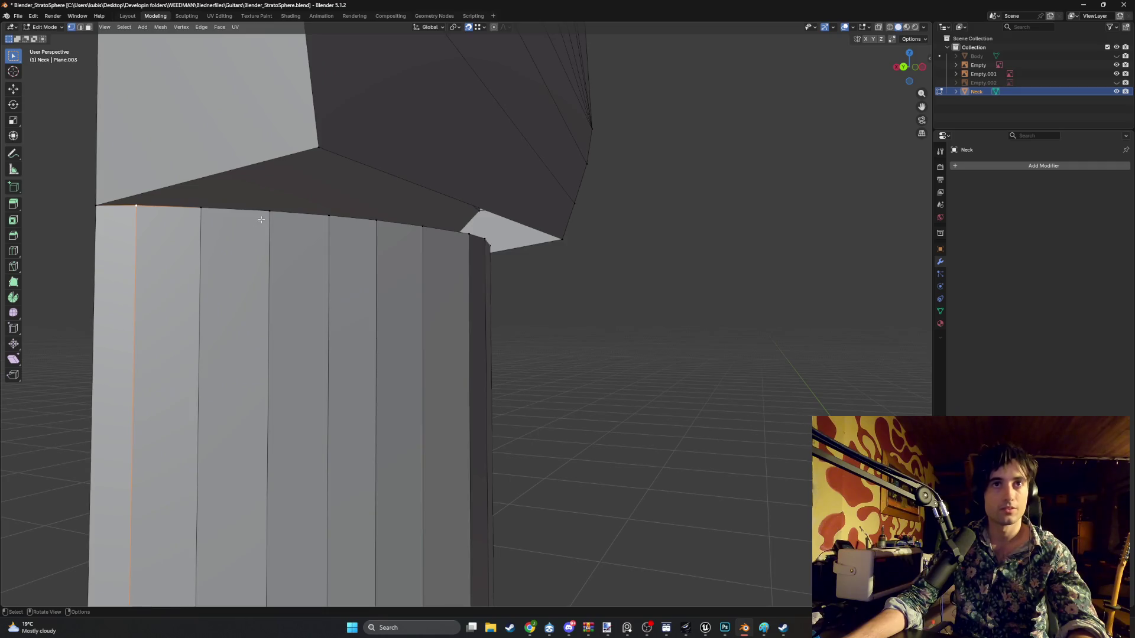
{"action": "left_click", "coordinate": [282, 207]}
{"action": "mouse_move", "coordinate": [315, 153]}
{"action": "middle_mouse_down"}
{"action": "mouse_move", "coordinate": [260, 201]}
{"action": "mouse_move", "coordinate": [236, 203]}
{"action": "mouse_move", "coordinate": [307, 192]}
{"action": "mouse_move", "coordinate": [393, 236]}
{"action": "mouse_move", "coordinate": [433, 232]}
{"action": "middle_mouse_up"}
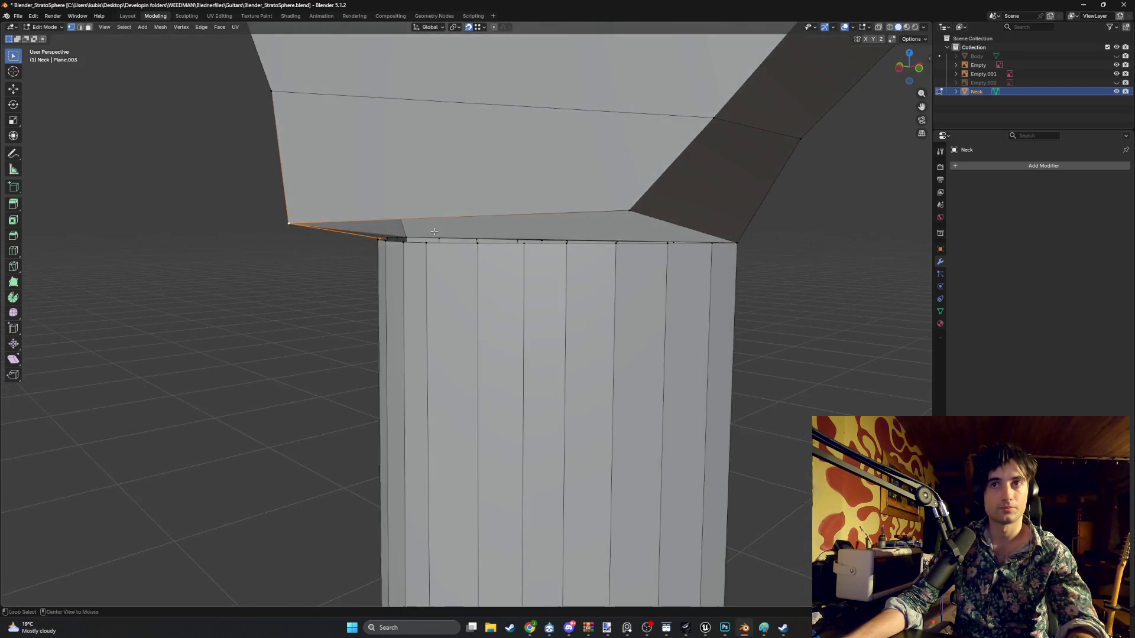
{"action": "key", "text": "KP_1"}
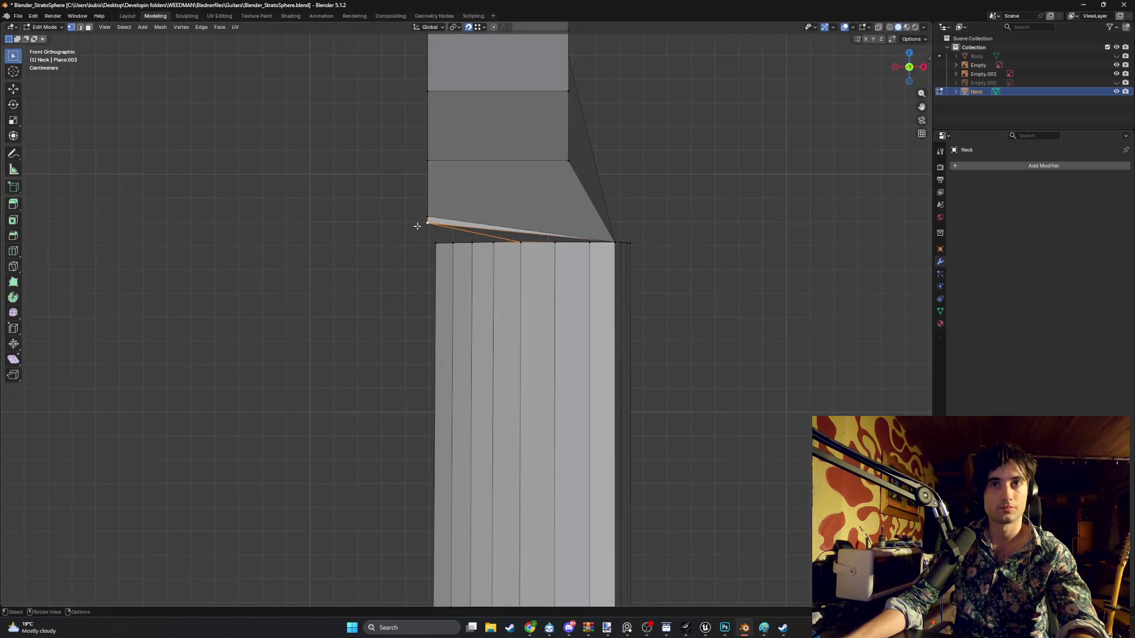
{"action": "scroll", "coordinate": [418, 226], "scroll_direction": "up", "scroll_amount": 1}
{"action": "mouse_move", "coordinate": [415, 204]}
{"action": "middle_mouse_down"}
{"action": "mouse_move", "coordinate": [418, 215]}
{"action": "mouse_move", "coordinate": [444, 211]}
{"action": "mouse_move", "coordinate": [421, 223]}
{"action": "mouse_move", "coordinate": [583, 217]}
{"action": "middle_mouse_up"}
- Undo to remove the diagonal edge at the junction
{"action": "key", "text": "ctrl+z"}
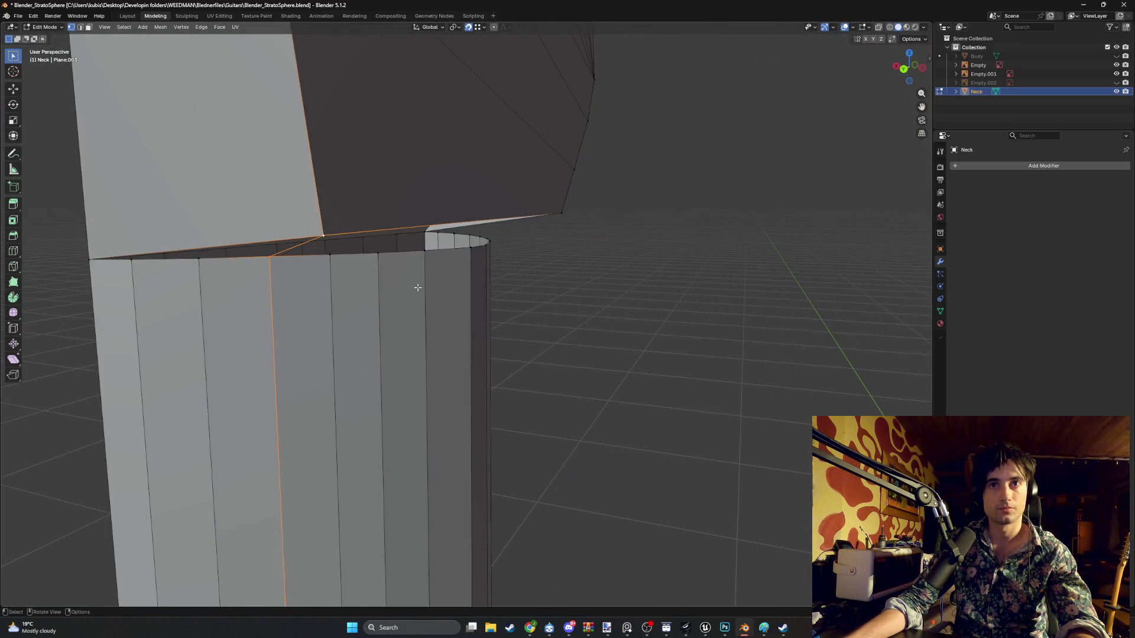
{"action": "key", "text": "ctrl+z"}
{"action": "middle_click_drag", "start_coordinate": [268, 259], "coordinate": [246, 259]}
{"action": "key", "text": "g"}
{"action": "key", "text": "z"}
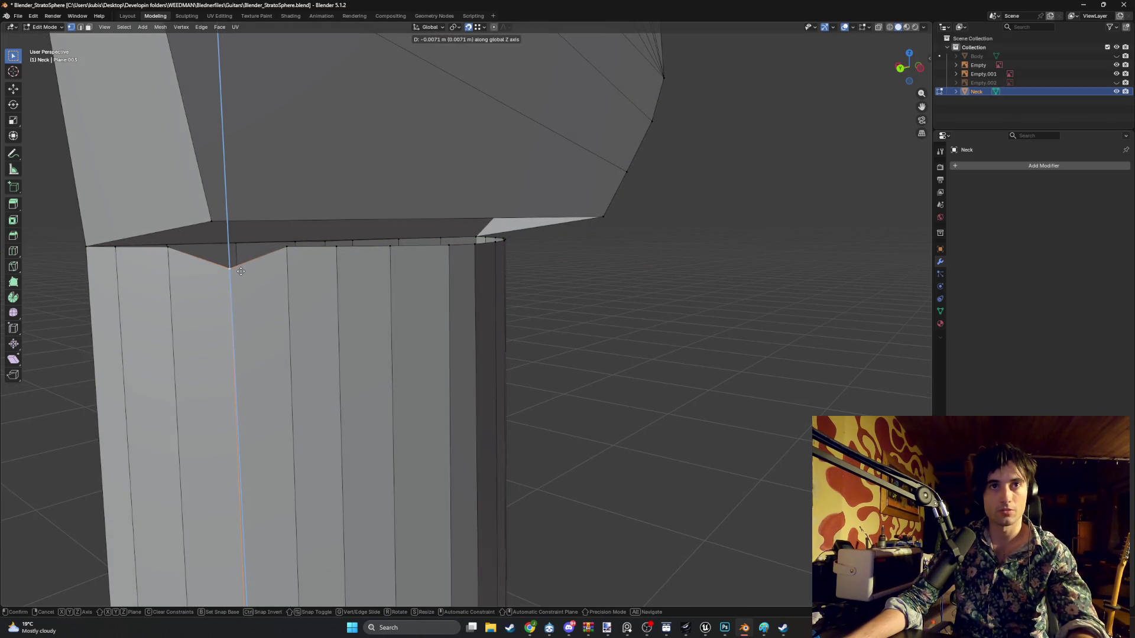
{"action": "right_click", "coordinate": [241, 271]}
{"action": "middle_click_drag", "start_coordinate": [241, 272], "coordinate": [287, 304]}
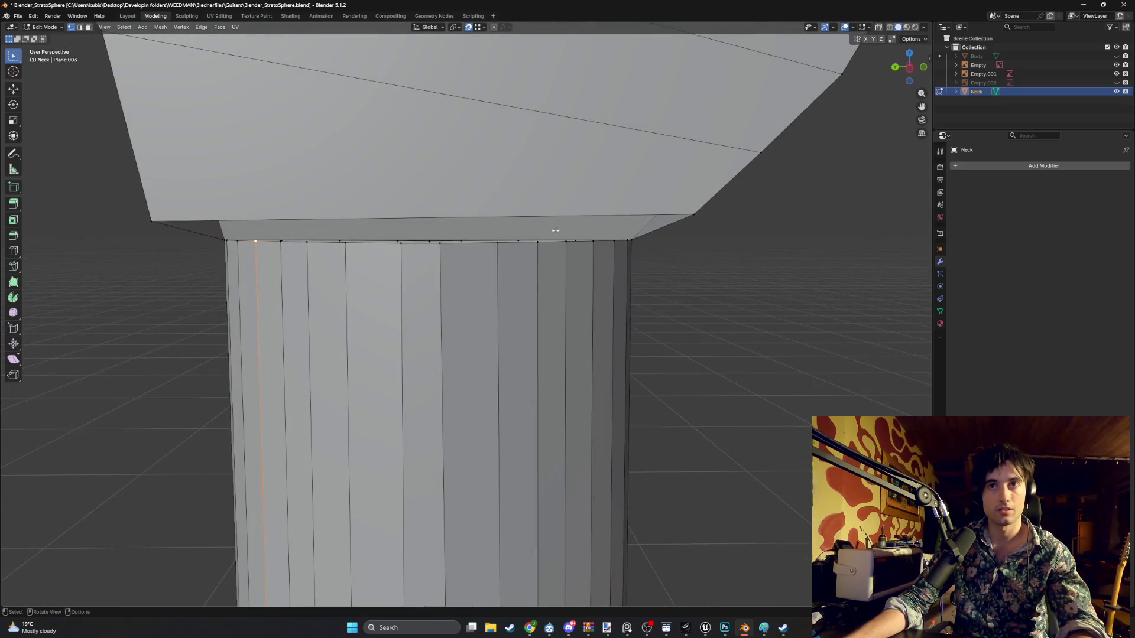
- Frame a top rim vertex in side view and hide the reference headstock image
{"action": "mouse_move", "coordinate": [377, 312]}
{"action": "middle_mouse_down"}
{"action": "mouse_move", "coordinate": [430, 325]}
{"action": "mouse_move", "coordinate": [375, 309]}
{"action": "mouse_move", "coordinate": [425, 277]}
{"action": "middle_mouse_up"}
{"action": "left_click", "coordinate": [425, 277]}
{"action": "scroll", "coordinate": [425, 278], "scroll_direction": "down", "scroll_amount": 5}
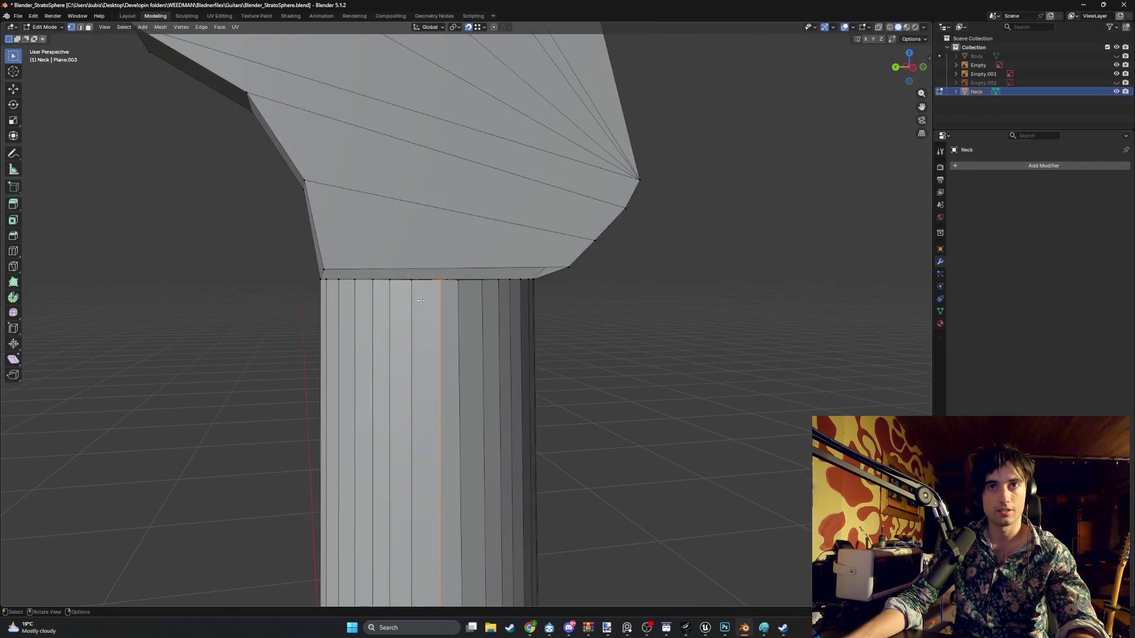
{"action": "key", "text": "ctrl+KP_3"}
{"action": "key", "text": "KP_Decimal"}
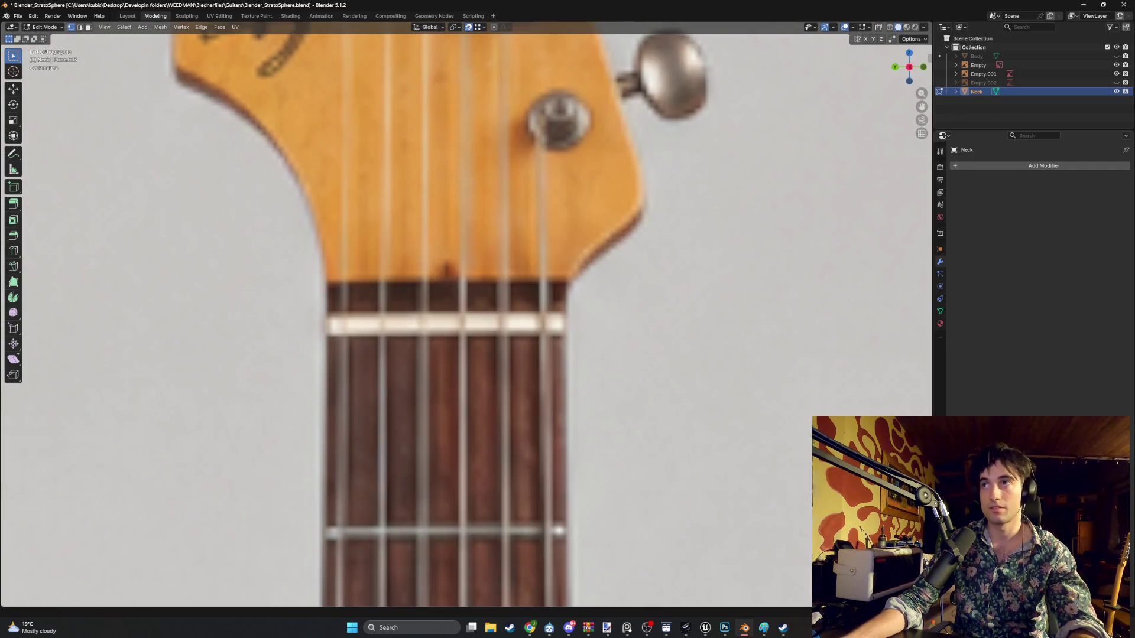
{"action": "left_click", "coordinate": [1116, 65]}
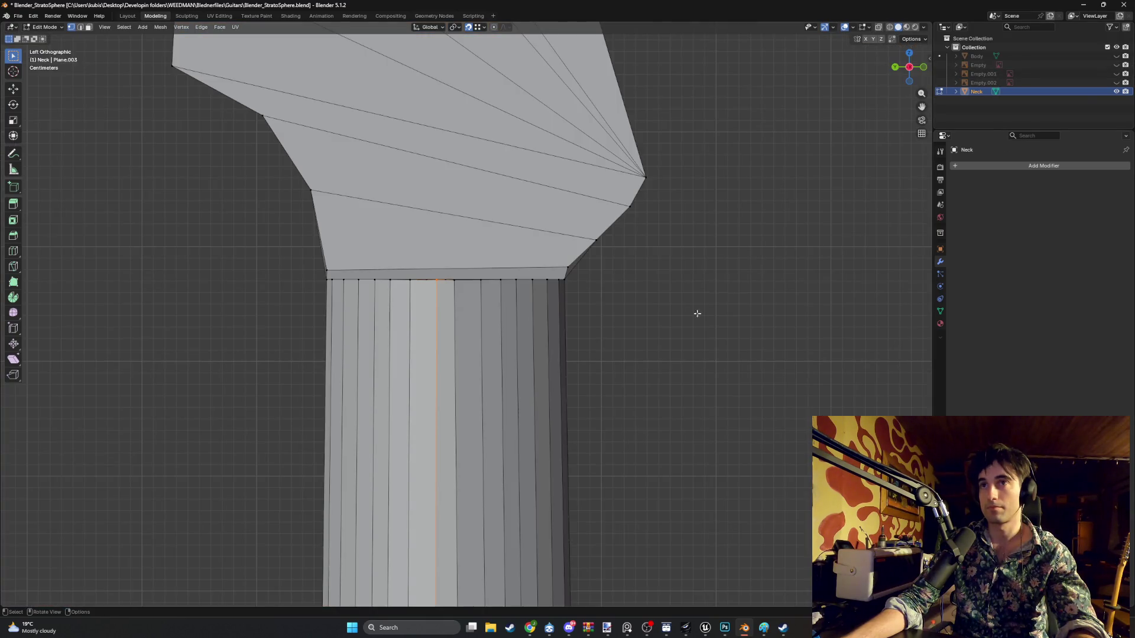
{"action": "scroll", "coordinate": [696, 312], "scroll_direction": "up", "scroll_amount": 4}
- Move the rim vertex level with the headstock's top edge
{"action": "key", "text": "g"}
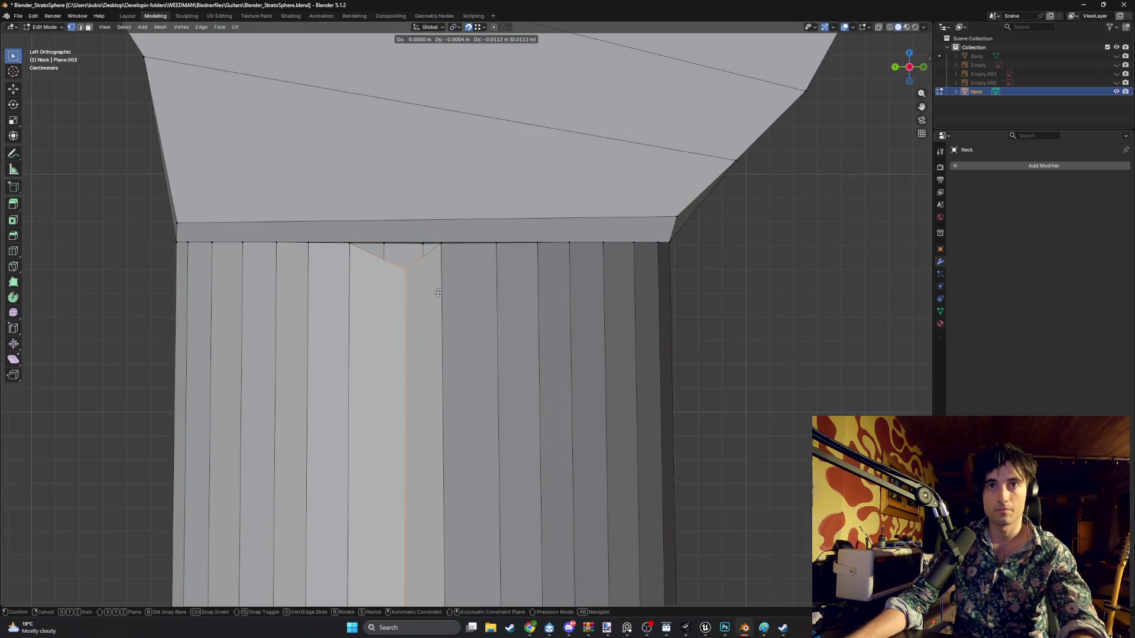
{"action": "left_click", "coordinate": [463, 253]}
{"action": "scroll", "coordinate": [463, 253], "scroll_direction": "down", "scroll_amount": 3}
{"action": "scroll", "coordinate": [462, 253], "scroll_direction": "up", "scroll_amount": 3}
{"action": "left_click", "coordinate": [444, 256], "text": "shift"}
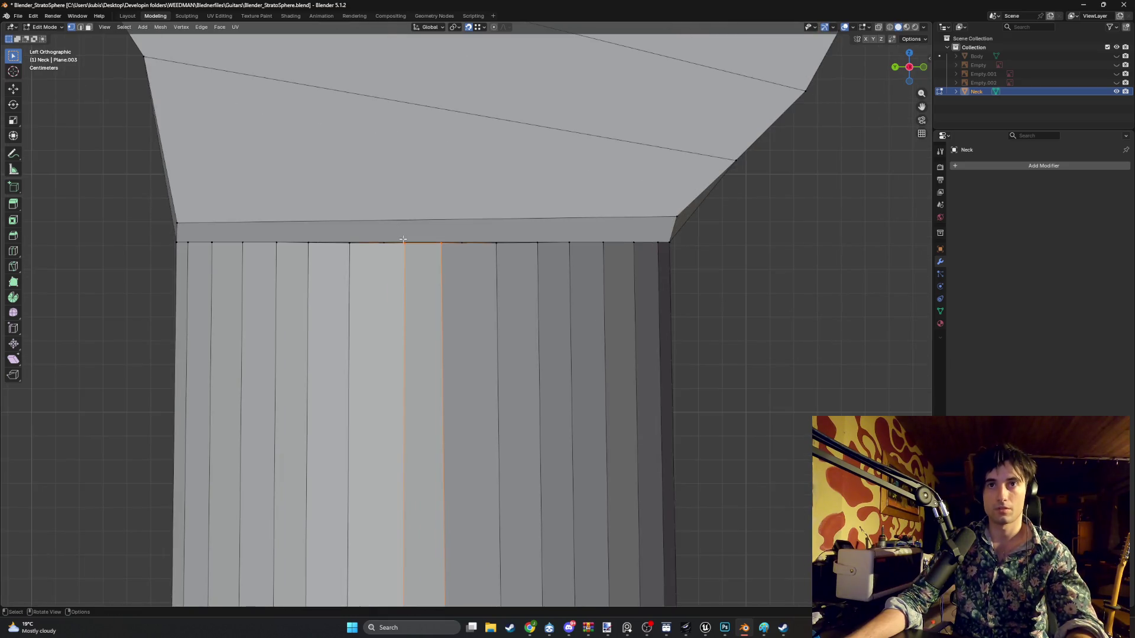
{"action": "key", "text": "g"}
{"action": "right_click", "coordinate": [445, 259]}
{"action": "mouse_move", "coordinate": [445, 259]}
{"action": "middle_mouse_down"}
{"action": "mouse_move", "coordinate": [405, 240]}
{"action": "mouse_move", "coordinate": [317, 272]}
{"action": "mouse_move", "coordinate": [701, 245]}
{"action": "middle_mouse_up"}
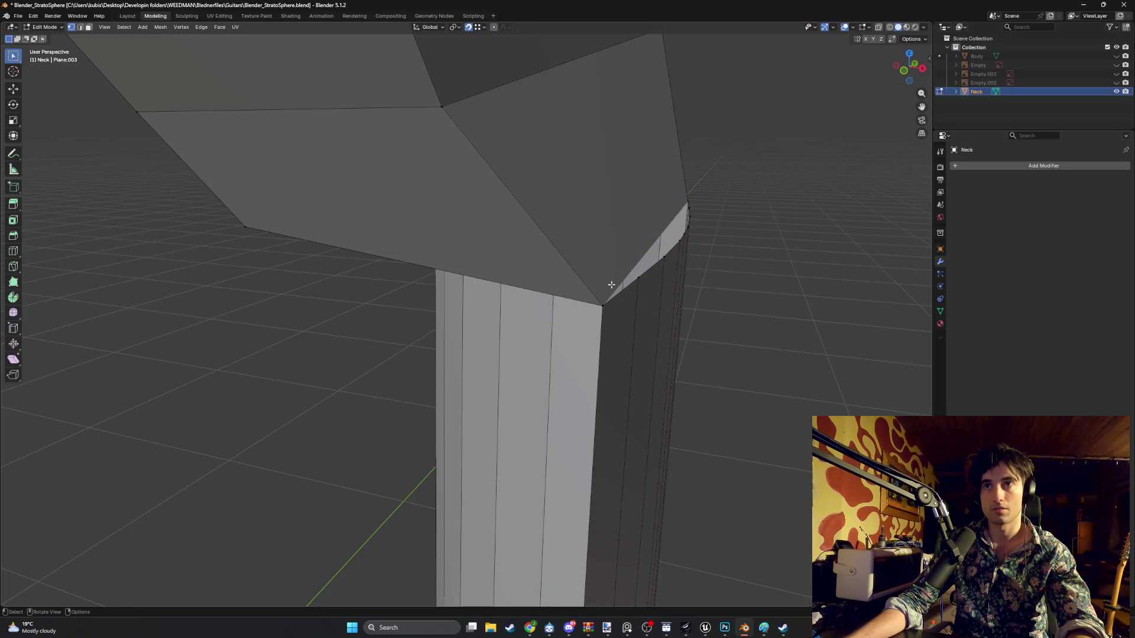
- In the straight side view, lower the selected top vertices along Z to deepen the V-notch
{"action": "key", "text": "ctrl+KP_3"}
{"action": "scroll", "coordinate": [562, 296], "scroll_direction": "down", "scroll_amount": 2}
{"action": "scroll", "coordinate": [512, 259], "scroll_direction": "up", "scroll_amount": 2}
{"action": "scroll", "coordinate": [408, 307], "scroll_direction": "up", "scroll_amount": 2}
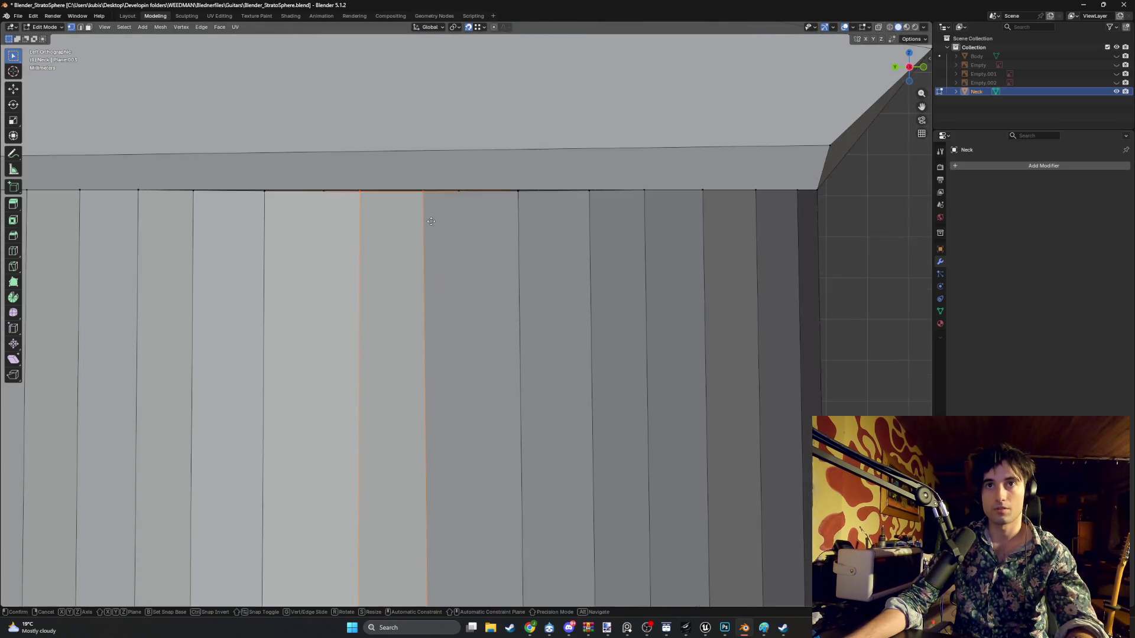
{"action": "key", "text": "g"}
{"action": "key", "text": "z"}
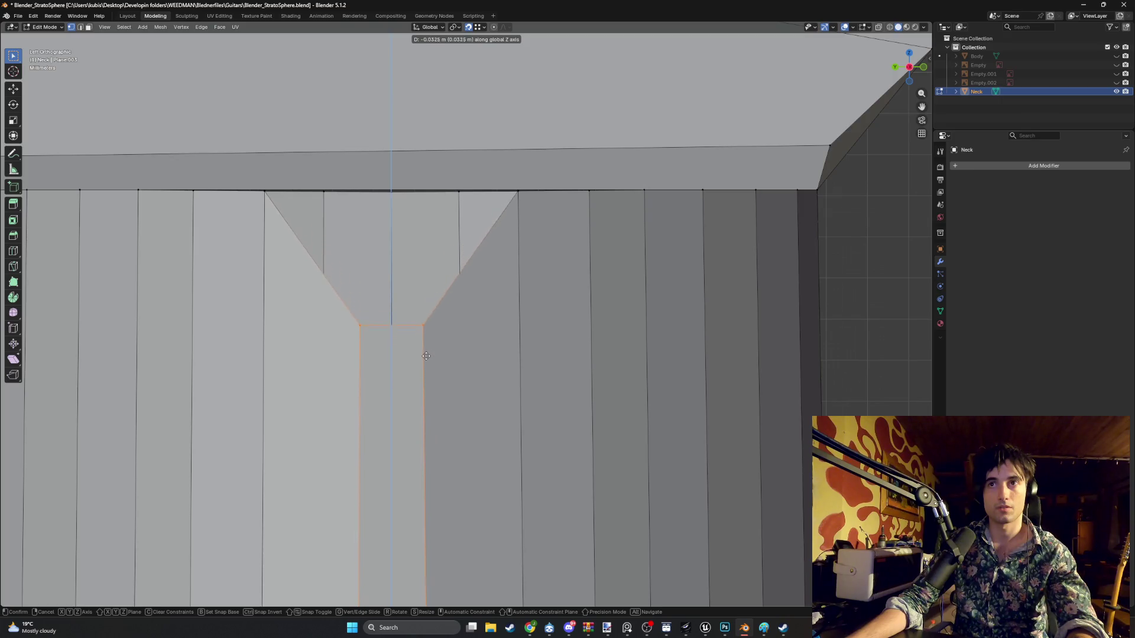
{"action": "left_click", "coordinate": [424, 372]}
- Lower the three top rim vertices beside the notch along Z, each a bit less
{"action": "scroll", "coordinate": [506, 302], "scroll_direction": "down", "scroll_amount": 3}
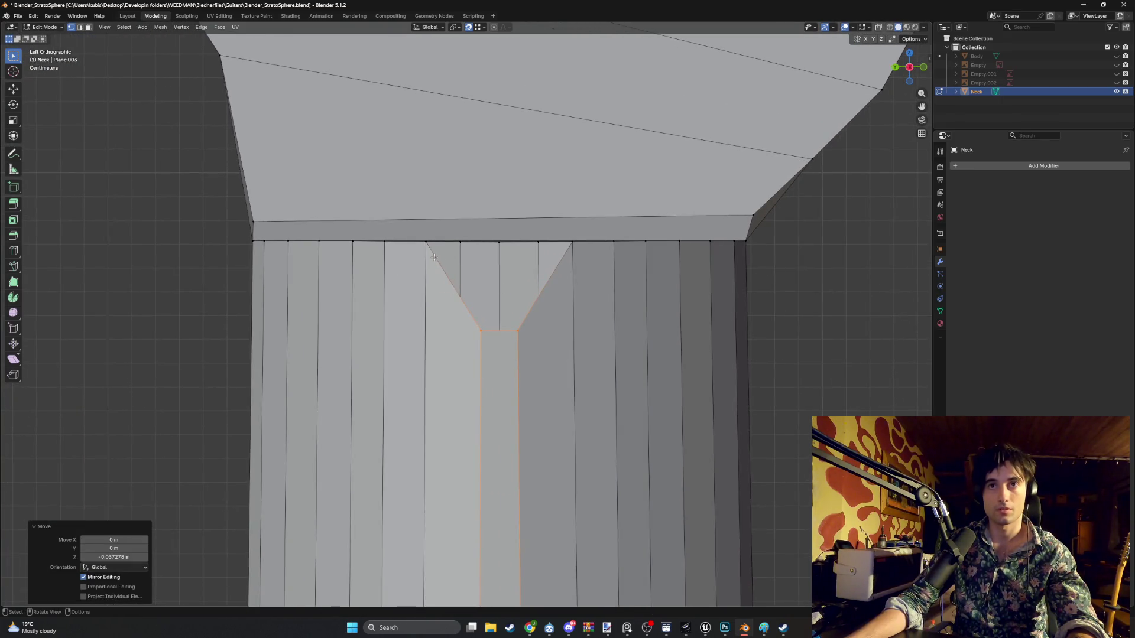
{"action": "left_click", "coordinate": [412, 239]}
{"action": "key", "text": "g"}
{"action": "key", "text": "z"}
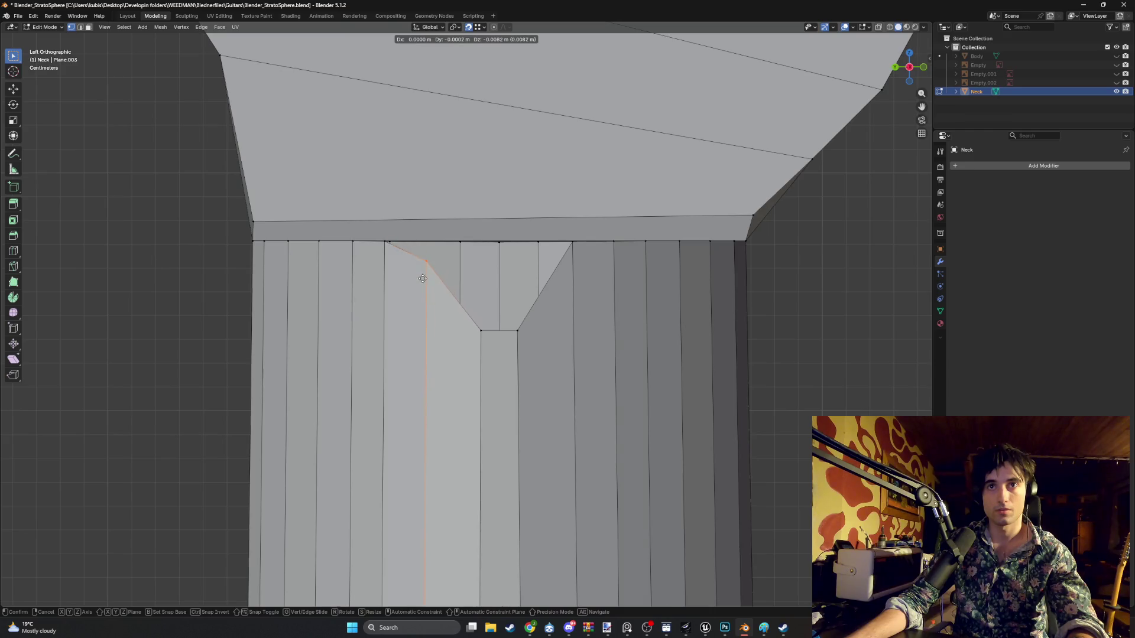
{"action": "left_click", "coordinate": [424, 330]}
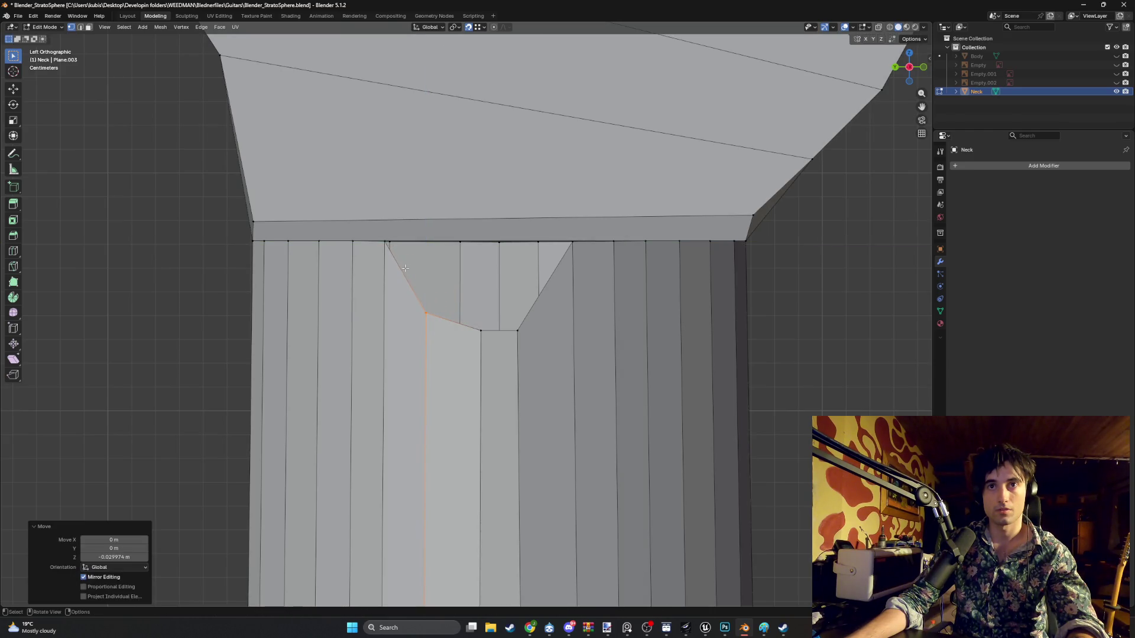
{"action": "left_click", "coordinate": [384, 242]}
{"action": "key", "text": "g"}
{"action": "key", "text": "z"}
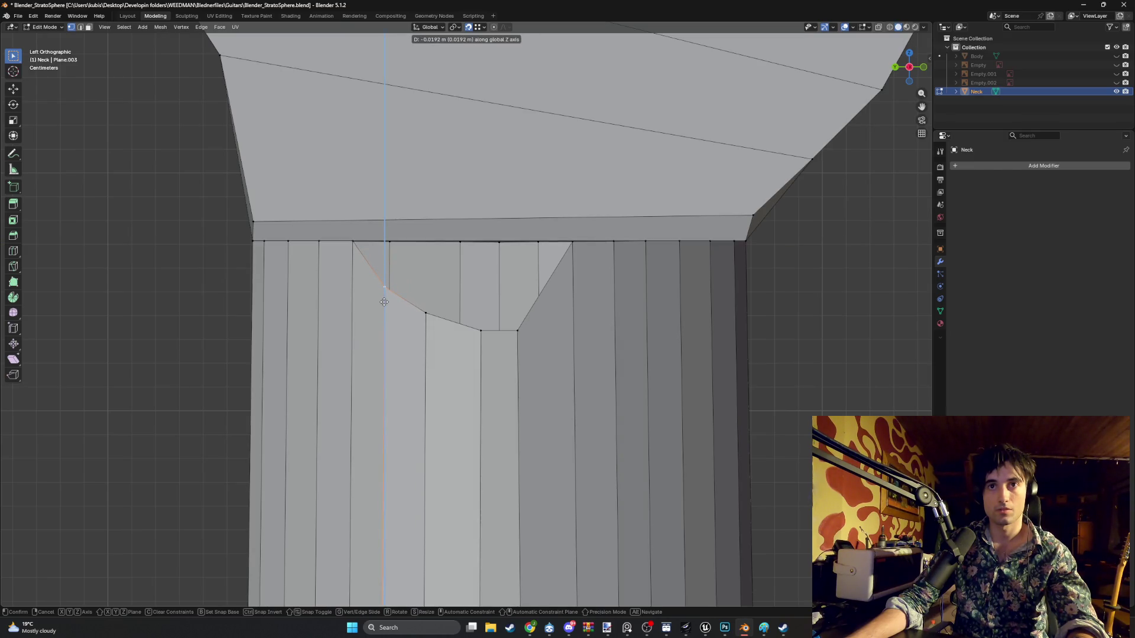
{"action": "left_click", "coordinate": [384, 302]}
{"action": "left_click", "coordinate": [353, 241]}
{"action": "key", "text": "g"}
{"action": "key", "text": "z"}
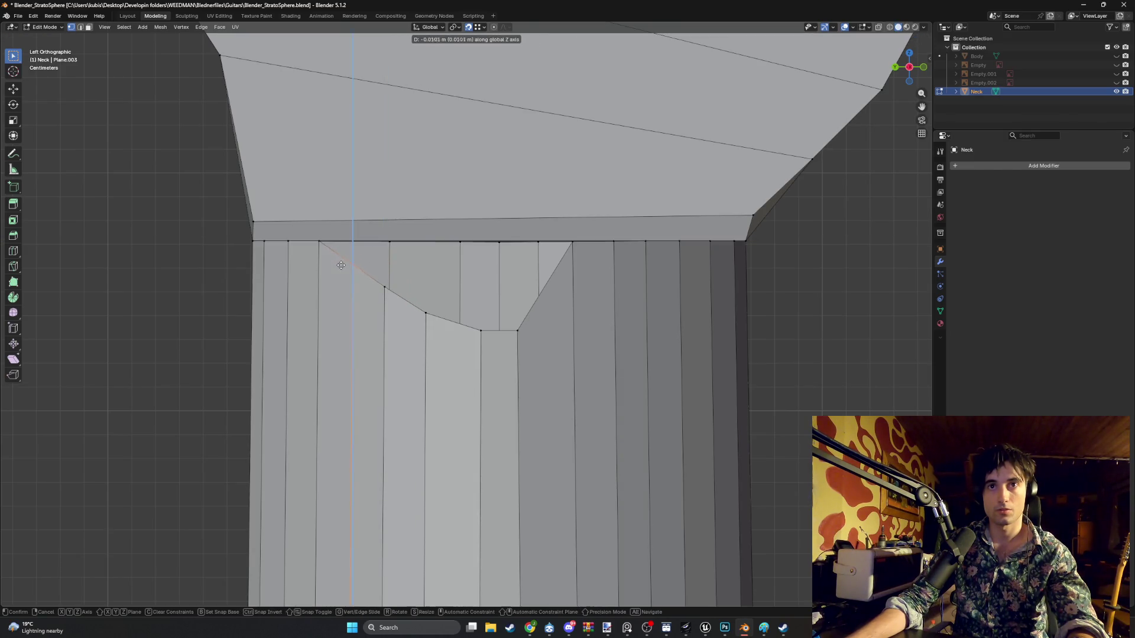
{"action": "left_click", "coordinate": [341, 269]}
- Lower the next two top vertices further out along the rim slightly along Z
{"action": "left_click", "coordinate": [319, 241]}
{"action": "key", "text": "g"}
{"action": "key", "text": "z"}
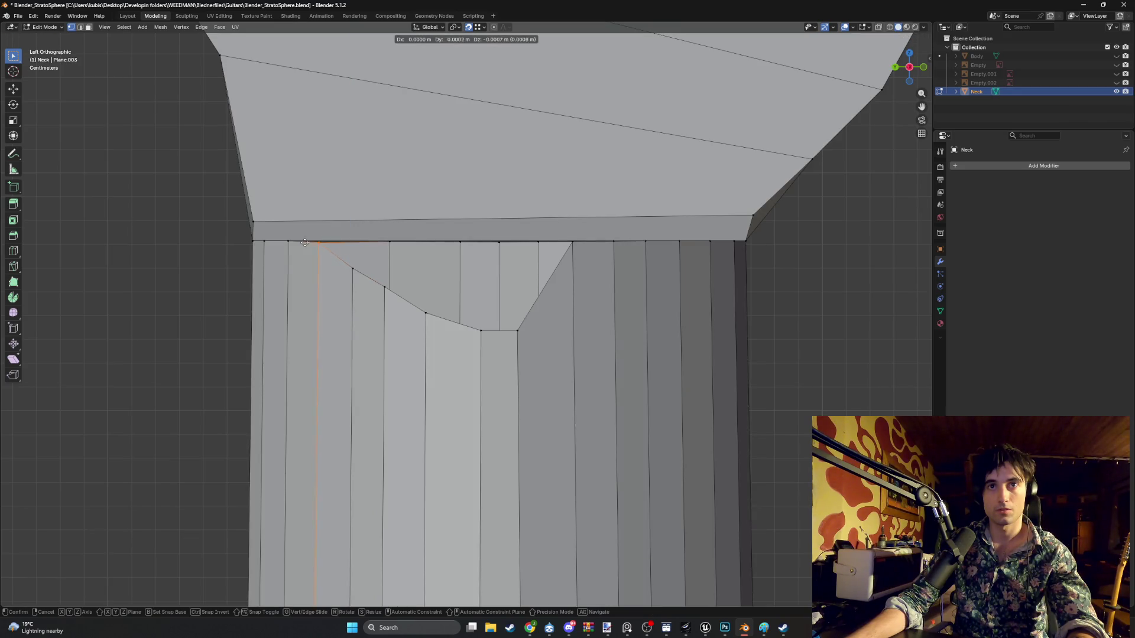
{"action": "key", "text": "Escape"}
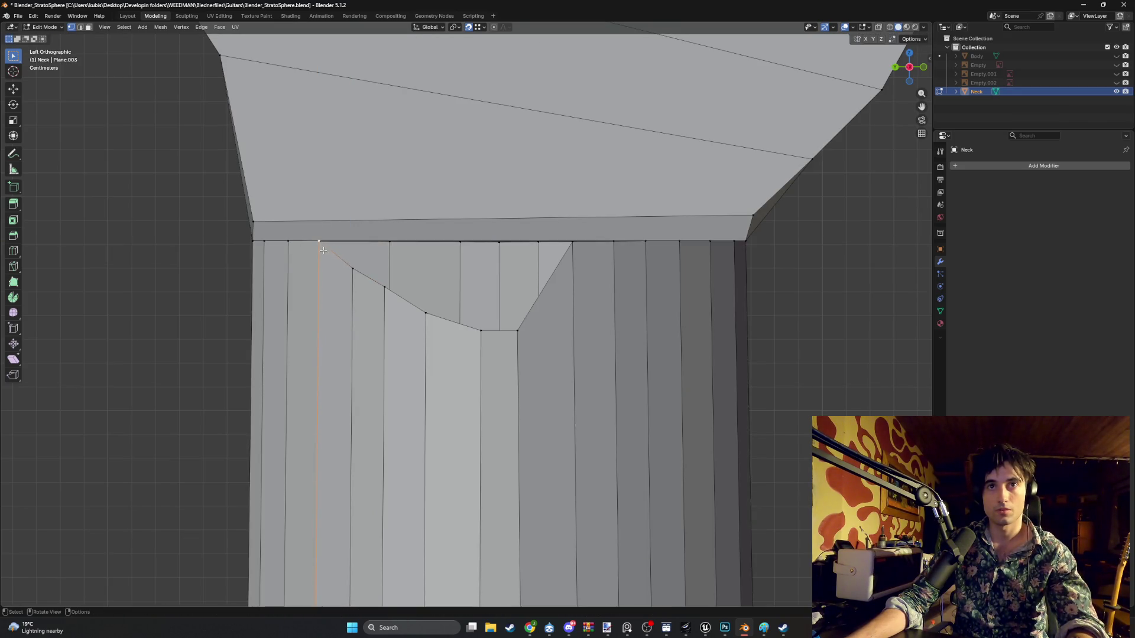
{"action": "key", "text": "g"}
{"action": "key", "text": "z"}
{"action": "left_click", "coordinate": [325, 260]}
{"action": "left_click", "coordinate": [289, 243]}
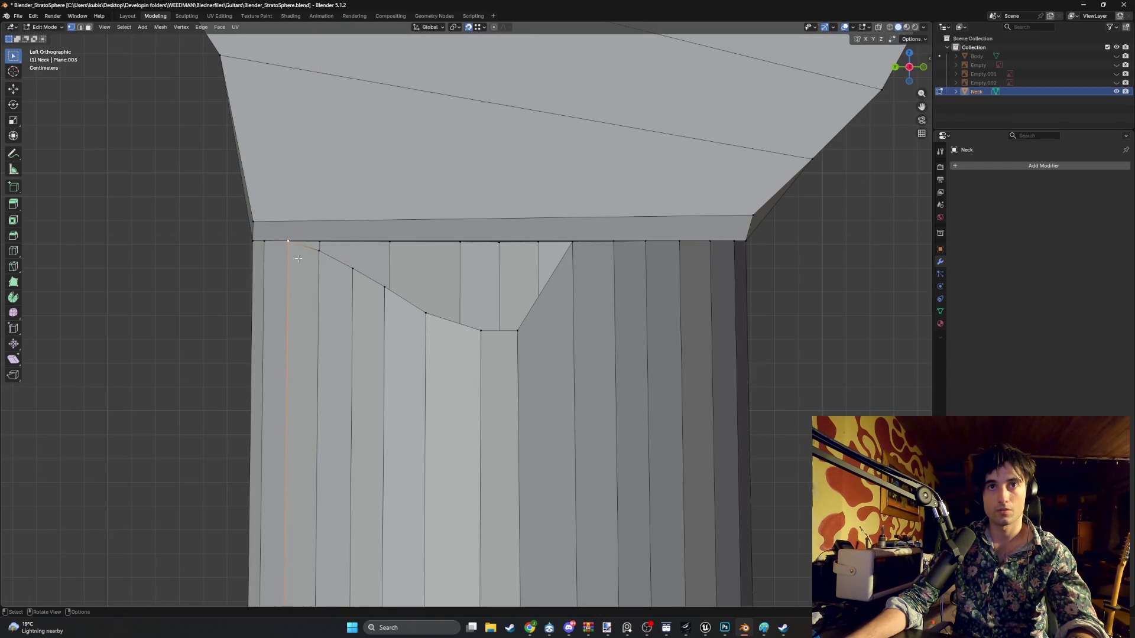
{"action": "key", "text": "g"}
{"action": "key", "text": "z"}
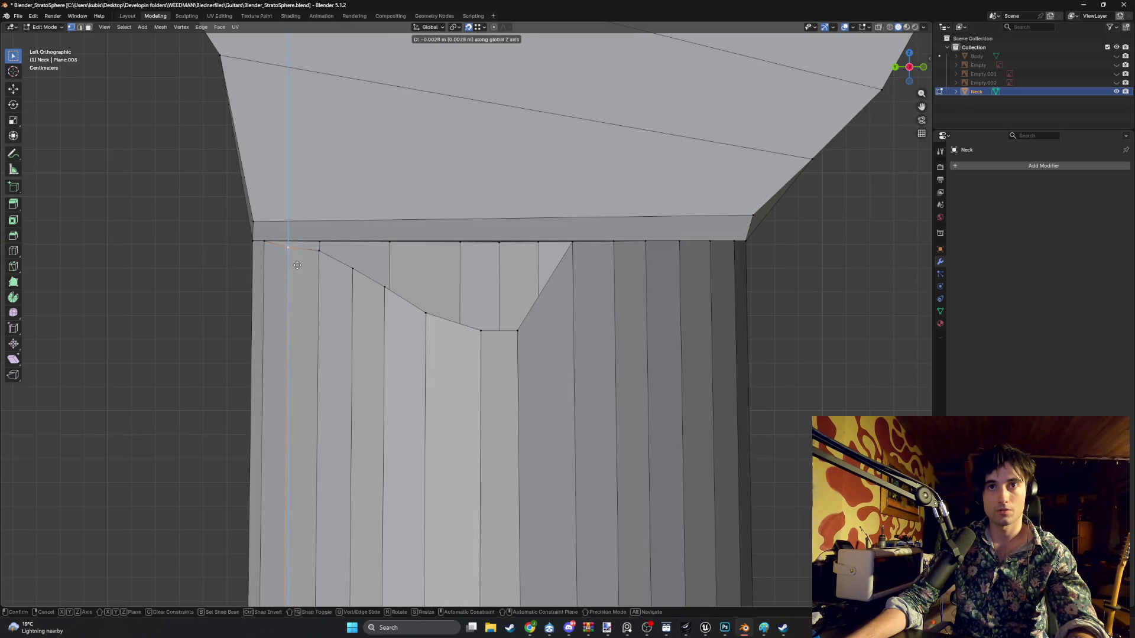
{"action": "left_click", "coordinate": [303, 267]}
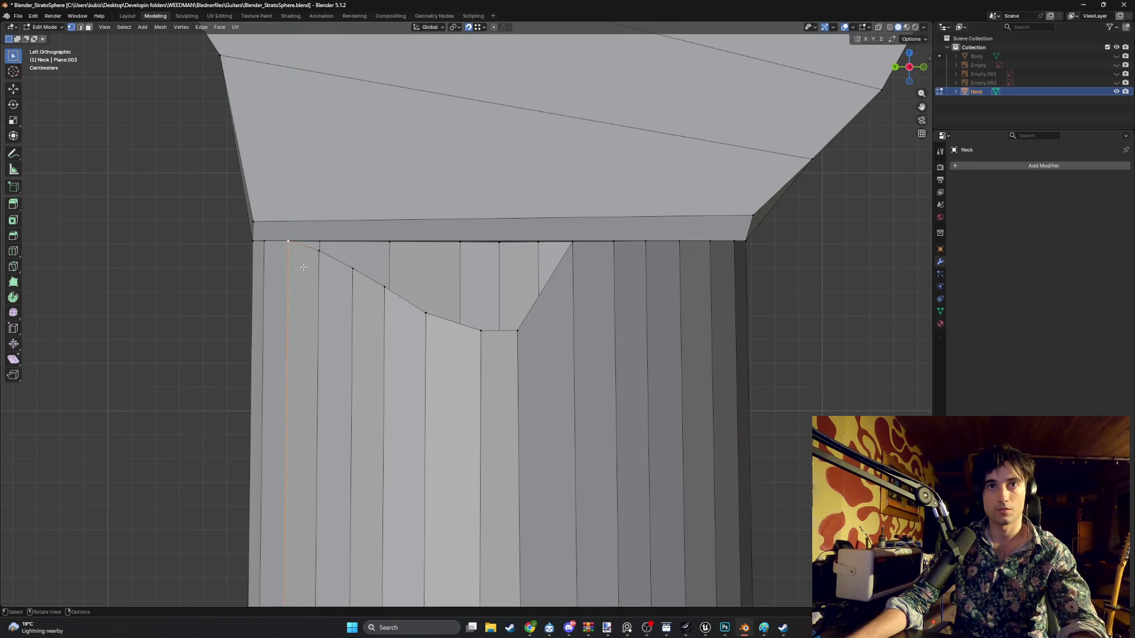
- Lower the two notch-bottom vertices and the next transition vertex along Z
{"action": "left_click_drag", "start_coordinate": [464, 316], "coordinate": [532, 343]}
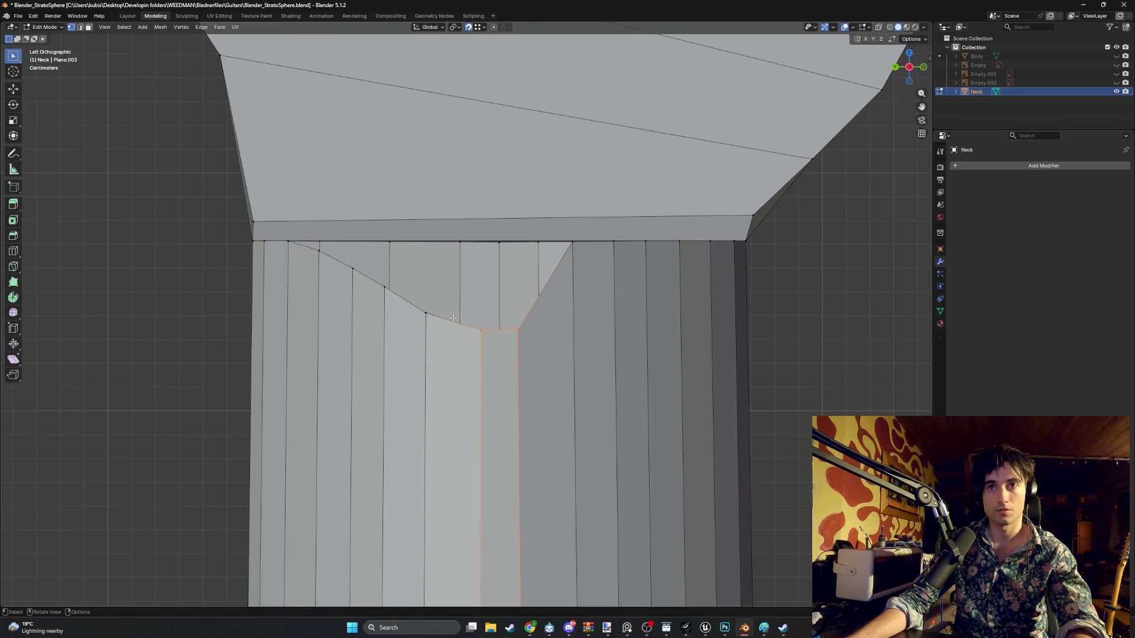
{"action": "key", "text": "g"}
{"action": "key", "text": "z"}
{"action": "left_click", "coordinate": [473, 372]}
{"action": "left_click", "coordinate": [426, 313]}
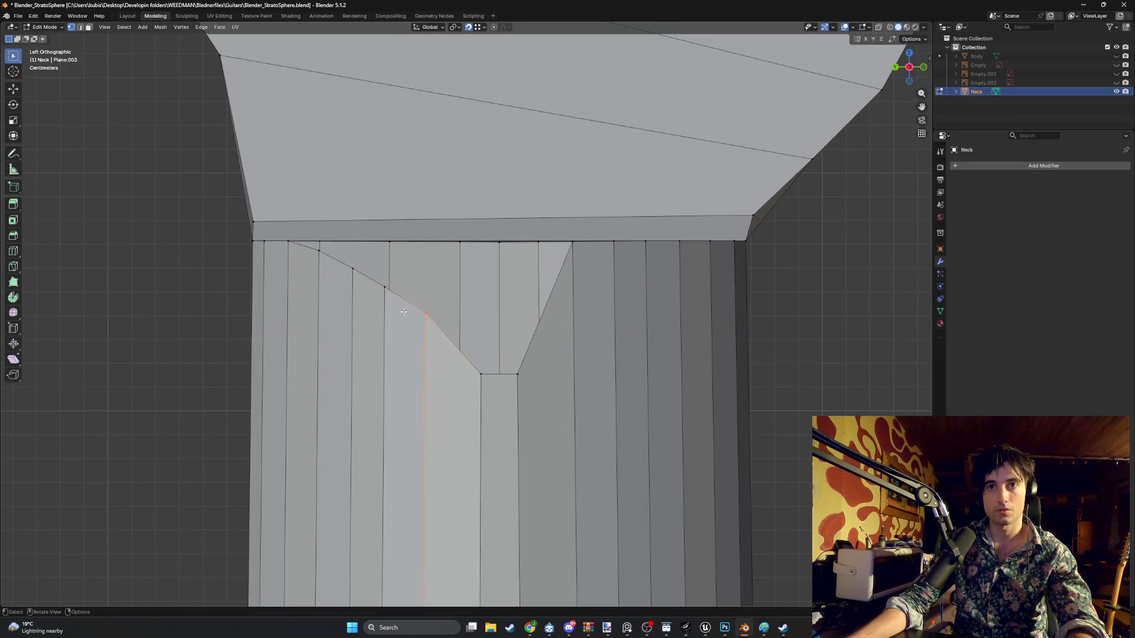
{"action": "key", "text": "g"}
{"action": "key", "text": "z"}
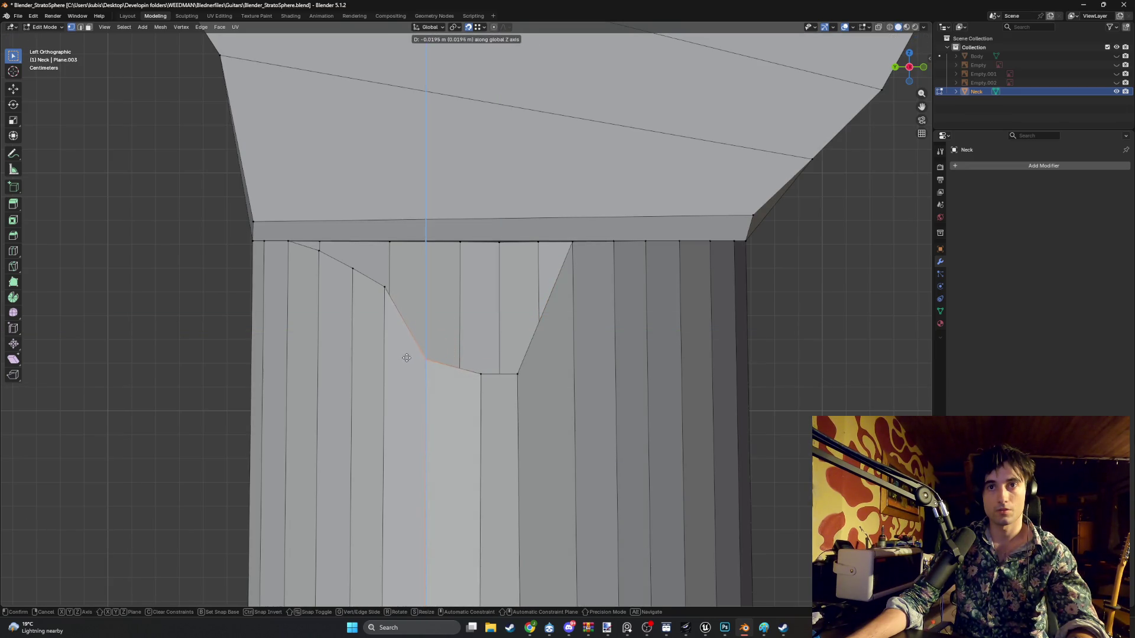
{"action": "left_click", "coordinate": [408, 360]}
- Lower three more transition vertices toward the left onto the arc, the last by -0.022714 m
{"action": "left_click", "coordinate": [385, 288]}
{"action": "key", "text": "g"}
{"action": "key", "text": "z"}
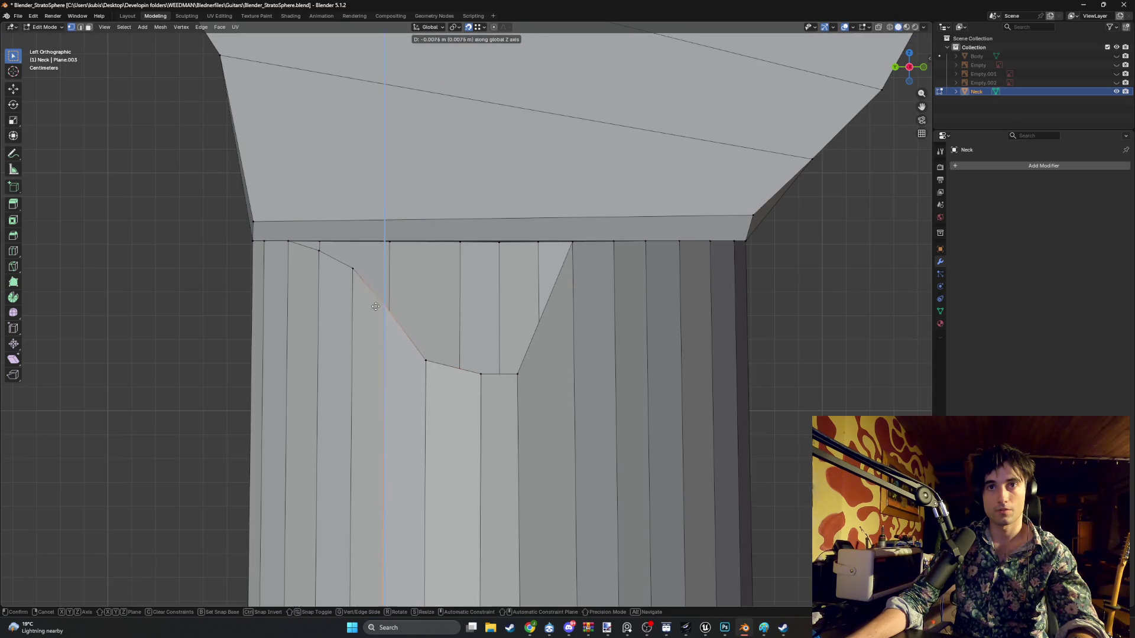
{"action": "left_click", "coordinate": [381, 344]}
{"action": "left_click", "coordinate": [353, 269]}
{"action": "key", "text": "g"}
{"action": "key", "text": "z"}
{"action": "left_click", "coordinate": [345, 324]}
{"action": "left_click", "coordinate": [318, 251]}
{"action": "key", "text": "g"}
{"action": "key", "text": "z"}
{"action": "left_click", "coordinate": [308, 279]}
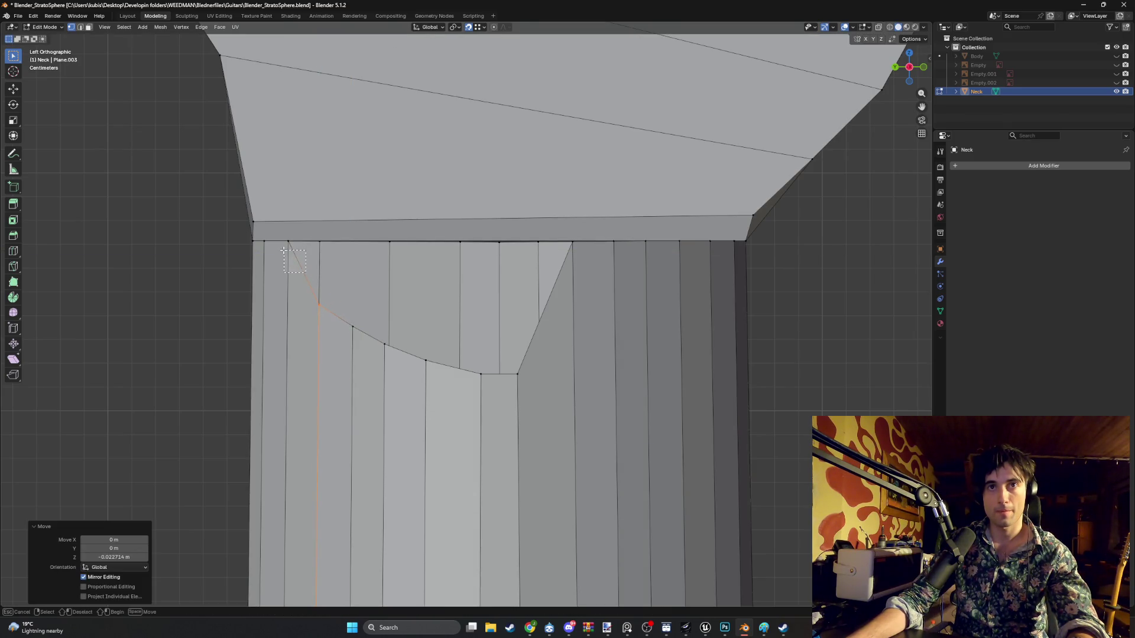
- Lower the two leftmost top vertices along Z onto the arc
{"action": "left_click", "coordinate": [289, 251]}
{"action": "key", "text": "g"}
{"action": "key", "text": "z"}
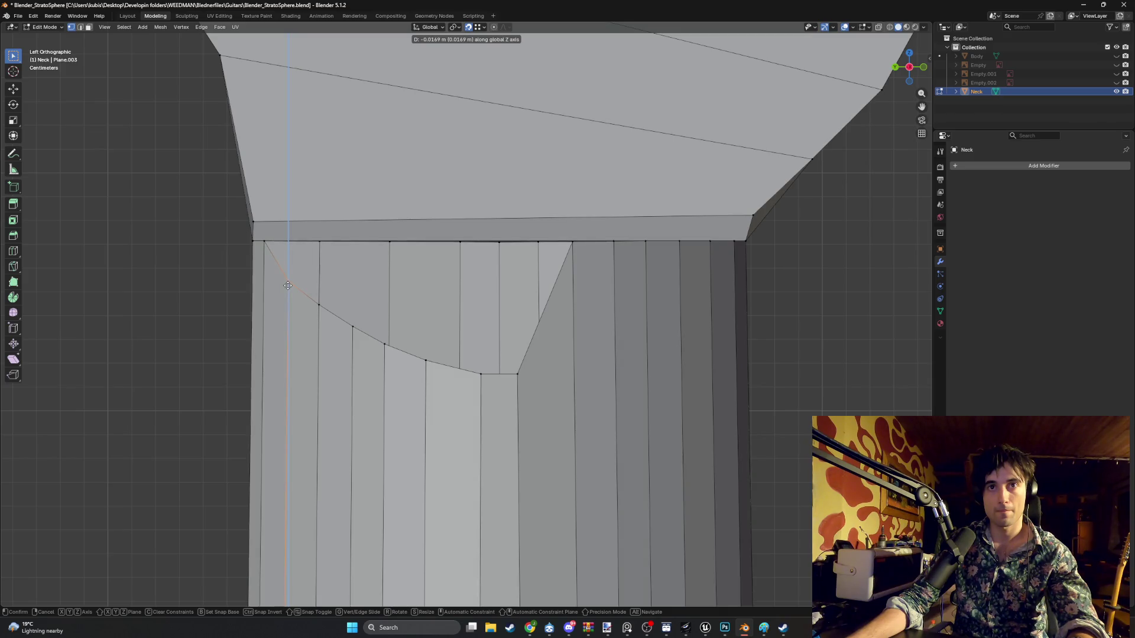
{"action": "left_click", "coordinate": [288, 285]}
{"action": "left_click", "coordinate": [265, 242]}
{"action": "key", "text": "g"}
{"action": "key", "text": "y"}
{"action": "key", "text": "z"}
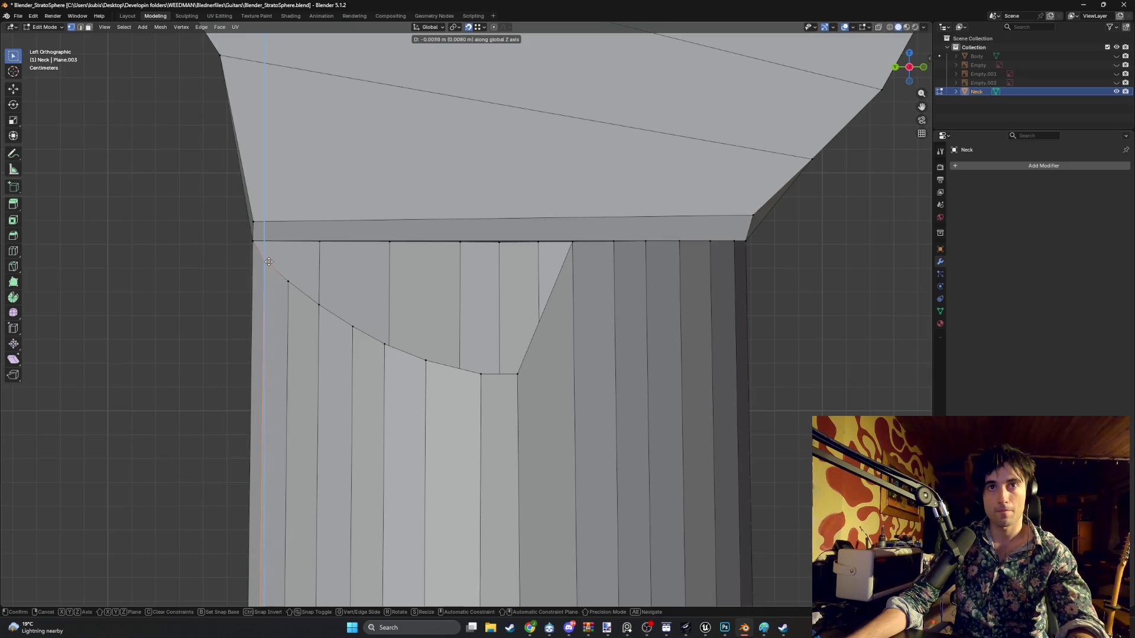
{"action": "left_click", "coordinate": [269, 260]}
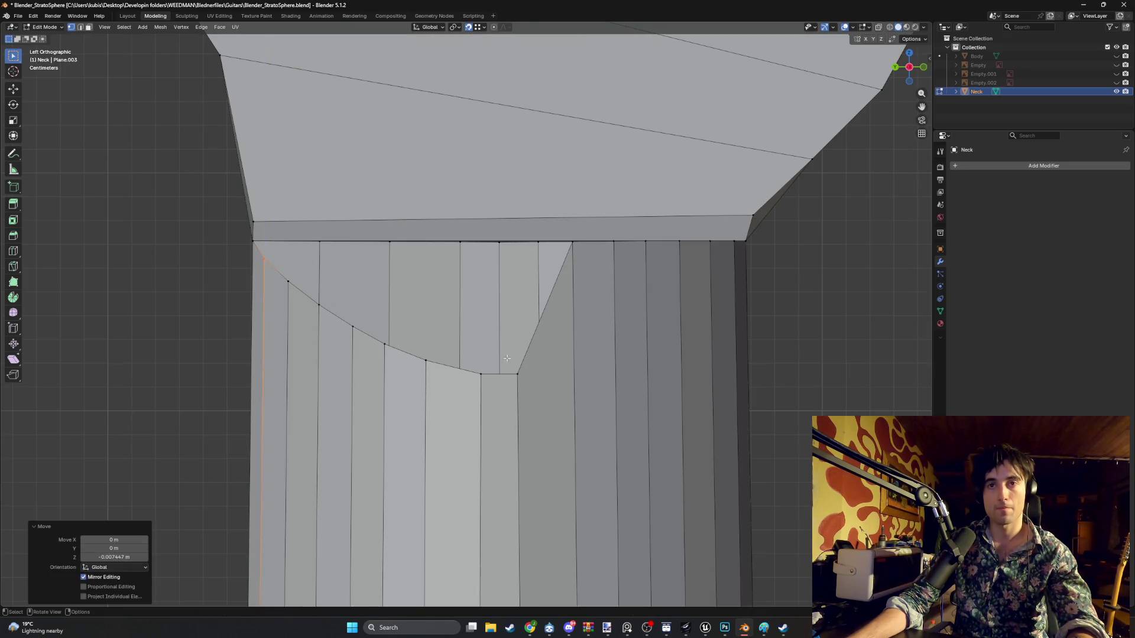
- Lower the vertex right of the notch along Z in two passes to fit the arc
{"action": "left_click", "coordinate": [563, 272]}
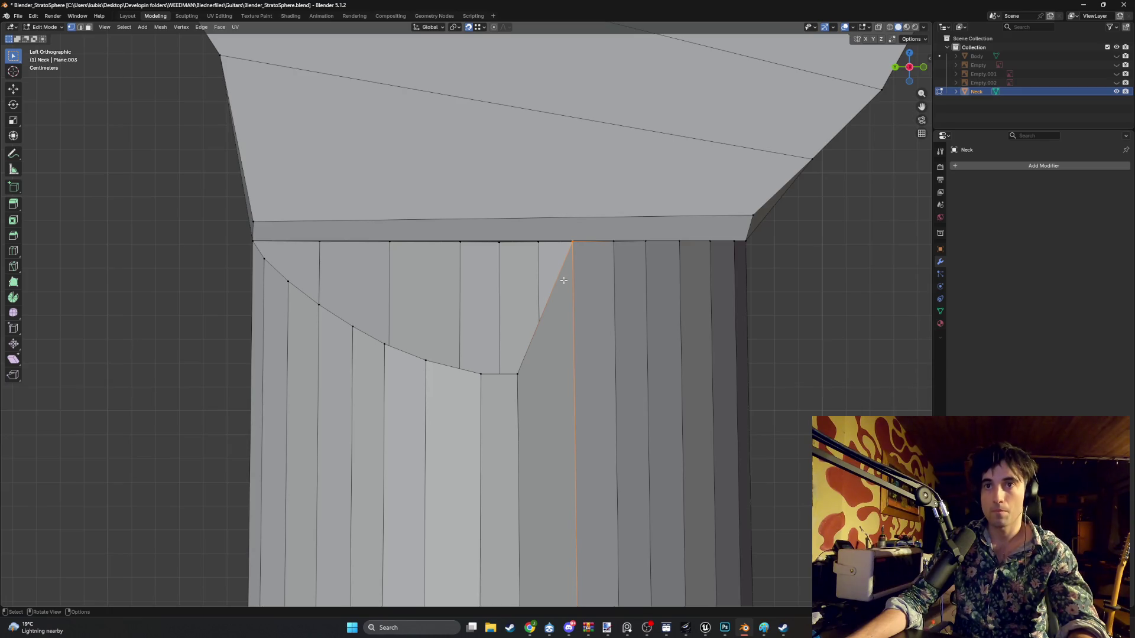
{"action": "mouse_move", "coordinate": [566, 287]}
{"action": "middle_mouse_down"}
{"action": "mouse_move", "coordinate": [567, 314]}
{"action": "mouse_move", "coordinate": [582, 295]}
{"action": "middle_mouse_up"}
{"action": "key", "text": "ctrl+KP_3"}
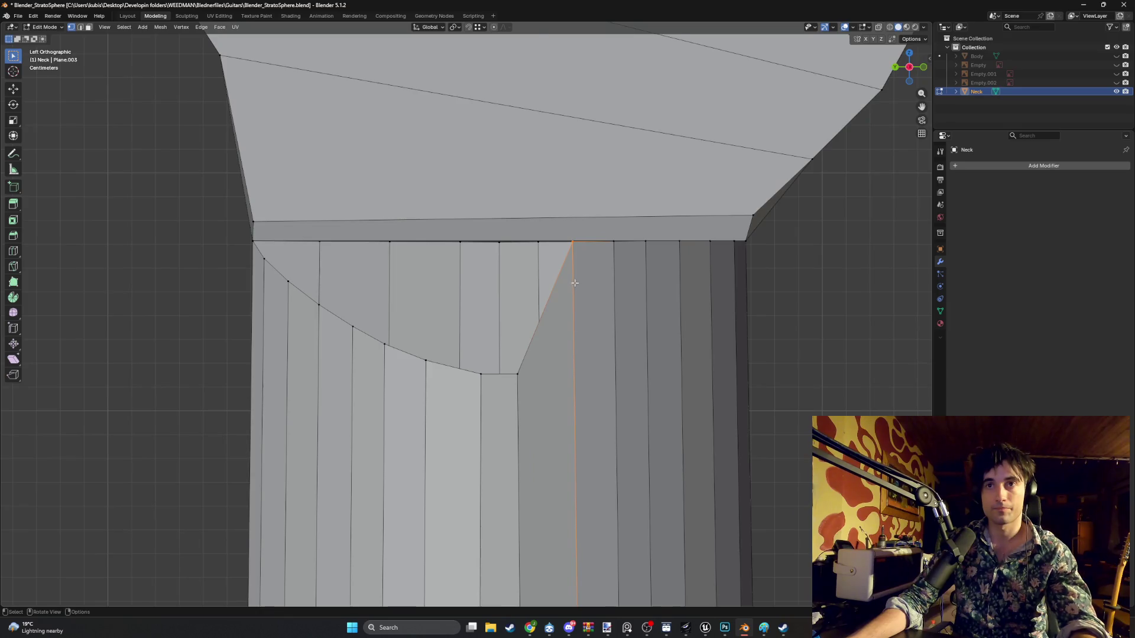
{"action": "key", "text": "g"}
{"action": "key", "text": "z"}
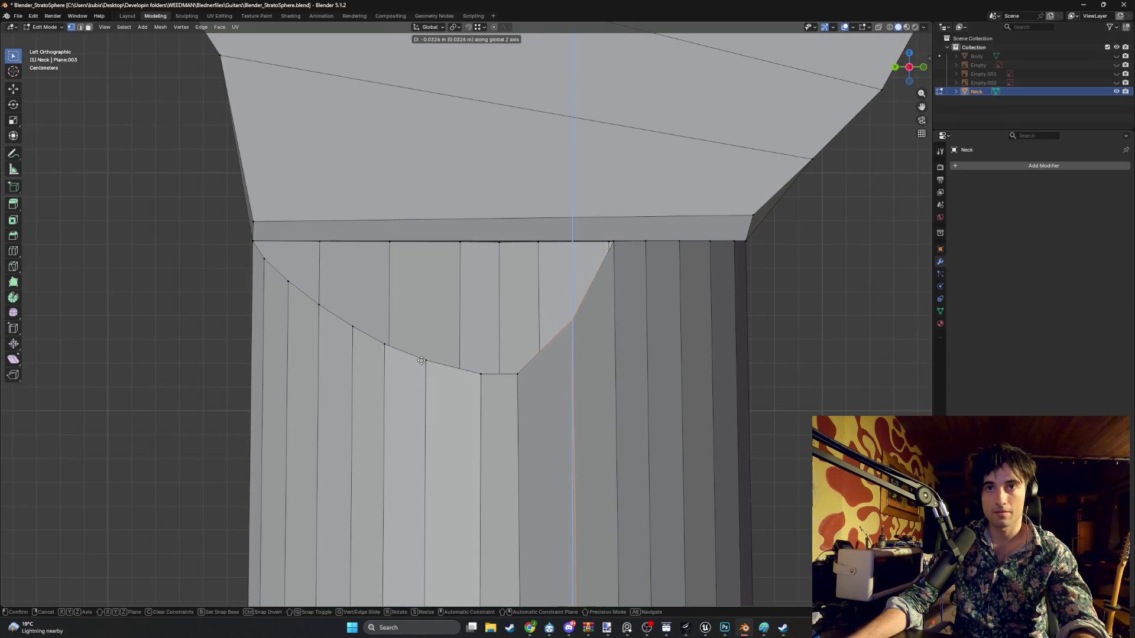
{"action": "left_click", "coordinate": [623, 322]}
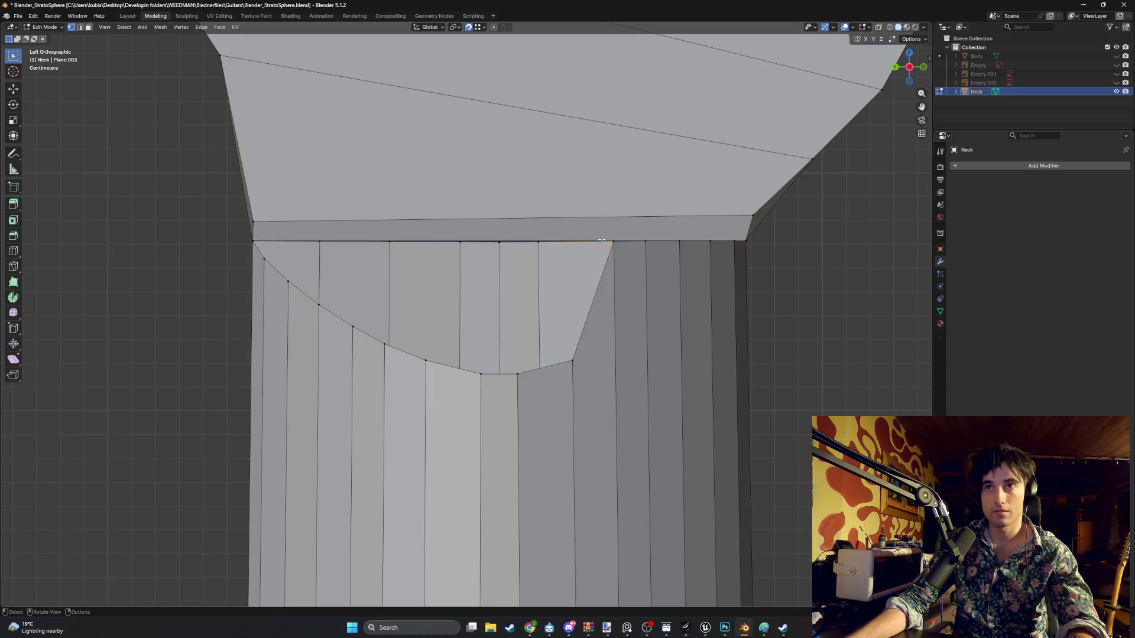
{"action": "key", "text": "g"}
{"action": "key", "text": "z"}
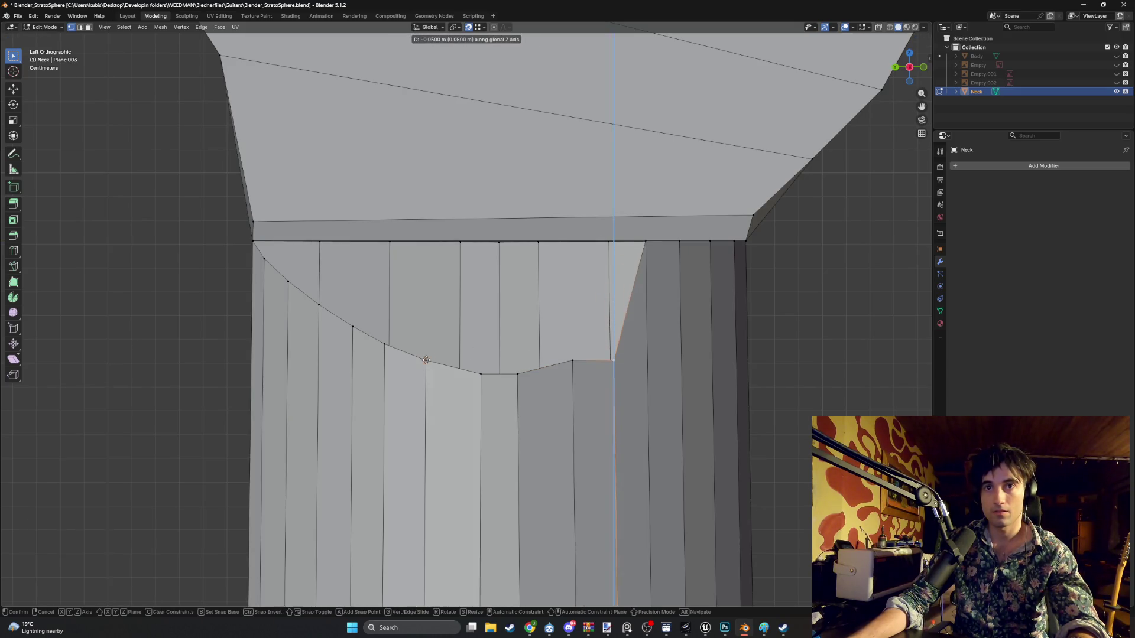
{"action": "left_click", "coordinate": [675, 285]}
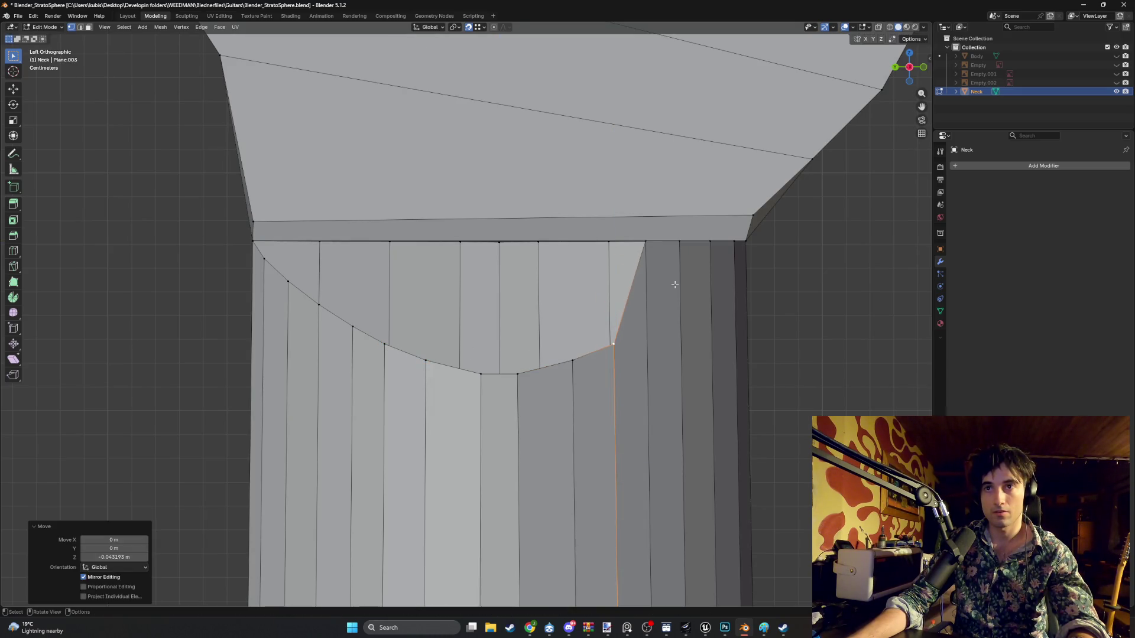
- Lower the next two top-right vertices along Z onto the arc
{"action": "left_click", "coordinate": [645, 243]}
{"action": "key", "text": "g"}
{"action": "key", "text": "z"}
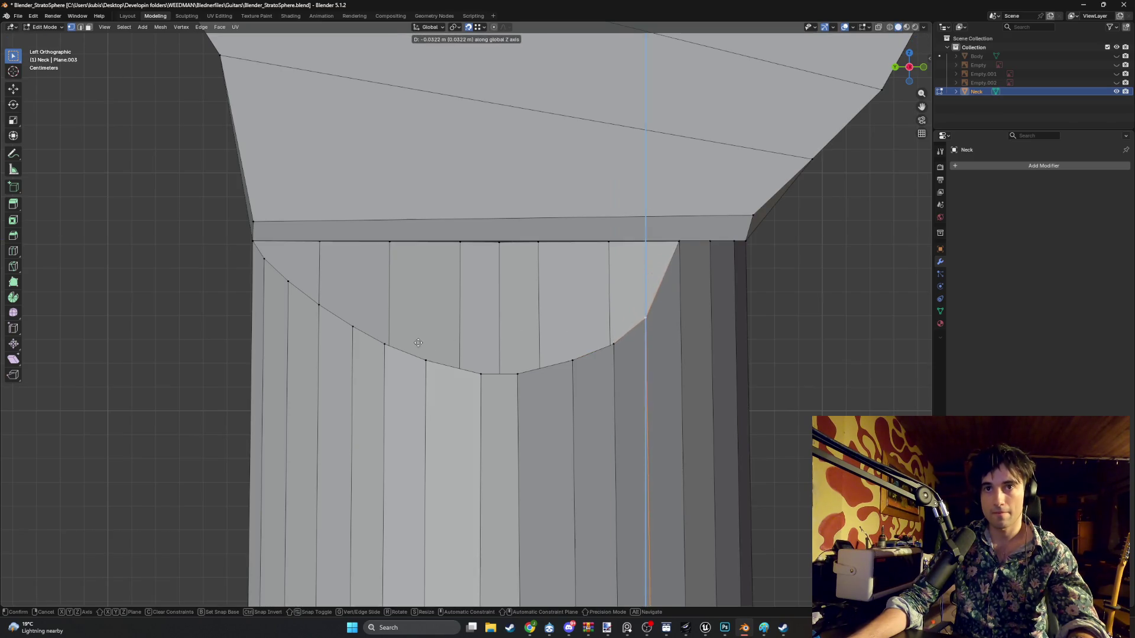
{"action": "left_click", "coordinate": [357, 328]}
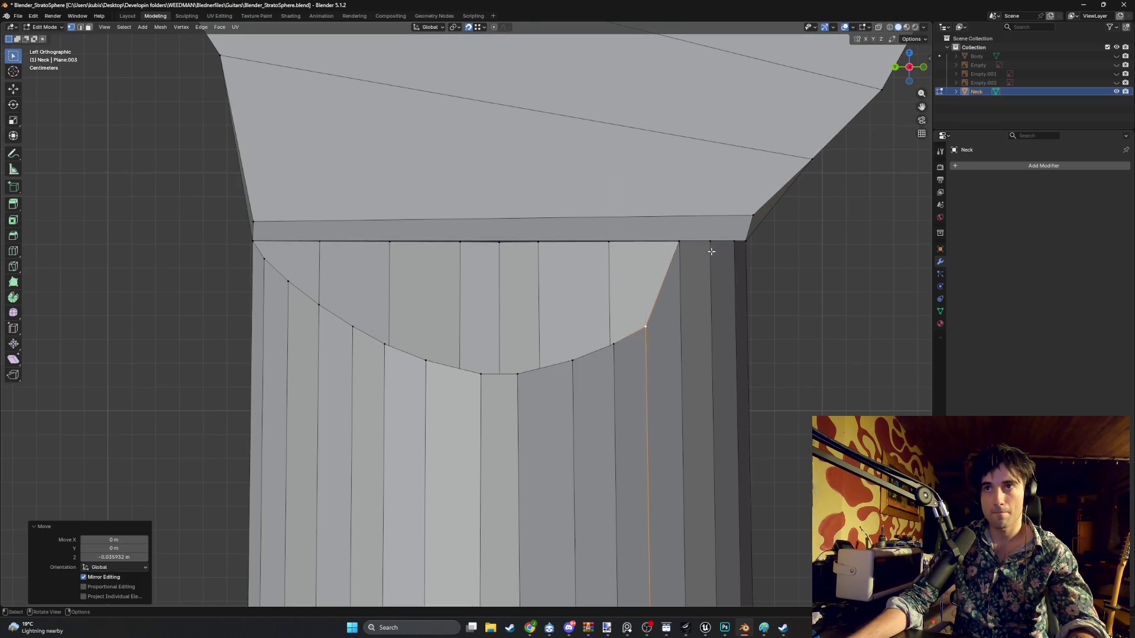
{"action": "left_click", "coordinate": [679, 242]}
{"action": "key", "text": "g"}
{"action": "key", "text": "Escape"}
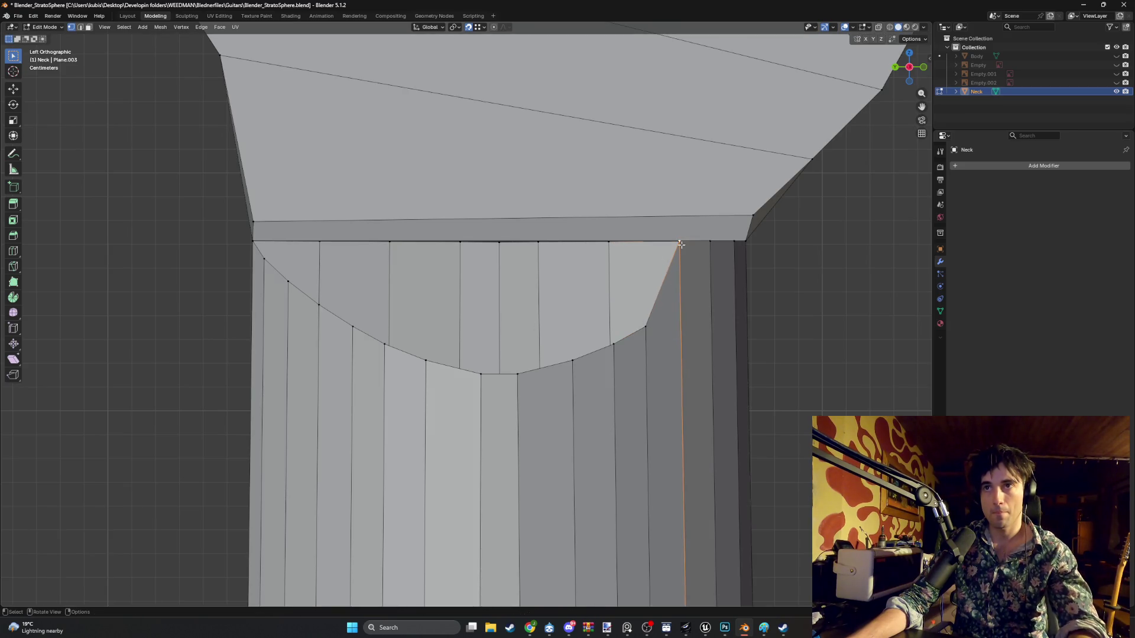
{"action": "key", "text": "g"}
{"action": "key", "text": "z"}
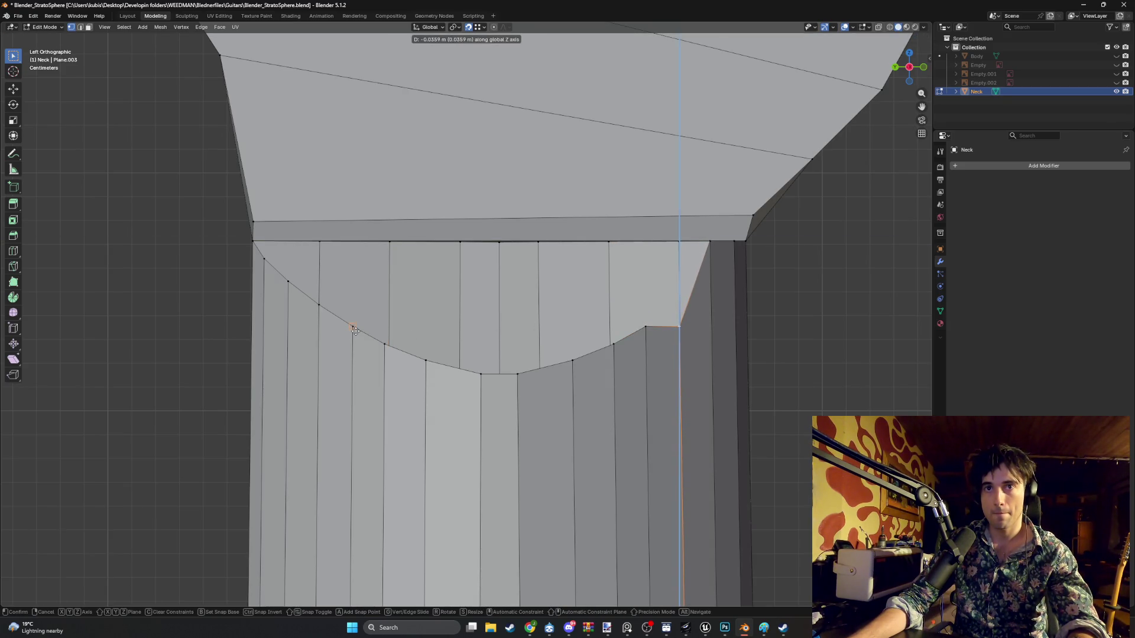
{"action": "left_click", "coordinate": [765, 261]}
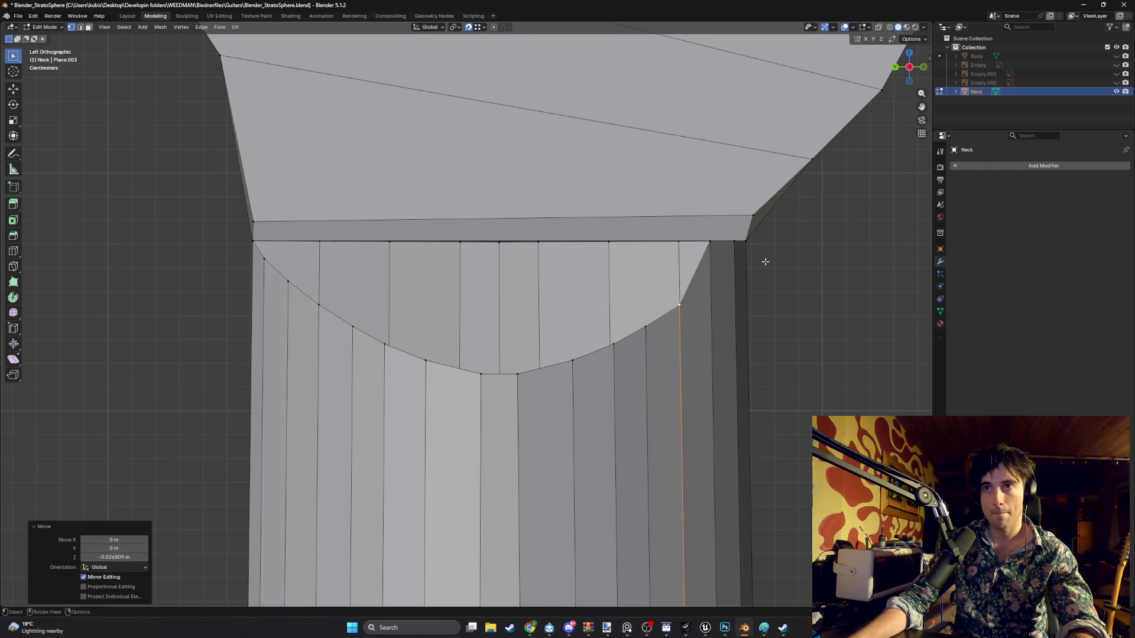
- Lower the last two top-right vertices, the final by -0.007447 m, and orbit to check the arc
{"action": "left_click", "coordinate": [710, 242]}
{"action": "key", "text": "g"}
{"action": "key", "text": "z"}
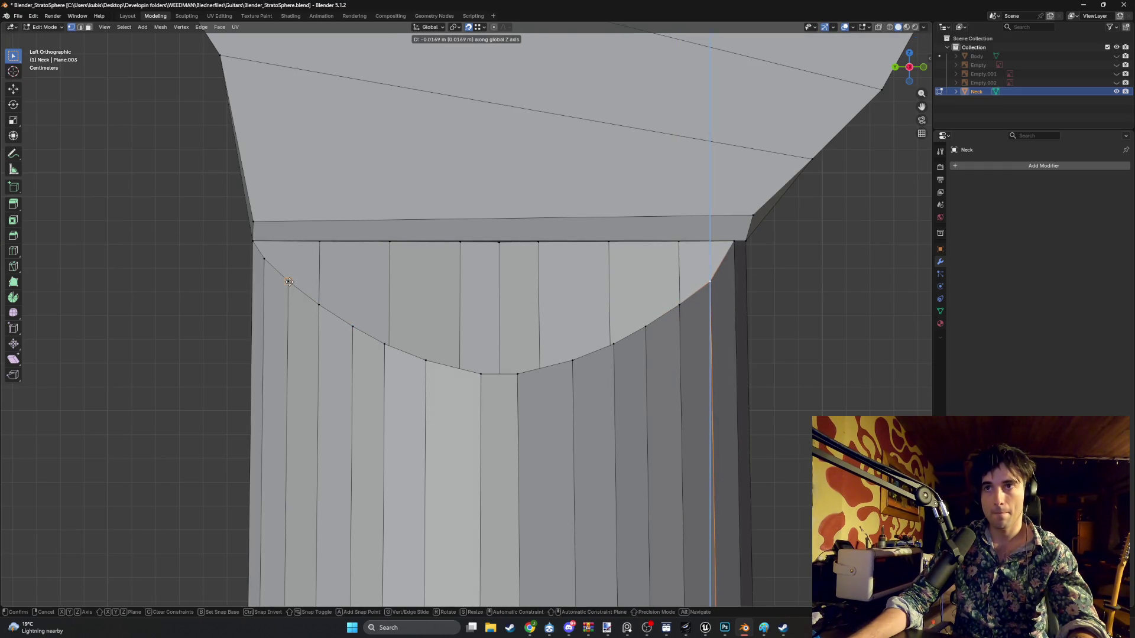
{"action": "left_click", "coordinate": [289, 282]}
{"action": "left_click", "coordinate": [736, 241]}
{"action": "key", "text": "g"}
{"action": "key", "text": "z"}
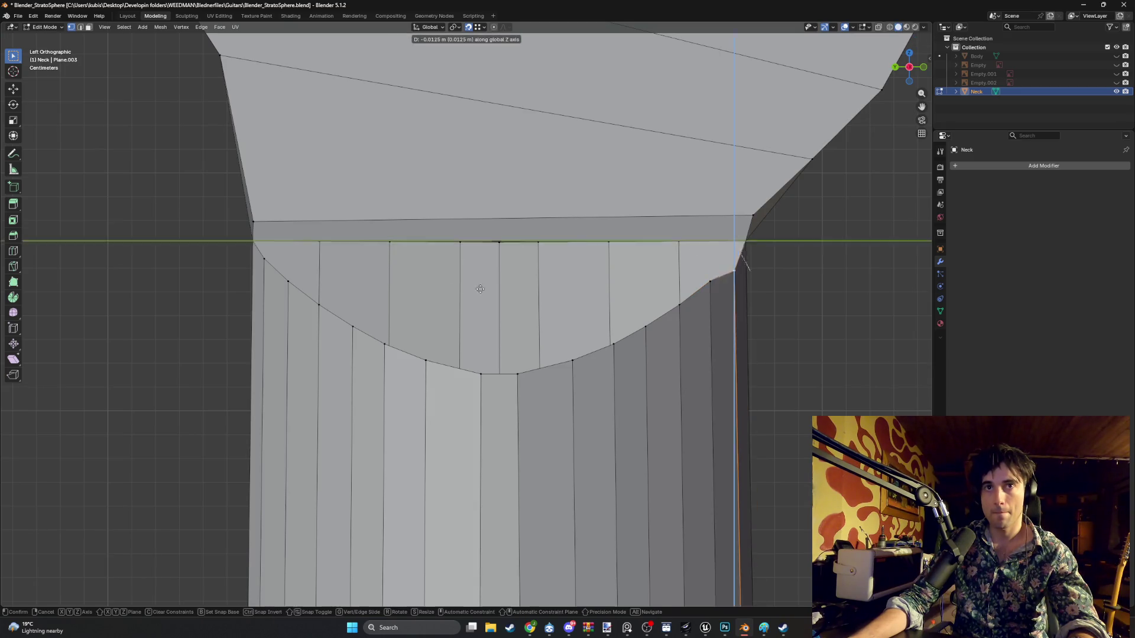
{"action": "left_click", "coordinate": [259, 260]}
{"action": "mouse_move", "coordinate": [355, 284]}
{"action": "middle_mouse_down"}
{"action": "mouse_move", "coordinate": [540, 314]}
{"action": "mouse_move", "coordinate": [556, 305]}
{"action": "mouse_move", "coordinate": [538, 302]}
{"action": "mouse_move", "coordinate": [618, 269]}
{"action": "mouse_move", "coordinate": [686, 259]}
{"action": "mouse_move", "coordinate": [464, 267]}
{"action": "mouse_move", "coordinate": [511, 263]}
{"action": "mouse_move", "coordinate": [528, 276]}
{"action": "mouse_move", "coordinate": [511, 295]}
{"action": "middle_mouse_up"}
{"action": "scroll", "coordinate": [464, 268], "scroll_direction": "down", "scroll_amount": 5}
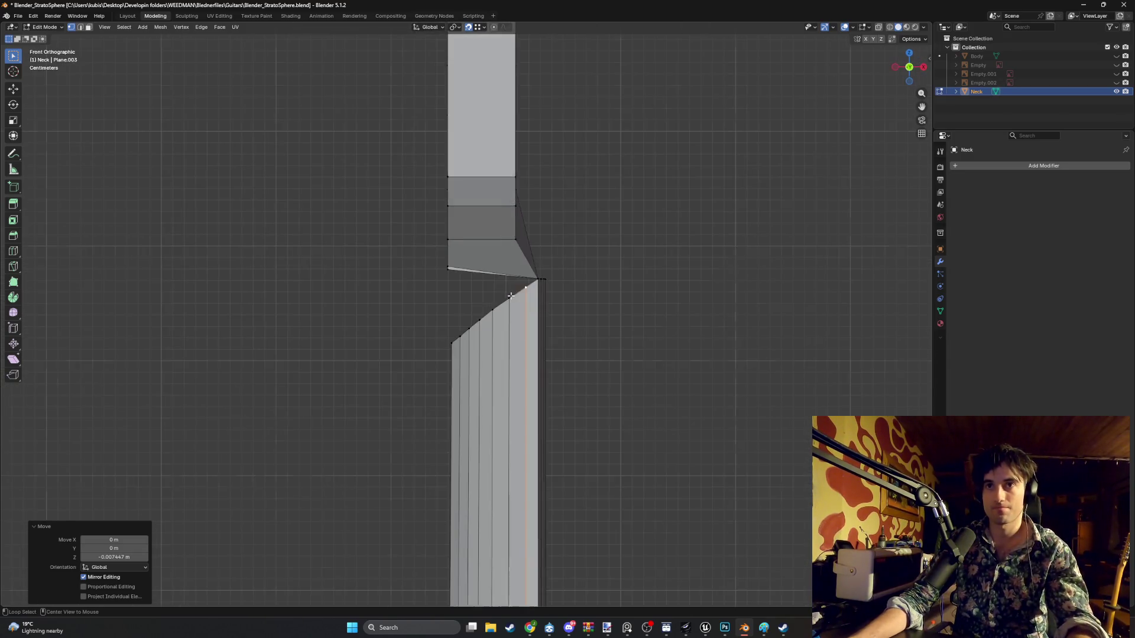
{"action": "scroll", "coordinate": [511, 296], "scroll_direction": "up", "scroll_amount": 6}
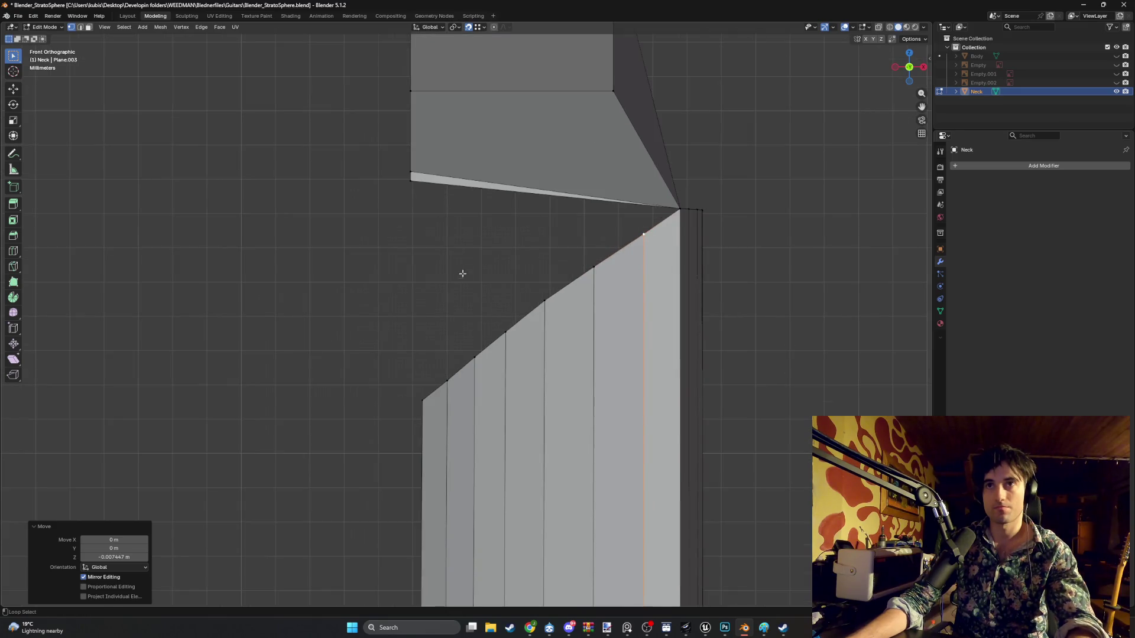
{"action": "mouse_move", "coordinate": [412, 169]}
{"action": "middle_mouse_down"}
{"action": "mouse_move", "coordinate": [469, 172]}
{"action": "mouse_move", "coordinate": [443, 164]}
{"action": "mouse_move", "coordinate": [471, 152]}
{"action": "mouse_move", "coordinate": [641, 167]}
{"action": "mouse_move", "coordinate": [476, 170]}
{"action": "mouse_move", "coordinate": [474, 156]}
{"action": "middle_mouse_up"}
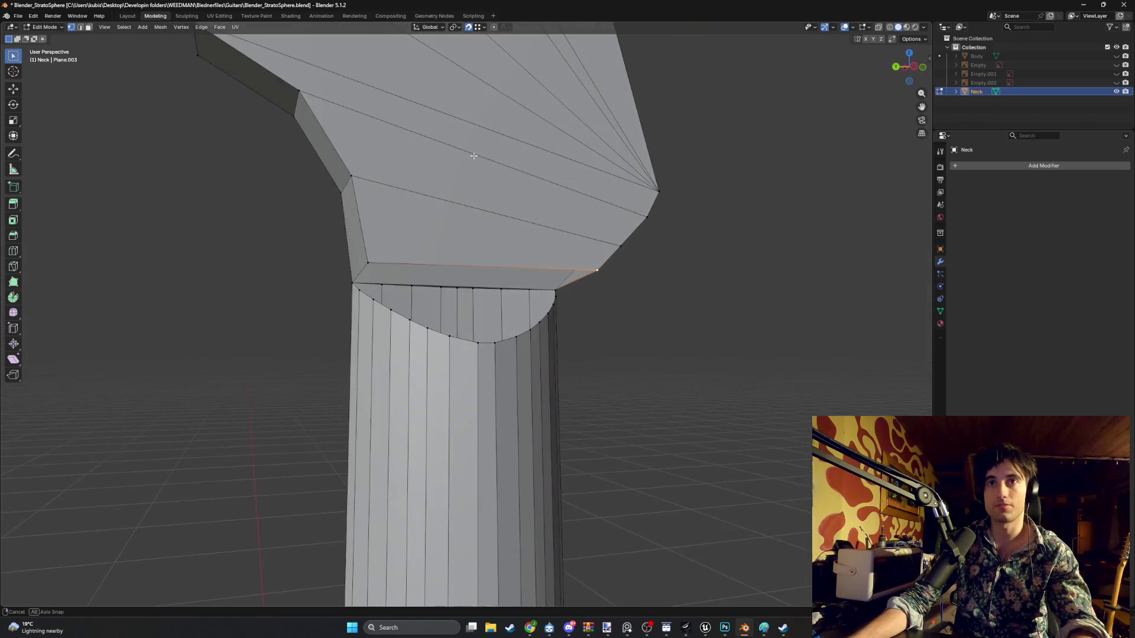
- Move the joint vertex by 0.039102, 0.030926, -0.057645 m, then return to a zoomed Left Orthographic view
{"action": "key", "text": "g"}
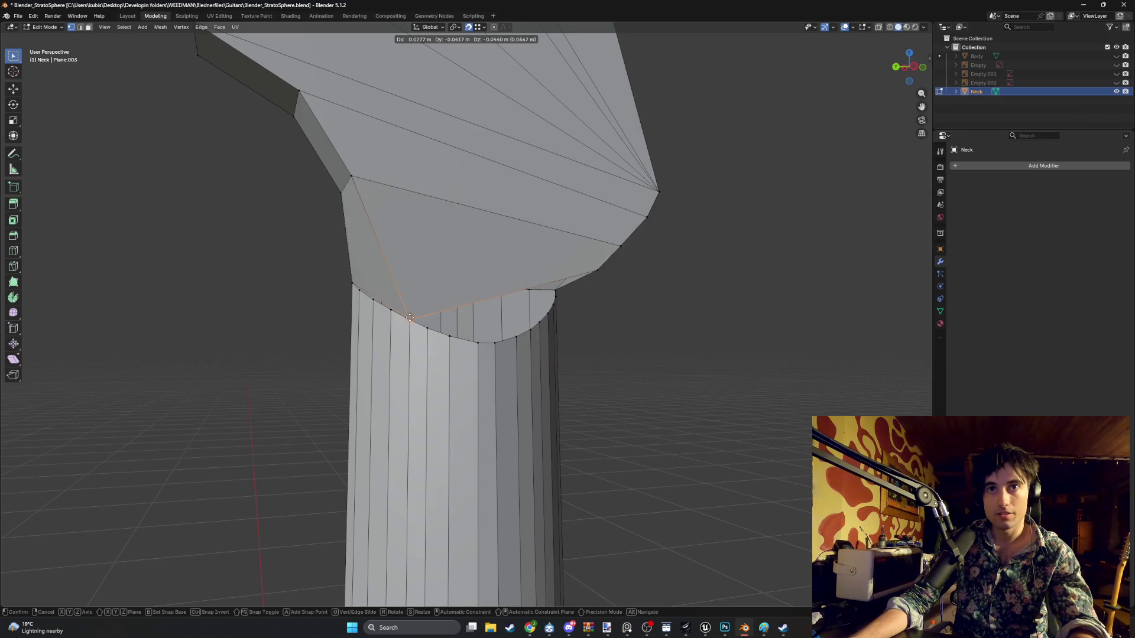
{"action": "left_click", "coordinate": [409, 317]}
{"action": "middle_click_drag", "start_coordinate": [410, 317], "coordinate": [594, 269]}
{"action": "left_click_drag", "start_coordinate": [594, 269], "coordinate": [630, 250]}
{"action": "mouse_move", "coordinate": [630, 249]}
{"action": "middle_mouse_down"}
{"action": "mouse_move", "coordinate": [540, 301]}
{"action": "mouse_move", "coordinate": [499, 303]}
{"action": "mouse_move", "coordinate": [691, 315]}
{"action": "mouse_move", "coordinate": [538, 306]}
{"action": "mouse_move", "coordinate": [562, 292]}
{"action": "mouse_move", "coordinate": [568, 304]}
{"action": "mouse_move", "coordinate": [463, 299]}
{"action": "middle_mouse_up"}
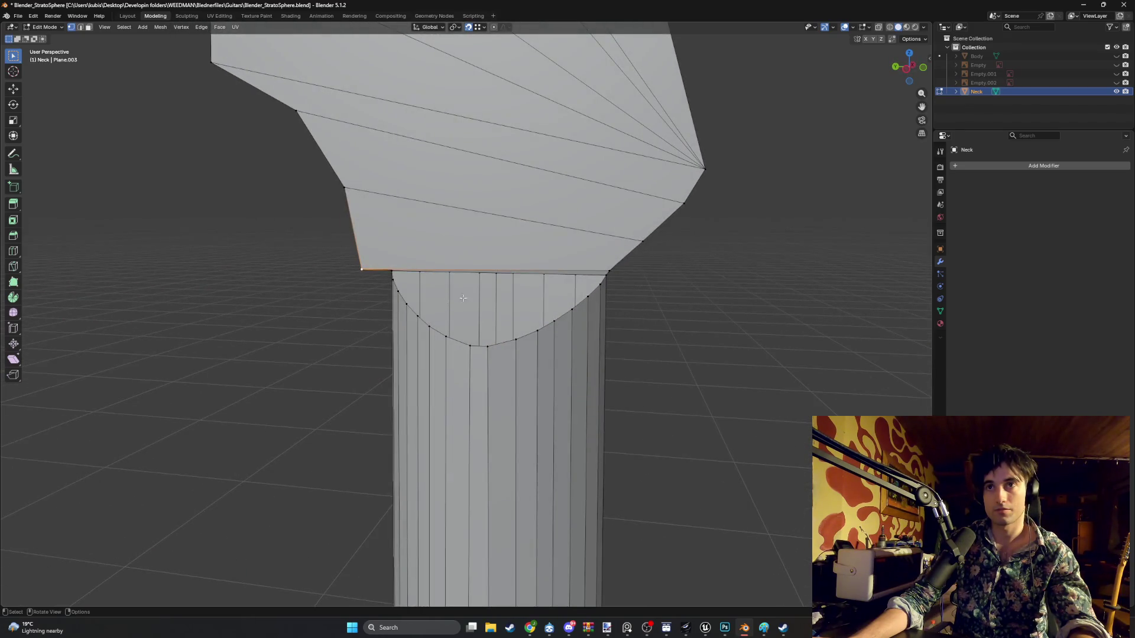
{"action": "middle_click_drag", "start_coordinate": [570, 280], "coordinate": [662, 278]}
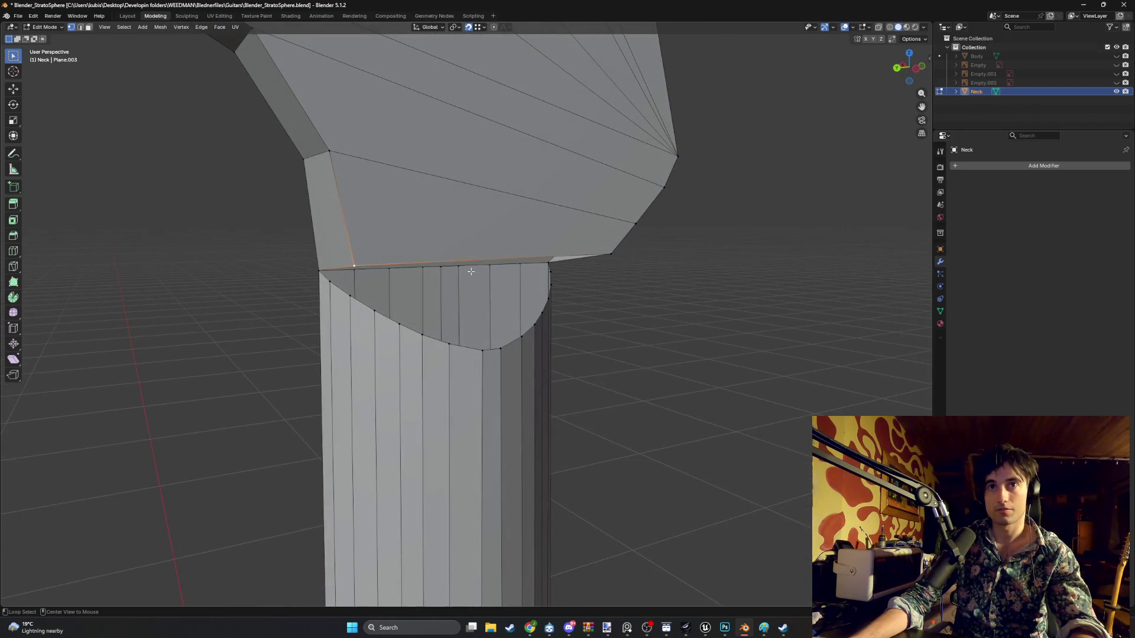
{"action": "middle_click_drag", "start_coordinate": [471, 271], "coordinate": [439, 289], "text": "alt"}
{"action": "scroll", "coordinate": [611, 292], "scroll_direction": "up", "scroll_amount": 3}
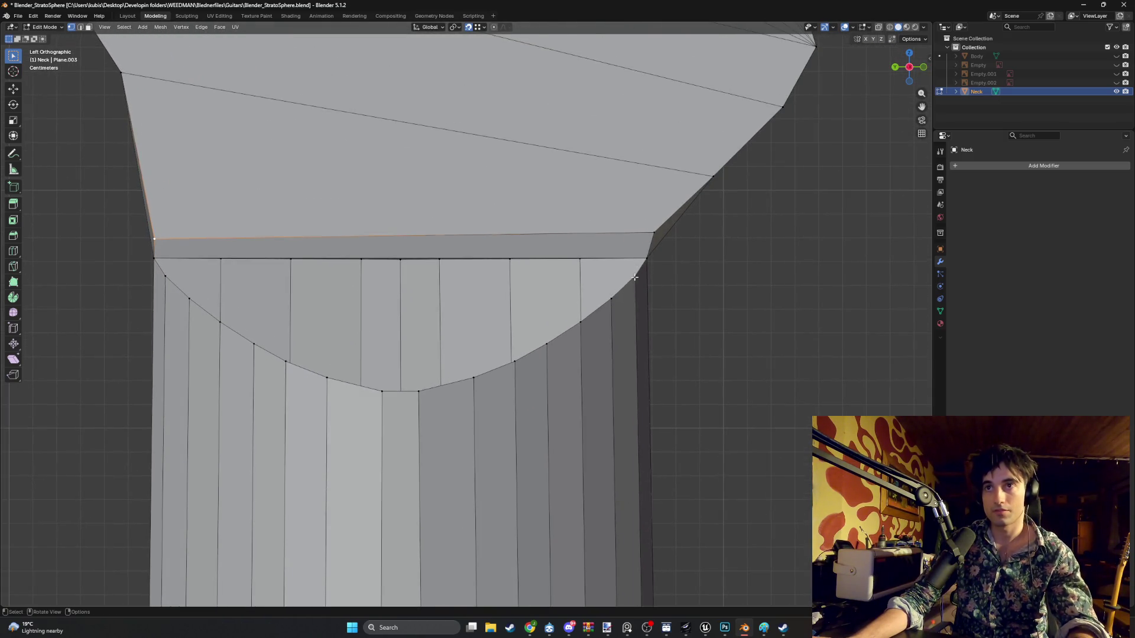
{"action": "left_click", "coordinate": [636, 277]}
{"action": "key", "text": "2"}
{"action": "left_click", "coordinate": [634, 276]}
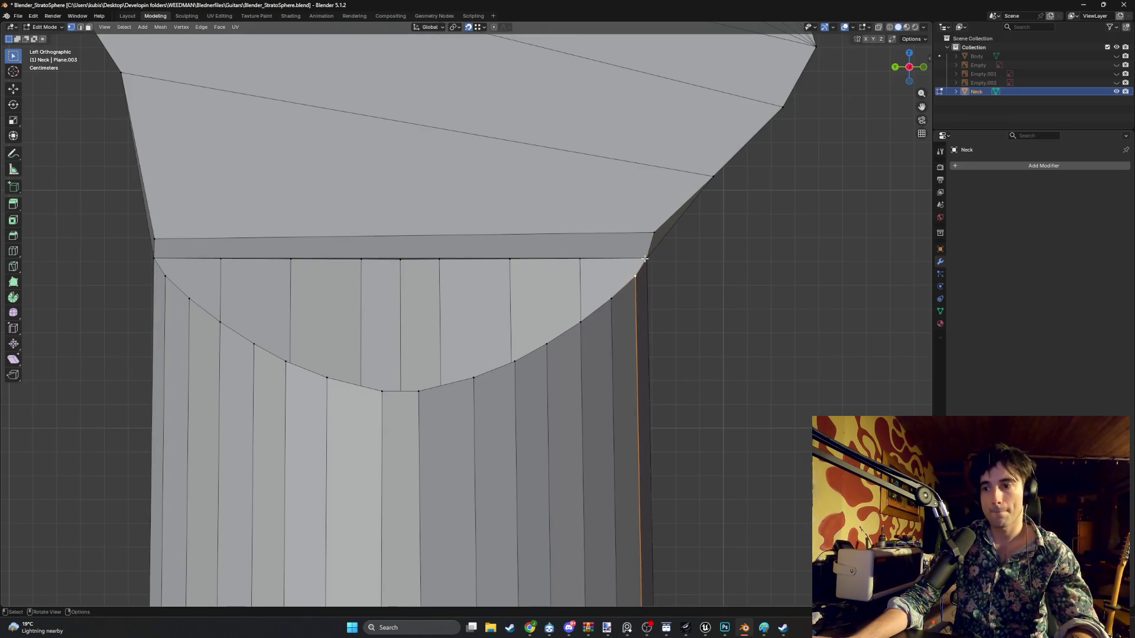
{"action": "left_click", "coordinate": [628, 264], "text": "alt"}
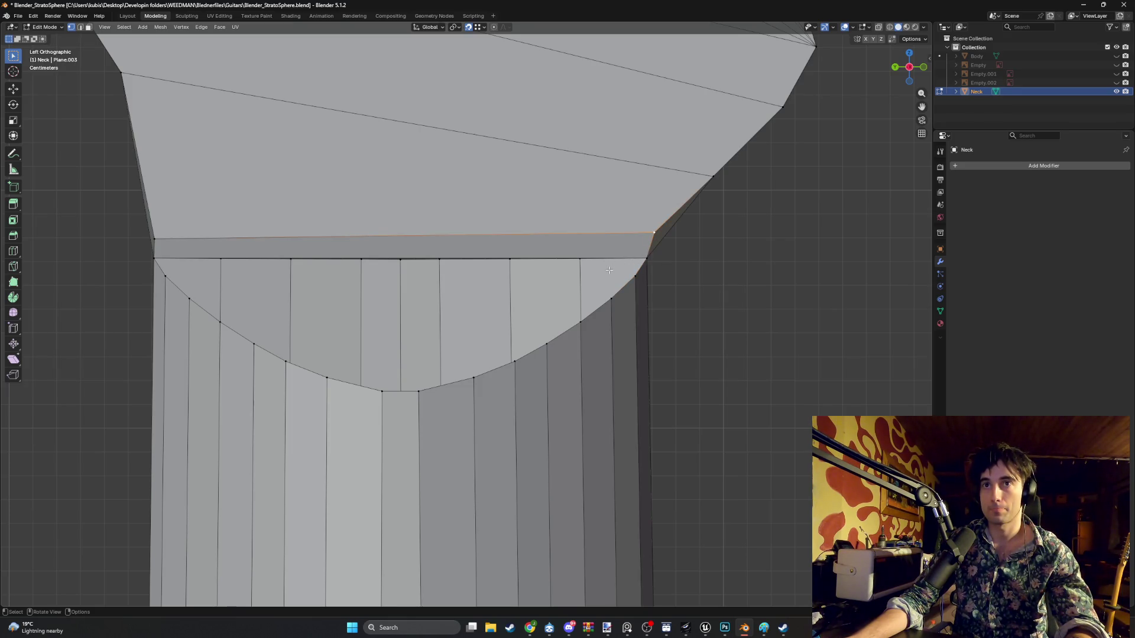
{"action": "left_click", "coordinate": [629, 279]}
{"action": "left_click", "coordinate": [652, 228], "text": "alt+shift"}
{"action": "key", "text": "2"}
{"action": "left_click", "coordinate": [630, 276]}
{"action": "left_click", "coordinate": [632, 279], "text": "alt"}
{"action": "key", "text": "ctrl+z"}
{"action": "left_click", "coordinate": [634, 282]}
{"action": "key", "text": "1"}
{"action": "left_click", "coordinate": [651, 235], "text": "shift"}
{"action": "key", "text": "g"}
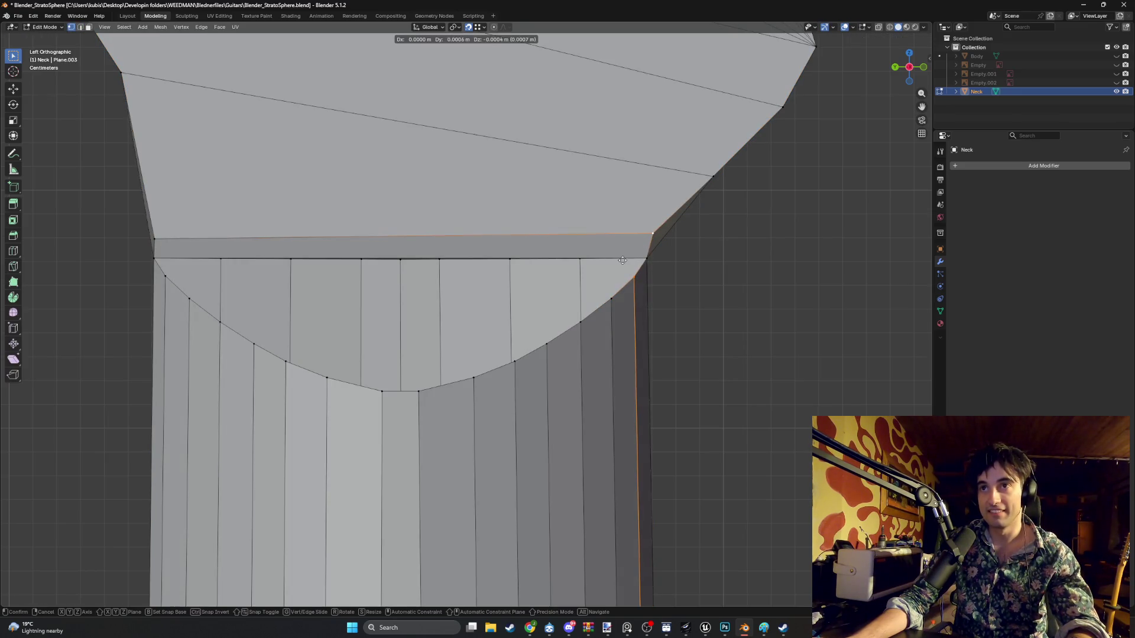
{"action": "left_click", "coordinate": [644, 267]}
{"action": "middle_click_drag", "start_coordinate": [612, 282], "coordinate": [627, 294]}
{"action": "left_click", "coordinate": [632, 295]}
{"action": "left_click", "coordinate": [648, 202], "text": "shift"}
{"action": "left_click", "coordinate": [593, 319]}
{"action": "left_click", "coordinate": [645, 219], "text": "shift"}
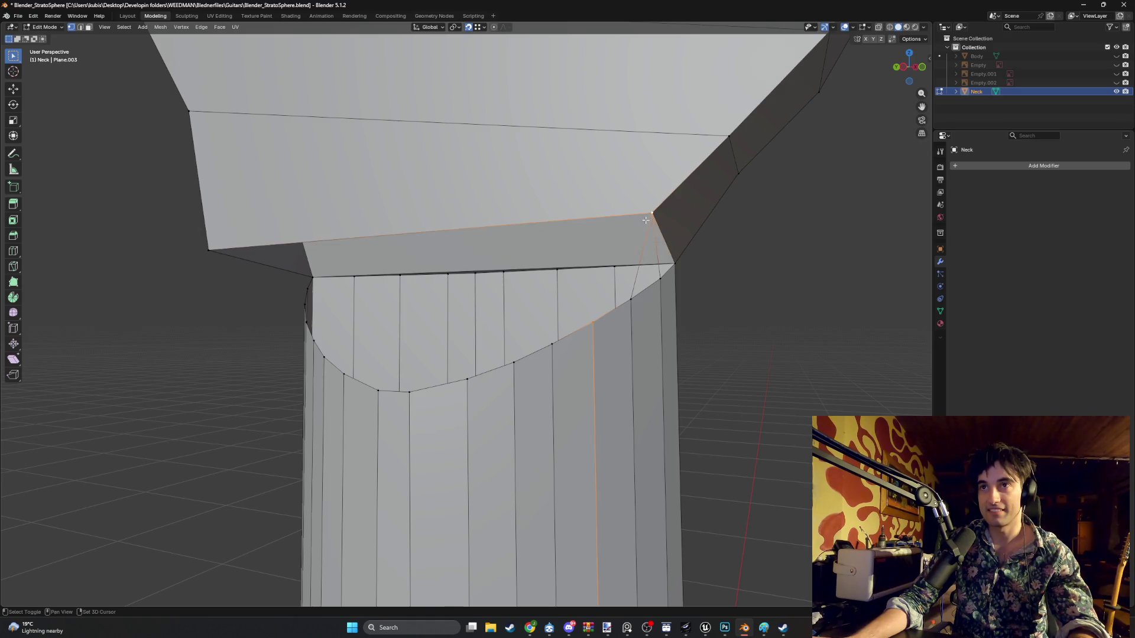
- Connect the right headstock corner to four vertices along the neck's curved edge
{"action": "left_click", "coordinate": [547, 346]}
{"action": "left_click", "coordinate": [649, 215], "text": "shift"}
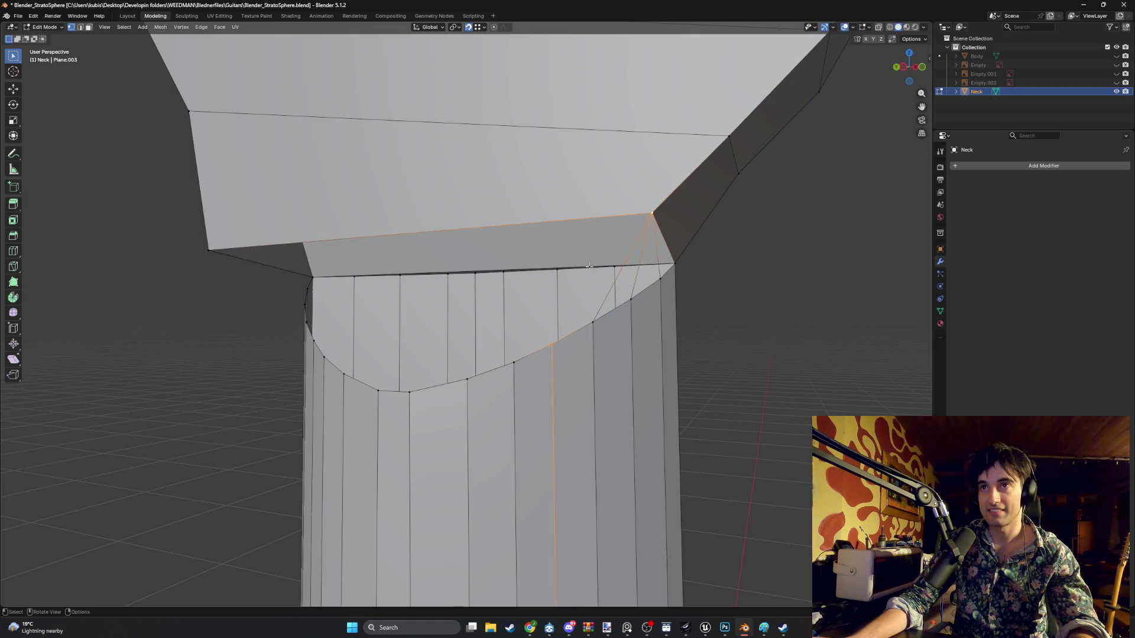
{"action": "left_click", "coordinate": [503, 368]}
{"action": "left_click", "coordinate": [644, 218], "text": "shift"}
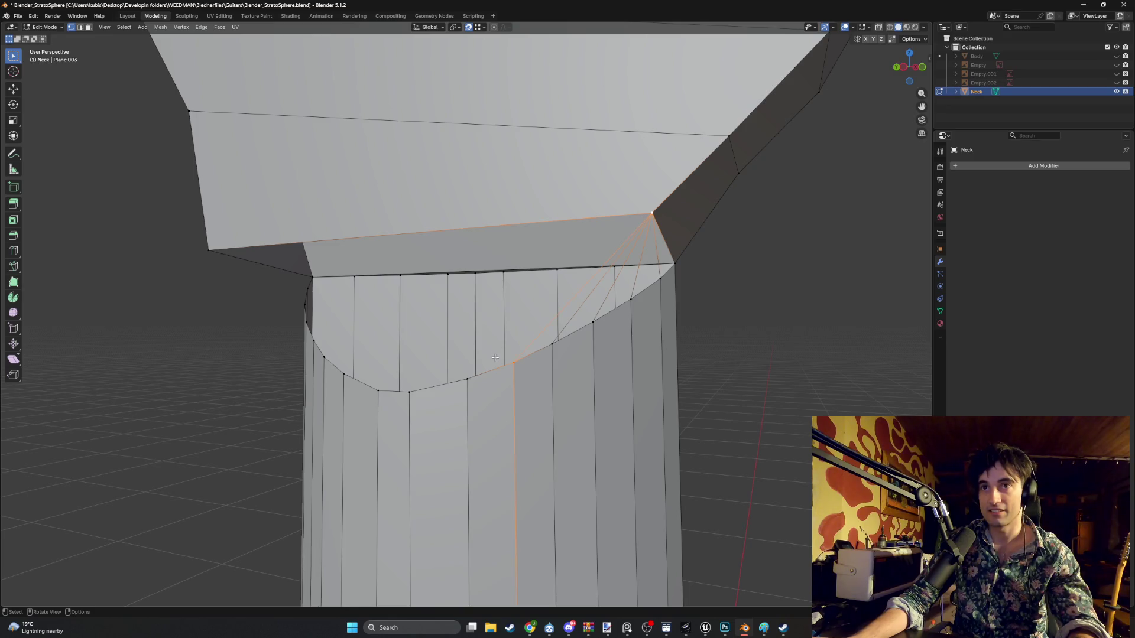
{"action": "left_click", "coordinate": [469, 377]}
{"action": "left_click", "coordinate": [647, 217], "text": "shift"}
{"action": "mouse_move", "coordinate": [647, 216]}
{"action": "middle_mouse_down"}
{"action": "mouse_move", "coordinate": [483, 262]}
{"action": "mouse_move", "coordinate": [464, 356]}
{"action": "mouse_move", "coordinate": [357, 380]}
{"action": "mouse_move", "coordinate": [372, 371]}
{"action": "middle_mouse_up"}
{"action": "left_click", "coordinate": [414, 408]}
{"action": "left_click", "coordinate": [695, 216], "text": "shift"}
- Connect the left corner vertex to the first curve vertices on the other side
{"action": "left_click", "coordinate": [391, 391]}
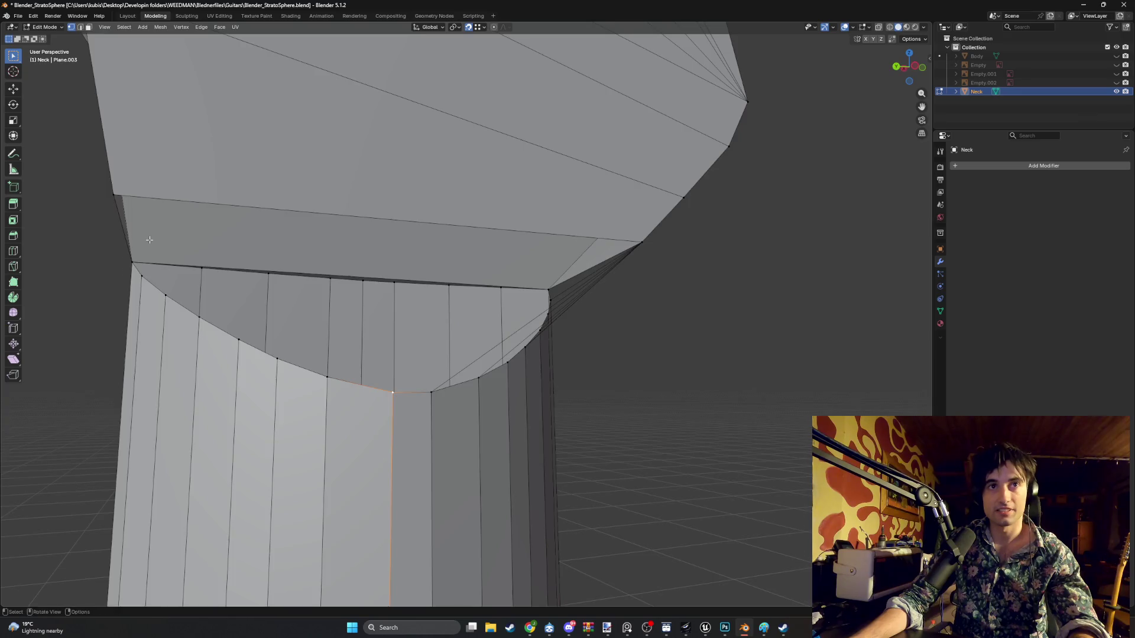
{"action": "middle_click_drag", "start_coordinate": [149, 240], "coordinate": [137, 206]}
{"action": "left_click", "coordinate": [140, 204], "text": "shift"}
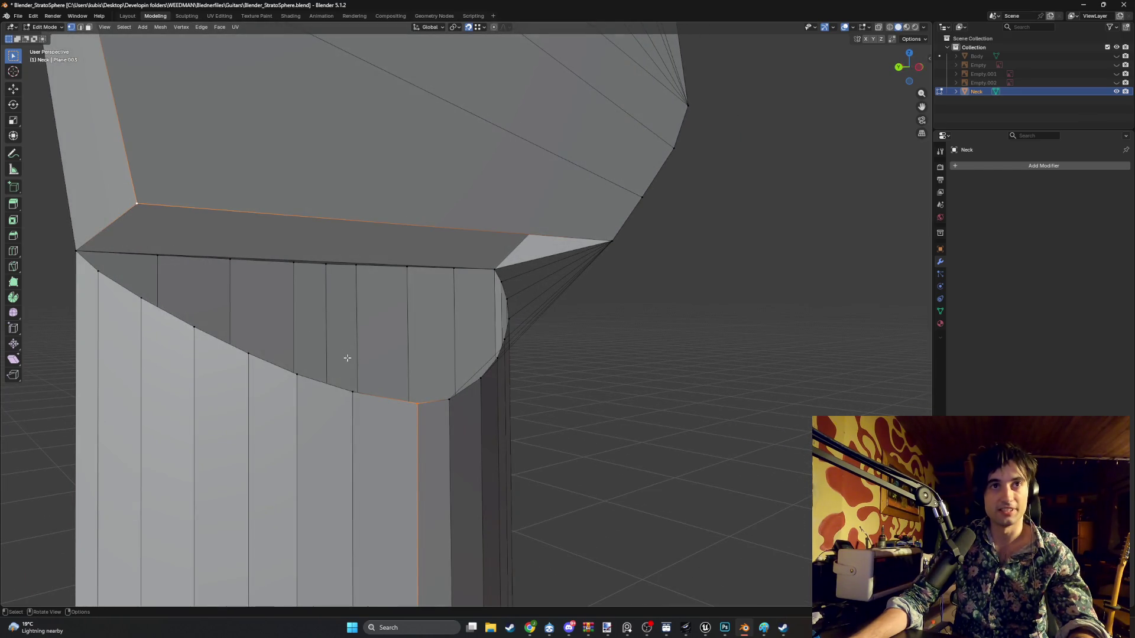
{"action": "left_click", "coordinate": [348, 391]}
{"action": "left_click", "coordinate": [137, 204], "text": "shift"}
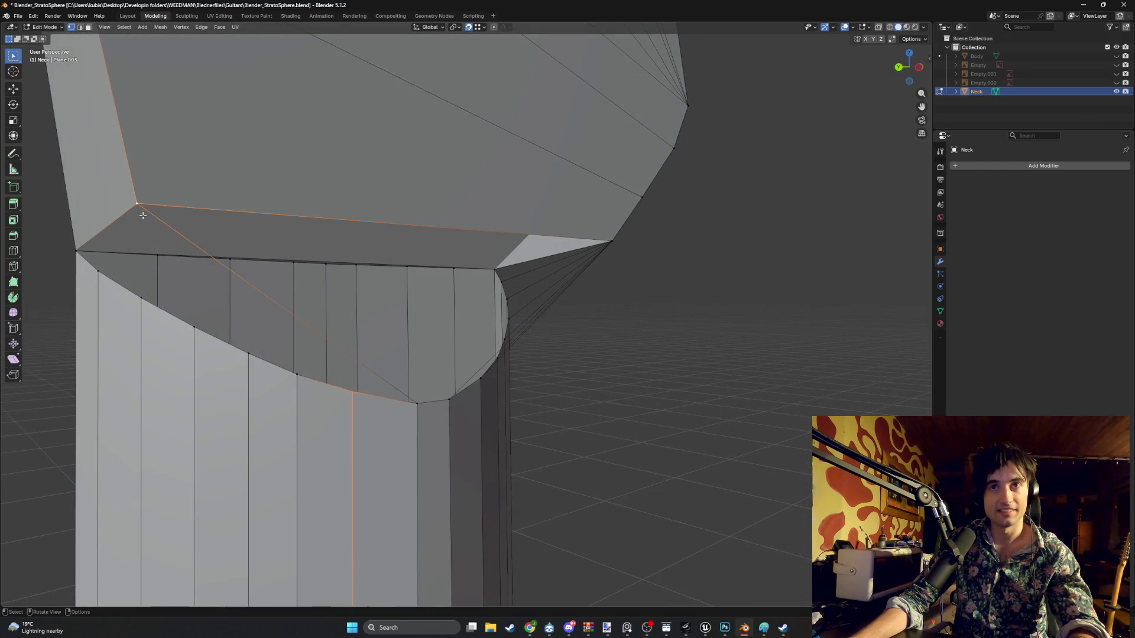
{"action": "left_click", "coordinate": [273, 374]}
{"action": "left_click", "coordinate": [139, 205], "text": "shift"}
{"action": "left_click", "coordinate": [245, 349]}
- Connect the left corner to the remaining curve vertices, completing the left fan
{"action": "left_click", "coordinate": [138, 205], "text": "shift"}
{"action": "left_click", "coordinate": [183, 310]}
{"action": "left_click", "coordinate": [137, 203], "text": "shift"}
{"action": "left_click", "coordinate": [152, 299]}
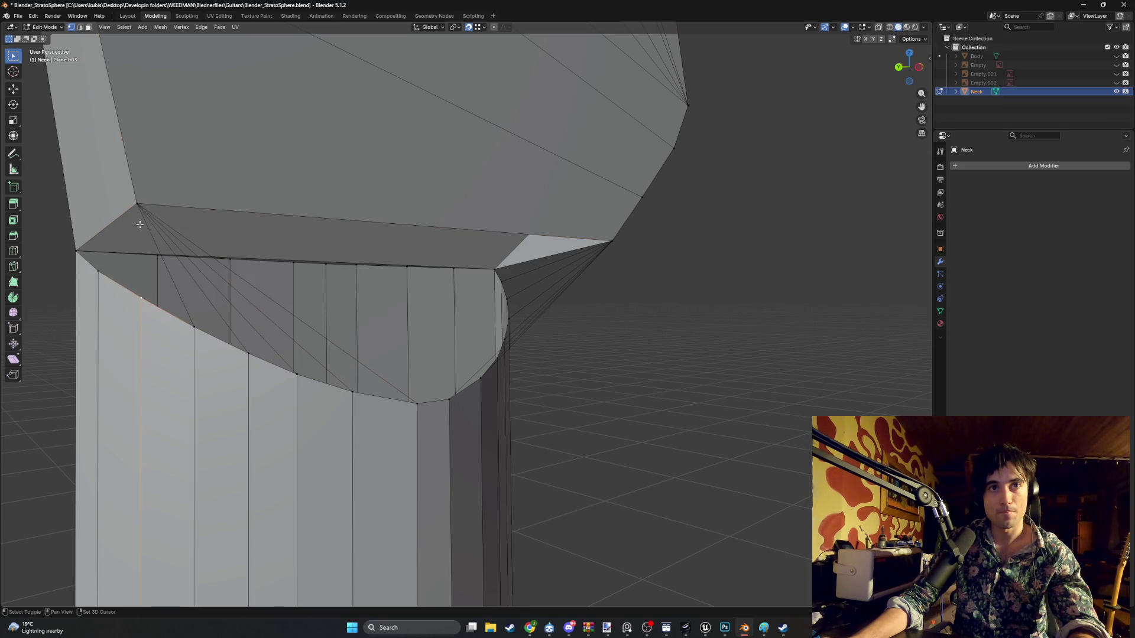
{"action": "left_click", "coordinate": [137, 204], "text": "shift"}
{"action": "left_click", "coordinate": [137, 204], "text": "shift"}
{"action": "left_click", "coordinate": [135, 205]}
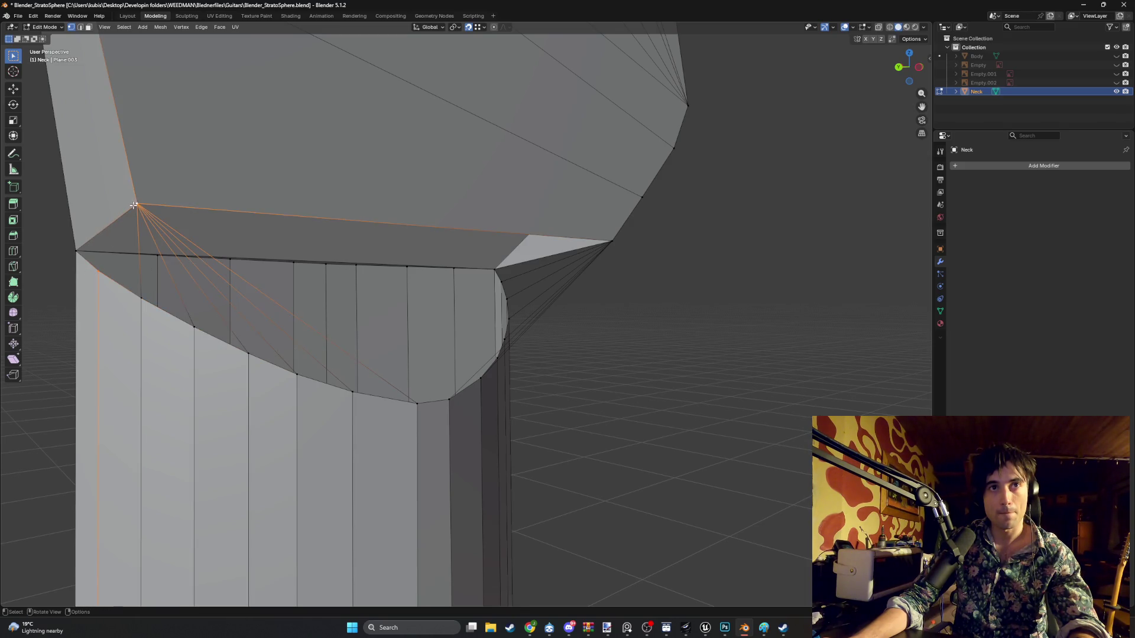
{"action": "mouse_move", "coordinate": [181, 216]}
{"action": "middle_mouse_down"}
{"action": "mouse_move", "coordinate": [299, 223]}
{"action": "mouse_move", "coordinate": [177, 256]}
{"action": "mouse_move", "coordinate": [342, 216]}
{"action": "mouse_move", "coordinate": [339, 252]}
{"action": "middle_mouse_up"}
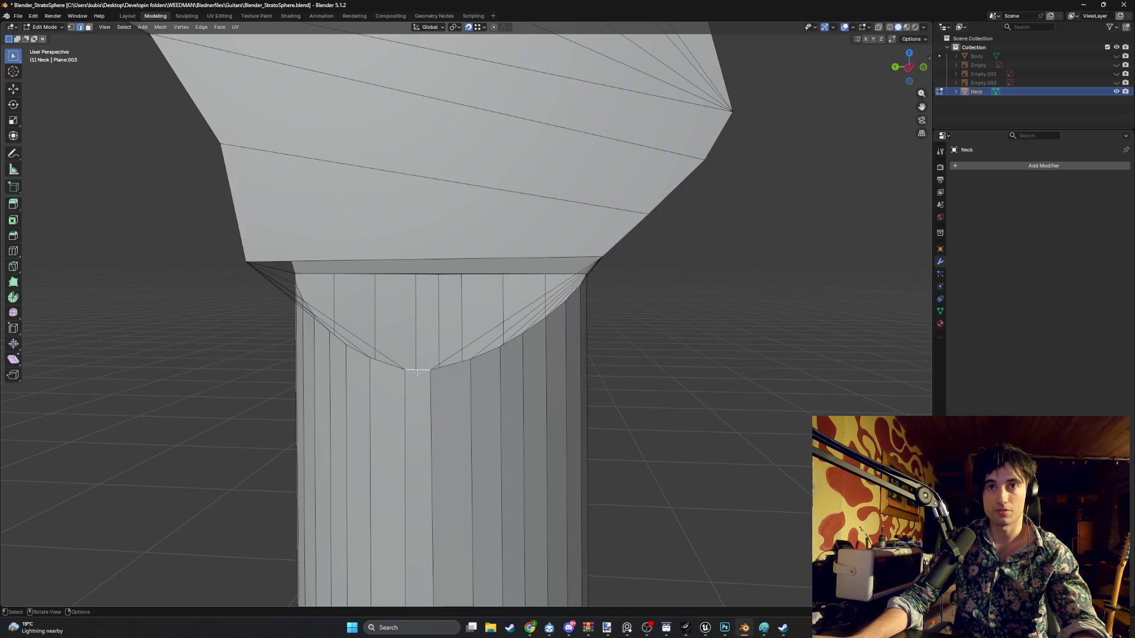
- Fill the first gap face, then select the edges around the triangular gap beside it
{"action": "key", "text": "f"}
{"action": "mouse_move", "coordinate": [417, 373]}
{"action": "middle_mouse_down"}
{"action": "mouse_move", "coordinate": [404, 299]}
{"action": "mouse_move", "coordinate": [446, 298]}
{"action": "mouse_move", "coordinate": [401, 350]}
{"action": "mouse_move", "coordinate": [364, 348]}
{"action": "mouse_move", "coordinate": [363, 296]}
{"action": "middle_mouse_up"}
{"action": "left_click", "coordinate": [427, 347], "text": "shift"}
{"action": "left_click", "coordinate": [350, 334], "text": "shift"}
{"action": "left_click", "coordinate": [371, 292], "text": "shift"}
{"action": "left_click", "coordinate": [383, 284]}
{"action": "left_click", "coordinate": [385, 278], "text": "shift"}
{"action": "left_click", "coordinate": [342, 284], "text": "shift"}
{"action": "left_click", "coordinate": [367, 272], "text": "shift"}
{"action": "left_click", "coordinate": [363, 271], "text": "shift"}
- Select the diagonal and top edges of the remaining gap and fill it with a face
{"action": "left_click", "coordinate": [280, 273]}
{"action": "middle_click_drag", "start_coordinate": [280, 274], "coordinate": [303, 275]}
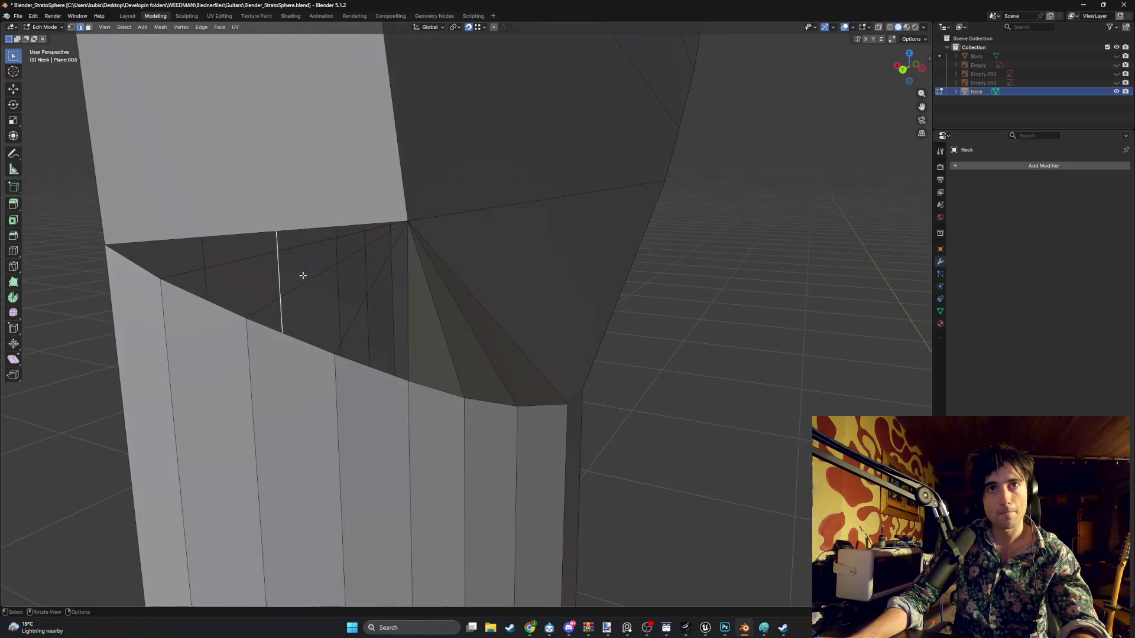
{"action": "mouse_move", "coordinate": [377, 284]}
{"action": "middle_mouse_down"}
{"action": "mouse_move", "coordinate": [359, 268]}
{"action": "mouse_move", "coordinate": [278, 294]}
{"action": "middle_mouse_up"}
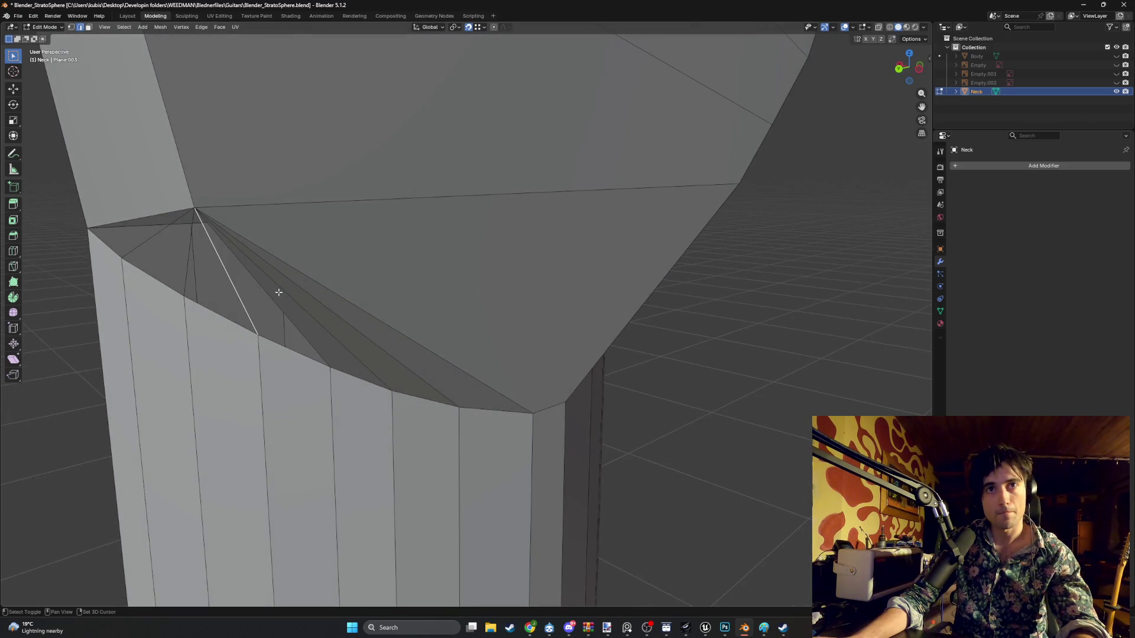
{"action": "key", "text": "ctrl+z"}
{"action": "key", "text": "ctrl+z"}
{"action": "left_click", "coordinate": [286, 266]}
{"action": "left_click", "coordinate": [268, 261], "text": "shift"}
{"action": "left_click", "coordinate": [280, 276], "text": "shift"}
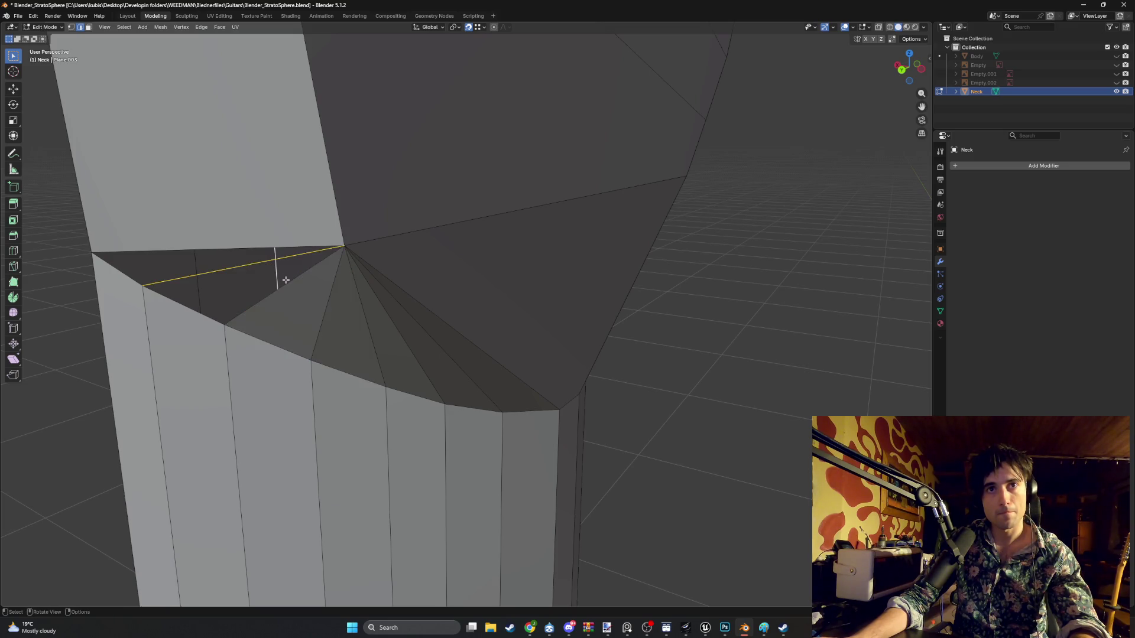
{"action": "left_click", "coordinate": [232, 245], "text": "shift"}
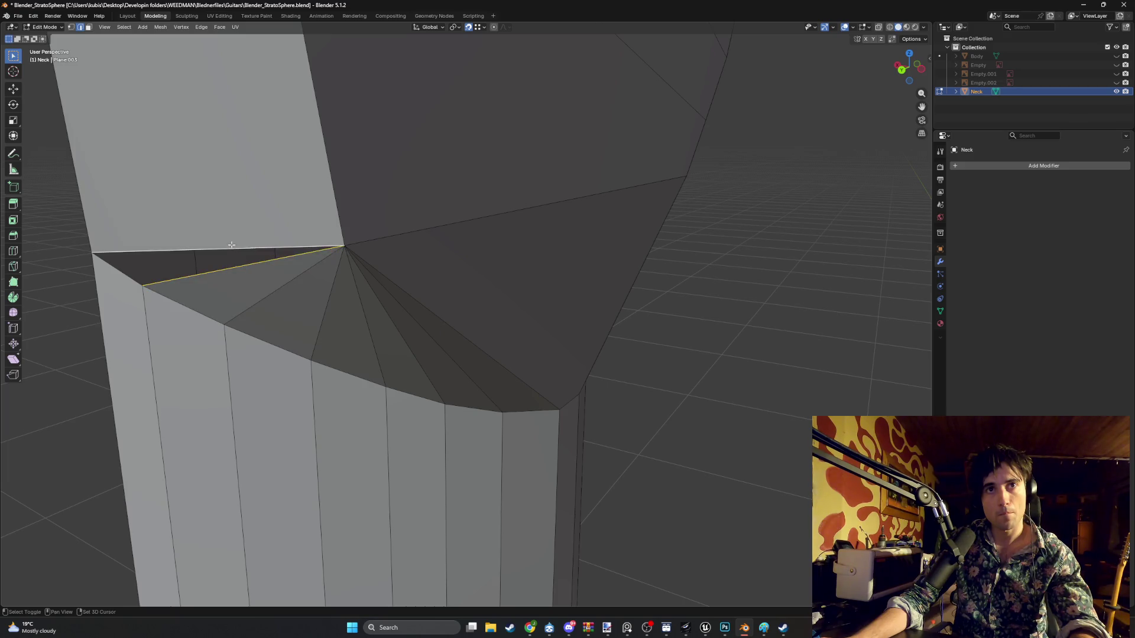
{"action": "key", "text": "f"}
{"action": "mouse_move", "coordinate": [692, 305]}
{"action": "middle_mouse_down"}
{"action": "mouse_move", "coordinate": [547, 245]}
{"action": "mouse_move", "coordinate": [590, 278]}
{"action": "mouse_move", "coordinate": [567, 284]}
{"action": "middle_mouse_up"}
{"action": "mouse_move", "coordinate": [574, 272]}
{"action": "middle_mouse_down"}
{"action": "mouse_move", "coordinate": [548, 266]}
{"action": "mouse_move", "coordinate": [534, 278]}
{"action": "mouse_move", "coordinate": [558, 287]}
{"action": "middle_mouse_up"}
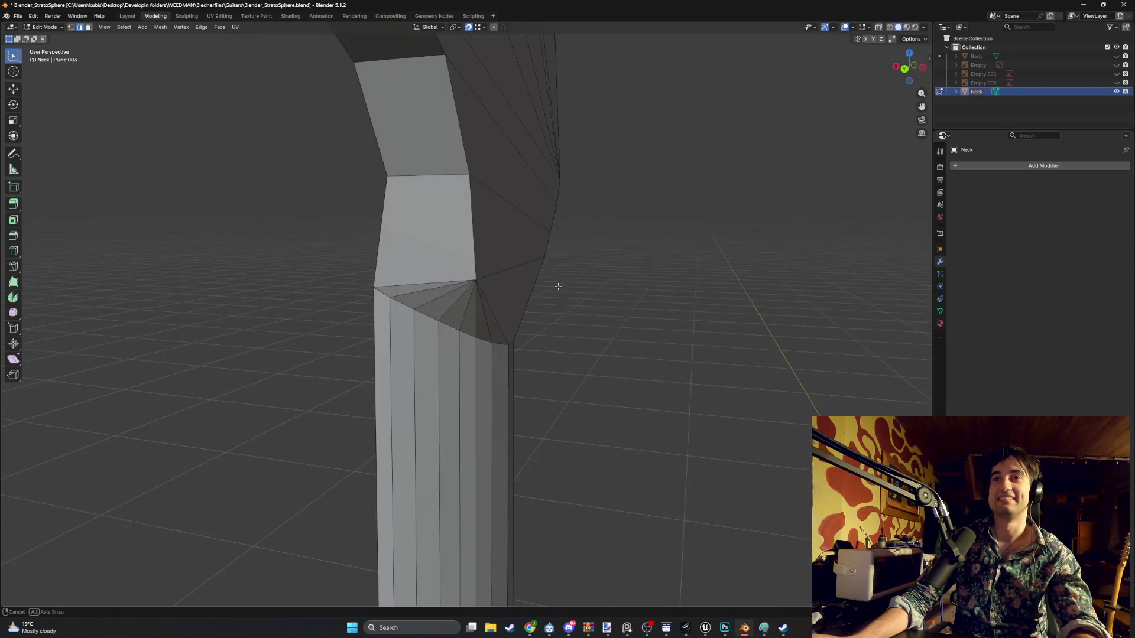
- Shift the side corner vertex horizontally, excluding Z, to line it up with the neck
{"action": "mouse_move", "coordinate": [514, 255]}
{"action": "middle_mouse_down"}
{"action": "mouse_move", "coordinate": [532, 260]}
{"action": "mouse_move", "coordinate": [494, 263]}
{"action": "mouse_move", "coordinate": [525, 272]}
{"action": "middle_mouse_up"}
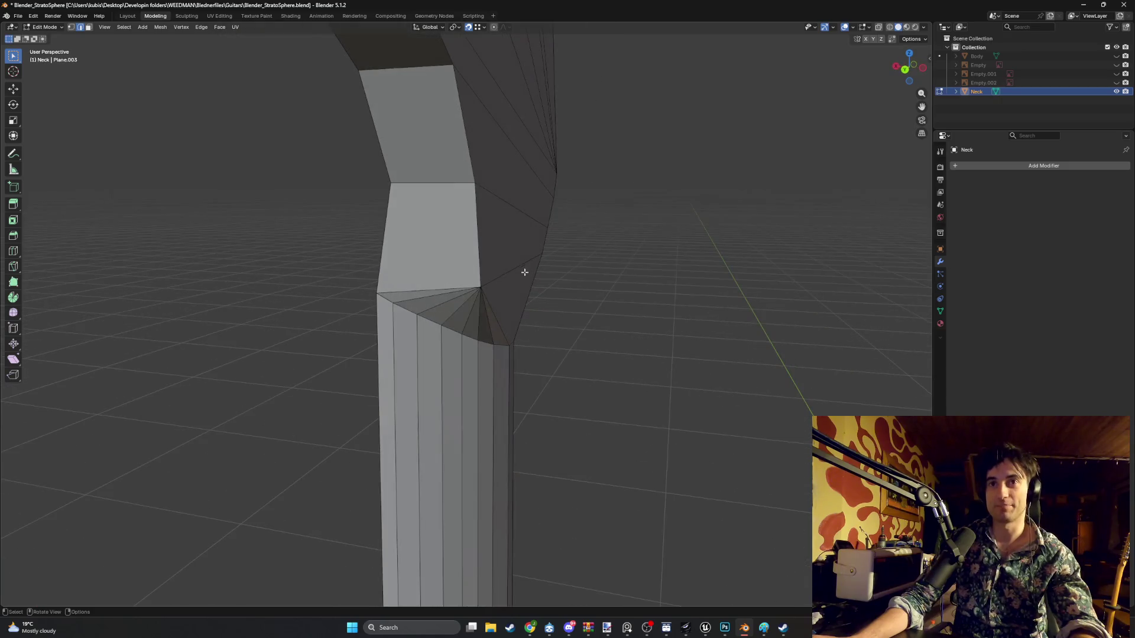
{"action": "key", "text": "g"}
{"action": "key", "text": "Escape"}
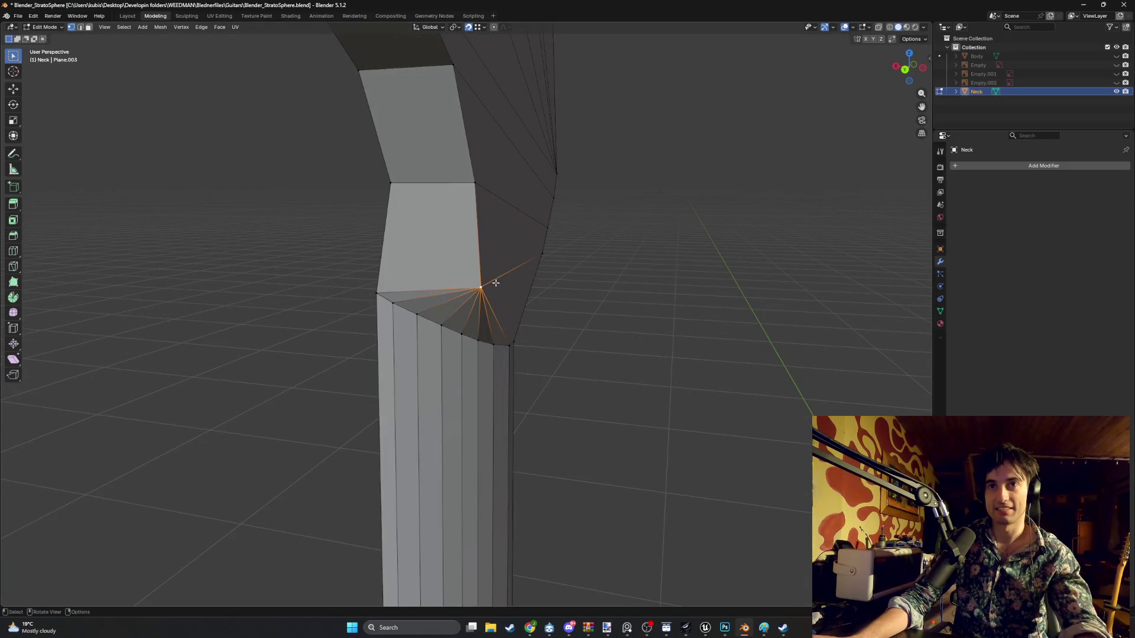
{"action": "key", "text": "g"}
{"action": "key", "text": "shift+z"}
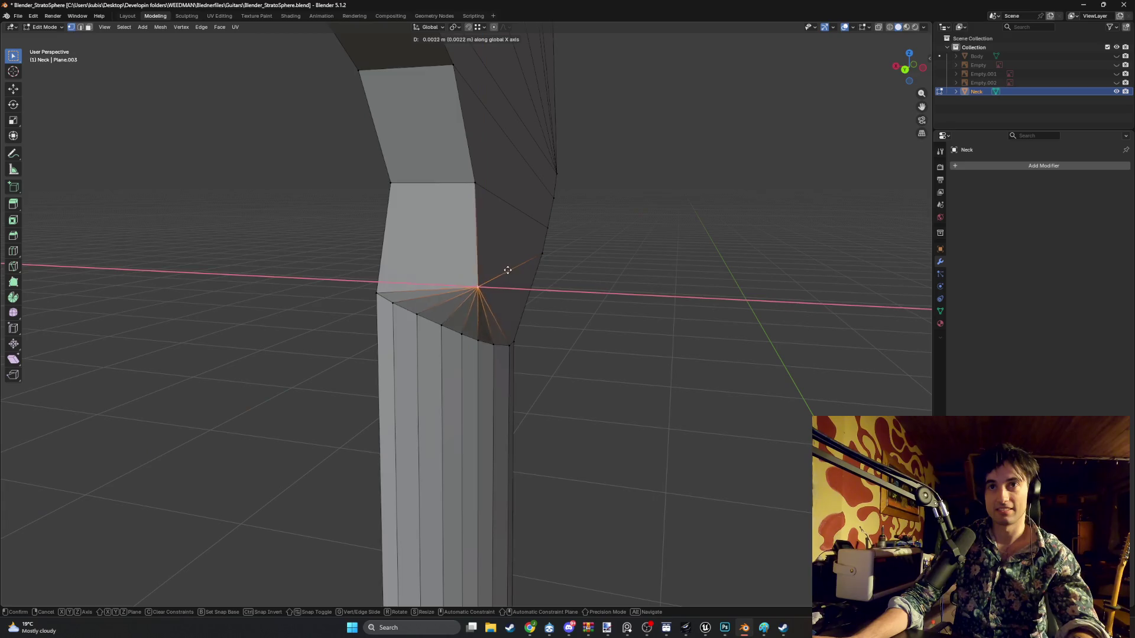
{"action": "left_click", "coordinate": [506, 287]}
{"action": "mouse_move", "coordinate": [507, 286]}
{"action": "middle_mouse_down"}
{"action": "mouse_move", "coordinate": [560, 265]}
{"action": "mouse_move", "coordinate": [520, 266]}
{"action": "middle_mouse_up"}
- Raise the corner vertex so the neck's side edge meets it, checking from the back
{"action": "key", "text": "g"}
{"action": "left_click", "coordinate": [504, 251]}
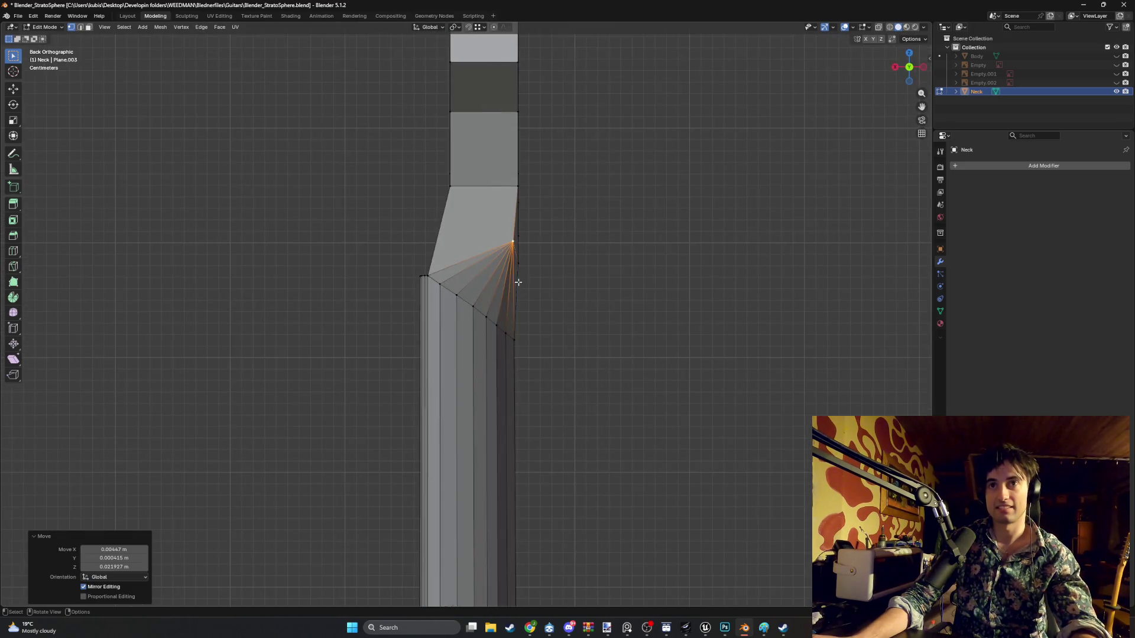
{"action": "key", "text": "g"}
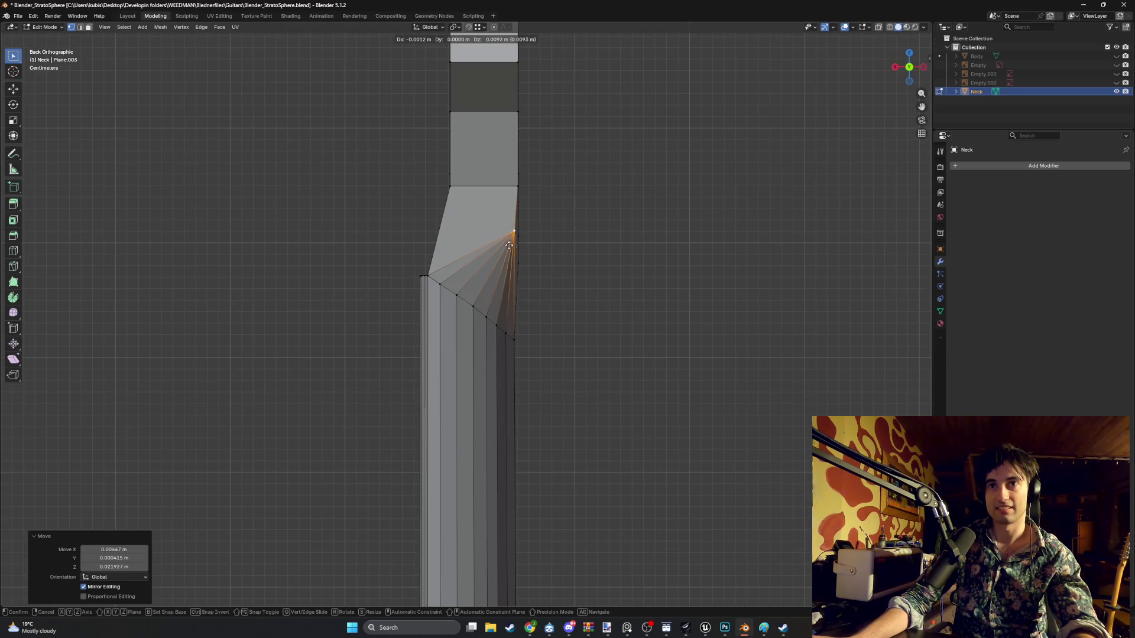
{"action": "left_click", "coordinate": [510, 244]}
{"action": "mouse_move", "coordinate": [509, 243]}
{"action": "middle_mouse_down"}
{"action": "mouse_move", "coordinate": [522, 254]}
{"action": "mouse_move", "coordinate": [447, 245]}
{"action": "mouse_move", "coordinate": [489, 263]}
{"action": "mouse_move", "coordinate": [423, 260]}
{"action": "mouse_move", "coordinate": [488, 254]}
{"action": "mouse_move", "coordinate": [633, 268]}
{"action": "mouse_move", "coordinate": [650, 255]}
{"action": "mouse_move", "coordinate": [494, 253]}
{"action": "mouse_move", "coordinate": [532, 257]}
{"action": "mouse_move", "coordinate": [467, 316]}
{"action": "mouse_move", "coordinate": [526, 281]}
{"action": "middle_mouse_up"}
{"action": "key", "text": "2"}
{"action": "left_click", "coordinate": [483, 321]}
- Try a face fill and vertex slide at the joint front, then undo both to keep the triangle fan
{"action": "left_click", "coordinate": [529, 278], "text": "shift"}
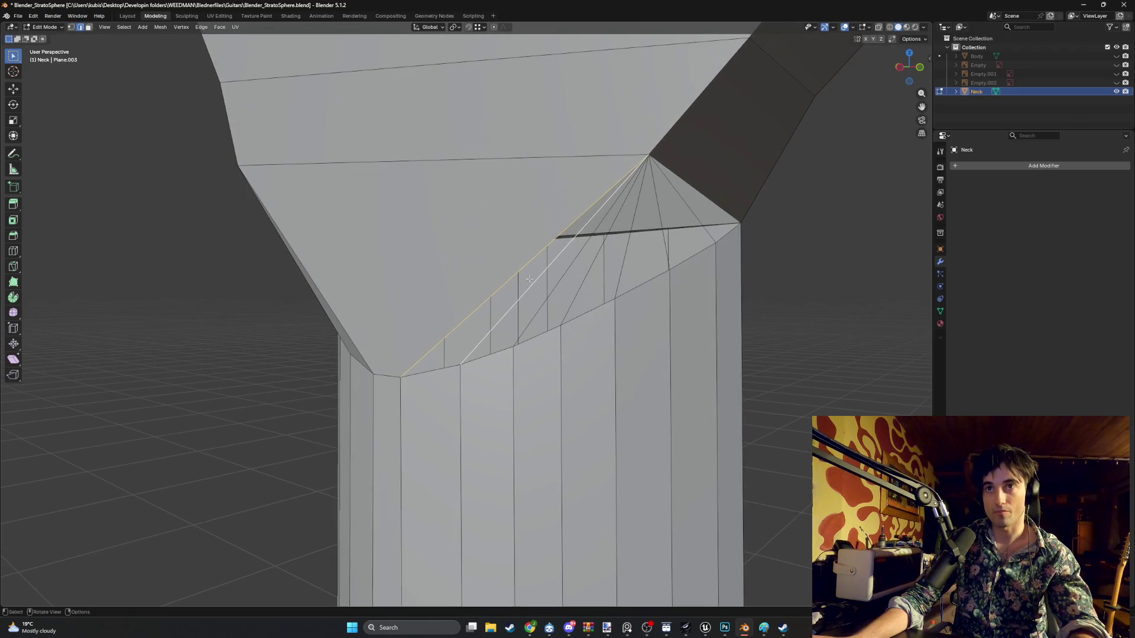
{"action": "key", "text": "f"}
{"action": "key", "text": "alt+a"}
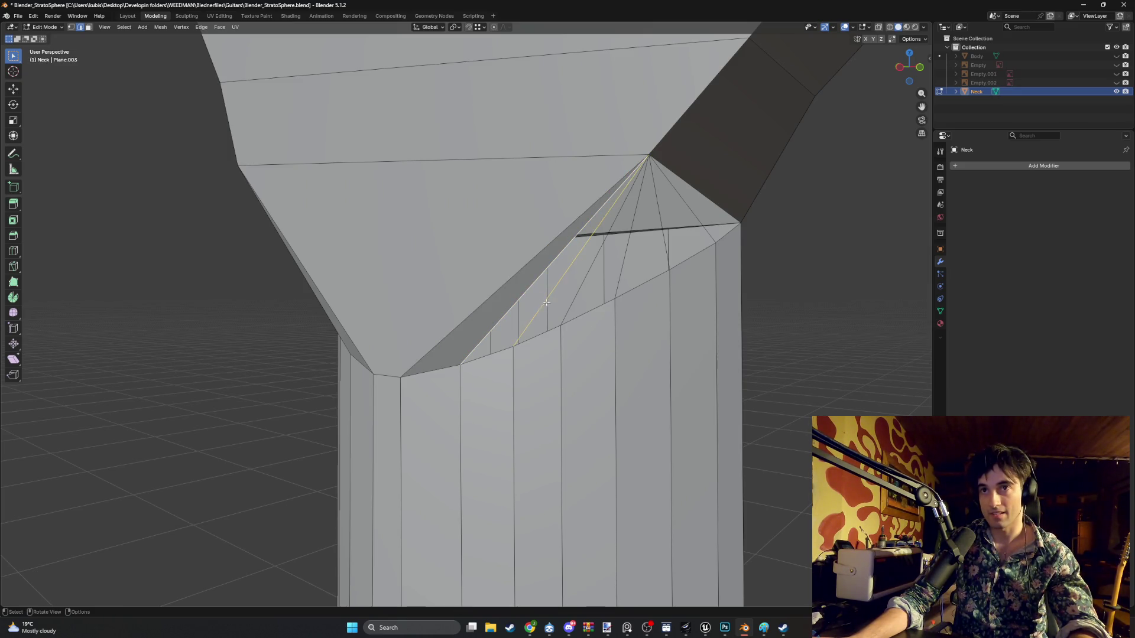
{"action": "left_click", "coordinate": [556, 285]}
{"action": "key", "text": "ctrl+z"}
{"action": "key", "text": "ctrl+z"}
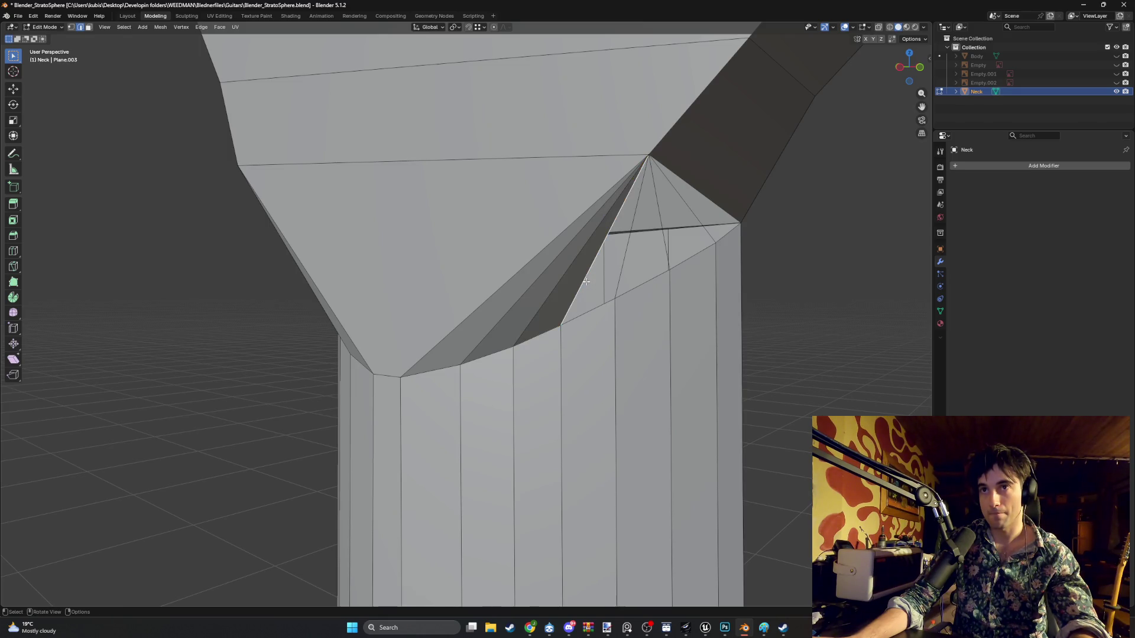
{"action": "key", "text": "ctrl+z"}
{"action": "key", "text": "ctrl+z"}
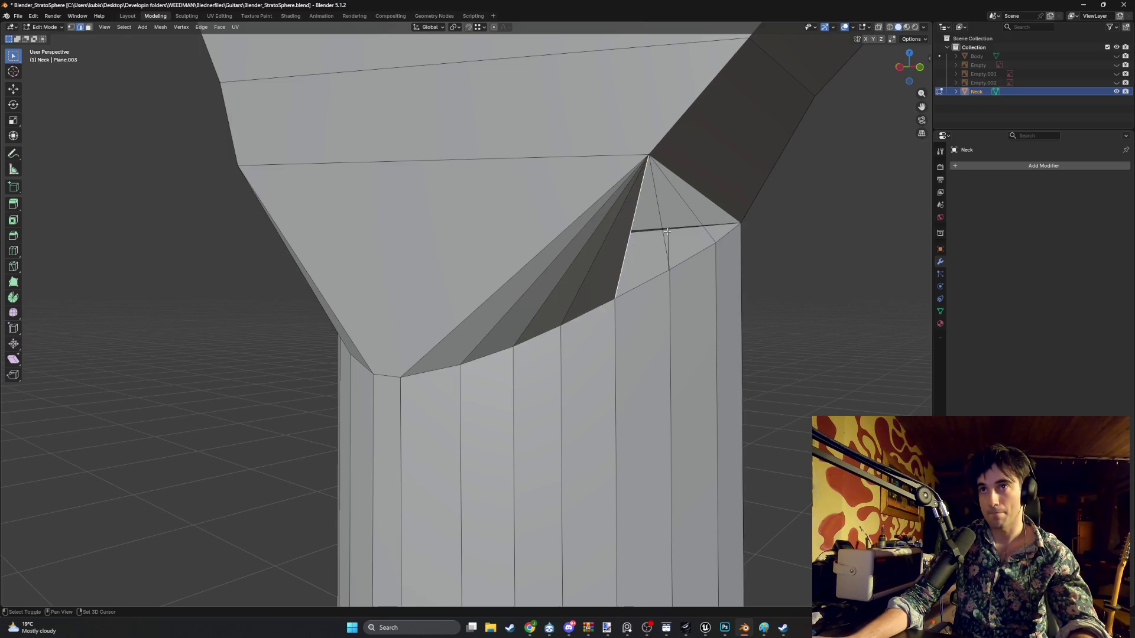
{"action": "left_click", "coordinate": [650, 202], "text": "shift"}
{"action": "key", "text": "ctrl+z"}
{"action": "key", "text": "ctrl+z"}
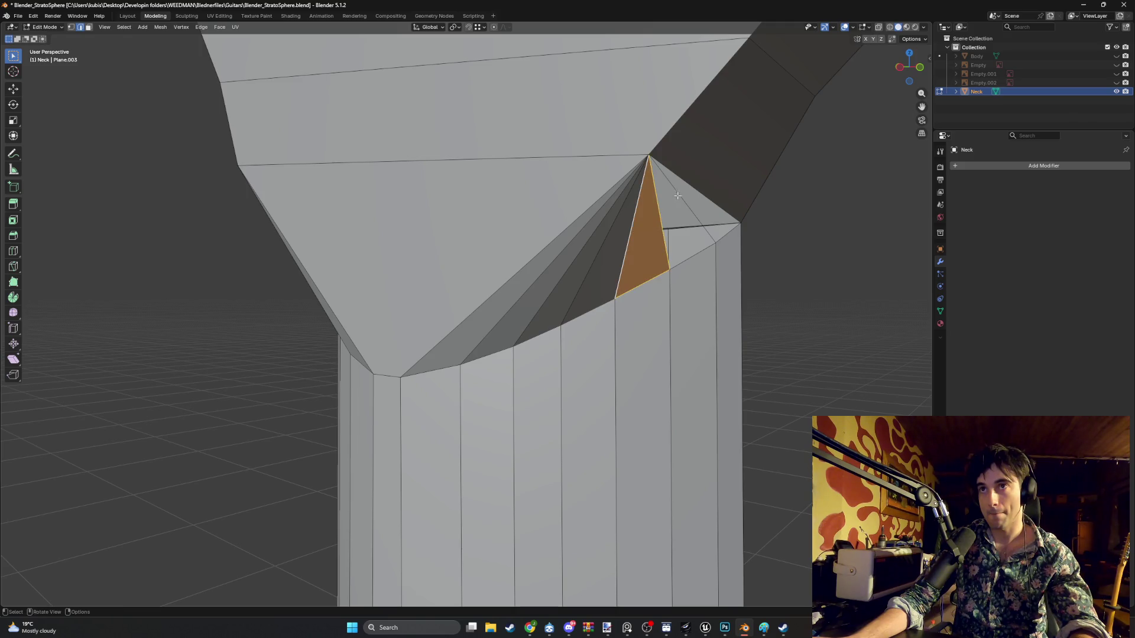
{"action": "mouse_move", "coordinate": [692, 185]}
{"action": "middle_mouse_down"}
{"action": "mouse_move", "coordinate": [595, 269]}
{"action": "mouse_move", "coordinate": [628, 216]}
{"action": "mouse_move", "coordinate": [657, 238]}
{"action": "mouse_move", "coordinate": [543, 271]}
{"action": "mouse_move", "coordinate": [654, 268]}
{"action": "mouse_move", "coordinate": [641, 284]}
{"action": "mouse_move", "coordinate": [588, 286]}
{"action": "mouse_move", "coordinate": [605, 278]}
{"action": "mouse_move", "coordinate": [569, 268]}
{"action": "mouse_move", "coordinate": [585, 266]}
{"action": "mouse_move", "coordinate": [481, 291]}
{"action": "mouse_move", "coordinate": [507, 254]}
{"action": "mouse_move", "coordinate": [509, 301]}
{"action": "mouse_move", "coordinate": [373, 329]}
{"action": "mouse_move", "coordinate": [573, 297]}
{"action": "mouse_move", "coordinate": [549, 292]}
{"action": "middle_mouse_up"}
{"action": "scroll", "coordinate": [493, 311], "scroll_direction": "up", "scroll_amount": 4}
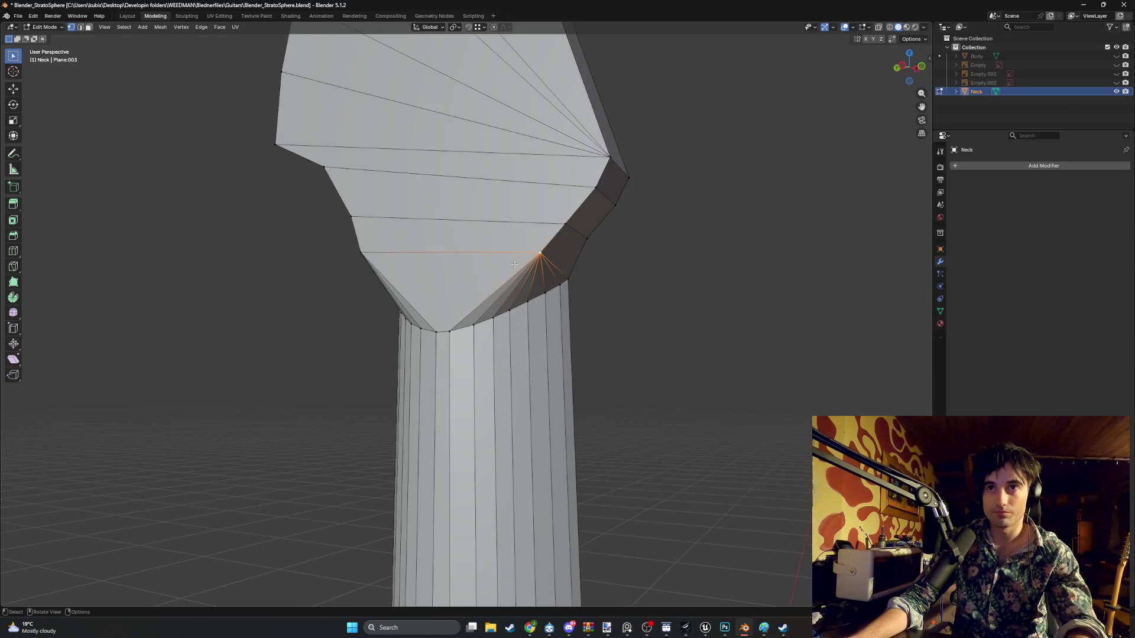
- Raise the first corner vertex along Z, snapping it level with the opposite vertex
{"action": "key", "text": "g"}
{"action": "key", "text": "z"}
{"action": "key", "text": "ctrl"}
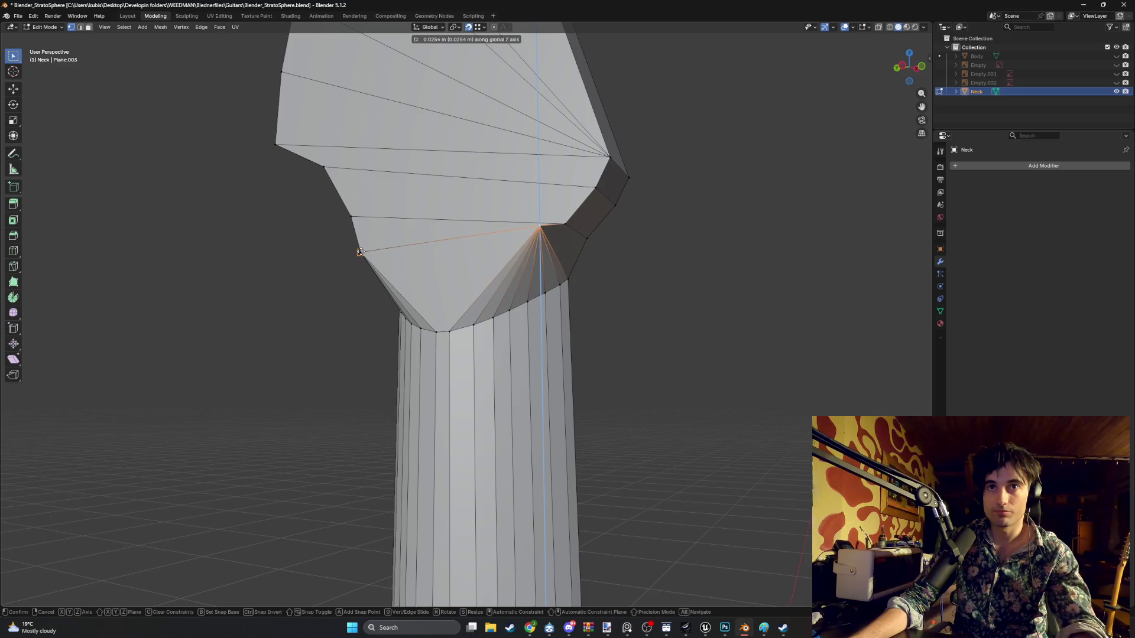
{"action": "left_click", "coordinate": [360, 252]}
{"action": "mouse_move", "coordinate": [361, 252]}
{"action": "middle_mouse_down"}
{"action": "mouse_move", "coordinate": [522, 258]}
{"action": "mouse_move", "coordinate": [591, 218]}
{"action": "middle_mouse_up"}
- Raise the opposite corner vertex along Z and check the joint from the back
{"action": "left_click", "coordinate": [609, 205]}
{"action": "key", "text": "g"}
{"action": "key", "text": "z"}
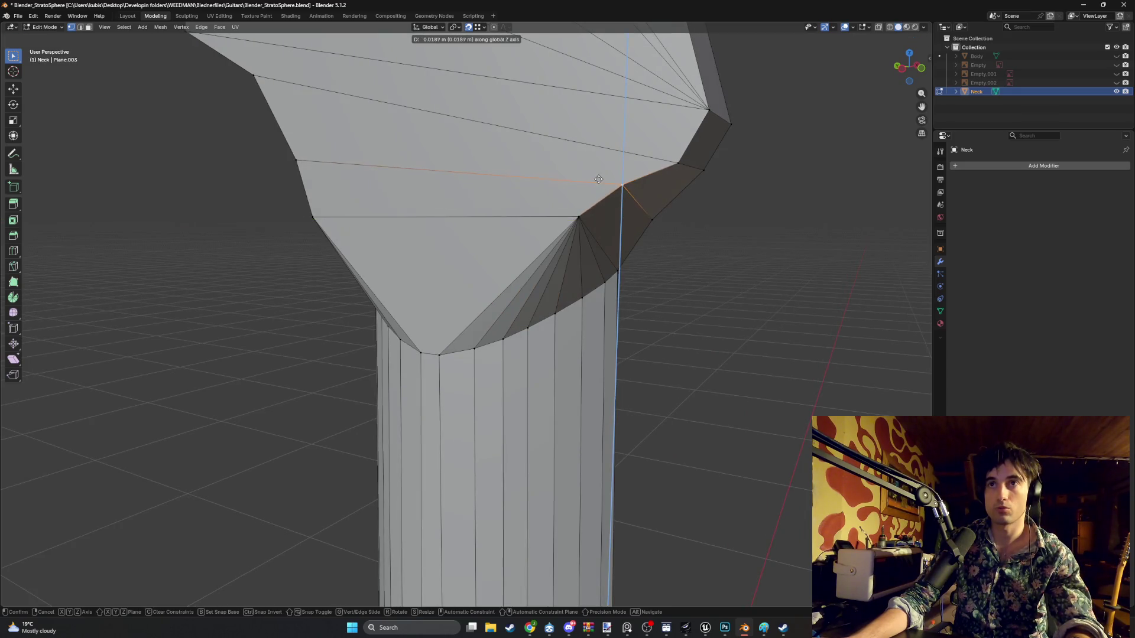
{"action": "left_click", "coordinate": [597, 178]}
{"action": "mouse_move", "coordinate": [597, 178]}
{"action": "middle_mouse_down"}
{"action": "mouse_move", "coordinate": [457, 219]}
{"action": "mouse_move", "coordinate": [550, 195]}
{"action": "mouse_move", "coordinate": [539, 201]}
{"action": "middle_mouse_up"}
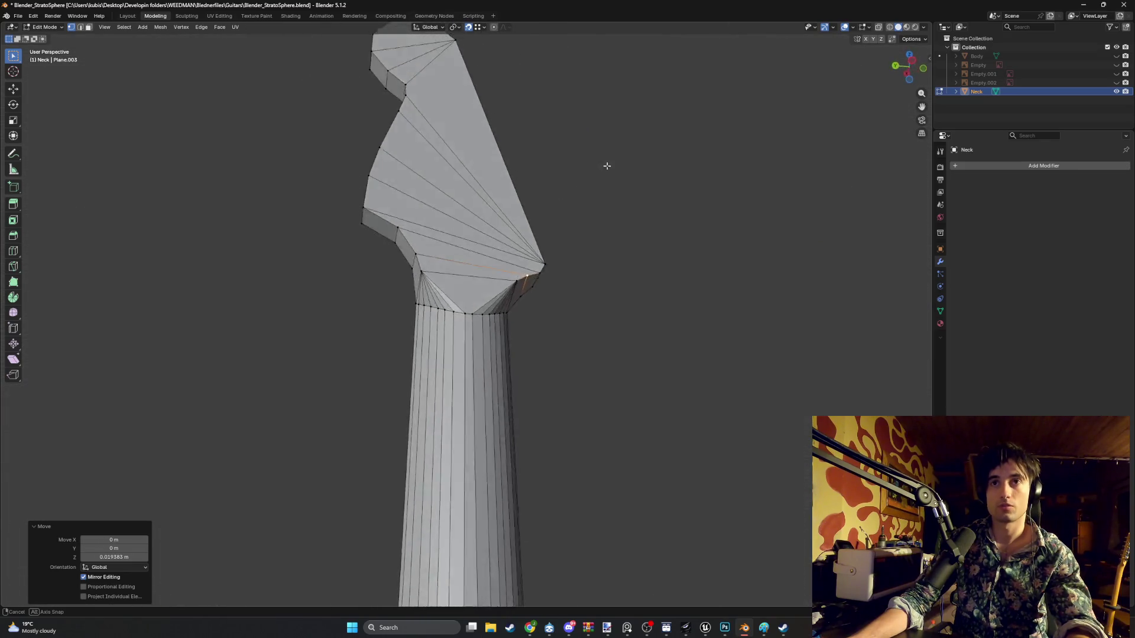
{"action": "mouse_move", "coordinate": [646, 189]}
{"action": "middle_mouse_down", "text": "alt"}
{"action": "mouse_move", "coordinate": [600, 202]}
{"action": "mouse_move", "coordinate": [564, 244]}
{"action": "mouse_move", "coordinate": [479, 221]}
{"action": "mouse_move", "coordinate": [446, 230]}
{"action": "mouse_move", "coordinate": [562, 233]}
{"action": "mouse_move", "coordinate": [591, 271]}
{"action": "mouse_move", "coordinate": [545, 278]}
{"action": "mouse_move", "coordinate": [522, 322]}
{"action": "mouse_move", "coordinate": [509, 307]}
{"action": "mouse_move", "coordinate": [608, 261]}
{"action": "mouse_move", "coordinate": [499, 233]}
{"action": "mouse_move", "coordinate": [502, 264]}
{"action": "mouse_move", "coordinate": [484, 272]}
{"action": "mouse_move", "coordinate": [507, 240]}
{"action": "mouse_move", "coordinate": [481, 250]}
{"action": "middle_mouse_up", "text": "alt"}
{"action": "key", "text": "3"}
{"action": "left_click", "coordinate": [503, 237]}
- Delete the cap face on the neck top and inspect the opened joint from several angles
{"action": "key", "text": "x"}
{"action": "left_click", "coordinate": [501, 231]}
{"action": "mouse_move", "coordinate": [384, 350]}
{"action": "middle_mouse_down"}
{"action": "mouse_move", "coordinate": [352, 325]}
{"action": "mouse_move", "coordinate": [364, 278]}
{"action": "middle_mouse_up"}
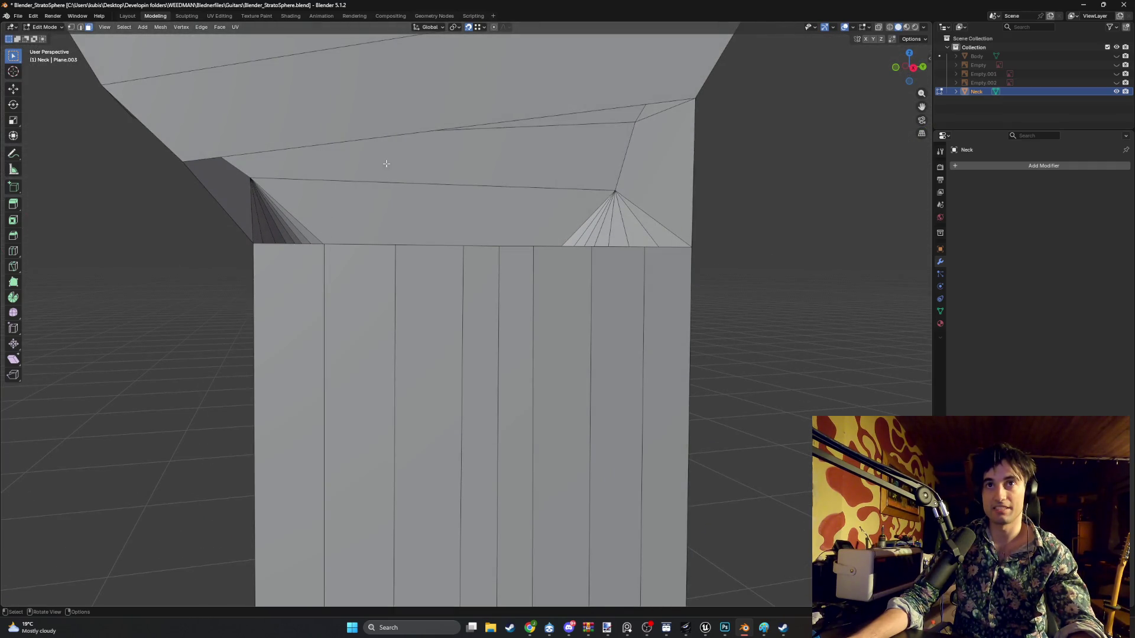
{"action": "mouse_move", "coordinate": [434, 169]}
{"action": "middle_mouse_down"}
{"action": "mouse_move", "coordinate": [563, 286]}
{"action": "mouse_move", "coordinate": [609, 289]}
{"action": "middle_mouse_up"}
{"action": "mouse_move", "coordinate": [404, 229]}
{"action": "middle_mouse_down"}
{"action": "mouse_move", "coordinate": [376, 254]}
{"action": "mouse_move", "coordinate": [379, 279]}
{"action": "mouse_move", "coordinate": [361, 282]}
{"action": "mouse_move", "coordinate": [510, 283]}
{"action": "mouse_move", "coordinate": [473, 307]}
{"action": "mouse_move", "coordinate": [456, 302]}
{"action": "middle_mouse_up"}
{"action": "scroll", "coordinate": [392, 278], "scroll_direction": "down", "scroll_amount": 5}
{"action": "scroll", "coordinate": [509, 283], "scroll_direction": "down", "scroll_amount": 5}
{"action": "scroll", "coordinate": [483, 311], "scroll_direction": "up", "scroll_amount": 5}
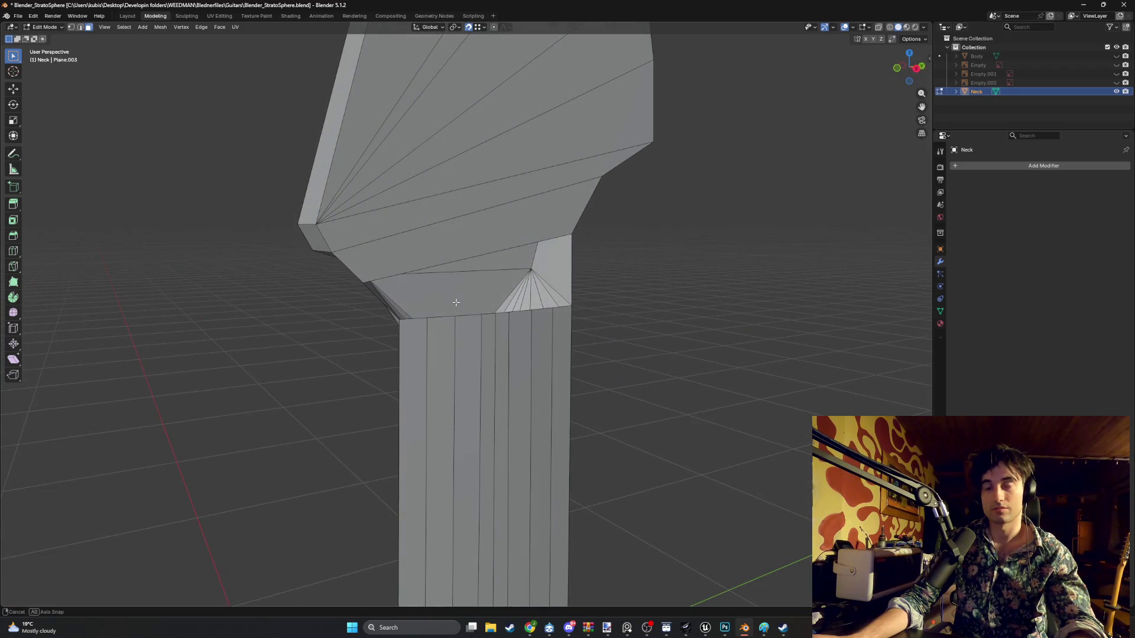
{"action": "scroll", "coordinate": [441, 262], "scroll_direction": "up", "scroll_amount": 3}
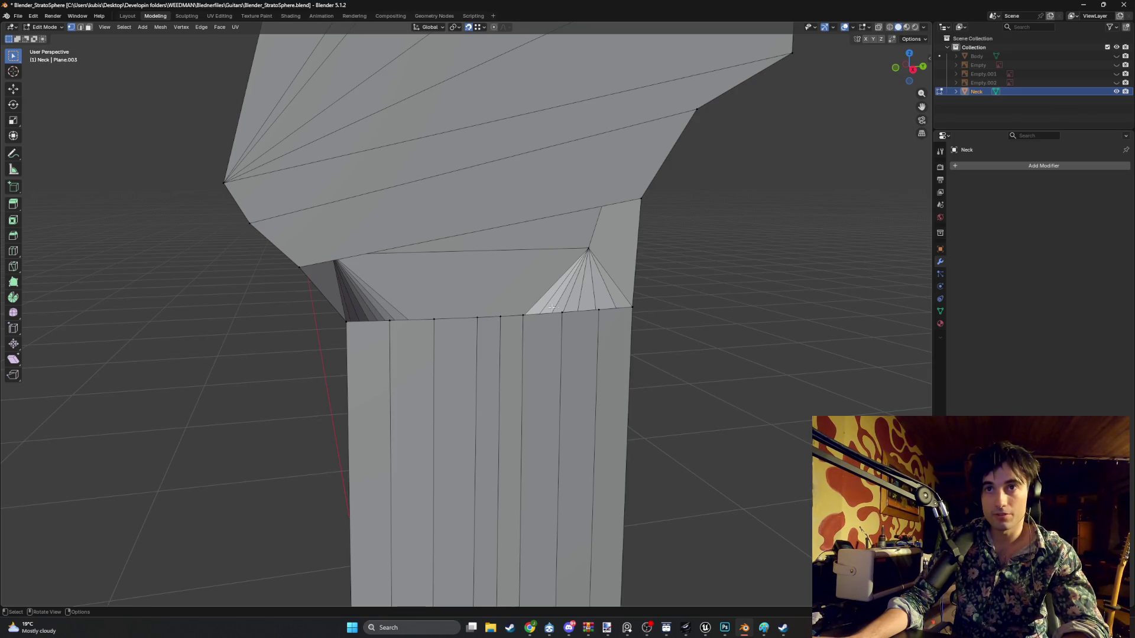
- Knife-cut a first edge across the transition face from its left corner
{"action": "key", "text": "k"}
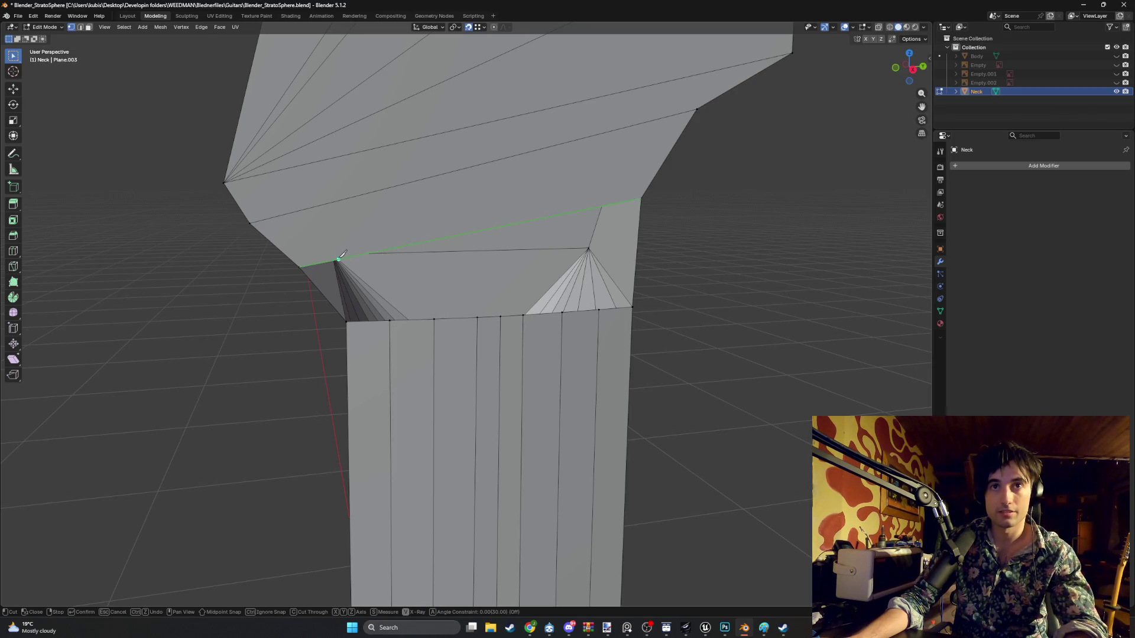
{"action": "key", "text": "Escape"}
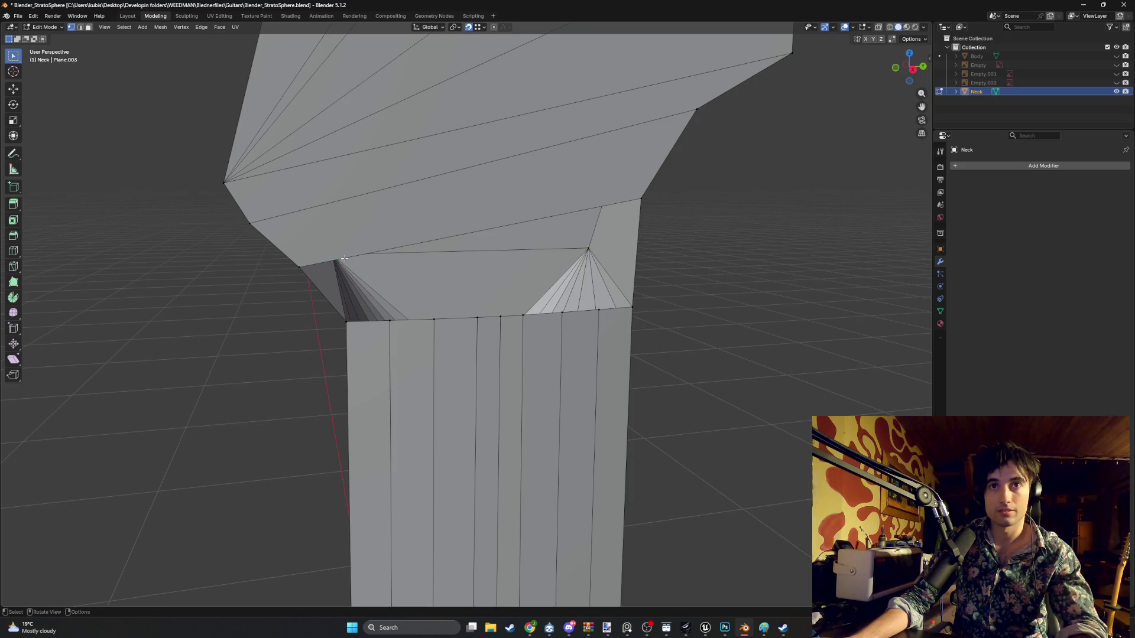
{"action": "middle_click_drag", "start_coordinate": [342, 258], "coordinate": [395, 246]}
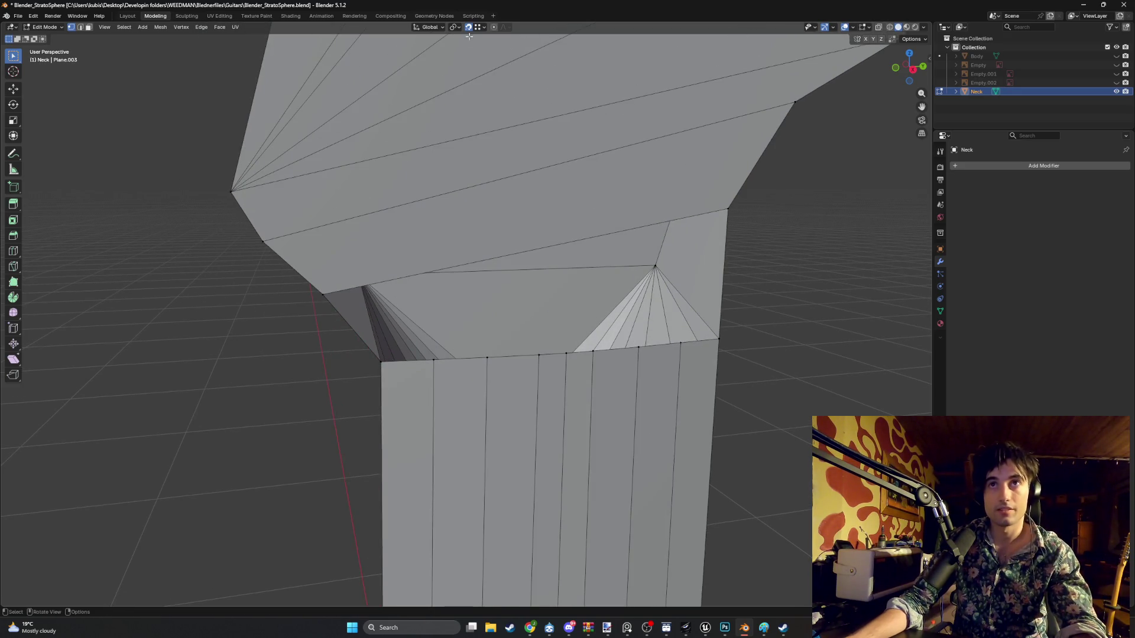
{"action": "key", "text": "k"}
{"action": "left_click", "coordinate": [377, 282]}
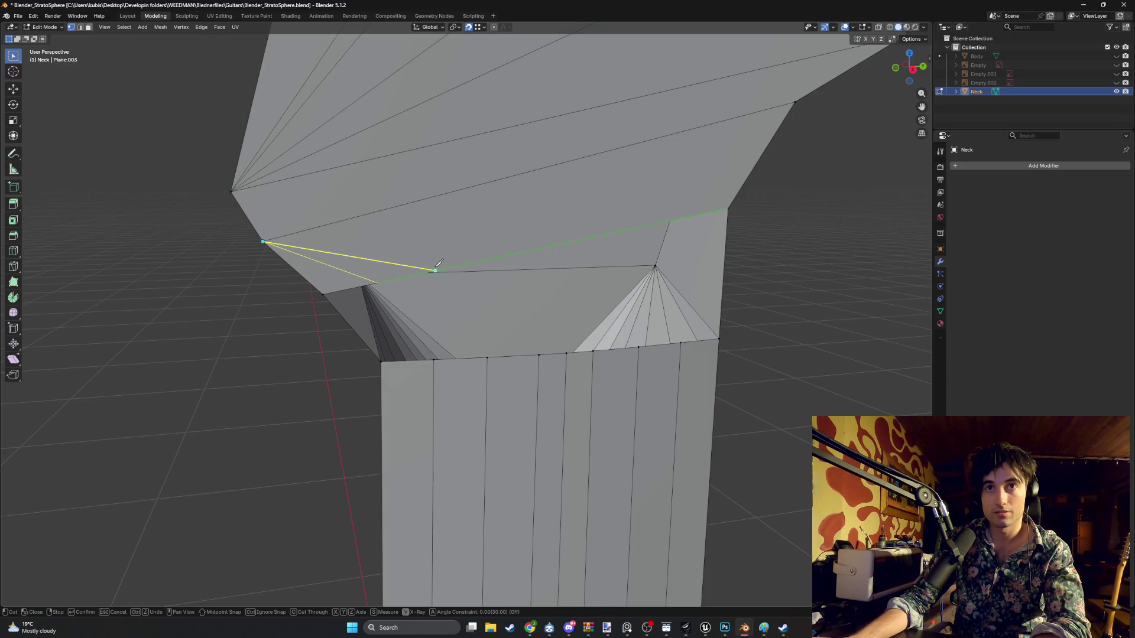
{"action": "left_click", "coordinate": [438, 264]}
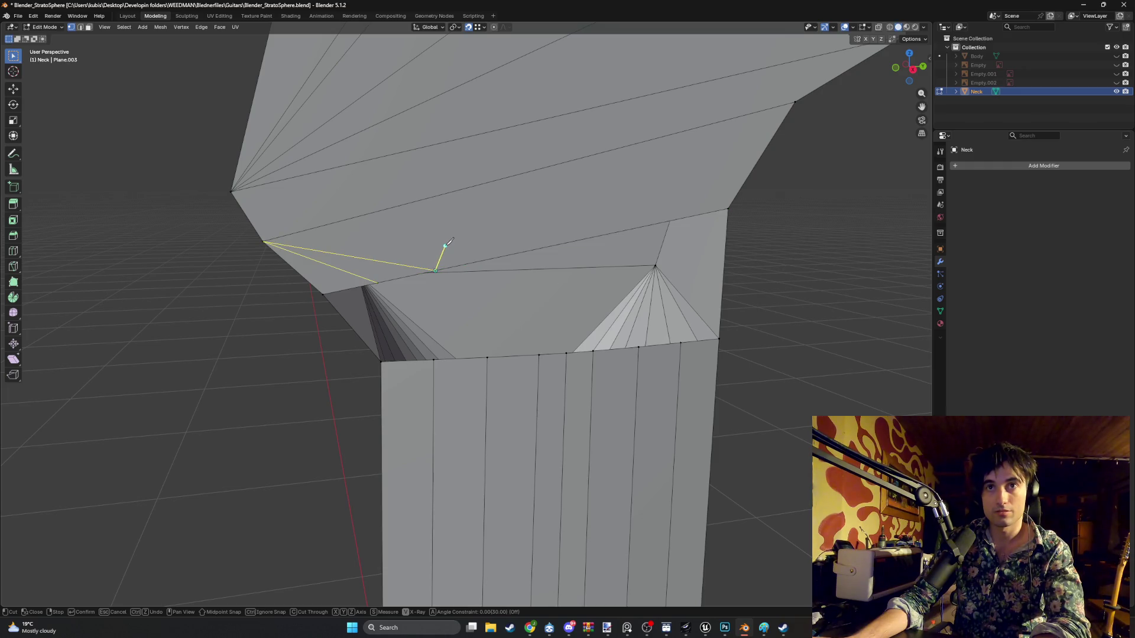
{"action": "key", "text": "Return"}
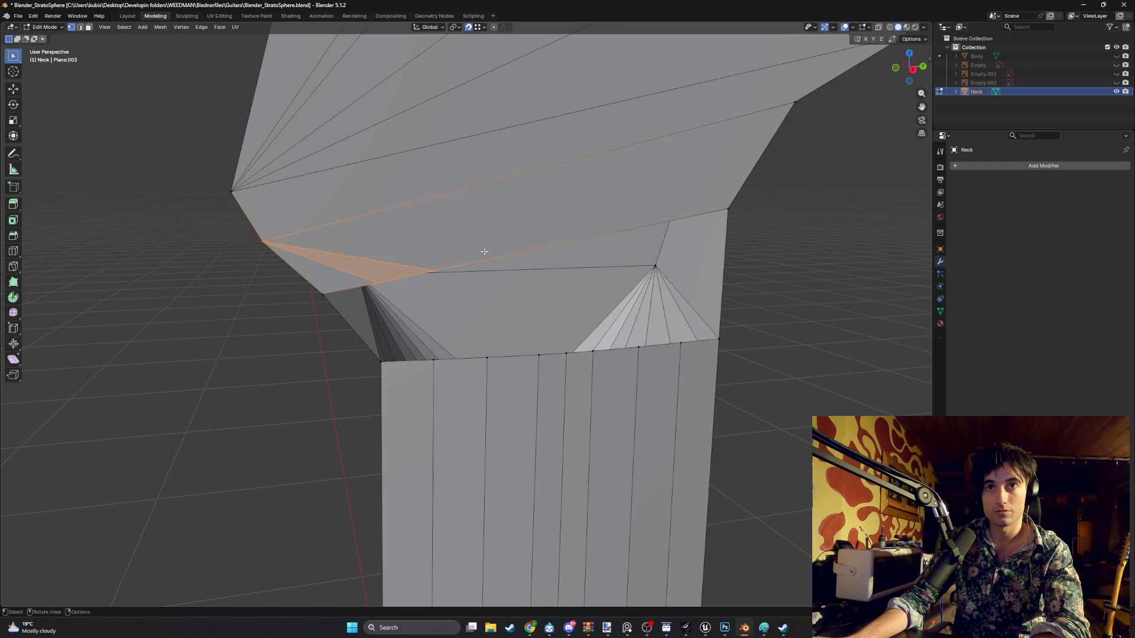
- Knife-cut a second edge from the upper right corner vertex down to the lower edge
{"action": "mouse_move", "coordinate": [407, 276]}
{"action": "middle_mouse_down"}
{"action": "mouse_move", "coordinate": [494, 246]}
{"action": "mouse_move", "coordinate": [710, 219]}
{"action": "middle_mouse_up"}
{"action": "key", "text": "k"}
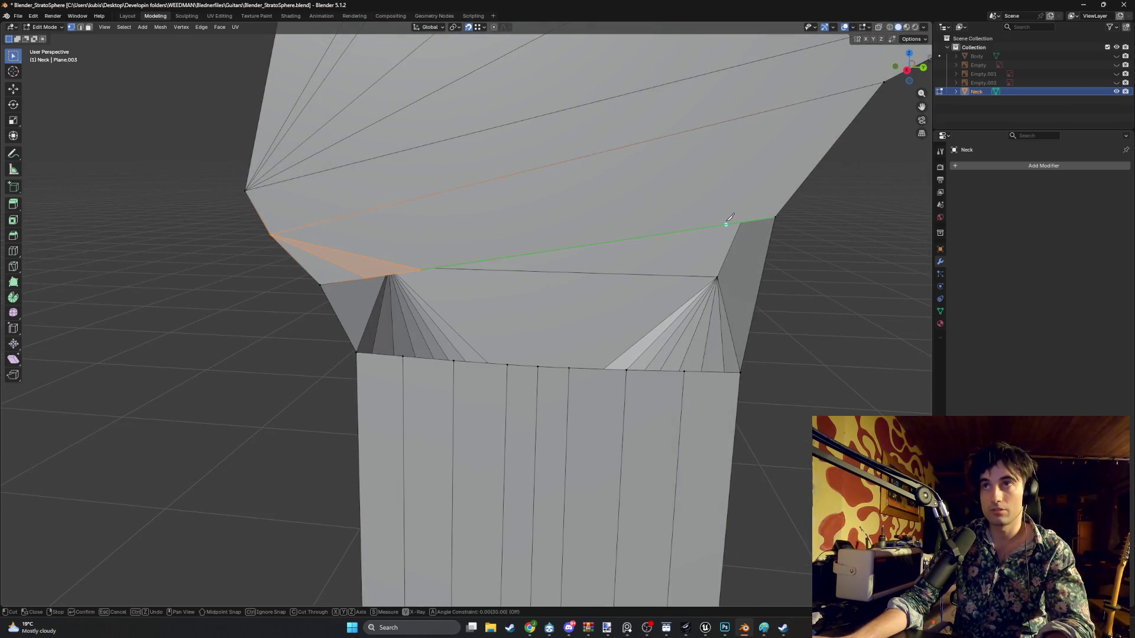
{"action": "left_click", "coordinate": [884, 82]}
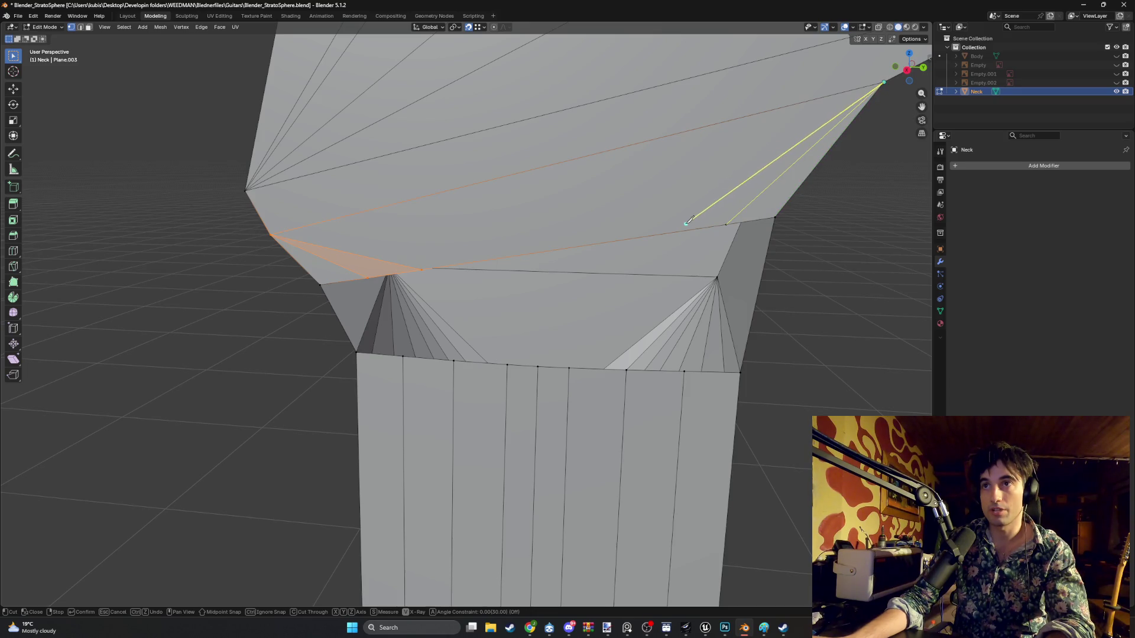
{"action": "left_click", "coordinate": [659, 234]}
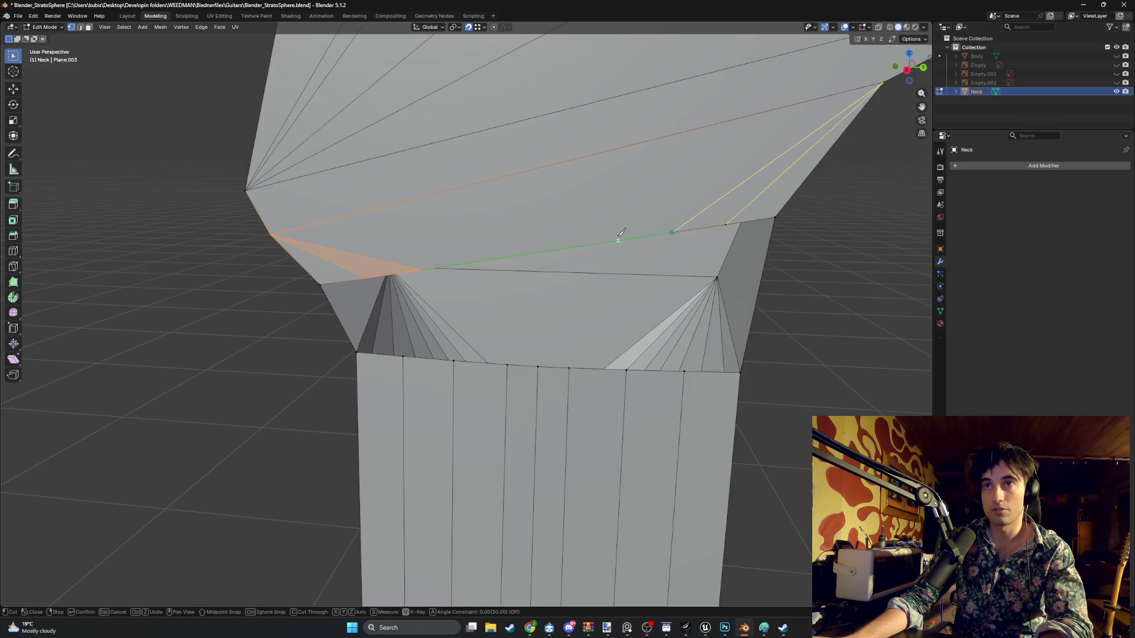
{"action": "key", "text": "Return"}
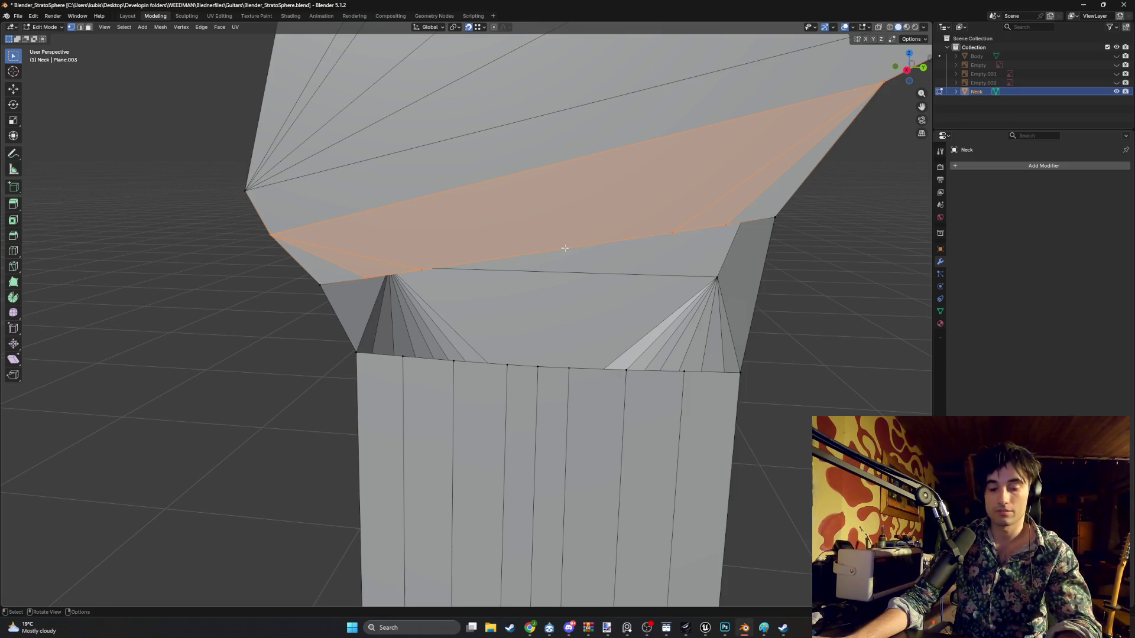
- Attempt further knife cuts on the transition, cancelling them without changes
{"action": "key", "text": "k"}
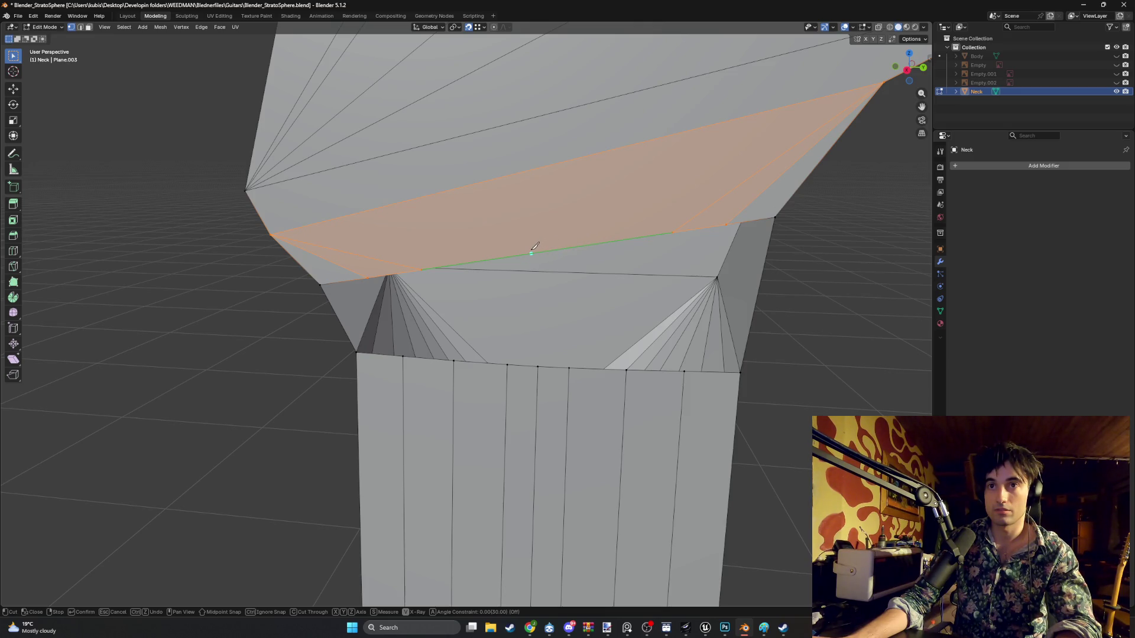
{"action": "mouse_move", "coordinate": [553, 272]}
{"action": "middle_mouse_down"}
{"action": "mouse_move", "coordinate": [481, 390]}
{"action": "mouse_move", "coordinate": [526, 399]}
{"action": "mouse_move", "coordinate": [525, 329]}
{"action": "mouse_move", "coordinate": [542, 270]}
{"action": "middle_mouse_up"}
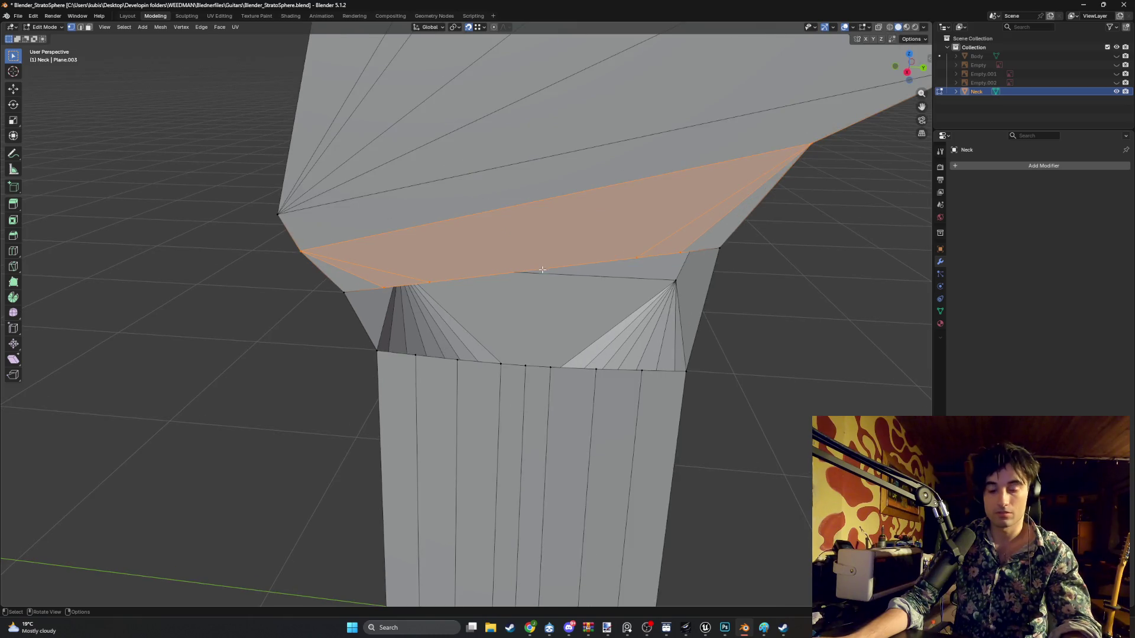
{"action": "scroll", "coordinate": [542, 269], "scroll_direction": "up", "scroll_amount": 3}
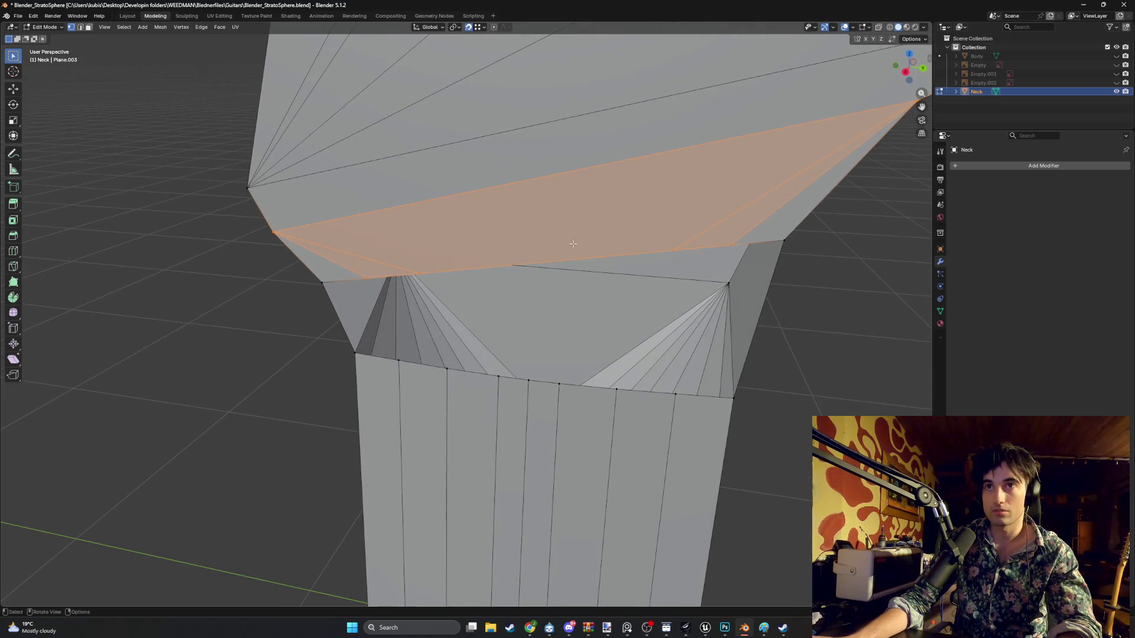
{"action": "key", "text": "k"}
{"action": "scroll", "coordinate": [801, 139], "scroll_direction": "down", "scroll_amount": 2}
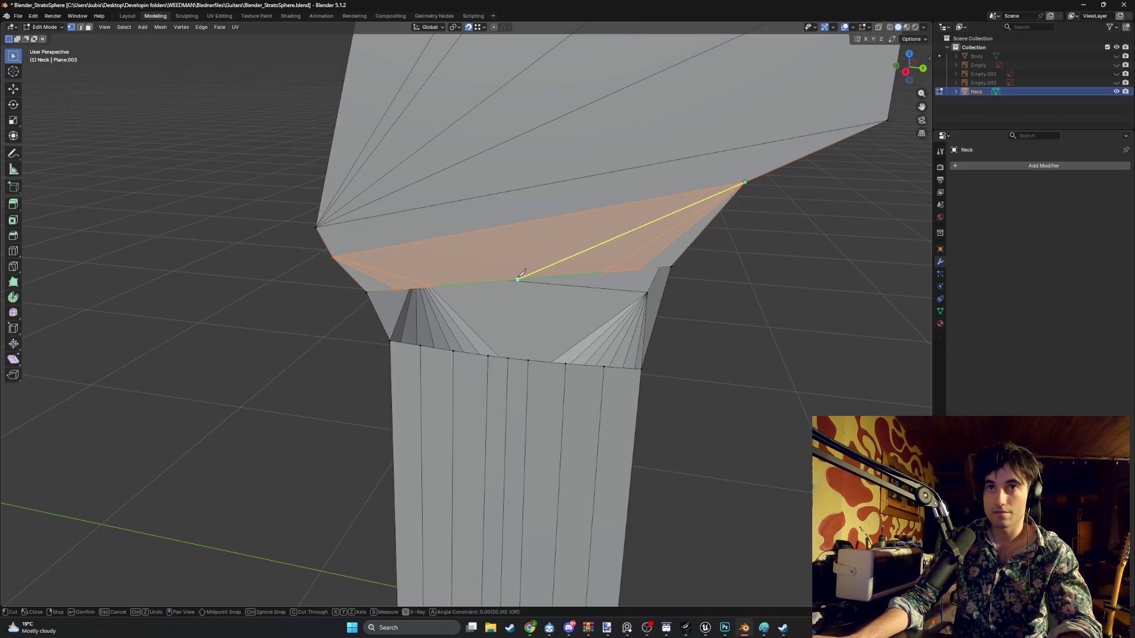
{"action": "key", "text": "Escape"}
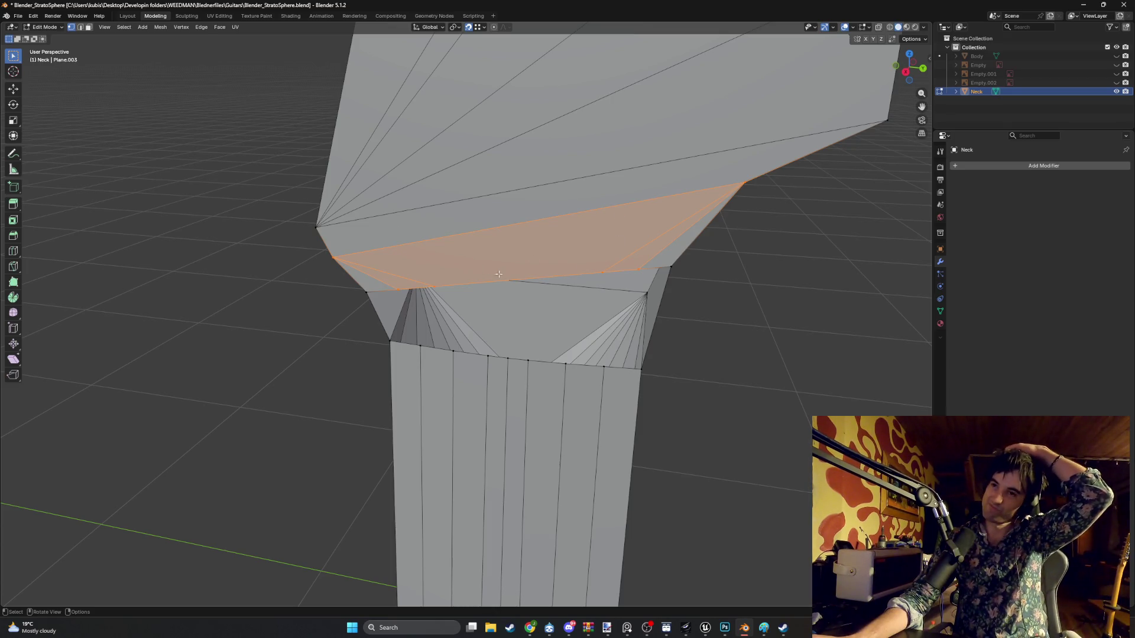
{"action": "key", "text": "k"}
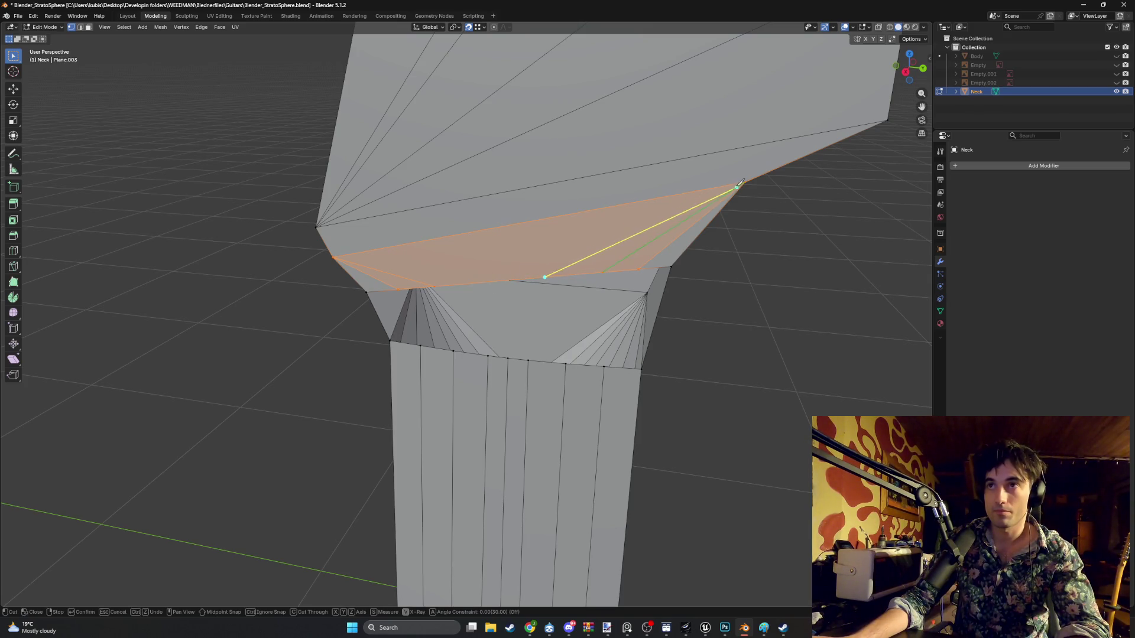
{"action": "key", "text": "Escape"}
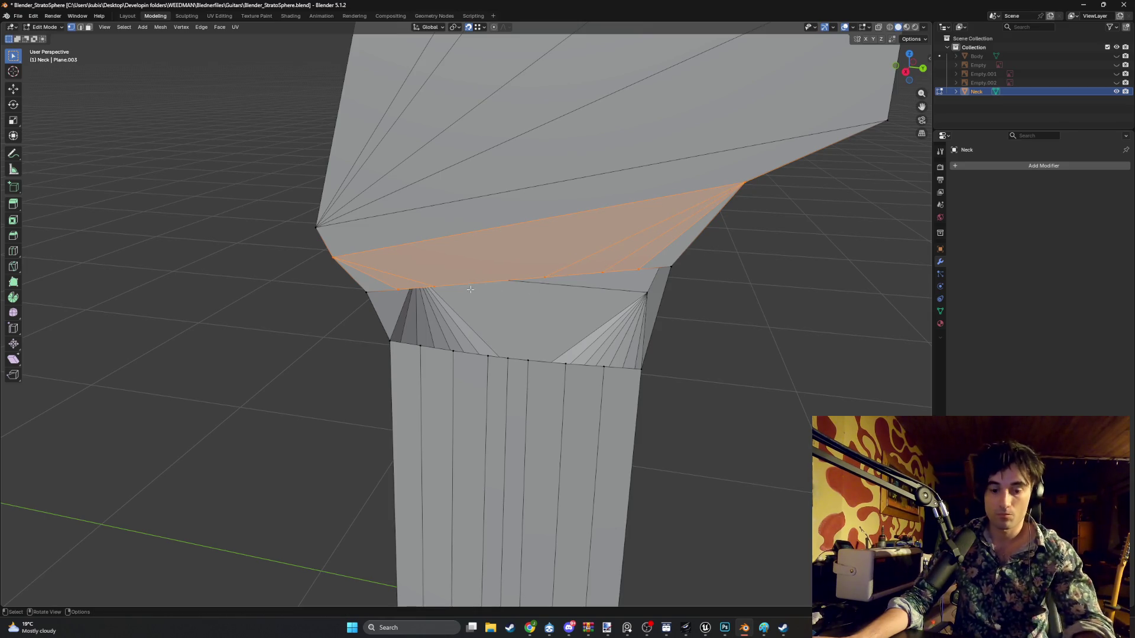
{"action": "key", "text": "k"}
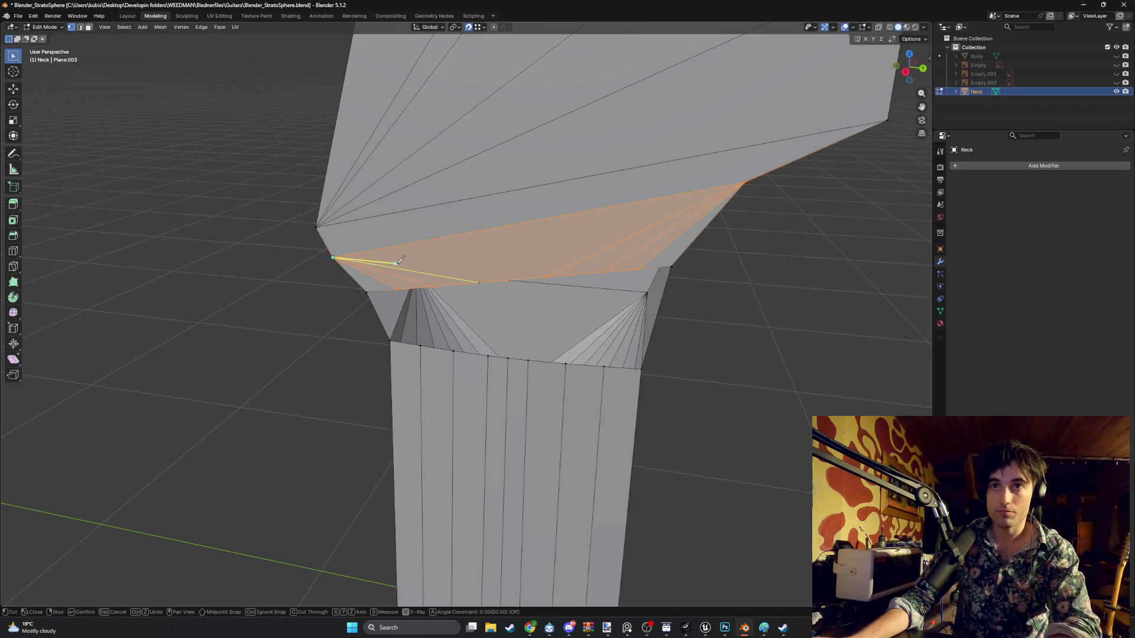
{"action": "key", "text": "Return"}
{"action": "mouse_move", "coordinate": [505, 278]}
{"action": "middle_mouse_down"}
{"action": "mouse_move", "coordinate": [517, 266]}
{"action": "mouse_move", "coordinate": [509, 239]}
{"action": "mouse_move", "coordinate": [497, 265]}
{"action": "mouse_move", "coordinate": [432, 266]}
{"action": "mouse_move", "coordinate": [615, 260]}
{"action": "middle_mouse_up"}
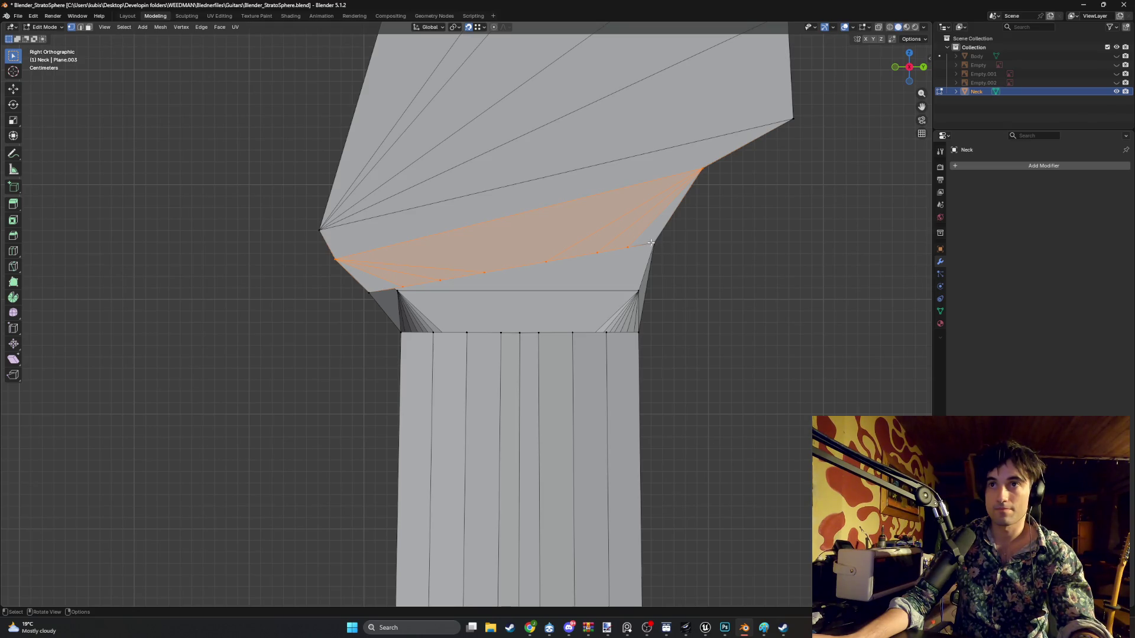
- Frame the neck joint in a right orthographic side view and select the transition's right vertex
{"action": "middle_click_drag", "start_coordinate": [616, 253], "coordinate": [438, 277]}
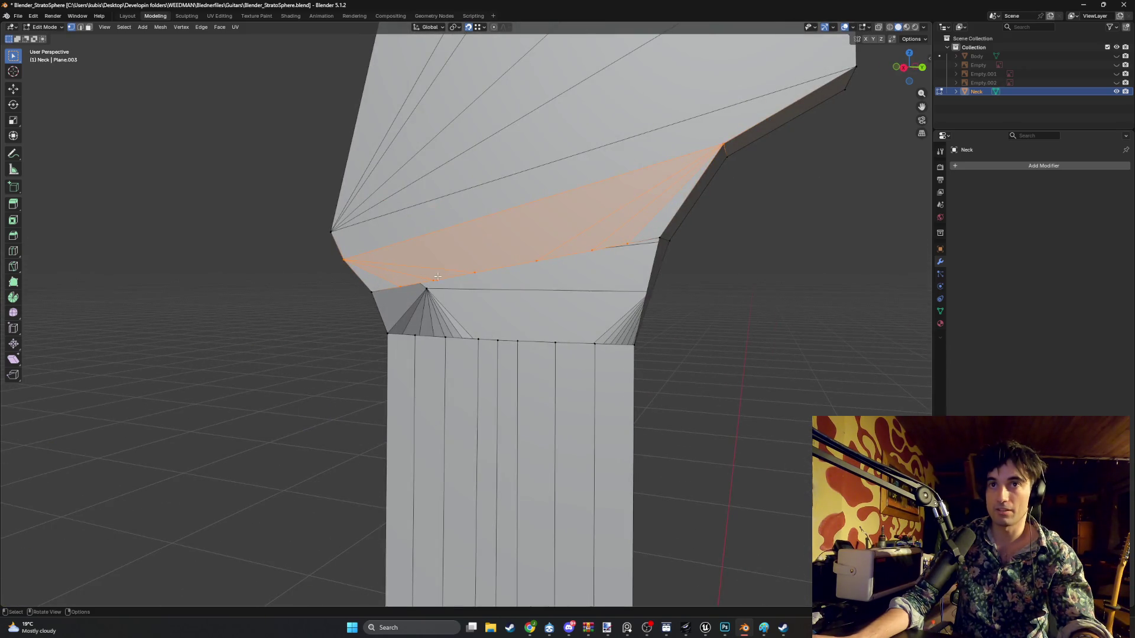
{"action": "mouse_move", "coordinate": [535, 272]}
{"action": "middle_mouse_down"}
{"action": "mouse_move", "coordinate": [527, 261]}
{"action": "mouse_move", "coordinate": [573, 247]}
{"action": "mouse_move", "coordinate": [651, 261]}
{"action": "mouse_move", "coordinate": [558, 277]}
{"action": "middle_mouse_up"}
{"action": "mouse_move", "coordinate": [539, 285]}
{"action": "middle_mouse_down"}
{"action": "mouse_move", "coordinate": [423, 303]}
{"action": "mouse_move", "coordinate": [316, 290]}
{"action": "middle_mouse_up"}
{"action": "scroll", "coordinate": [423, 303], "scroll_direction": "up", "scroll_amount": 2}
{"action": "left_click", "coordinate": [345, 294]}
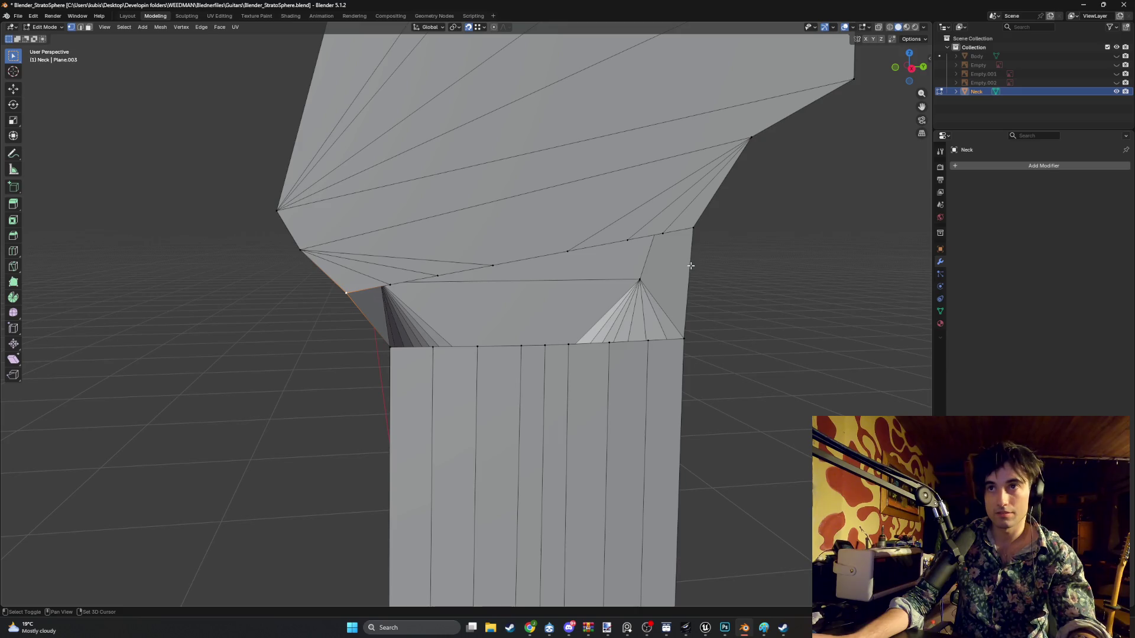
{"action": "key", "text": "KP_5"}
{"action": "key", "text": "KP_3"}
{"action": "scroll", "coordinate": [709, 283], "scroll_direction": "up", "scroll_amount": 2}
{"action": "middle_click_drag", "start_coordinate": [798, 283], "coordinate": [709, 283], "text": "shift"}
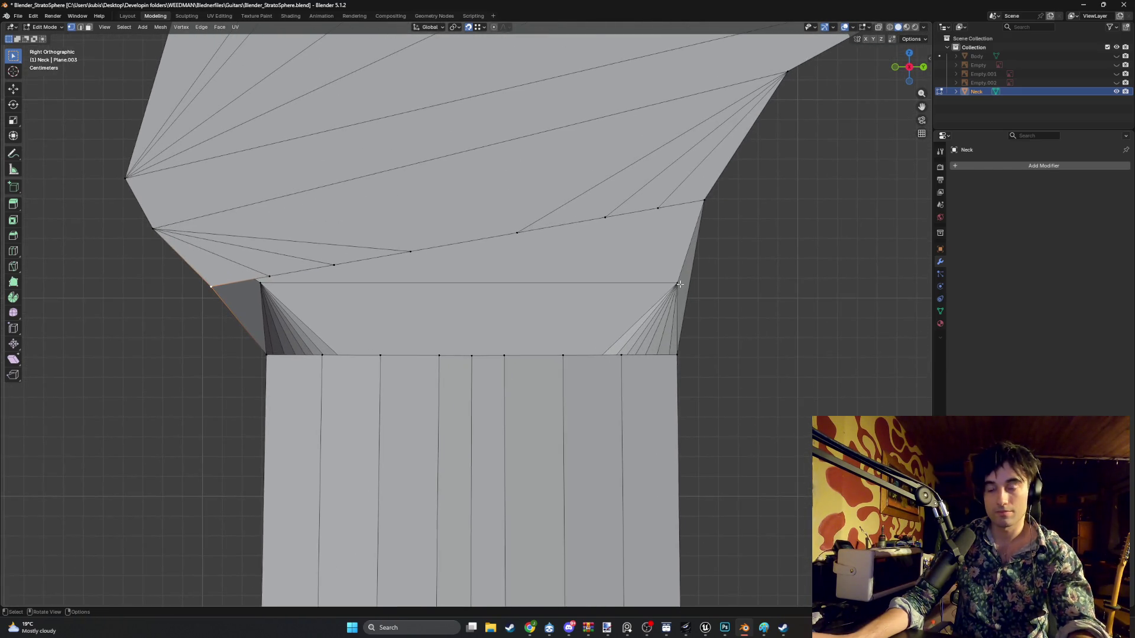
{"action": "key", "text": "l"}
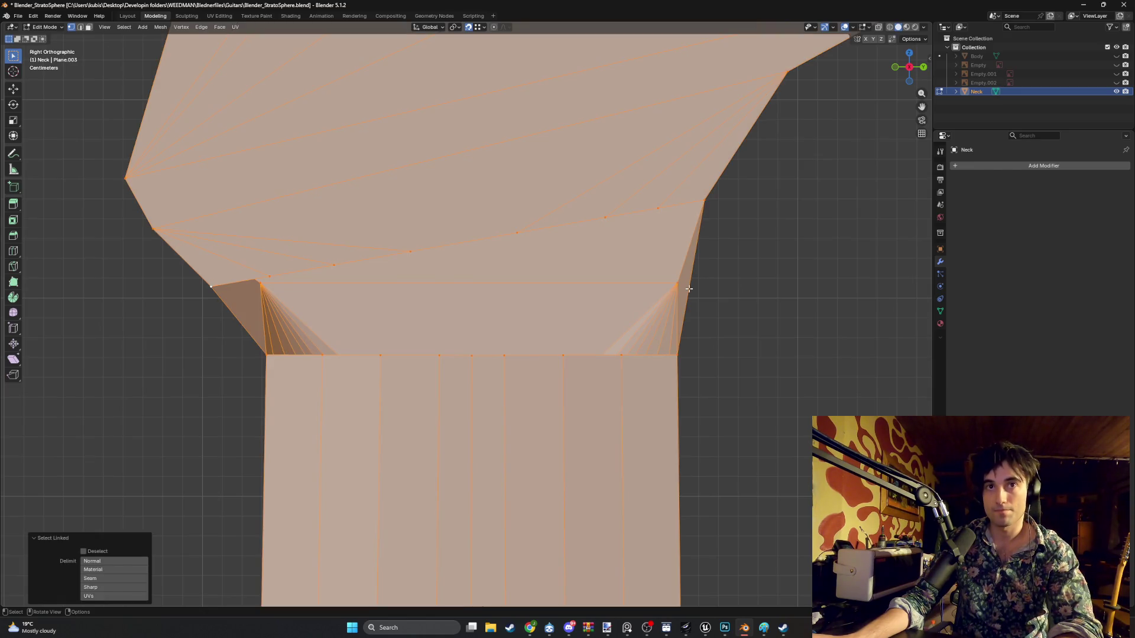
{"action": "key", "text": "alt+a"}
{"action": "left_click", "coordinate": [678, 284]}
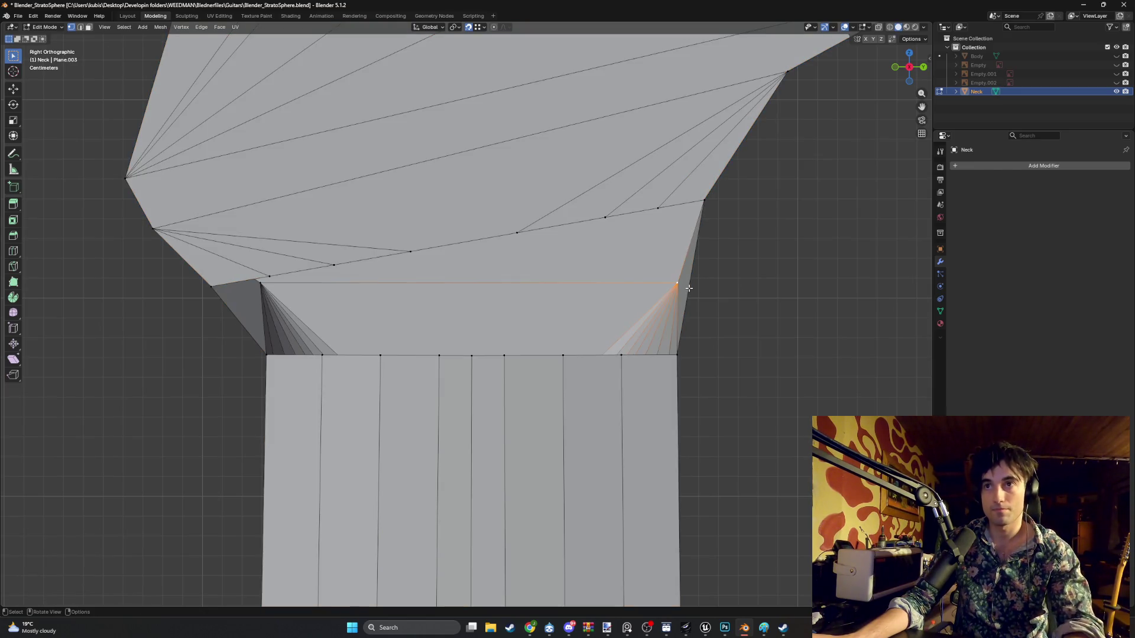
{"action": "middle_click_drag", "start_coordinate": [712, 280], "coordinate": [710, 281]}
- Knife-cut an edge from the neck's right side edge to the fan's apex vertex, then select the horizontal loop
{"action": "key", "text": "2"}
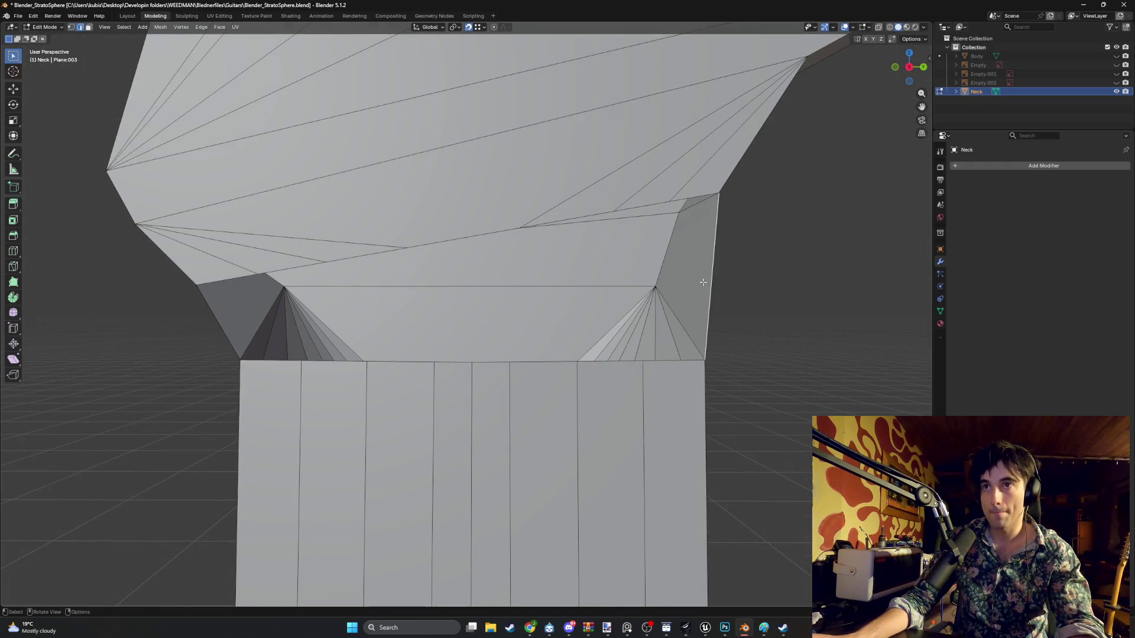
{"action": "key", "text": "k"}
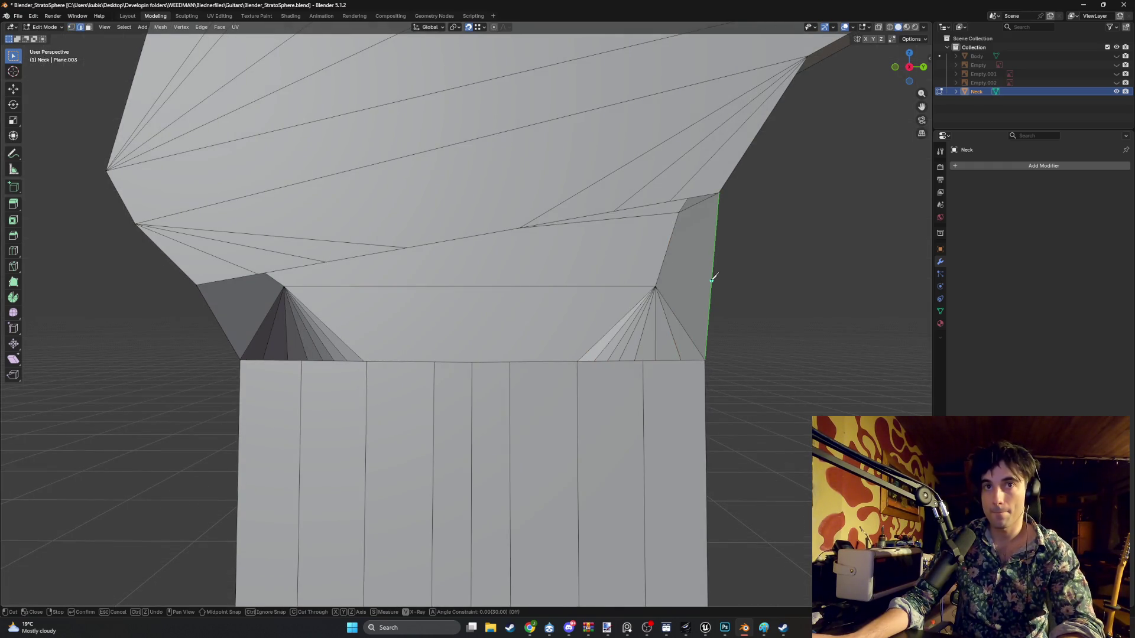
{"action": "left_click", "coordinate": [712, 280]}
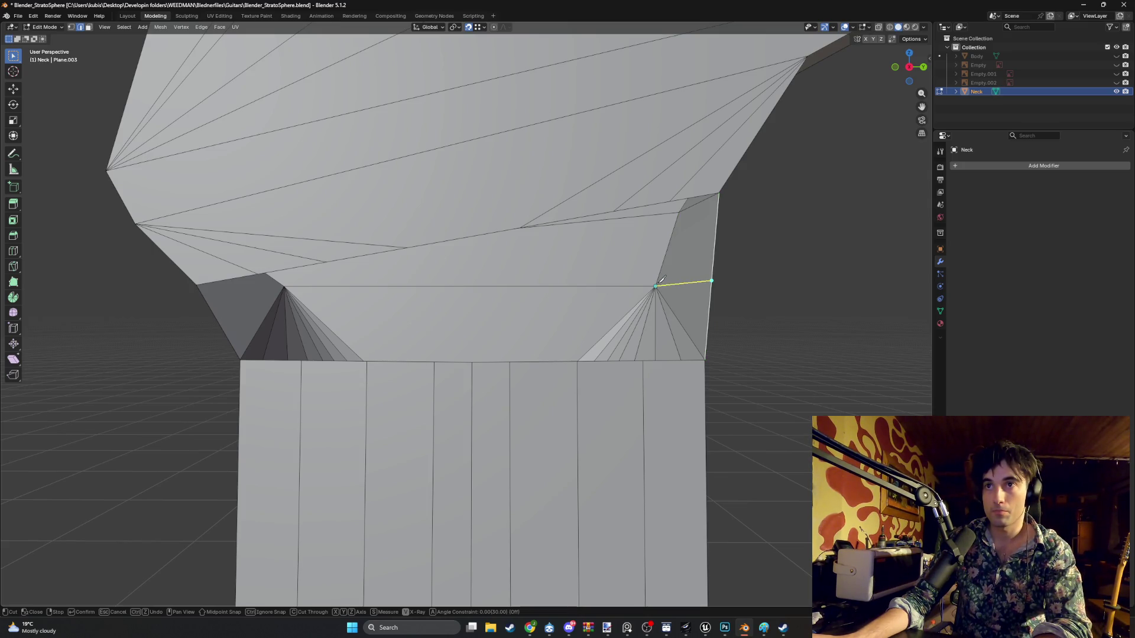
{"action": "left_click", "coordinate": [668, 277]}
{"action": "key", "text": "Return"}
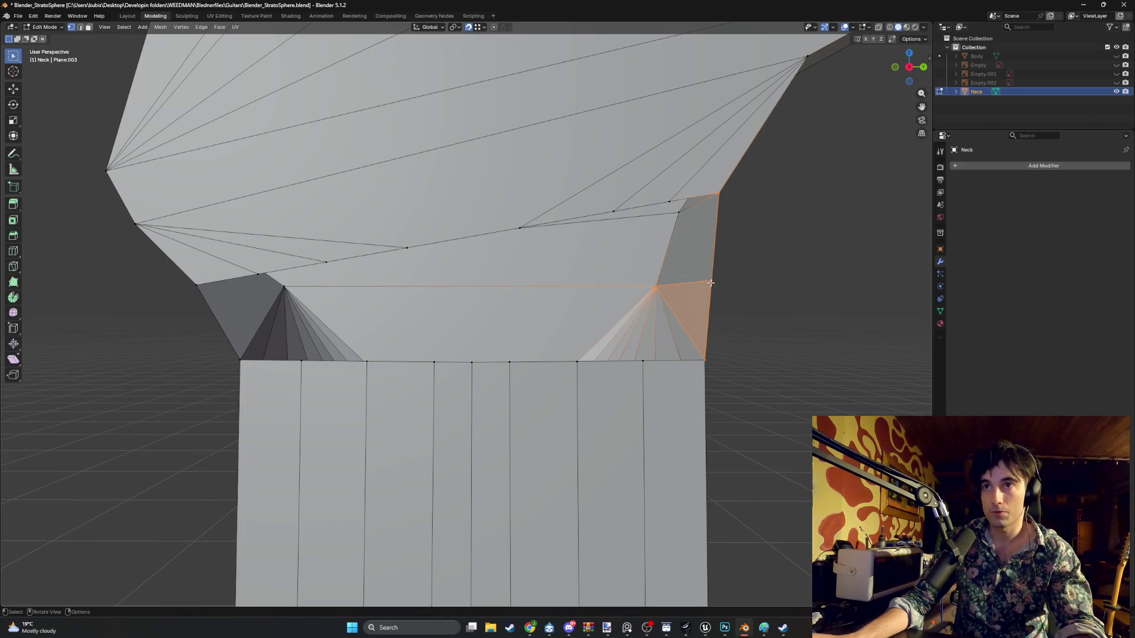
{"action": "left_click", "coordinate": [710, 280]}
{"action": "left_click", "coordinate": [248, 286], "text": "alt"}
{"action": "mouse_move", "coordinate": [248, 286]}
{"action": "middle_mouse_down", "text": "alt"}
{"action": "mouse_move", "coordinate": [378, 294]}
{"action": "mouse_move", "coordinate": [423, 280]}
{"action": "mouse_move", "coordinate": [345, 300]}
{"action": "middle_mouse_up", "text": "alt"}
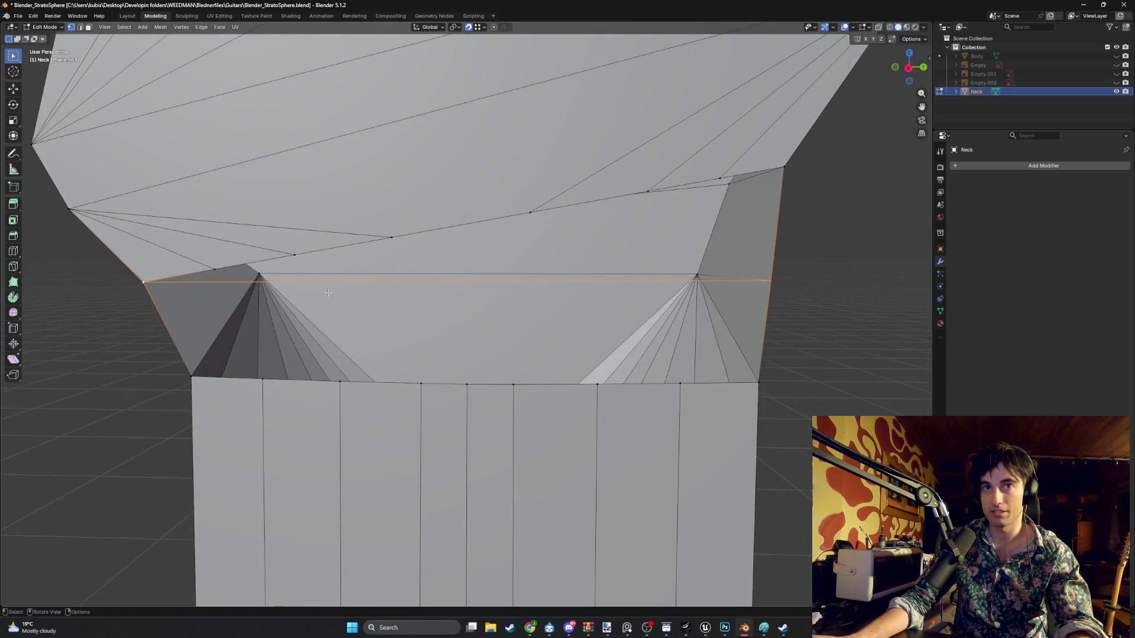
- Select the fanning edges and the long diagonal at the transition and delete them as edges
{"action": "left_click", "coordinate": [145, 253]}
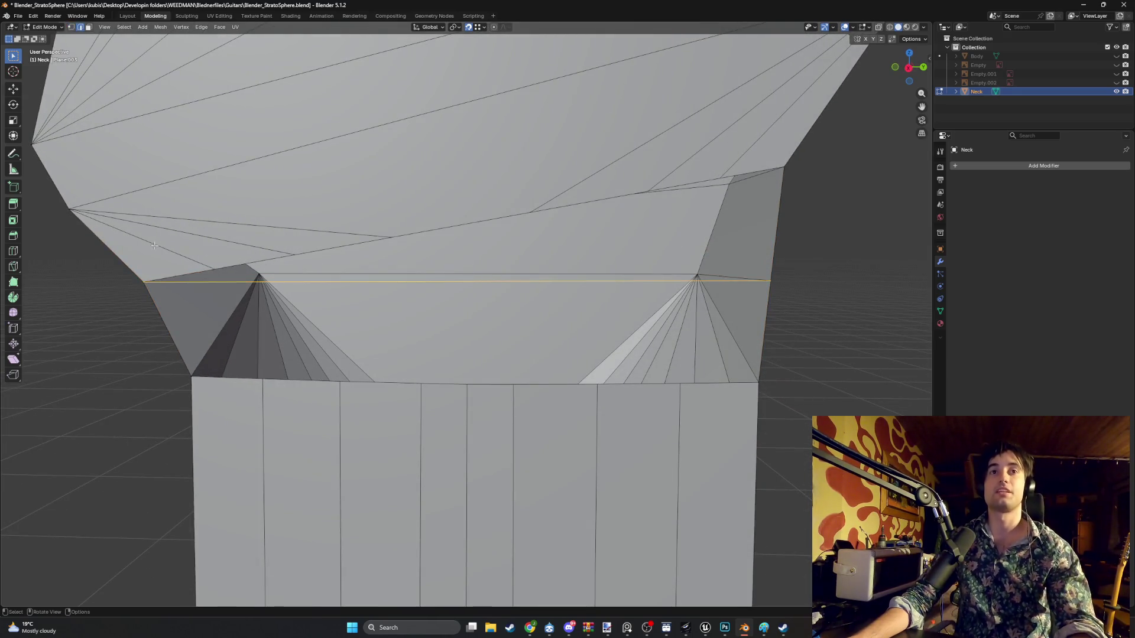
{"action": "left_click", "coordinate": [207, 237], "text": "shift"}
{"action": "left_click", "coordinate": [296, 229], "text": "shift"}
{"action": "left_click", "coordinate": [662, 166], "text": "shift"}
{"action": "left_click", "coordinate": [736, 157], "text": "shift"}
{"action": "left_click", "coordinate": [675, 170], "text": "shift"}
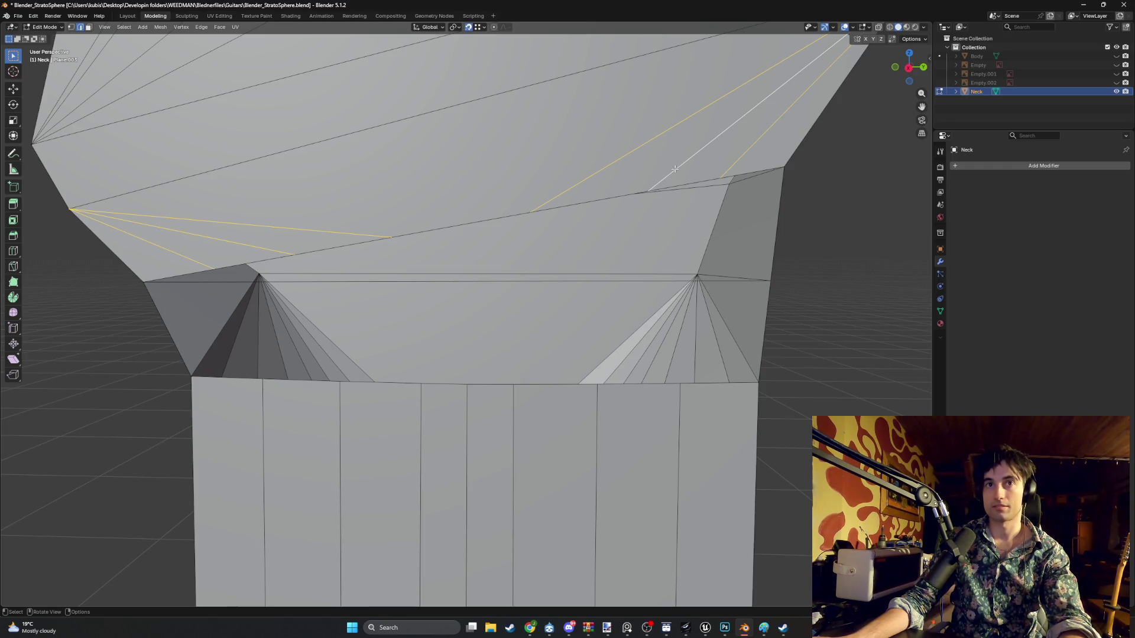
{"action": "scroll", "coordinate": [675, 170], "scroll_direction": "down", "scroll_amount": 2}
{"action": "middle_click_drag", "start_coordinate": [472, 215], "coordinate": [463, 279], "text": "shift"}
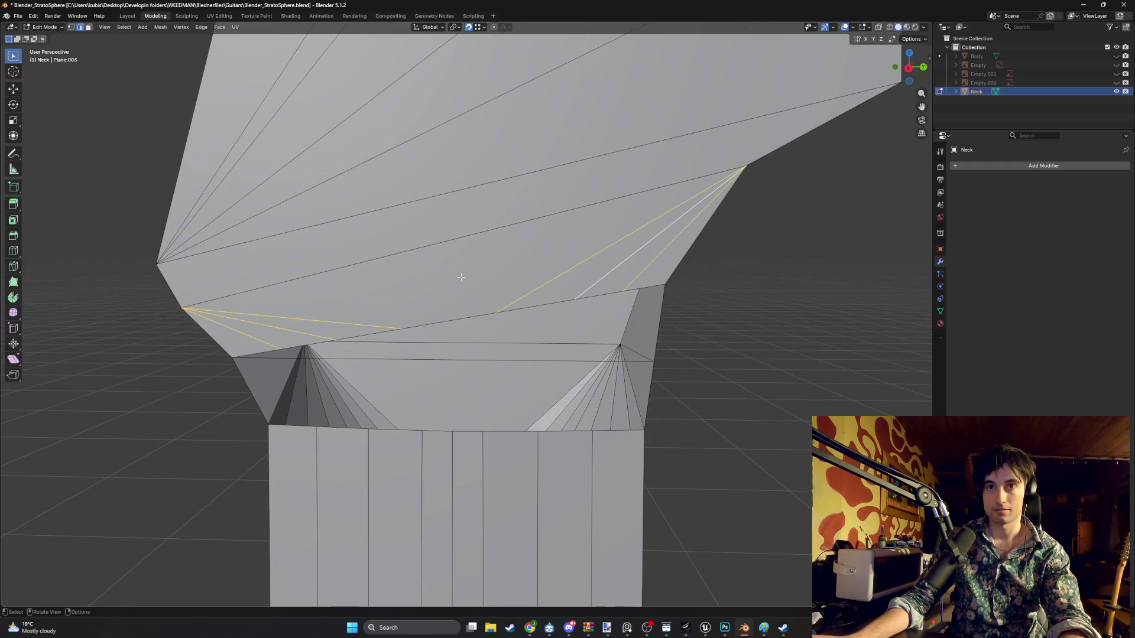
{"action": "key", "text": "x"}
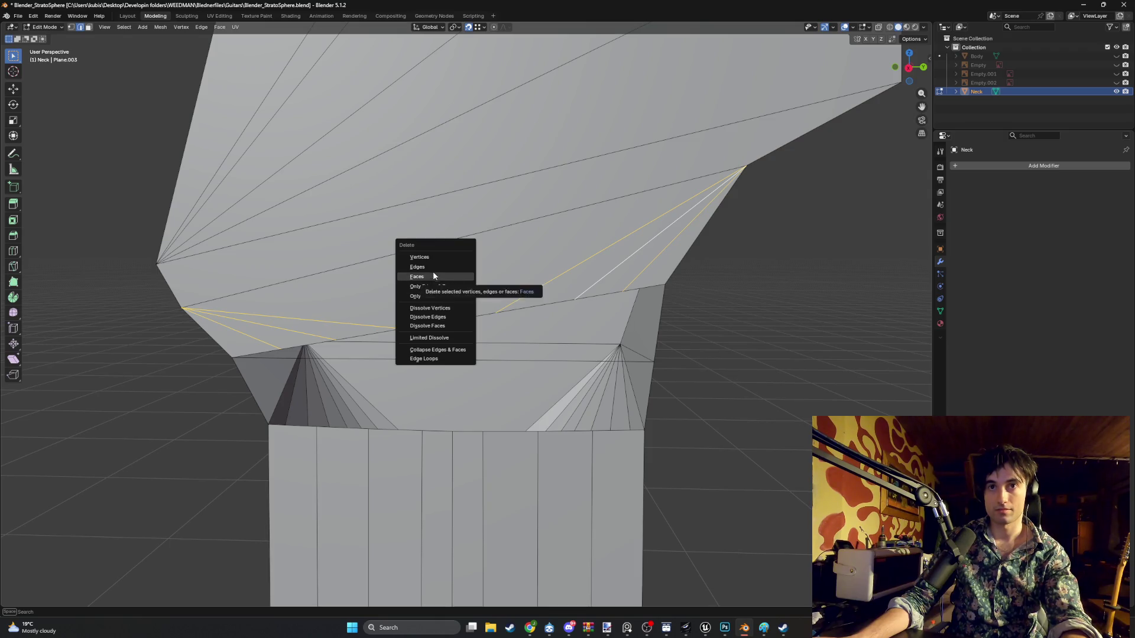
{"action": "left_click", "coordinate": [464, 271]}
- Dissolve the two stray vertices and the leftover fan edges at the headstock transition
{"action": "key", "text": "1"}
{"action": "mouse_move", "coordinate": [462, 279]}
{"action": "middle_mouse_down"}
{"action": "mouse_move", "coordinate": [419, 320]}
{"action": "mouse_move", "coordinate": [446, 321]}
{"action": "middle_mouse_up"}
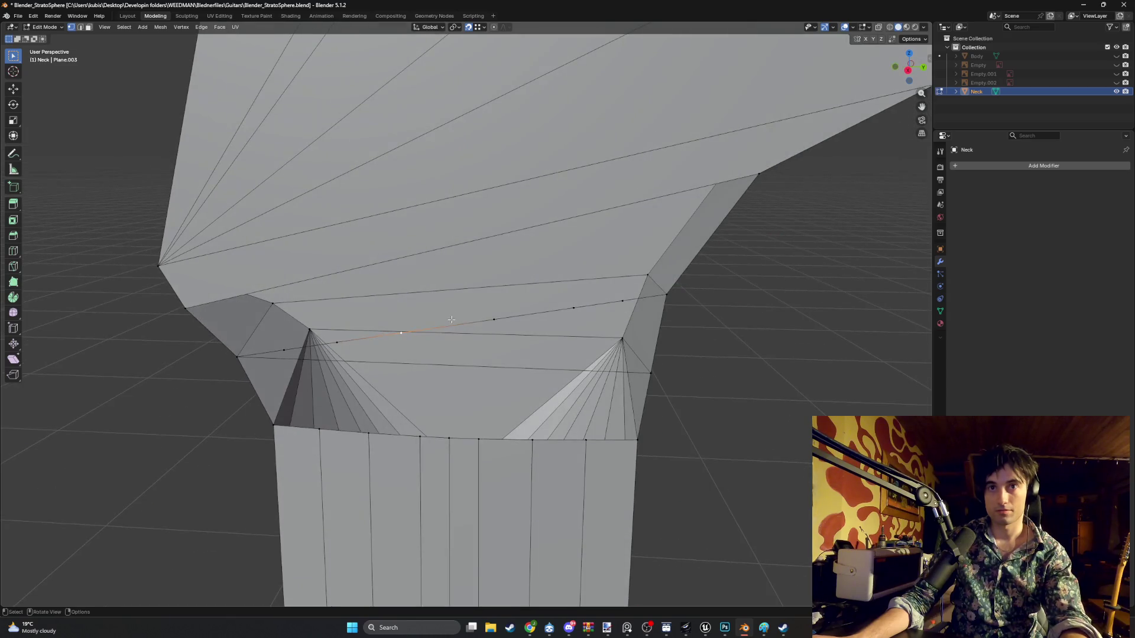
{"action": "key", "text": "ctrl+x"}
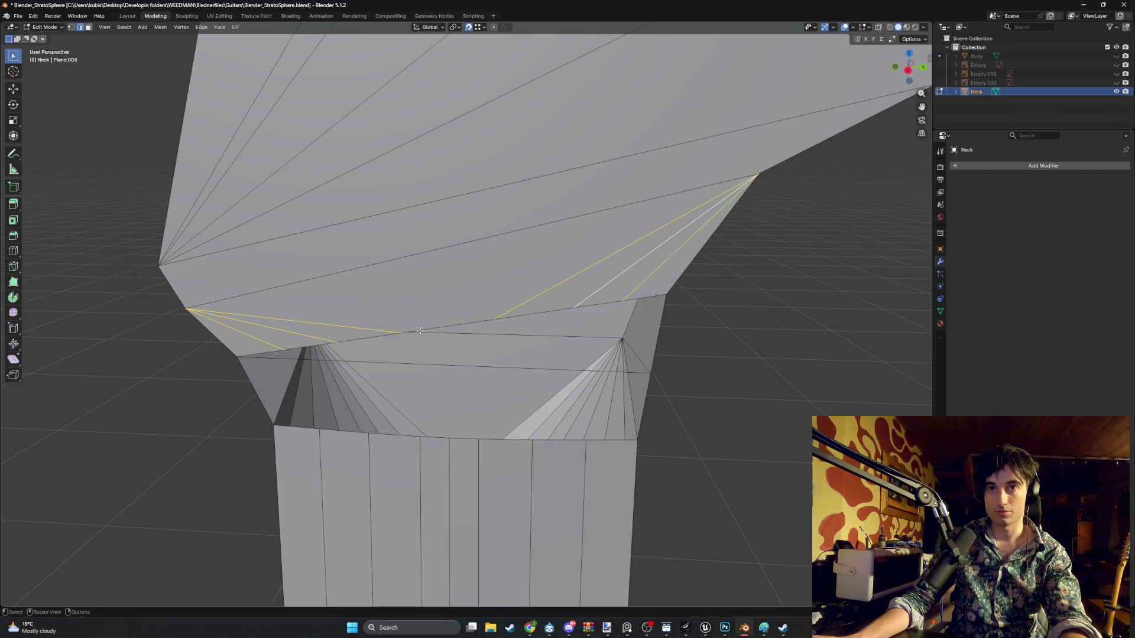
{"action": "key", "text": "ctrl+x"}
{"action": "key", "text": "1"}
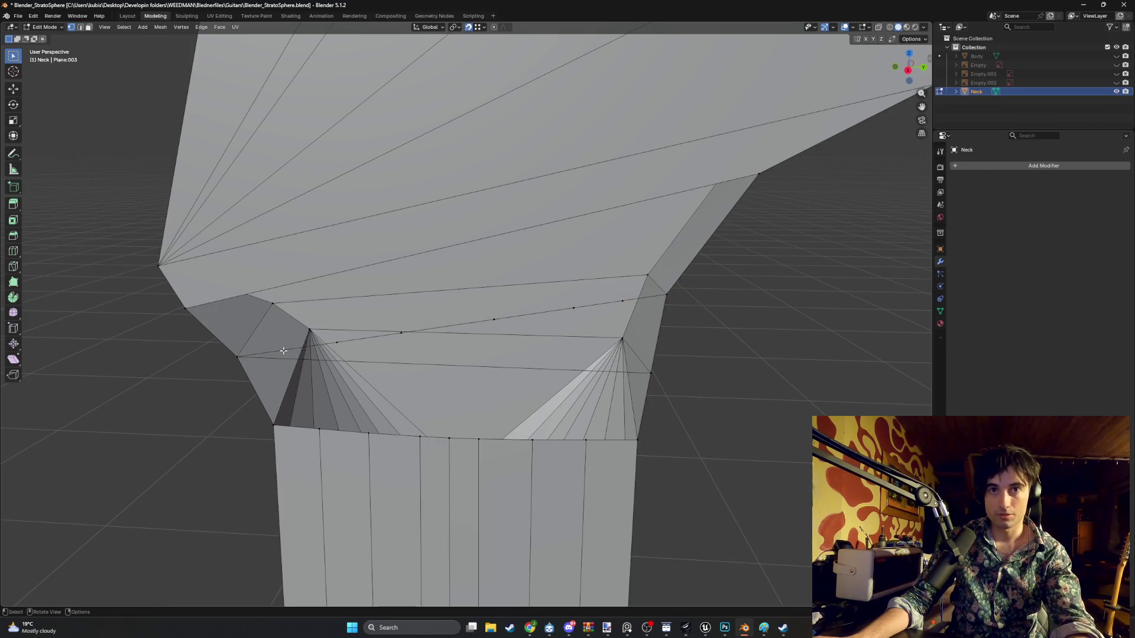
{"action": "key", "text": "2"}
- Delete the stray edge crossing the transition together with its two end vertices
{"action": "left_click", "coordinate": [303, 346], "text": "shift"}
{"action": "scroll", "coordinate": [346, 351], "scroll_direction": "up", "scroll_amount": 1}
{"action": "key", "text": "Tab"}
{"action": "key", "text": "Tab"}
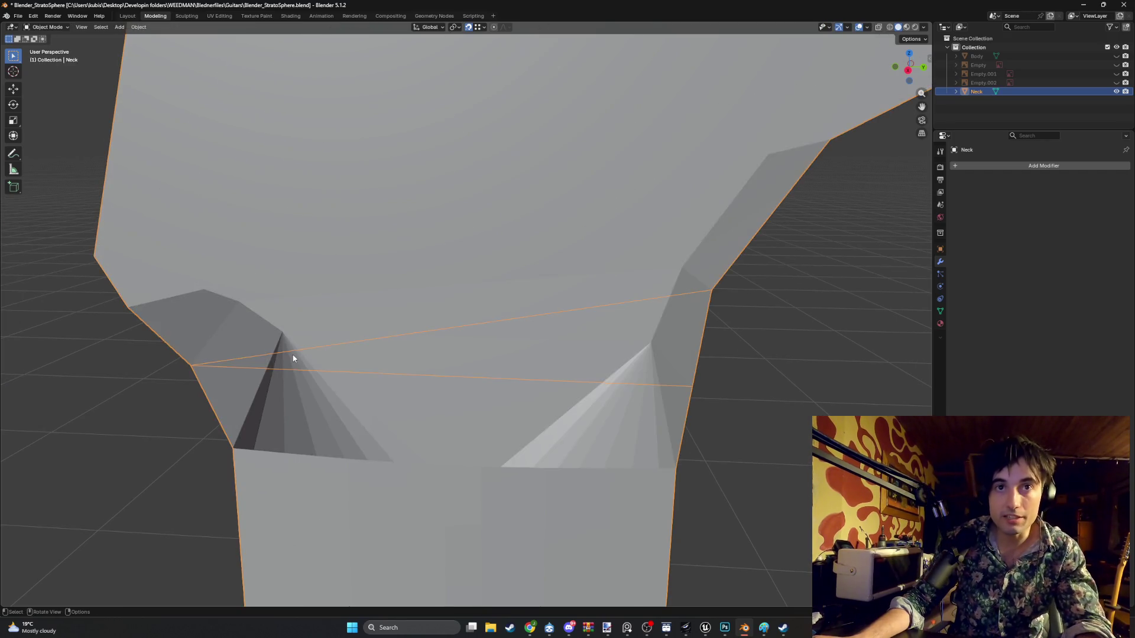
{"action": "key", "text": "1"}
{"action": "left_click", "coordinate": [310, 348], "text": "shift"}
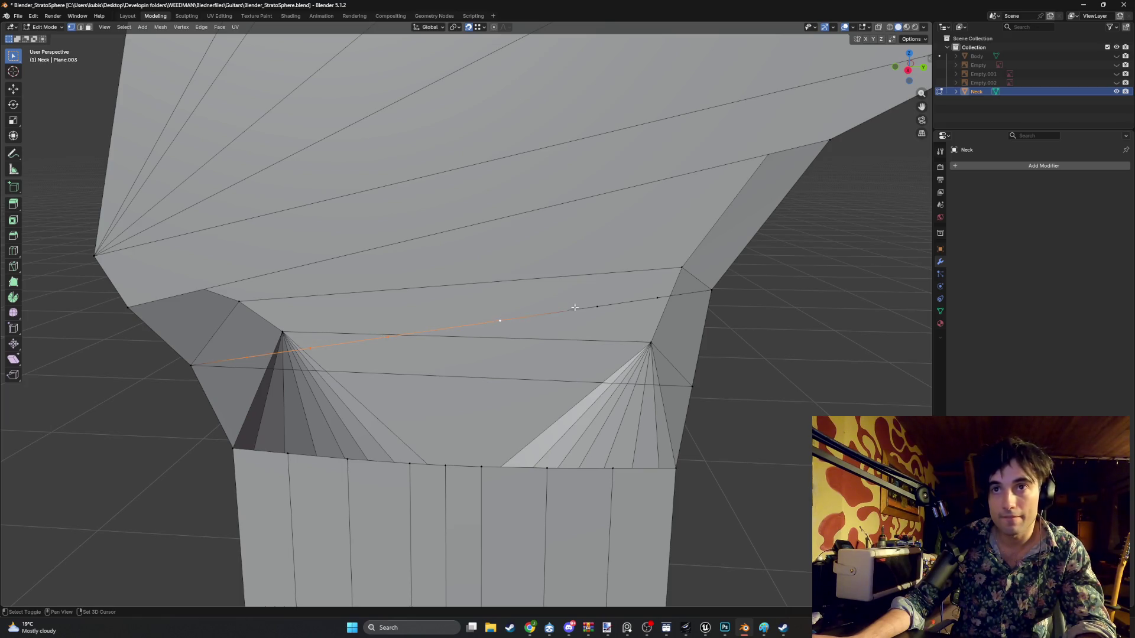
{"action": "left_click", "coordinate": [652, 298], "text": "shift"}
{"action": "key", "text": "x"}
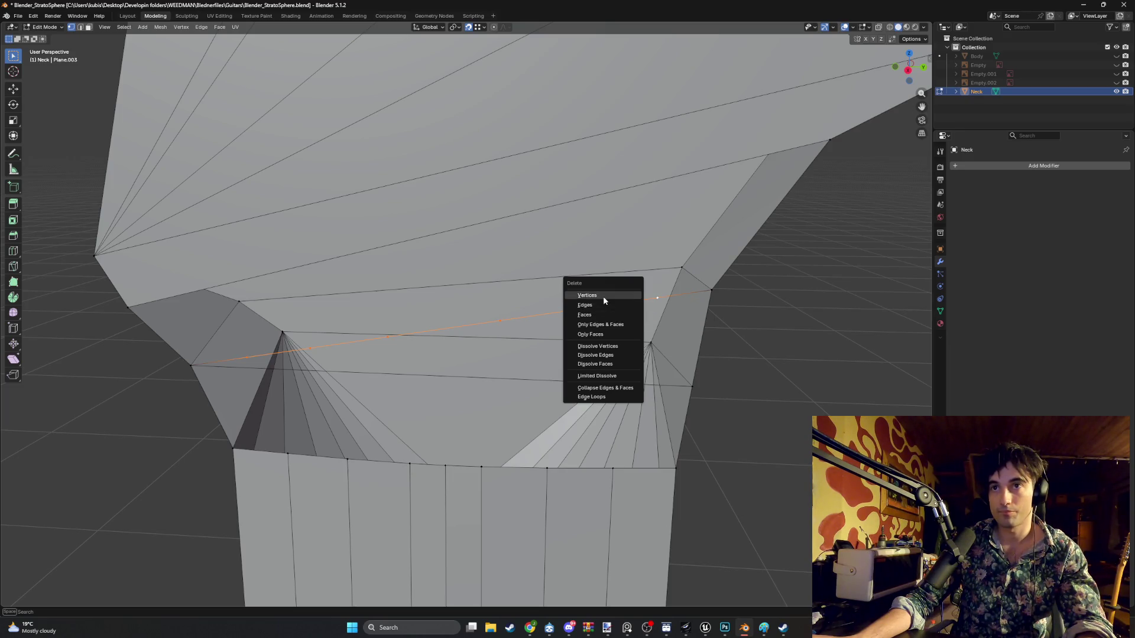
{"action": "left_click", "coordinate": [603, 296]}
- Join the two corner vertices with a diagonal edge and fill a face between it and the upper edge
{"action": "left_click", "coordinate": [192, 365], "text": "shift"}
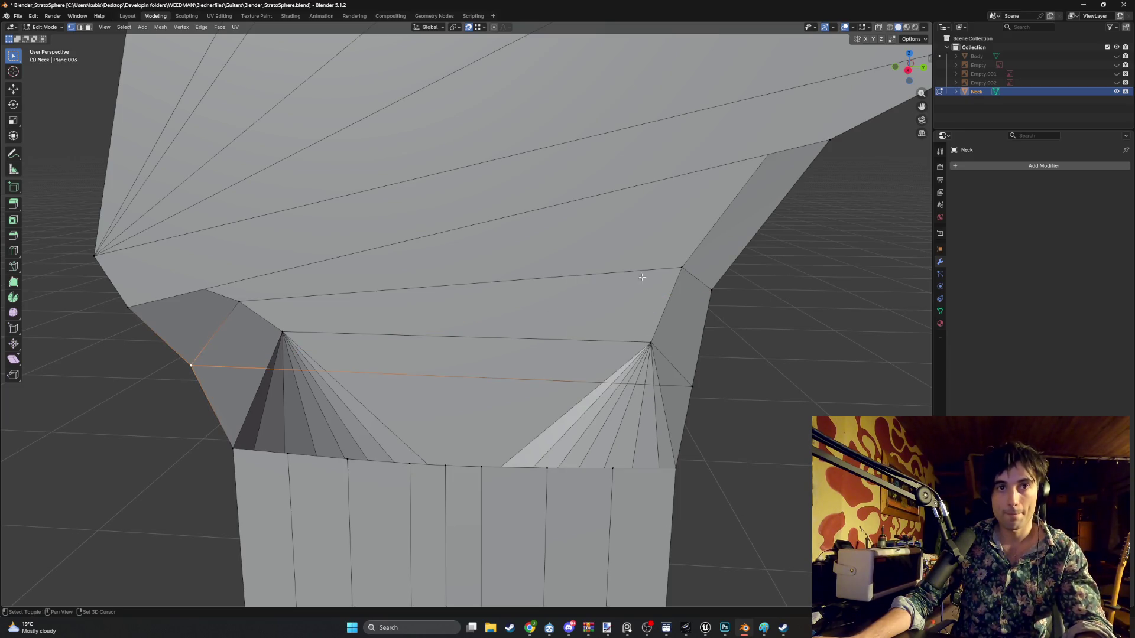
{"action": "left_click", "coordinate": [712, 290], "text": "shift"}
{"action": "key", "text": "f"}
{"action": "key", "text": "2"}
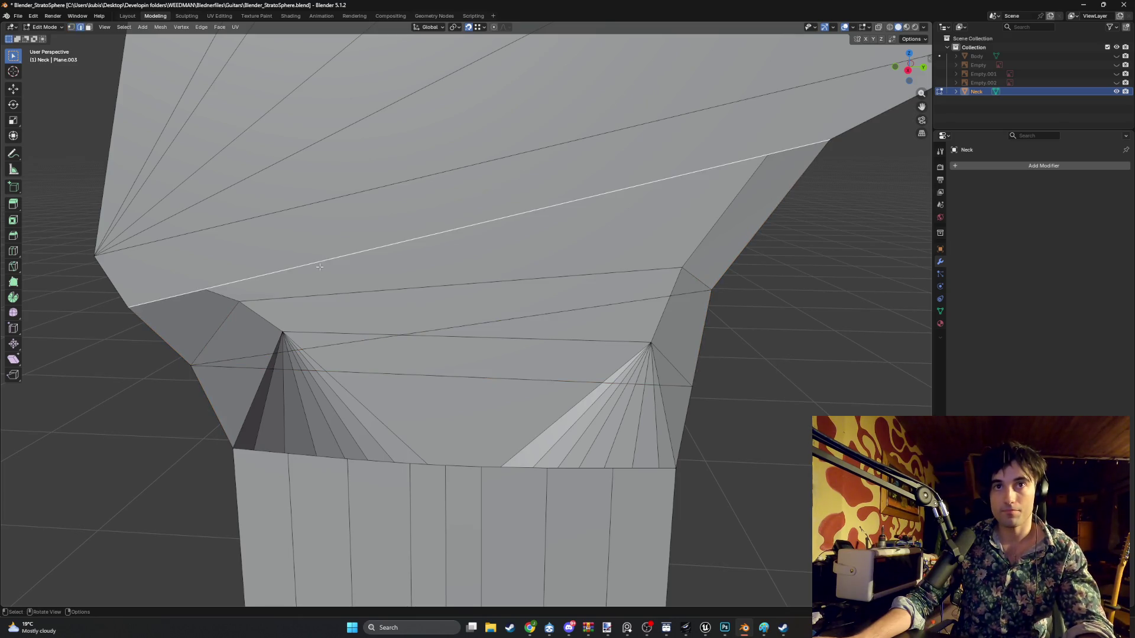
{"action": "left_click", "coordinate": [434, 329]}
{"action": "left_click", "coordinate": [386, 261], "text": "shift"}
{"action": "key", "text": "f"}
{"action": "middle_click_drag", "start_coordinate": [387, 261], "coordinate": [292, 306]}
- Knife two cuts into the transition face from the top-right vertex to the bottom edge
{"action": "key", "text": "1"}
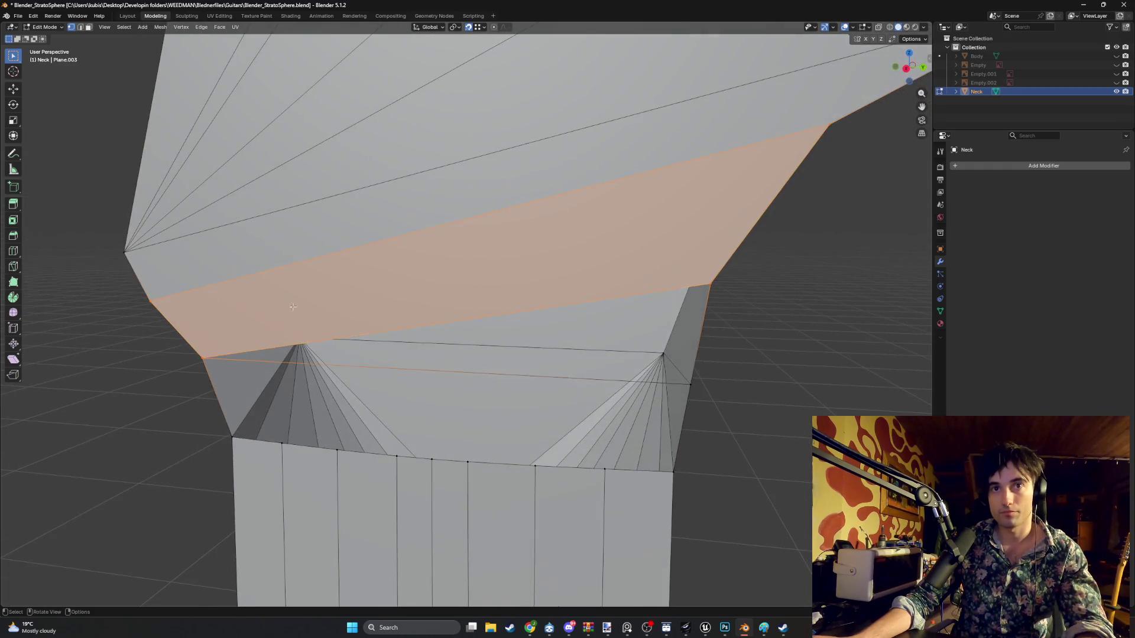
{"action": "key", "text": "alt+a"}
{"action": "key", "text": "3"}
{"action": "left_click", "coordinate": [352, 344]}
{"action": "mouse_move", "coordinate": [351, 344]}
{"action": "middle_mouse_down"}
{"action": "mouse_move", "coordinate": [394, 345]}
{"action": "mouse_move", "coordinate": [334, 340]}
{"action": "middle_mouse_up"}
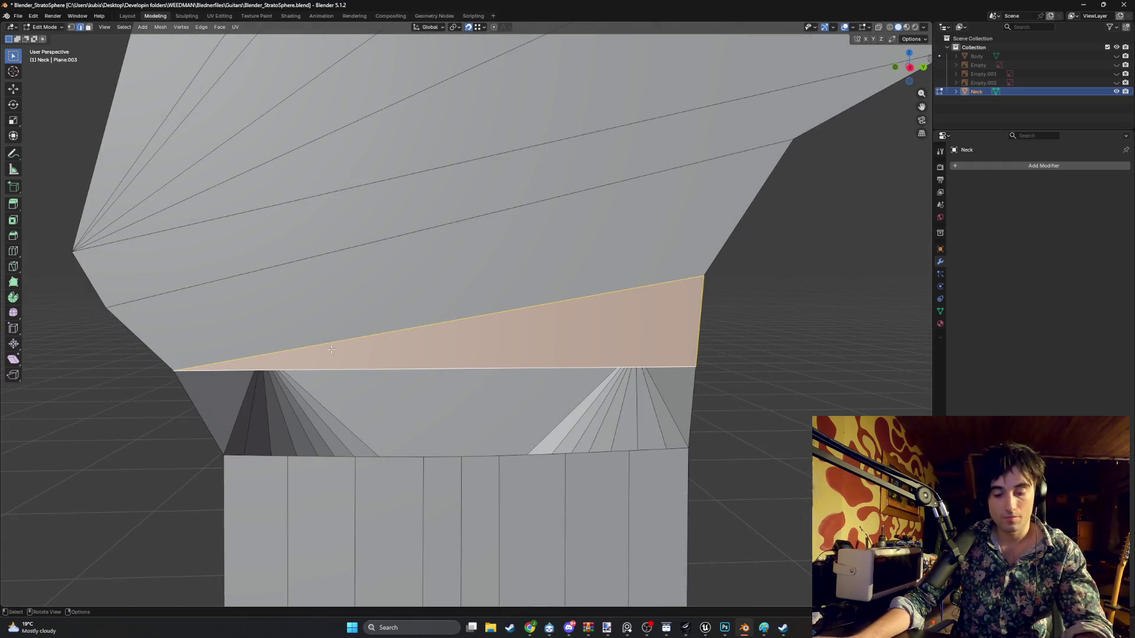
{"action": "key", "text": "k"}
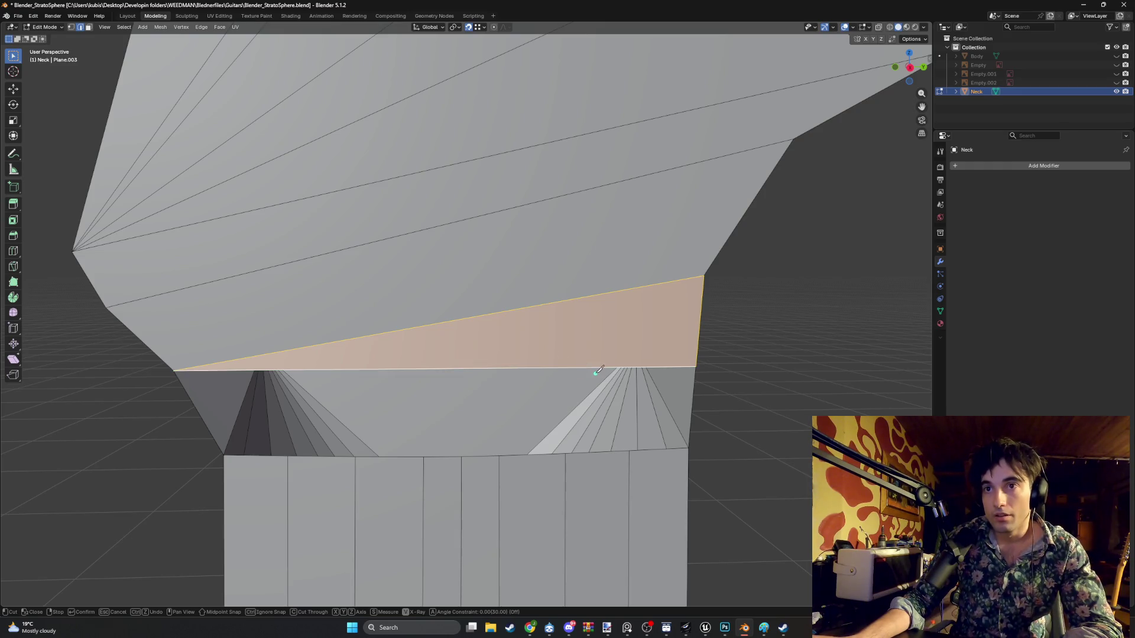
{"action": "left_click", "coordinate": [651, 366]}
{"action": "left_click", "coordinate": [704, 276]}
{"action": "left_click", "coordinate": [602, 367]}
{"action": "key", "text": "Return"}
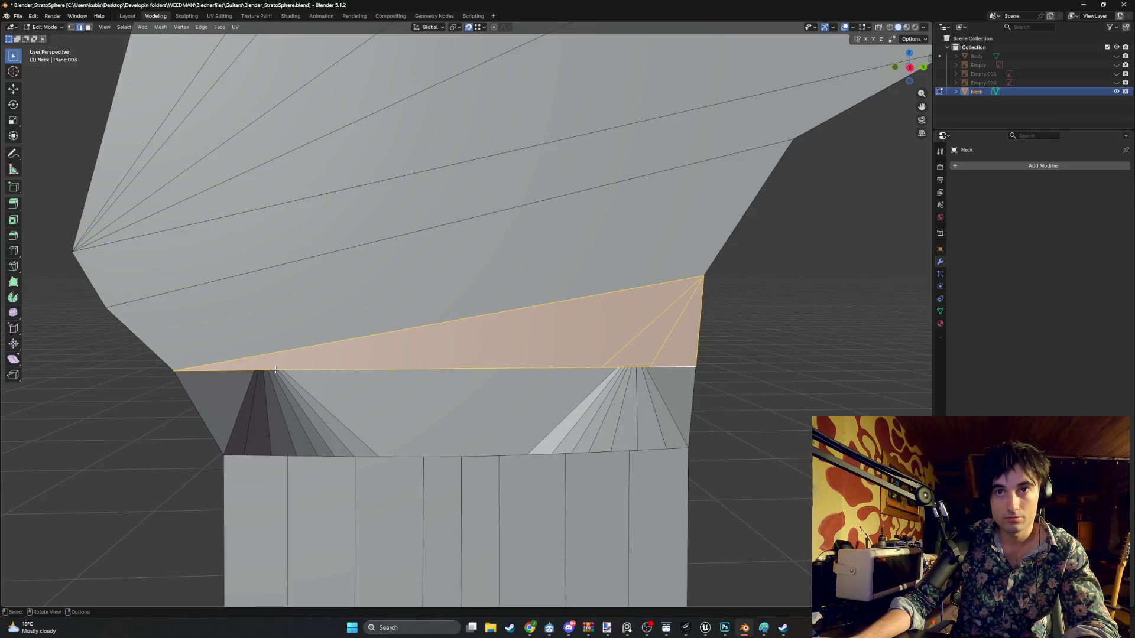
- Add more knife cuts fanning from the top-right vertex down to the bottom edge
{"action": "key", "text": "k"}
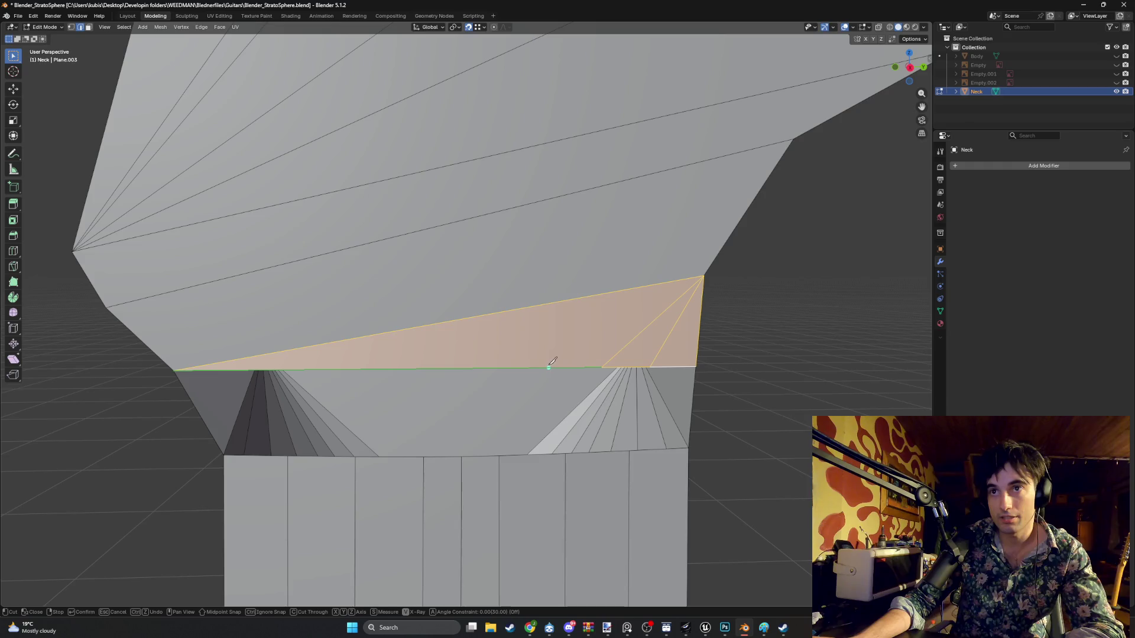
{"action": "left_click", "coordinate": [530, 369]}
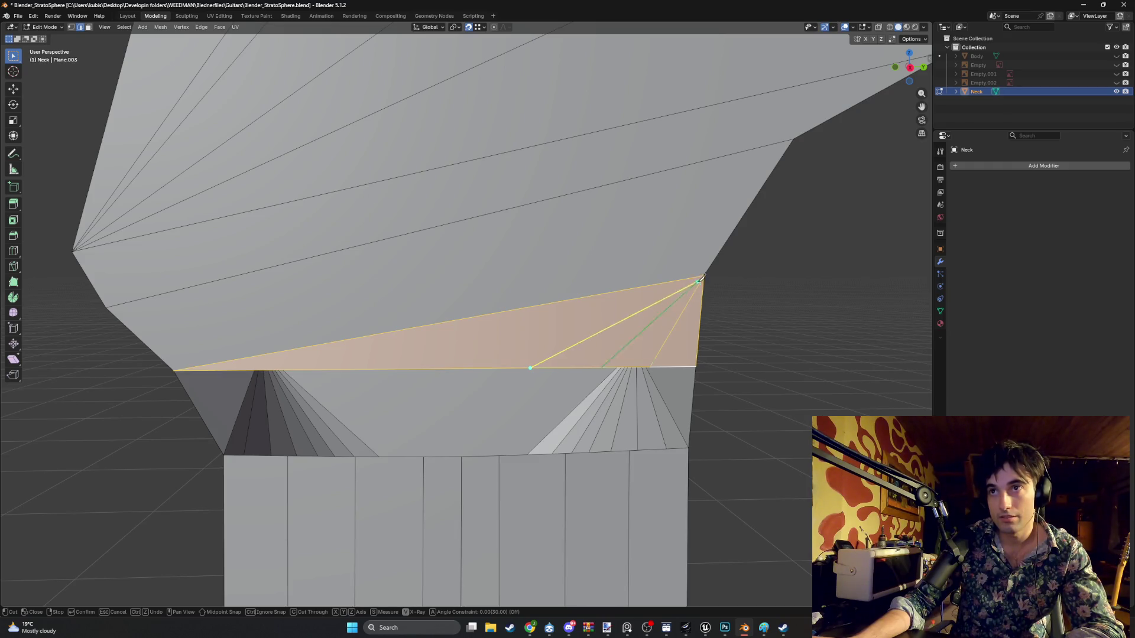
{"action": "left_click", "coordinate": [704, 276]}
{"action": "left_click", "coordinate": [427, 368]}
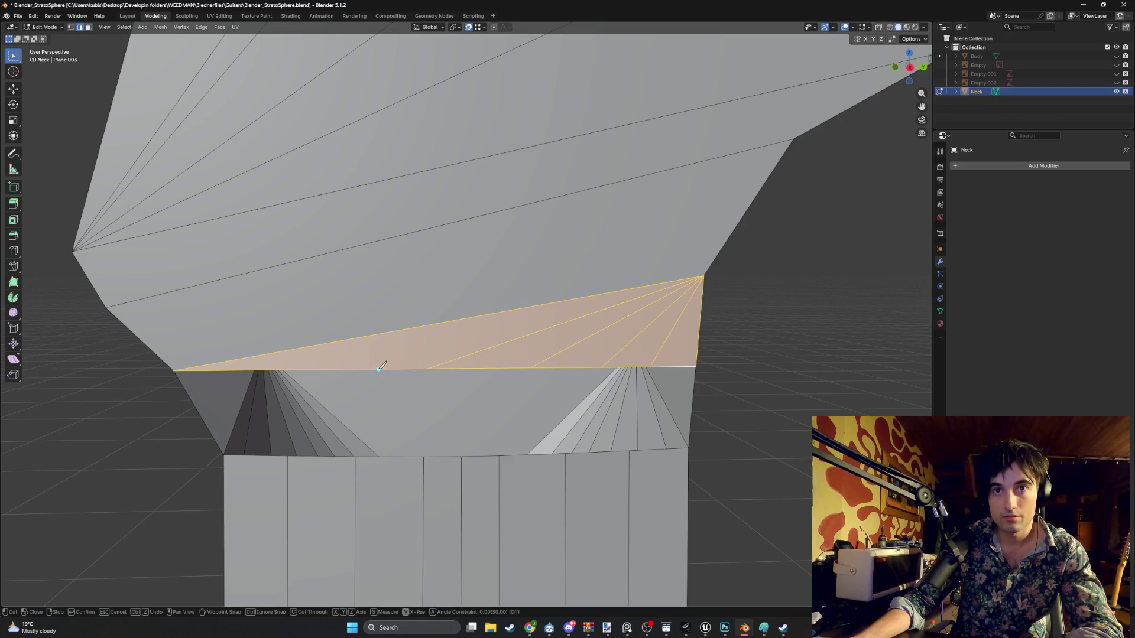
{"action": "left_click", "coordinate": [362, 369]}
{"action": "left_click", "coordinate": [703, 276]}
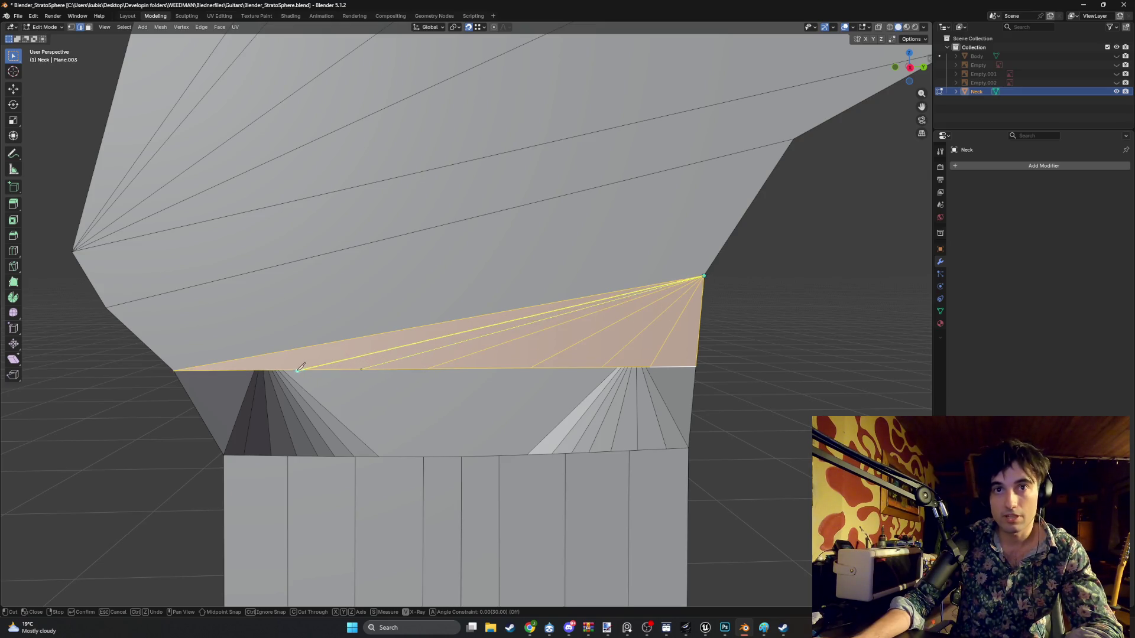
{"action": "left_click", "coordinate": [261, 370]}
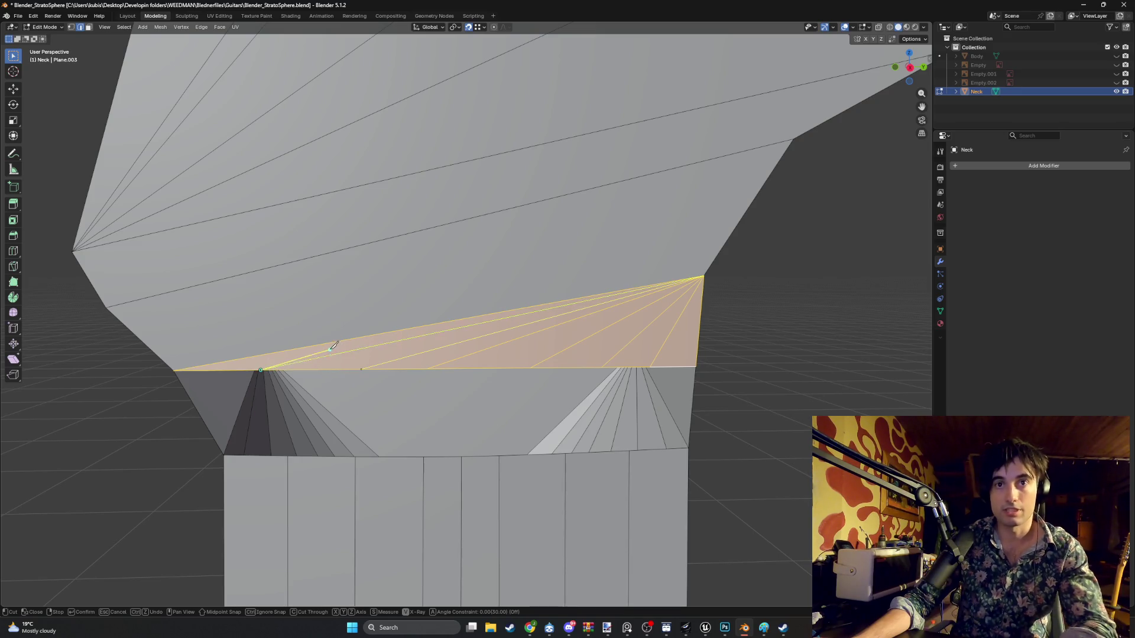
{"action": "key", "text": "Return"}
- Delete a lengthwise edge on the side of the neck
{"action": "key", "text": "1"}
{"action": "middle_click_drag", "start_coordinate": [318, 386], "coordinate": [337, 393]}
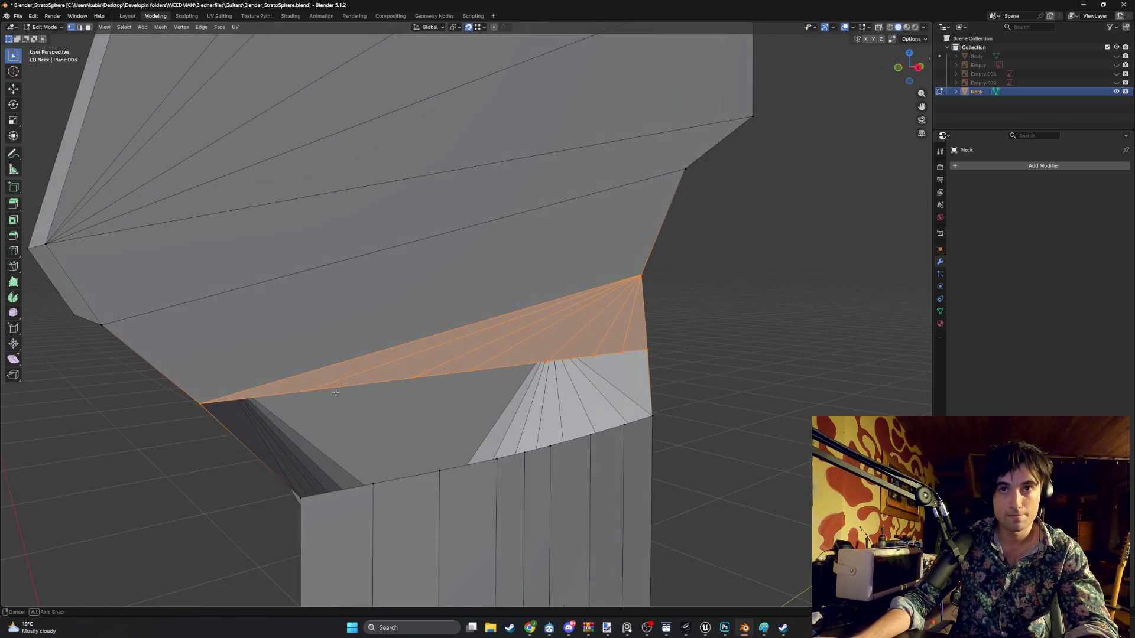
{"action": "key", "text": "2"}
{"action": "left_click", "coordinate": [523, 468]}
{"action": "mouse_move", "coordinate": [523, 468]}
{"action": "middle_mouse_down"}
{"action": "mouse_move", "coordinate": [494, 467]}
{"action": "mouse_move", "coordinate": [520, 448]}
{"action": "mouse_move", "coordinate": [393, 337]}
{"action": "mouse_move", "coordinate": [367, 332]}
{"action": "mouse_move", "coordinate": [405, 330]}
{"action": "middle_mouse_up"}
{"action": "key", "text": "x"}
{"action": "left_click", "coordinate": [488, 476]}
- Fill a new face strip between the two edges on either side of the neck gap
{"action": "left_click", "coordinate": [375, 331]}
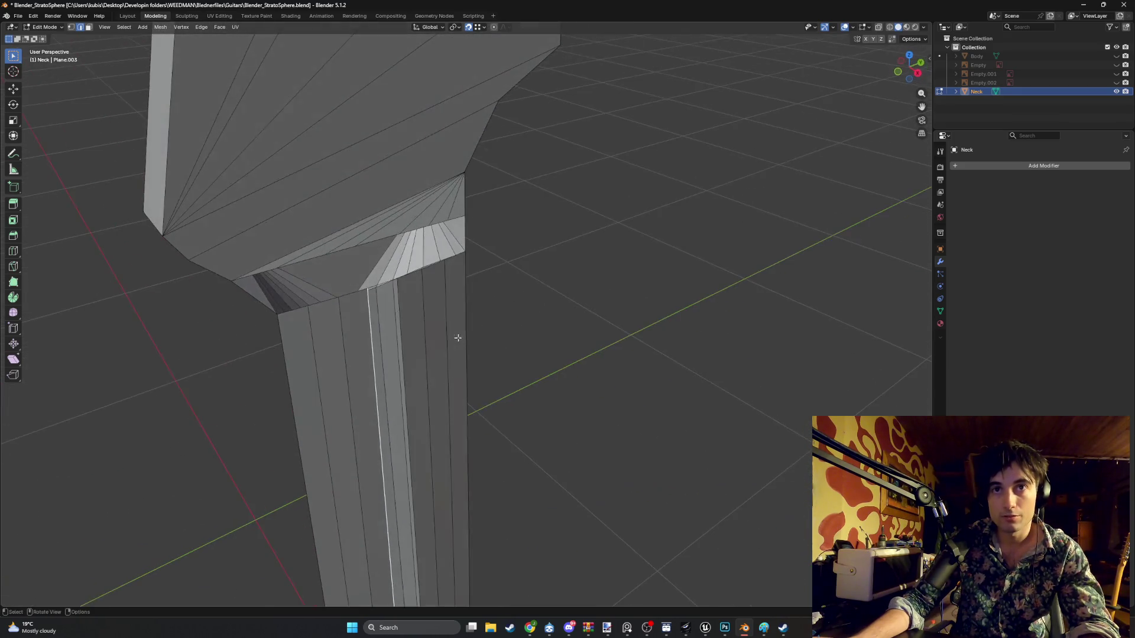
{"action": "left_click", "coordinate": [401, 337], "text": "shift"}
{"action": "key", "text": "x"}
{"action": "key", "text": "Escape"}
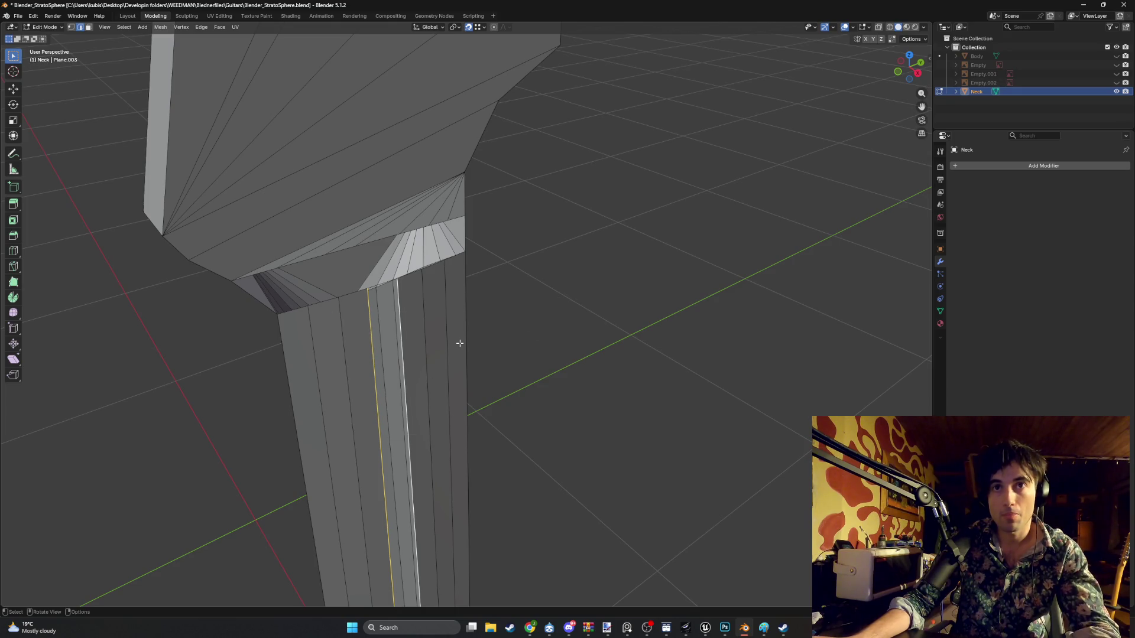
{"action": "key", "text": "f"}
{"action": "mouse_move", "coordinate": [460, 343]}
{"action": "middle_mouse_down"}
{"action": "mouse_move", "coordinate": [425, 342]}
{"action": "mouse_move", "coordinate": [388, 264]}
{"action": "mouse_move", "coordinate": [479, 396]}
{"action": "mouse_move", "coordinate": [610, 449]}
{"action": "mouse_move", "coordinate": [380, 406]}
{"action": "mouse_move", "coordinate": [304, 443]}
{"action": "mouse_move", "coordinate": [477, 324]}
{"action": "mouse_move", "coordinate": [299, 392]}
{"action": "mouse_move", "coordinate": [390, 332]}
{"action": "mouse_move", "coordinate": [367, 349]}
{"action": "mouse_move", "coordinate": [349, 347]}
{"action": "mouse_move", "coordinate": [347, 332]}
{"action": "mouse_move", "coordinate": [317, 374]}
{"action": "middle_mouse_up"}
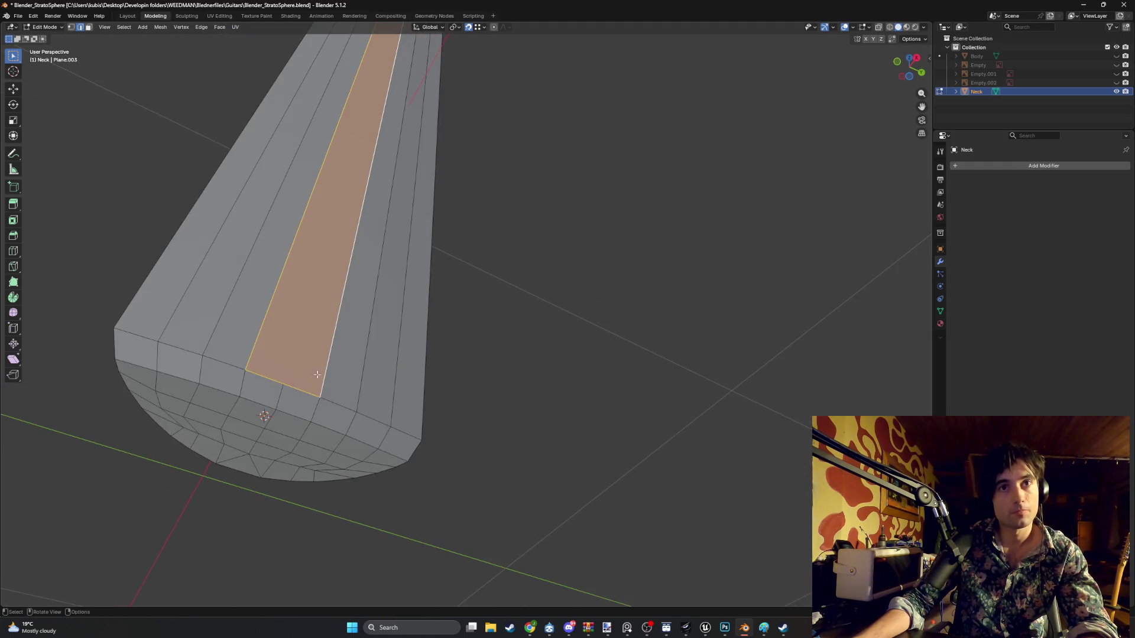
- Dissolve the heel-end edge and the leftover vertex on the heel
{"action": "key", "text": "alt+a"}
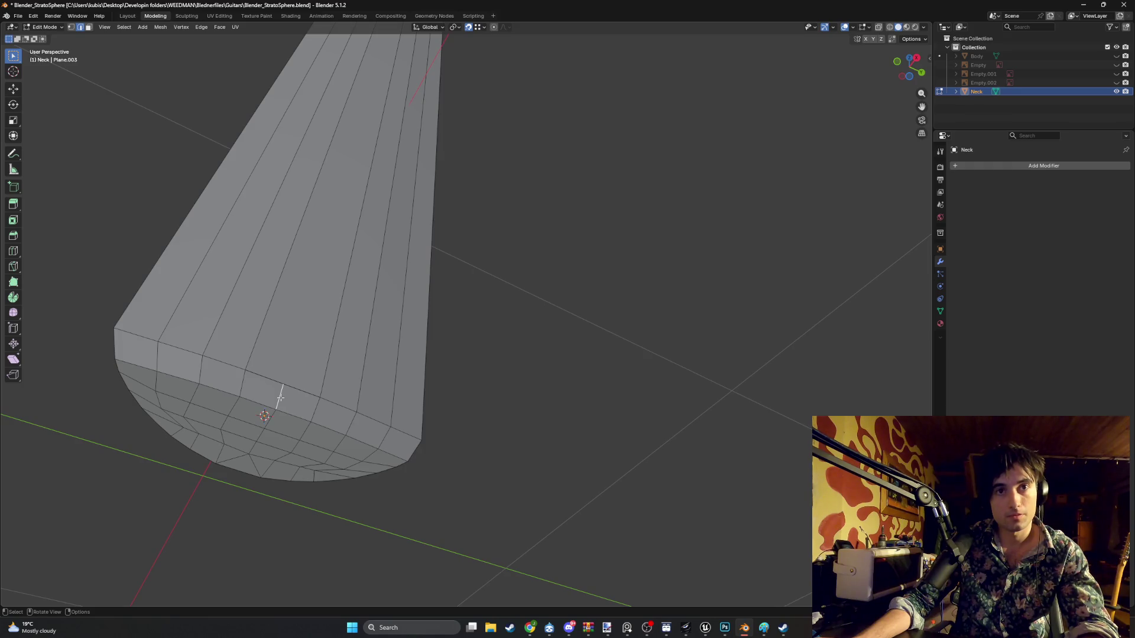
{"action": "right_click", "coordinate": [267, 377]}
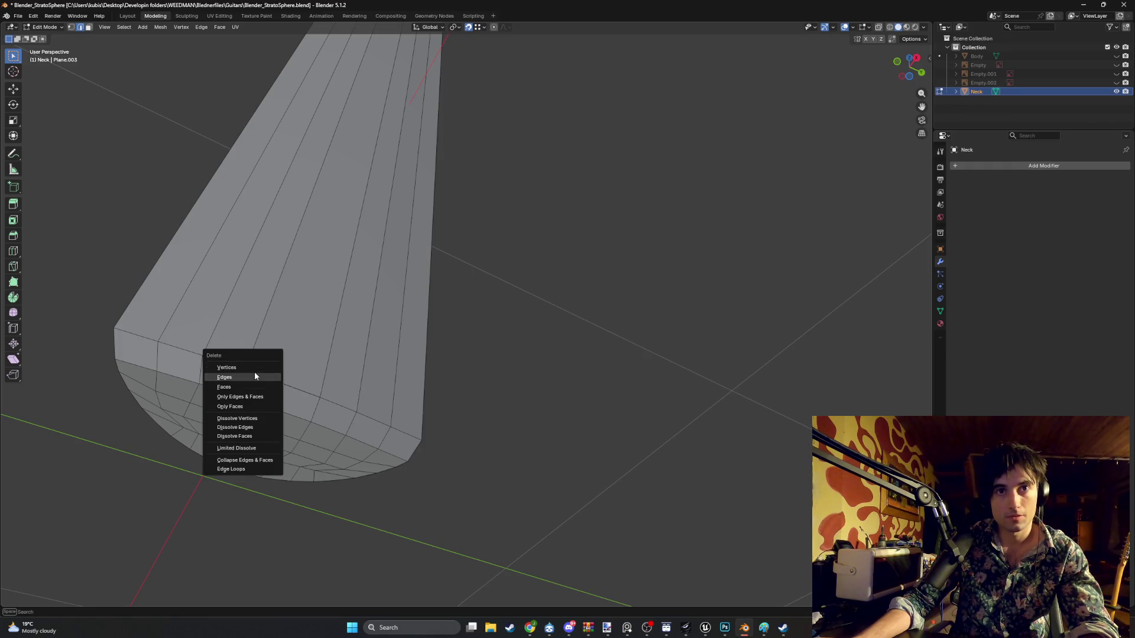
{"action": "left_click", "coordinate": [250, 382]}
{"action": "key", "text": "1"}
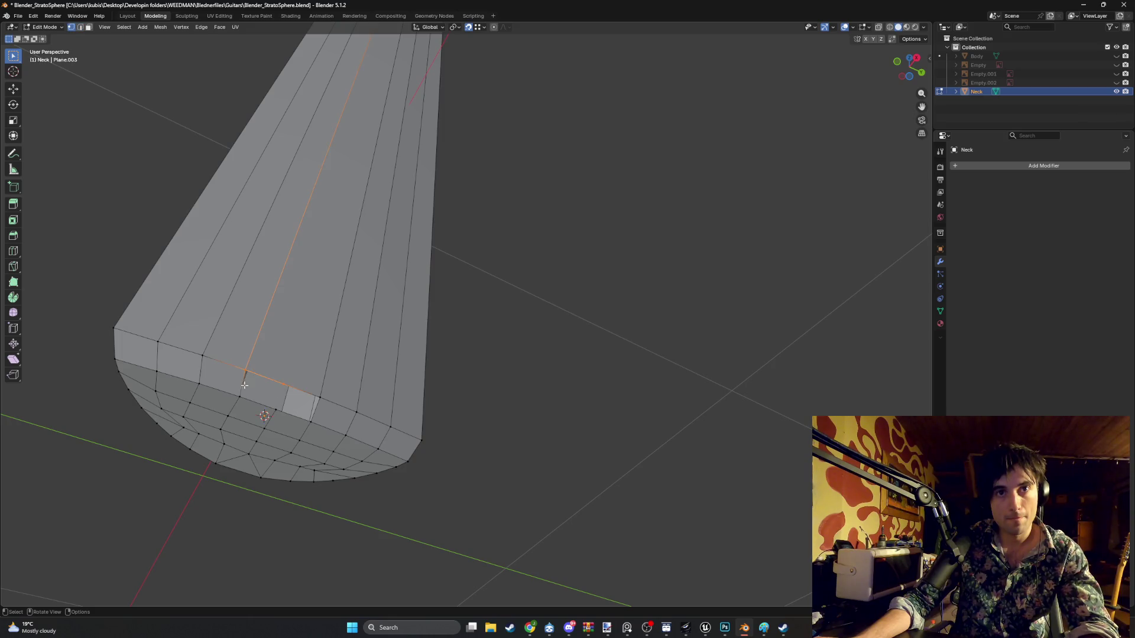
{"action": "right_click", "coordinate": [274, 383]}
{"action": "left_click", "coordinate": [256, 376]}
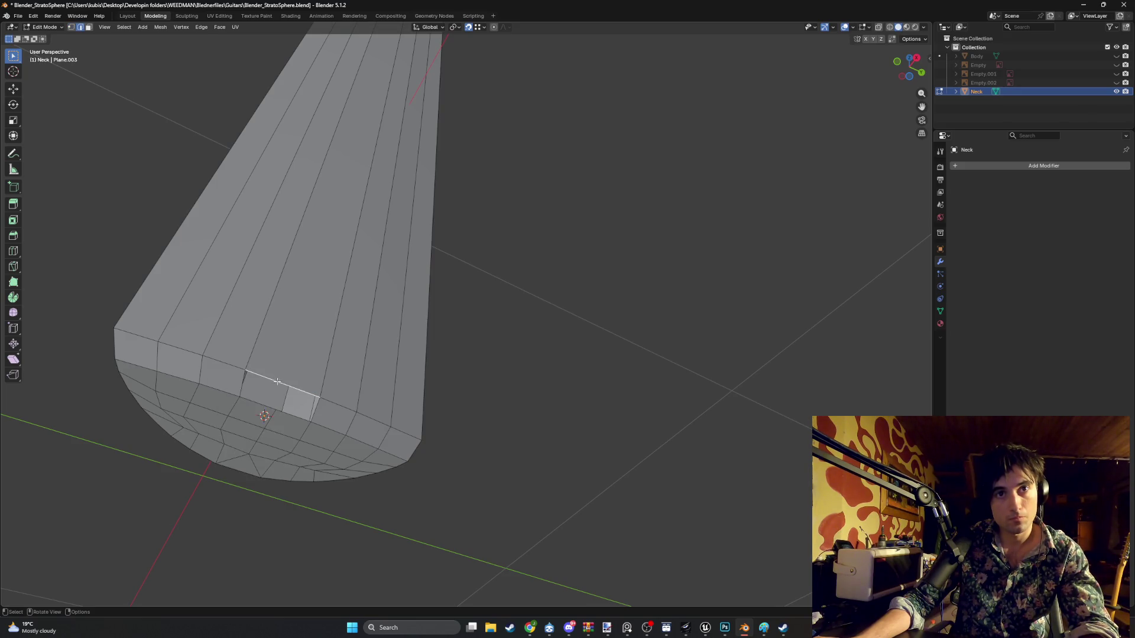
- Try a knife cut across the heel face, then undo it
{"action": "left_click", "coordinate": [261, 405], "text": "shift"}
{"action": "key", "text": "j"}
{"action": "key", "text": "ctrl+z"}
{"action": "key", "text": "ctrl+z"}
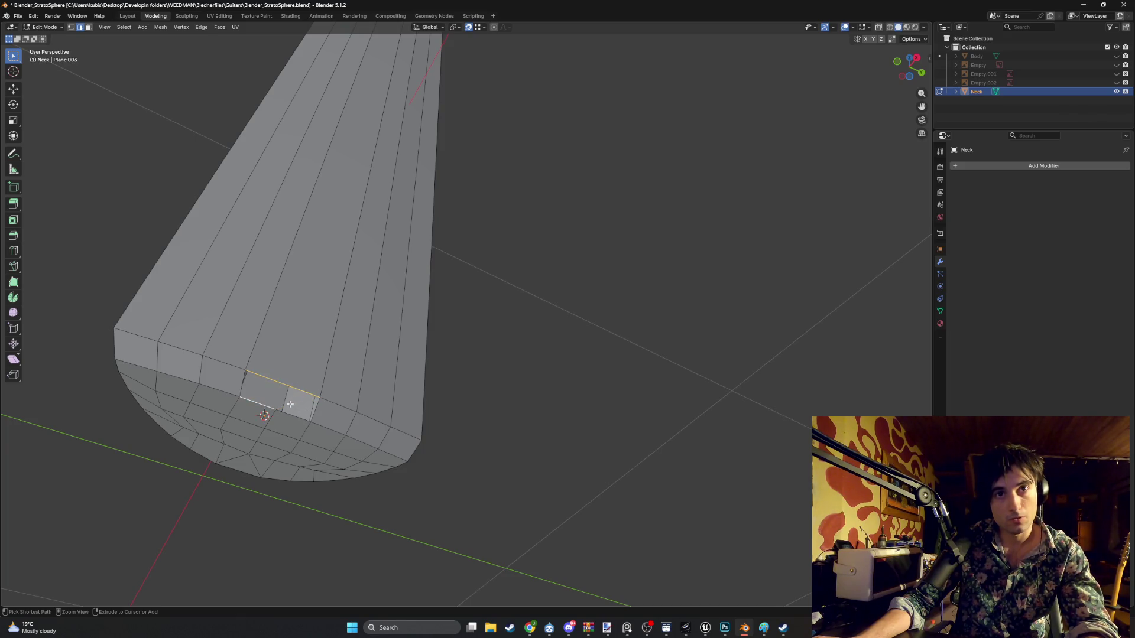
{"action": "middle_click_drag", "start_coordinate": [273, 412], "coordinate": [268, 405]}
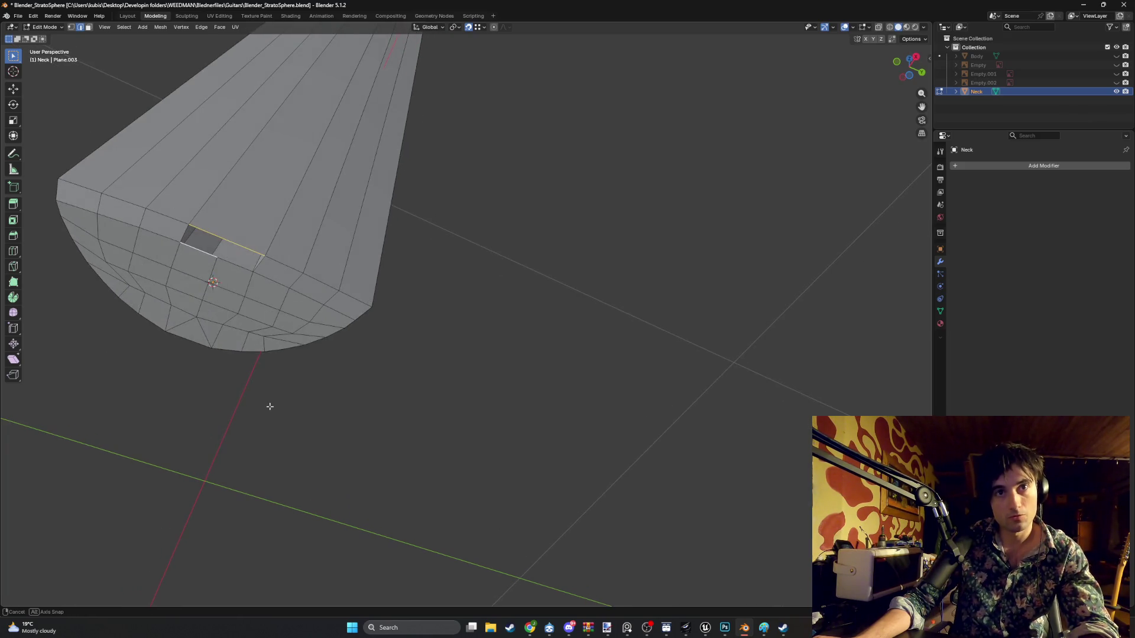
{"action": "middle_click_drag", "start_coordinate": [208, 322], "coordinate": [211, 312]}
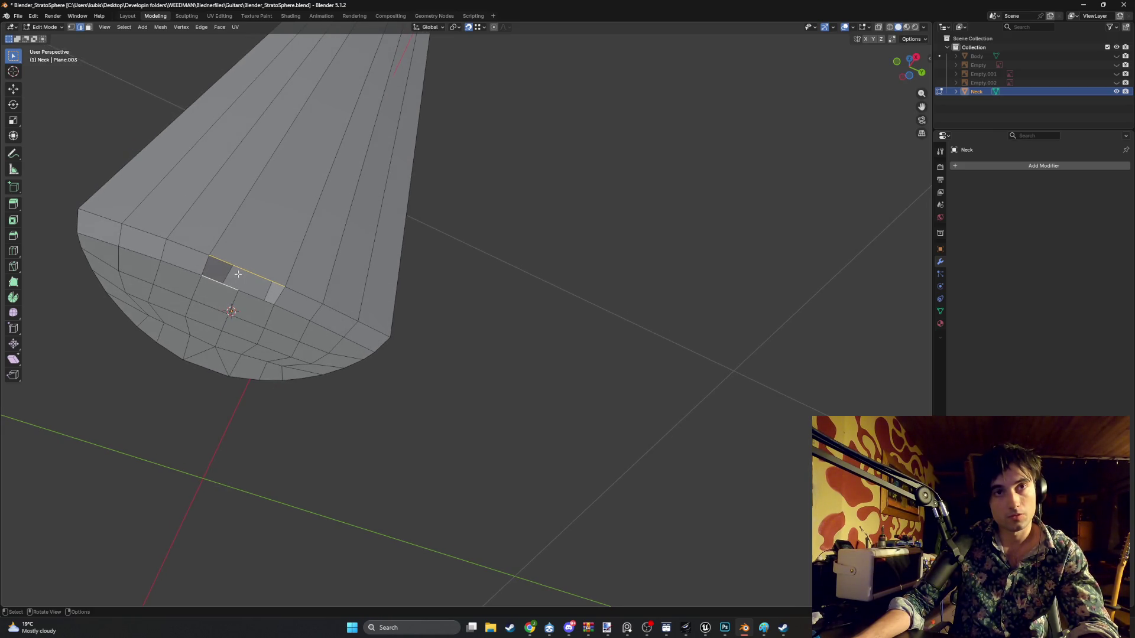
- Select the edges around the dark gap beside the heel and the small triangle face closing it
{"action": "key", "text": "1"}
{"action": "left_click", "coordinate": [213, 260]}
{"action": "key", "text": "2"}
{"action": "left_click", "coordinate": [251, 289]}
{"action": "left_click", "coordinate": [225, 276]}
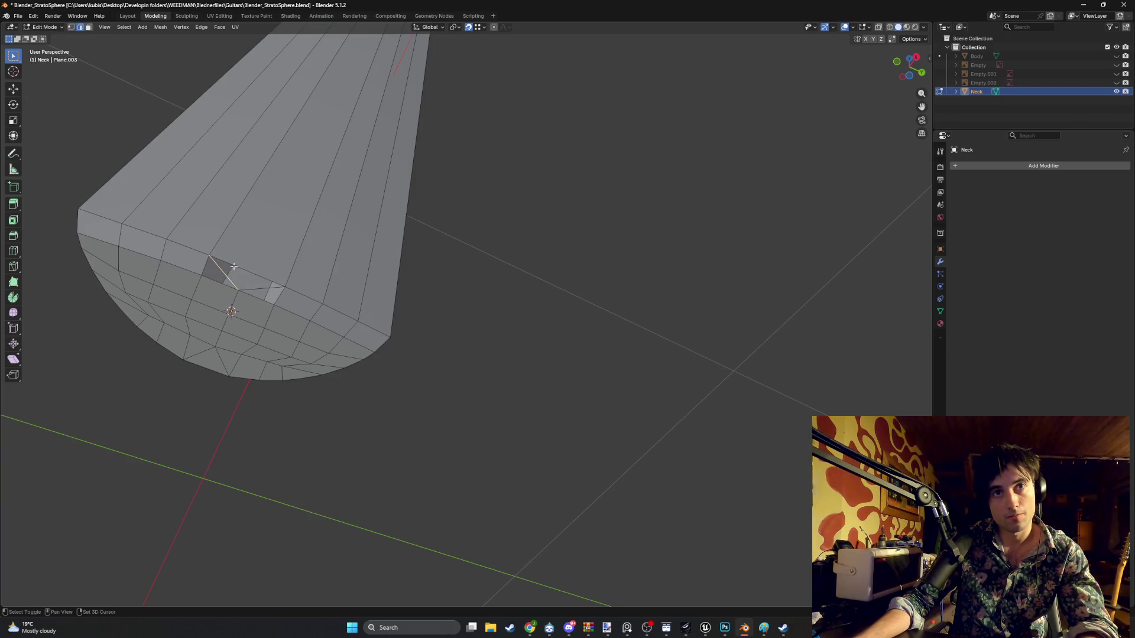
{"action": "left_click", "coordinate": [232, 274], "text": "shift"}
{"action": "left_click", "coordinate": [256, 289], "text": "shift"}
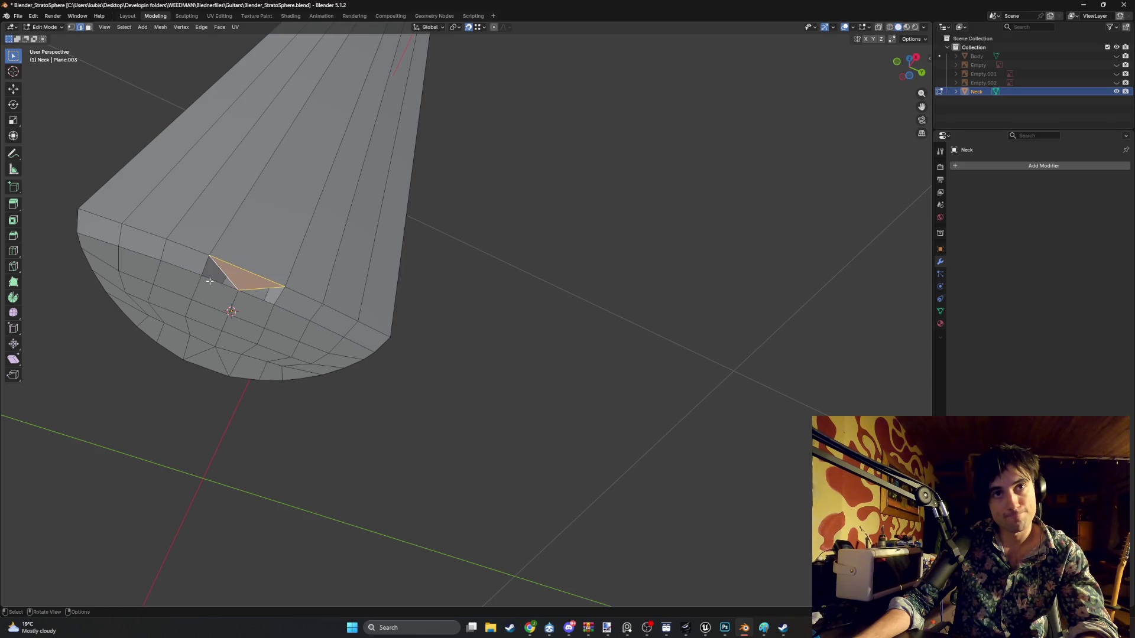
{"action": "left_click", "coordinate": [256, 290]}
{"action": "left_click", "coordinate": [269, 295], "text": "shift"}
{"action": "scroll", "coordinate": [469, 241], "scroll_direction": "down", "scroll_amount": 5}
{"action": "mouse_move", "coordinate": [469, 241]}
{"action": "middle_mouse_down"}
{"action": "mouse_move", "coordinate": [453, 283]}
{"action": "mouse_move", "coordinate": [446, 195]}
{"action": "mouse_move", "coordinate": [431, 279]}
{"action": "mouse_move", "coordinate": [338, 252]}
{"action": "middle_mouse_up"}
{"action": "scroll", "coordinate": [532, 327], "scroll_direction": "up", "scroll_amount": 10}
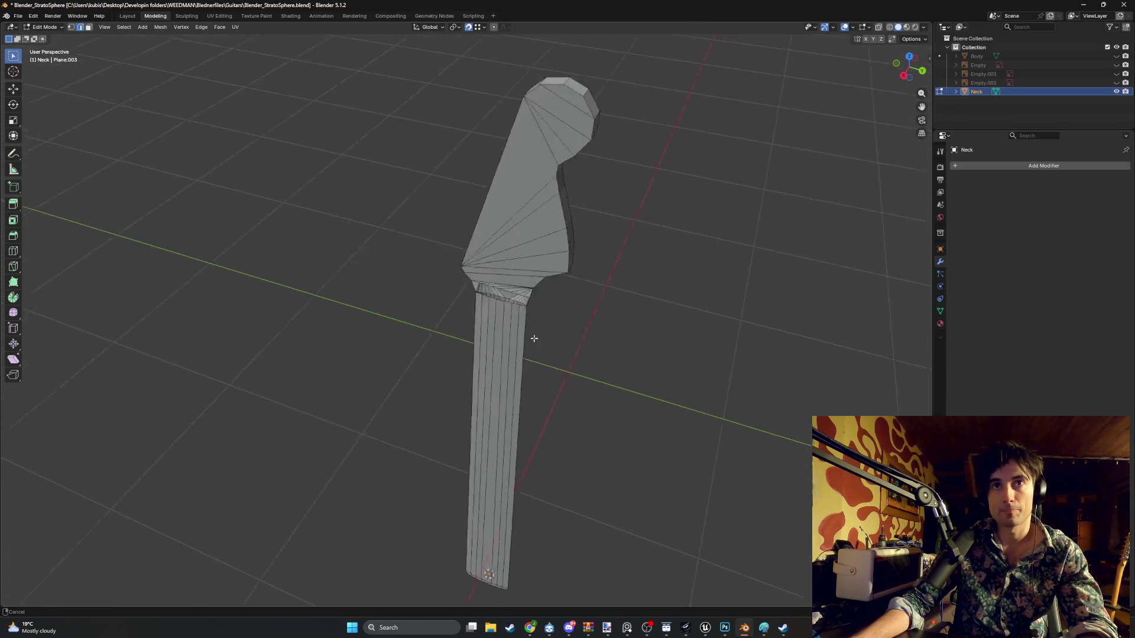
- Zoom in on the neck–headstock joint in front orthographic view
{"action": "mouse_move", "coordinate": [573, 327]}
{"action": "middle_mouse_down"}
{"action": "mouse_move", "coordinate": [479, 302]}
{"action": "mouse_move", "coordinate": [436, 370]}
{"action": "mouse_move", "coordinate": [443, 406]}
{"action": "middle_mouse_up"}
{"action": "middle_click_drag", "start_coordinate": [442, 202], "coordinate": [448, 372], "text": "shift"}
{"action": "scroll", "coordinate": [449, 373], "scroll_direction": "up", "scroll_amount": 2}
{"action": "middle_click_drag", "start_coordinate": [414, 177], "coordinate": [413, 292], "text": "shift"}
{"action": "scroll", "coordinate": [407, 219], "scroll_direction": "up", "scroll_amount": 3}
{"action": "mouse_move", "coordinate": [408, 220]}
{"action": "middle_mouse_down", "text": "shift"}
{"action": "mouse_move", "coordinate": [398, 329]}
{"action": "mouse_move", "coordinate": [408, 353]}
{"action": "mouse_move", "coordinate": [469, 352]}
{"action": "mouse_move", "coordinate": [387, 370]}
{"action": "mouse_move", "coordinate": [279, 268]}
{"action": "mouse_move", "coordinate": [442, 368]}
{"action": "mouse_move", "coordinate": [421, 425]}
{"action": "mouse_move", "coordinate": [458, 318]}
{"action": "mouse_move", "coordinate": [429, 378]}
{"action": "mouse_move", "coordinate": [426, 319]}
{"action": "mouse_move", "coordinate": [520, 279]}
{"action": "middle_mouse_up", "text": "shift"}
{"action": "scroll", "coordinate": [406, 322], "scroll_direction": "up", "scroll_amount": 3}
{"action": "scroll", "coordinate": [414, 355], "scroll_direction": "up", "scroll_amount": 3}
{"action": "scroll", "coordinate": [426, 350], "scroll_direction": "up", "scroll_amount": 2}
{"action": "key", "text": "KP_1"}
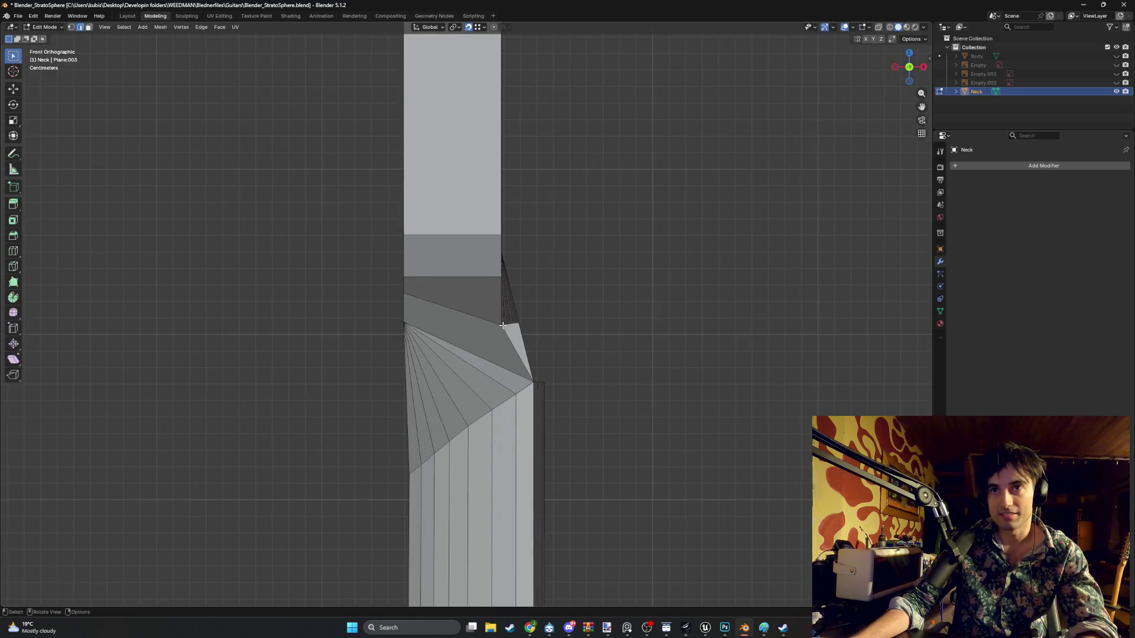
{"action": "scroll", "coordinate": [501, 326], "scroll_direction": "up", "scroll_amount": 6}
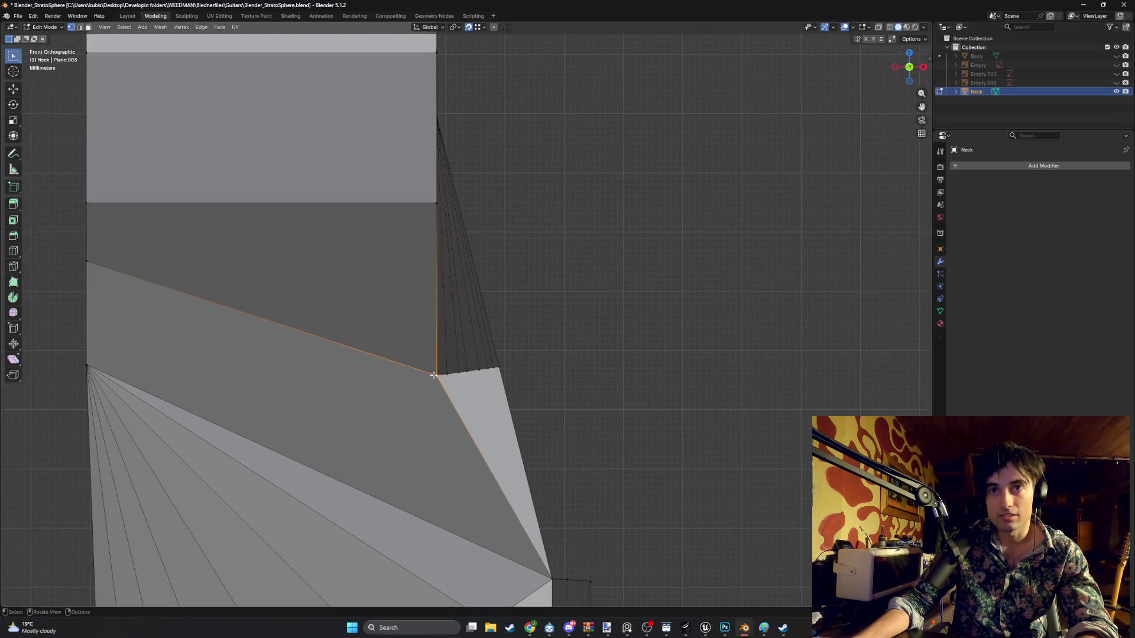
- Slide the first transition vertex to the right along the X axis
{"action": "mouse_move", "coordinate": [453, 374]}
{"action": "left_mouse_down"}
{"action": "mouse_move", "coordinate": [503, 370]}
{"action": "mouse_move", "coordinate": [437, 369]}
{"action": "mouse_move", "coordinate": [523, 371]}
{"action": "mouse_move", "coordinate": [499, 368]}
{"action": "left_mouse_up"}
{"action": "key", "text": "z"}
{"action": "key", "text": "x"}
{"action": "mouse_move", "coordinate": [499, 367]}
{"action": "middle_mouse_down"}
{"action": "mouse_move", "coordinate": [375, 380]}
{"action": "mouse_move", "coordinate": [458, 330]}
{"action": "mouse_move", "coordinate": [461, 342]}
{"action": "mouse_move", "coordinate": [415, 357]}
{"action": "mouse_move", "coordinate": [436, 356]}
{"action": "mouse_move", "coordinate": [377, 345]}
{"action": "middle_mouse_up"}
- Move the next transition vertex along X in front view, then select a headstock-edge vertex
{"action": "left_click", "coordinate": [376, 348]}
{"action": "key", "text": "KP_1"}
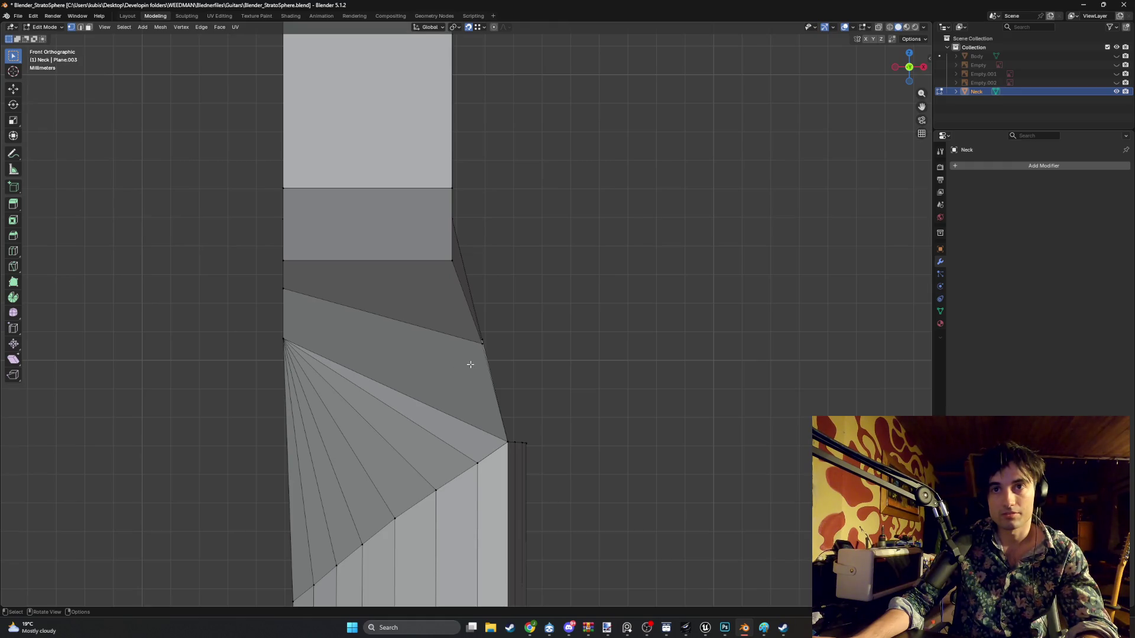
{"action": "key", "text": "g"}
{"action": "key", "text": "x"}
{"action": "left_click", "coordinate": [508, 353]}
{"action": "mouse_move", "coordinate": [512, 352]}
{"action": "middle_mouse_down"}
{"action": "mouse_move", "coordinate": [390, 375]}
{"action": "mouse_move", "coordinate": [502, 362]}
{"action": "mouse_move", "coordinate": [449, 358]}
{"action": "middle_mouse_up"}
{"action": "left_click", "coordinate": [448, 346]}
- Nudge the transition vertex along X, settling it around 0.003364 m
{"action": "key", "text": "g"}
{"action": "key", "text": "x"}
{"action": "left_click", "coordinate": [511, 364]}
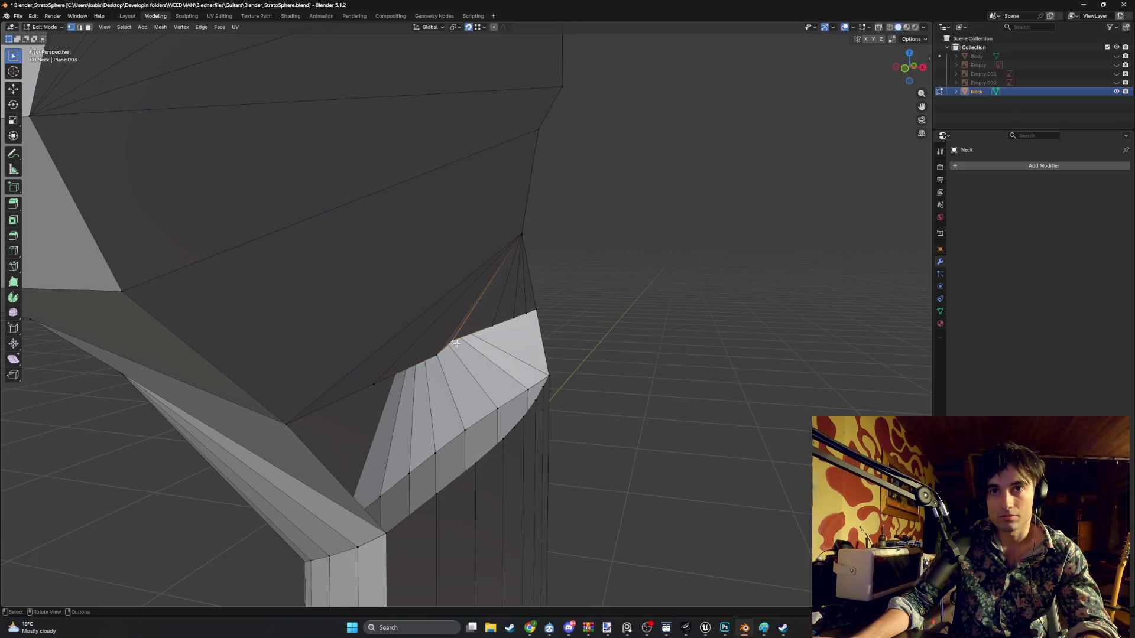
{"action": "key", "text": "g"}
{"action": "key", "text": "x"}
{"action": "left_click", "coordinate": [437, 355]}
{"action": "key", "text": "g"}
{"action": "key", "text": "x"}
{"action": "left_click", "coordinate": [475, 347]}
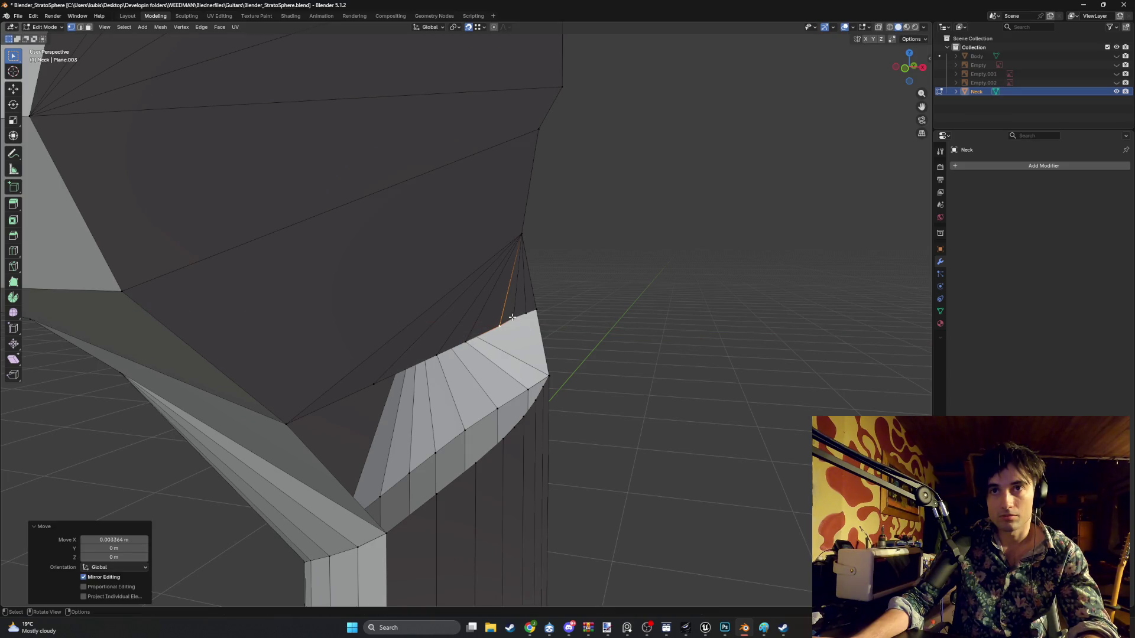
{"action": "key", "text": "g"}
{"action": "key", "text": "x"}
{"action": "left_click", "coordinate": [523, 316]}
{"action": "key", "text": "g"}
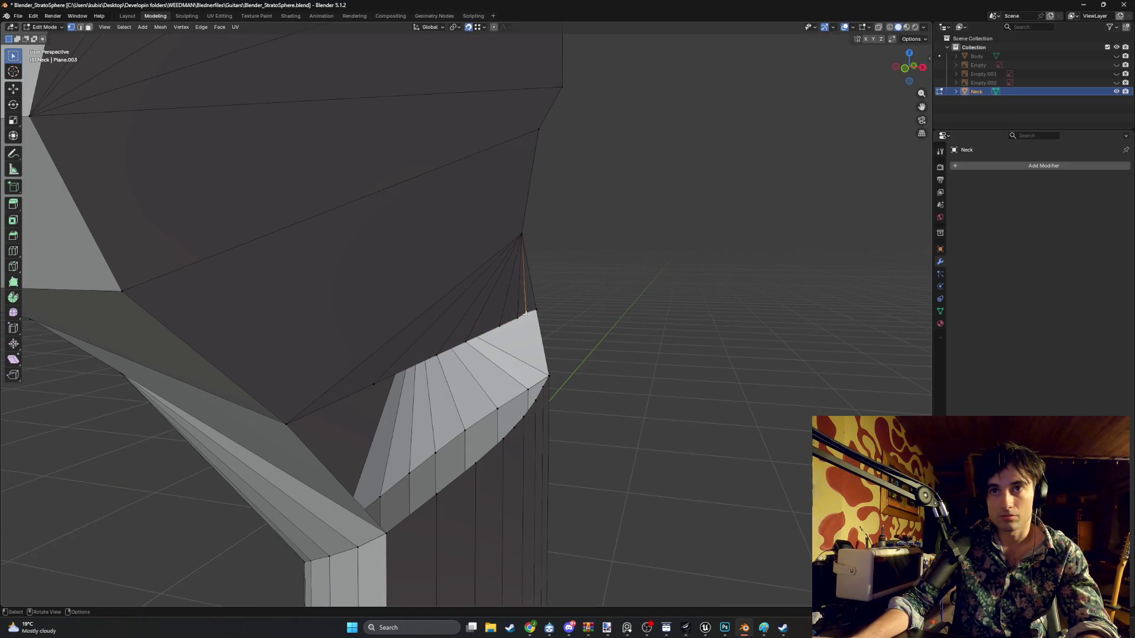
{"action": "key", "text": "g"}
{"action": "key", "text": "x"}
{"action": "left_click", "coordinate": [524, 317]}
- From below, join a transition vertex to the neck-edge vertex with a new edge
{"action": "scroll", "coordinate": [456, 356], "scroll_direction": "up", "scroll_amount": 3}
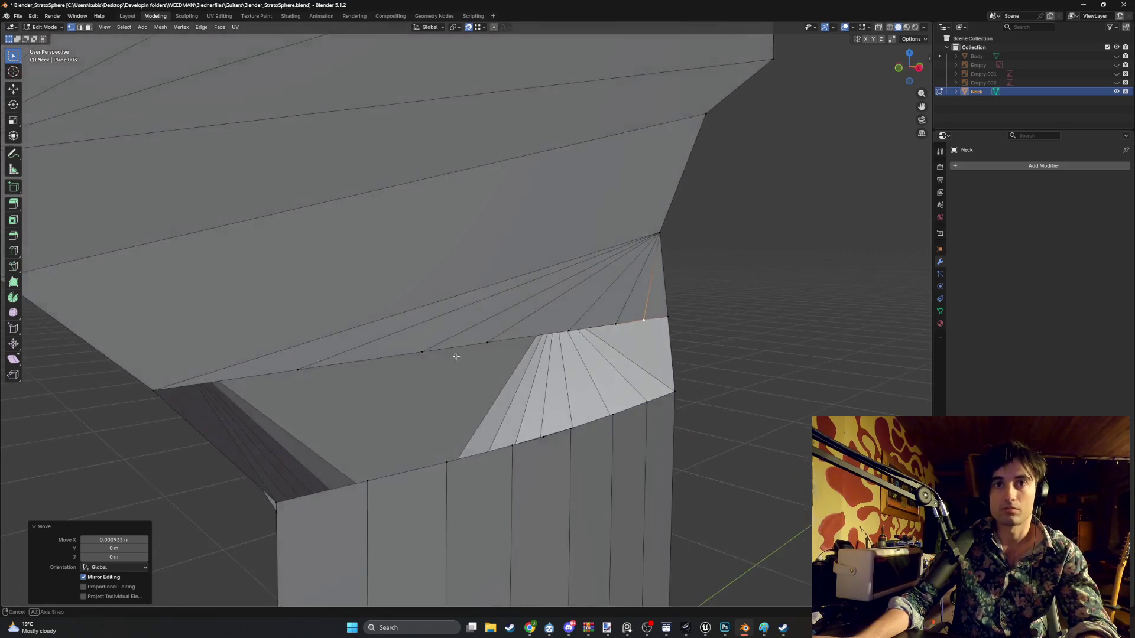
{"action": "middle_click_drag", "start_coordinate": [455, 356], "coordinate": [319, 380]}
{"action": "left_click", "coordinate": [330, 361]}
{"action": "left_click", "coordinate": [386, 452], "text": "shift"}
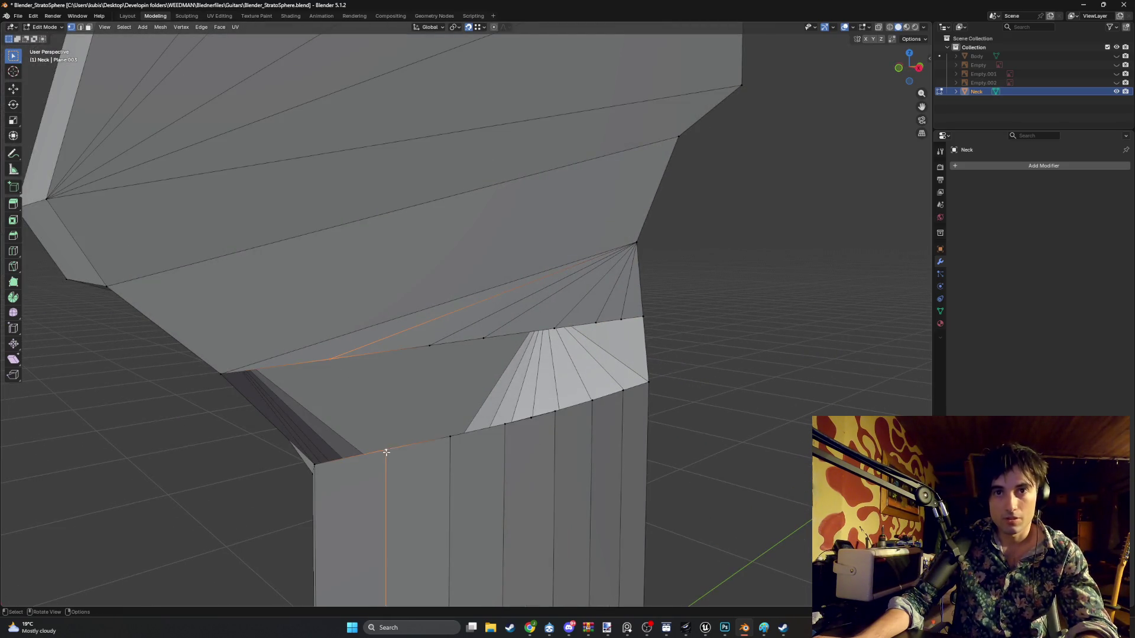
{"action": "left_click", "coordinate": [445, 438]}
{"action": "key", "text": "j"}
{"action": "key", "text": "alt+a"}
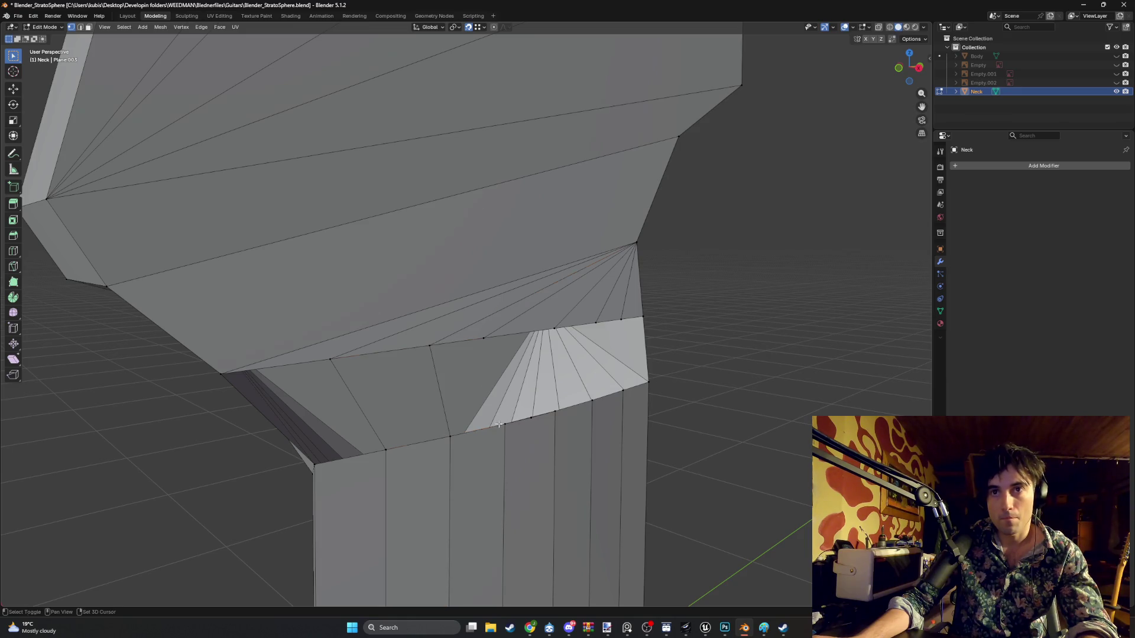
- Connect another vertex pair on the neck edge, splitting the face
{"action": "left_click", "coordinate": [506, 422], "text": "shift"}
{"action": "mouse_move", "coordinate": [506, 416]}
{"action": "middle_mouse_down"}
{"action": "mouse_move", "coordinate": [499, 405]}
{"action": "mouse_move", "coordinate": [469, 407]}
{"action": "middle_mouse_up"}
{"action": "left_click", "coordinate": [539, 434]}
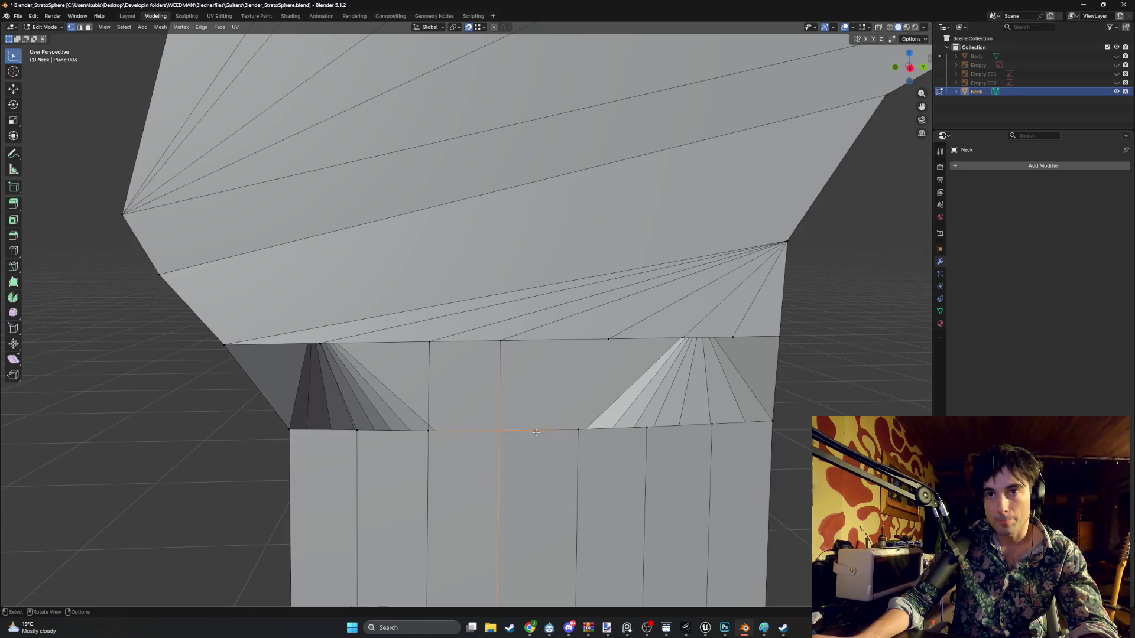
{"action": "right_click", "coordinate": [539, 432]}
{"action": "left_click", "coordinate": [530, 434]}
{"action": "key", "text": "ctrl+z"}
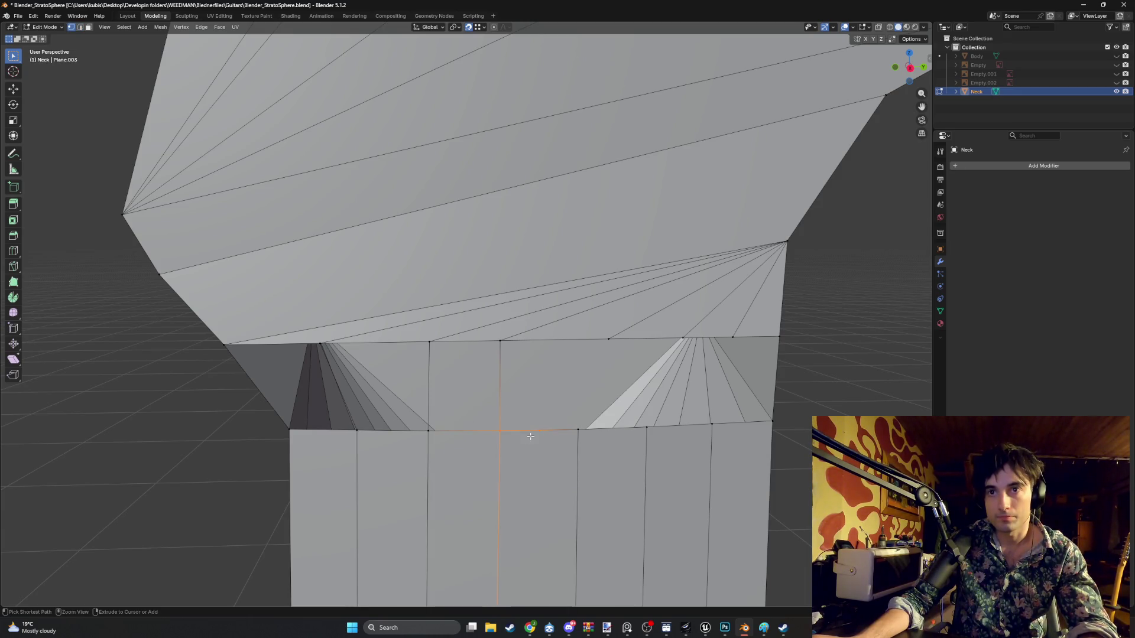
{"action": "right_click", "coordinate": [541, 431]}
{"action": "left_click", "coordinate": [532, 431]}
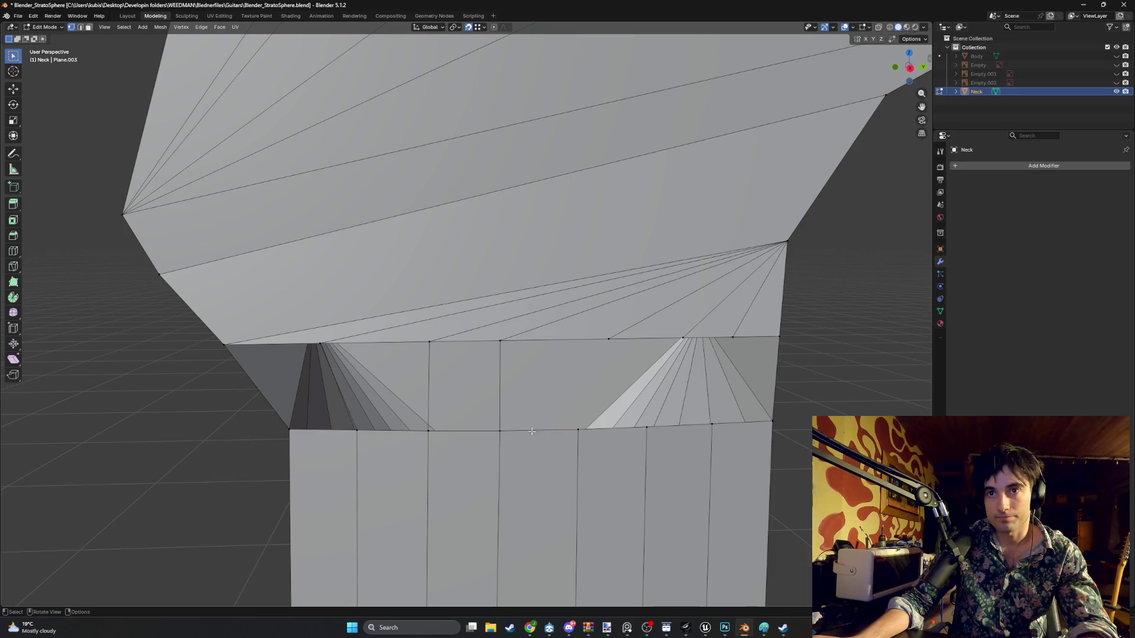
{"action": "left_click", "coordinate": [610, 340], "text": "shift"}
{"action": "left_click", "coordinate": [646, 429]}
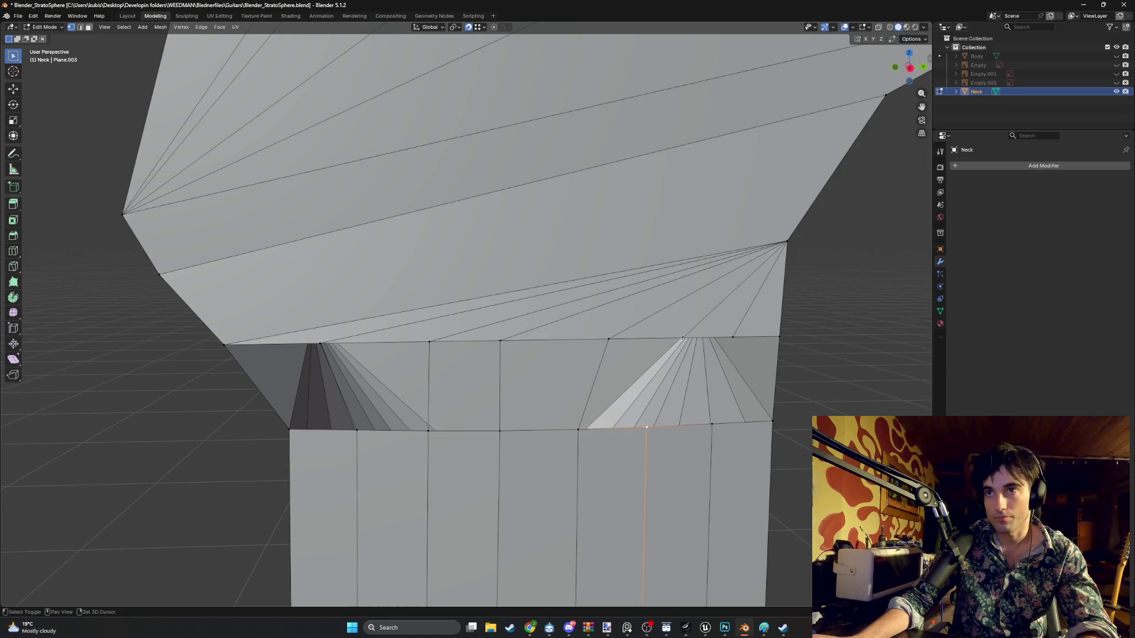
{"action": "left_click", "coordinate": [712, 427]}
{"action": "key", "text": "j"}
- Fill the first gaps in the transition with faces between facing edge pairs
{"action": "mouse_move", "coordinate": [723, 380]}
{"action": "middle_mouse_down"}
{"action": "mouse_move", "coordinate": [749, 483]}
{"action": "mouse_move", "coordinate": [759, 465]}
{"action": "middle_mouse_up"}
{"action": "left_click", "coordinate": [679, 447]}
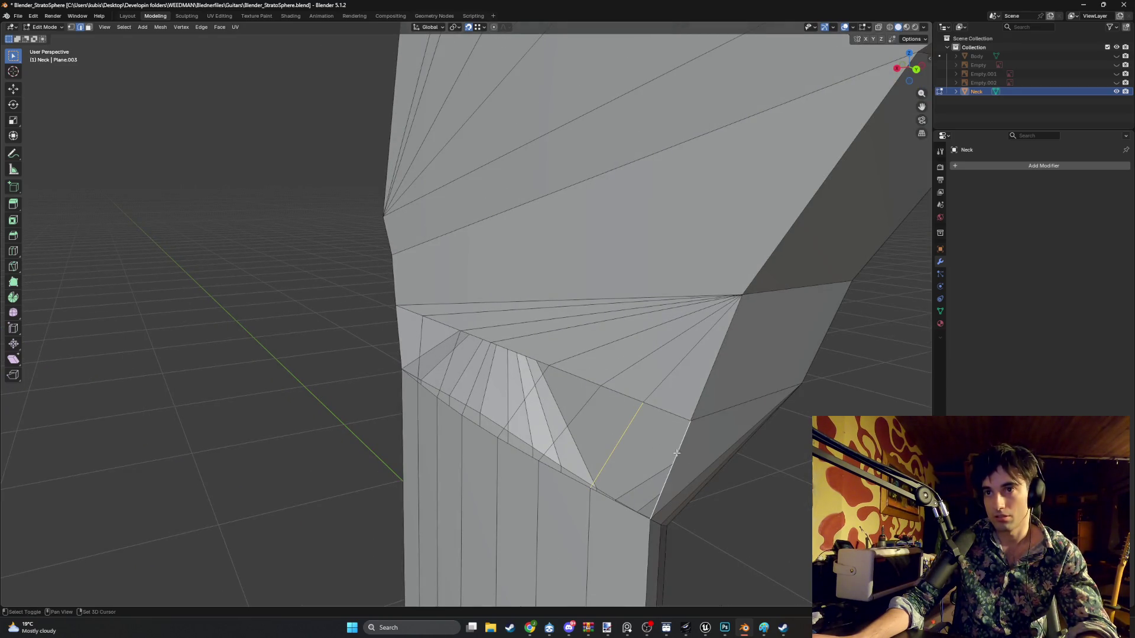
{"action": "key", "text": "f"}
{"action": "left_click", "coordinate": [573, 417]}
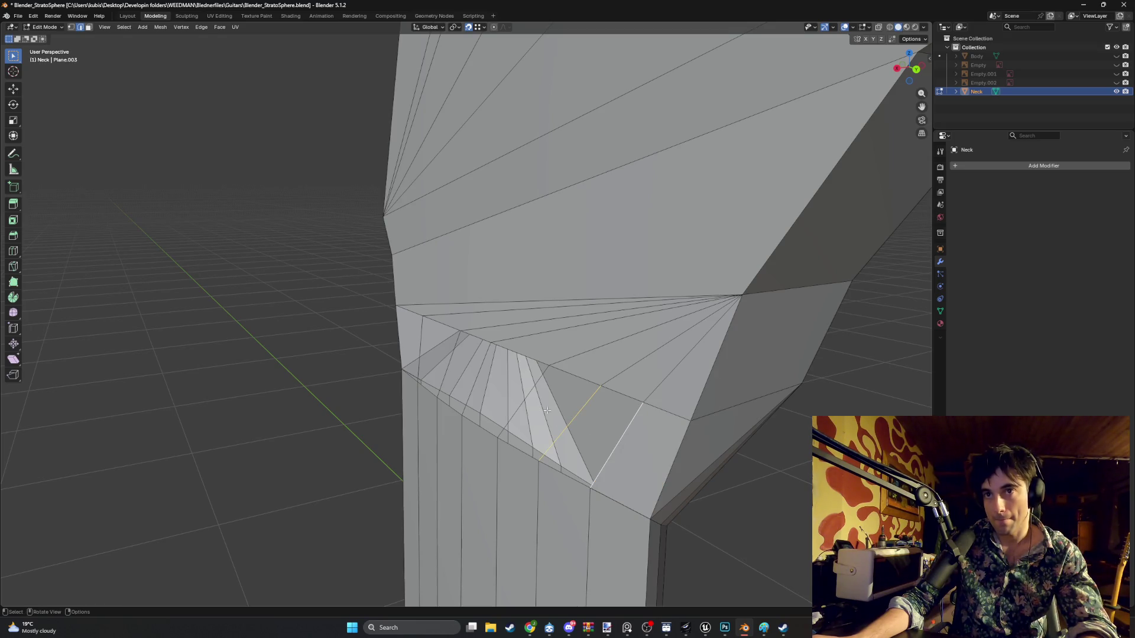
{"action": "left_click", "coordinate": [522, 395]}
{"action": "middle_click_drag", "start_coordinate": [550, 400], "coordinate": [630, 388]}
{"action": "left_click", "coordinate": [630, 389]}
{"action": "key", "text": "f"}
{"action": "left_click", "coordinate": [490, 363]}
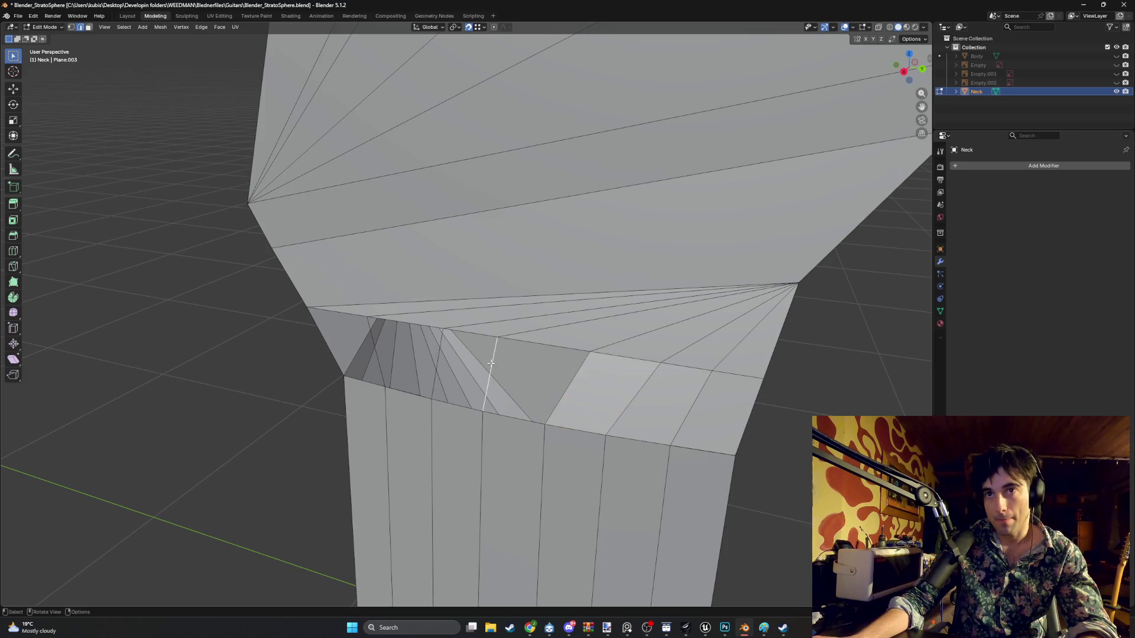
{"action": "left_click", "coordinate": [582, 375], "text": "shift"}
{"action": "key", "text": "f"}
- Fill the remaining gaps, including the left diagonal edge, then view the whole neck and headstock
{"action": "middle_click_drag", "start_coordinate": [444, 351], "coordinate": [516, 355]}
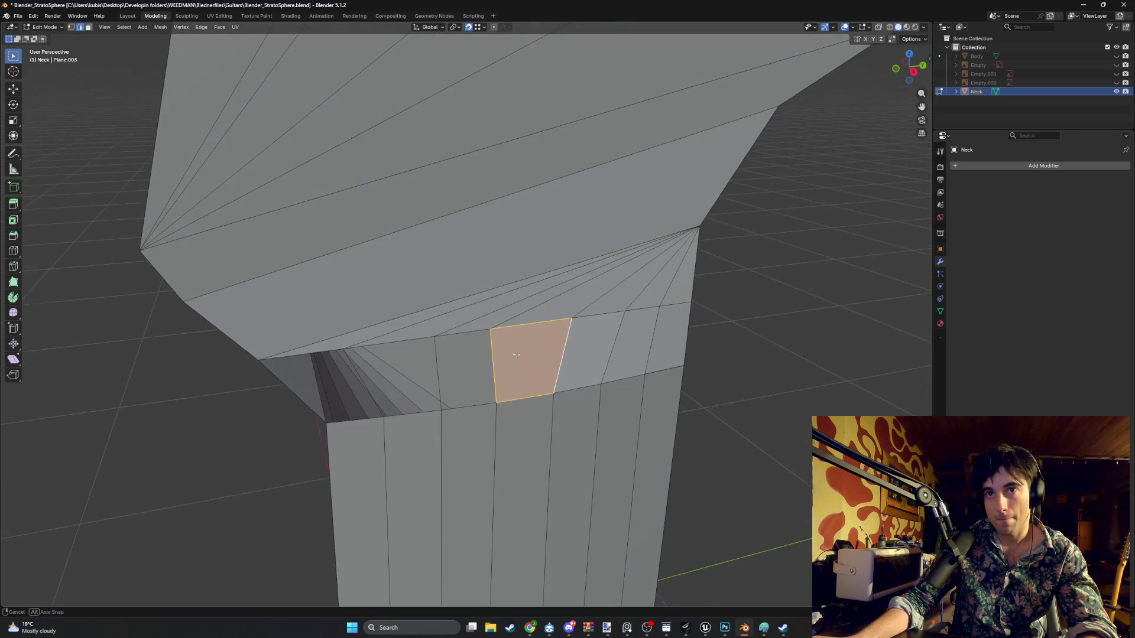
{"action": "left_click", "coordinate": [447, 364]}
{"action": "middle_click_drag", "start_coordinate": [448, 364], "coordinate": [498, 365]}
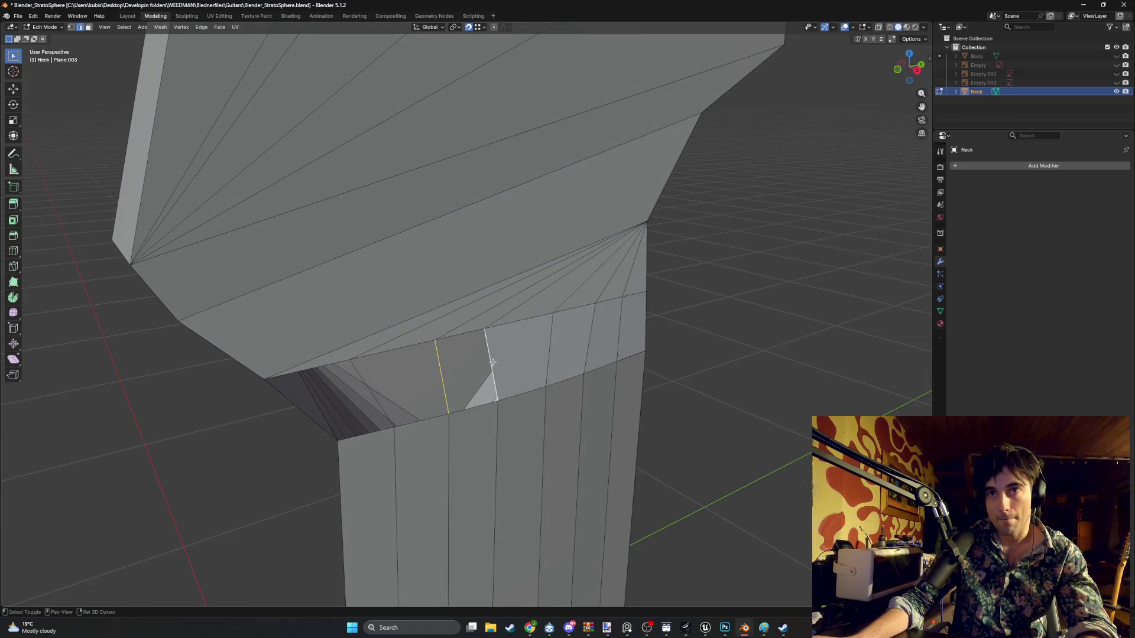
{"action": "key", "text": "f"}
{"action": "left_click", "coordinate": [362, 378]}
{"action": "key", "text": "f"}
{"action": "middle_click_drag", "start_coordinate": [377, 375], "coordinate": [449, 390]}
{"action": "scroll", "coordinate": [479, 401], "scroll_direction": "down", "scroll_amount": 6}
{"action": "mouse_move", "coordinate": [636, 378]}
{"action": "middle_mouse_down"}
{"action": "mouse_move", "coordinate": [532, 367]}
{"action": "mouse_move", "coordinate": [544, 379]}
{"action": "mouse_move", "coordinate": [551, 359]}
{"action": "mouse_move", "coordinate": [410, 362]}
{"action": "mouse_move", "coordinate": [456, 356]}
{"action": "mouse_move", "coordinate": [537, 375]}
{"action": "mouse_move", "coordinate": [598, 347]}
{"action": "mouse_move", "coordinate": [569, 371]}
{"action": "mouse_move", "coordinate": [516, 347]}
{"action": "mouse_move", "coordinate": [593, 312]}
{"action": "mouse_move", "coordinate": [539, 321]}
{"action": "middle_mouse_up"}
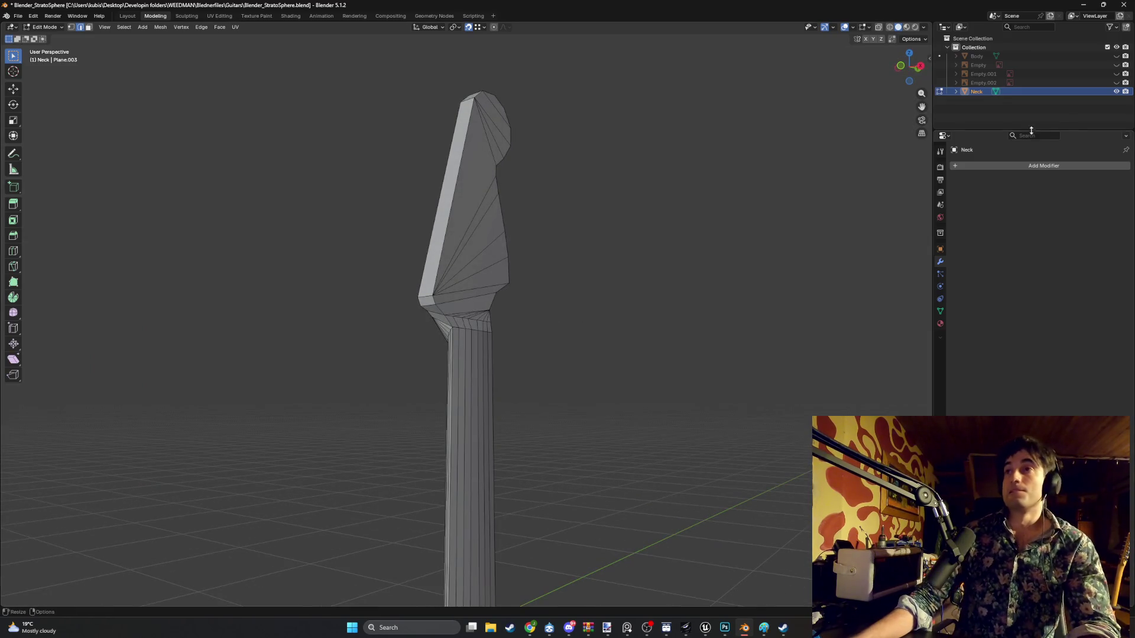
- Unhide the Body in the Outliner and switch the viewport to Material Preview
{"action": "left_click", "coordinate": [1117, 55]}
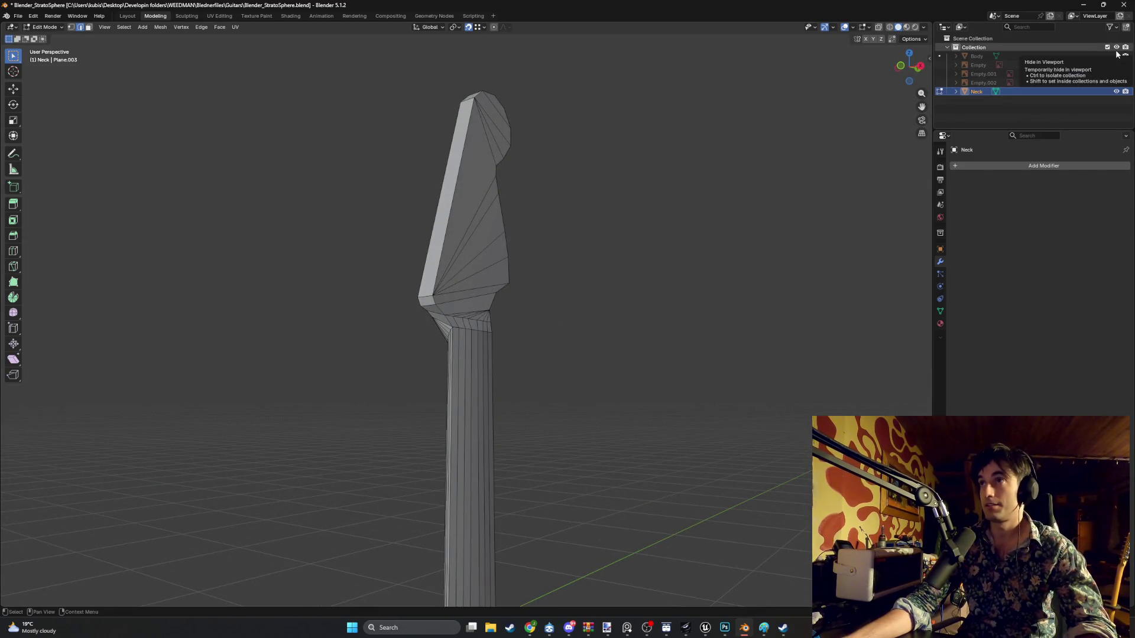
{"action": "scroll", "coordinate": [671, 390], "scroll_direction": "down", "scroll_amount": 5}
{"action": "mouse_move", "coordinate": [671, 391]}
{"action": "middle_mouse_down"}
{"action": "mouse_move", "coordinate": [583, 459]}
{"action": "mouse_move", "coordinate": [577, 433]}
{"action": "mouse_move", "coordinate": [516, 418]}
{"action": "mouse_move", "coordinate": [540, 441]}
{"action": "middle_mouse_up"}
{"action": "key", "text": "z"}
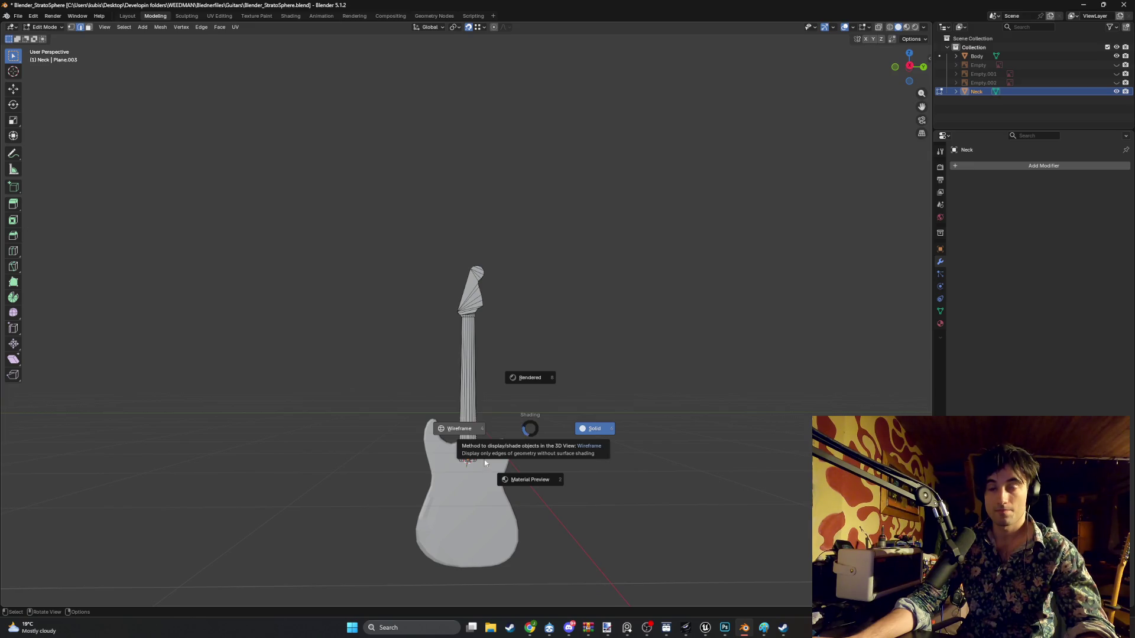
{"action": "left_click", "coordinate": [504, 466]}
{"action": "mouse_move", "coordinate": [543, 430]}
{"action": "middle_mouse_down"}
{"action": "mouse_move", "coordinate": [461, 429]}
{"action": "mouse_move", "coordinate": [573, 423]}
{"action": "mouse_move", "coordinate": [471, 461]}
{"action": "middle_mouse_up"}
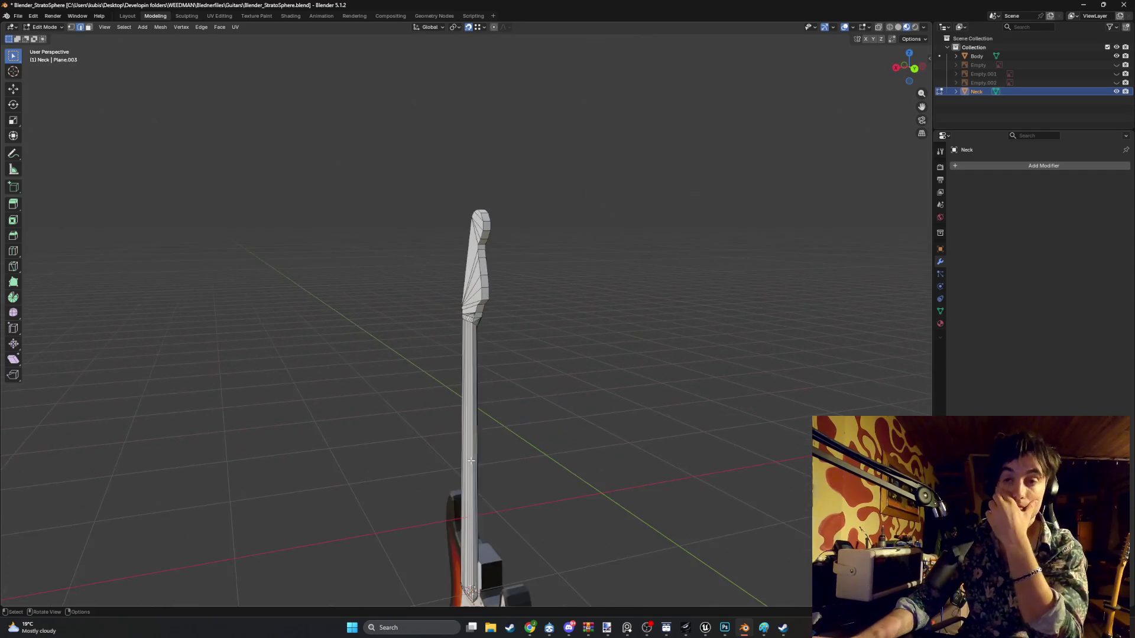
{"action": "mouse_move", "coordinate": [519, 516]}
{"action": "middle_mouse_down"}
{"action": "mouse_move", "coordinate": [473, 389]}
{"action": "mouse_move", "coordinate": [440, 350]}
{"action": "middle_mouse_up"}
{"action": "mouse_move", "coordinate": [532, 295]}
{"action": "middle_mouse_down"}
{"action": "mouse_move", "coordinate": [550, 291]}
{"action": "mouse_move", "coordinate": [496, 317]}
{"action": "mouse_move", "coordinate": [527, 297]}
{"action": "middle_mouse_up"}
- In Object Mode, move the Neck -0.053589 m along X so it seats over the body
{"action": "key", "text": "Tab"}
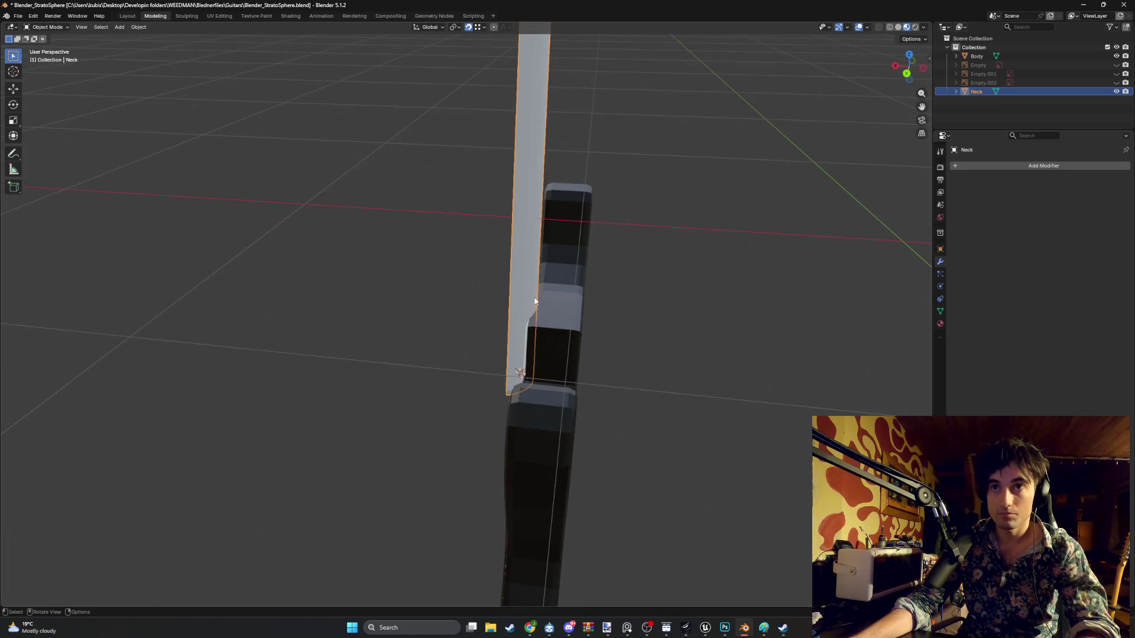
{"action": "scroll", "coordinate": [514, 307], "scroll_direction": "down", "scroll_amount": 5}
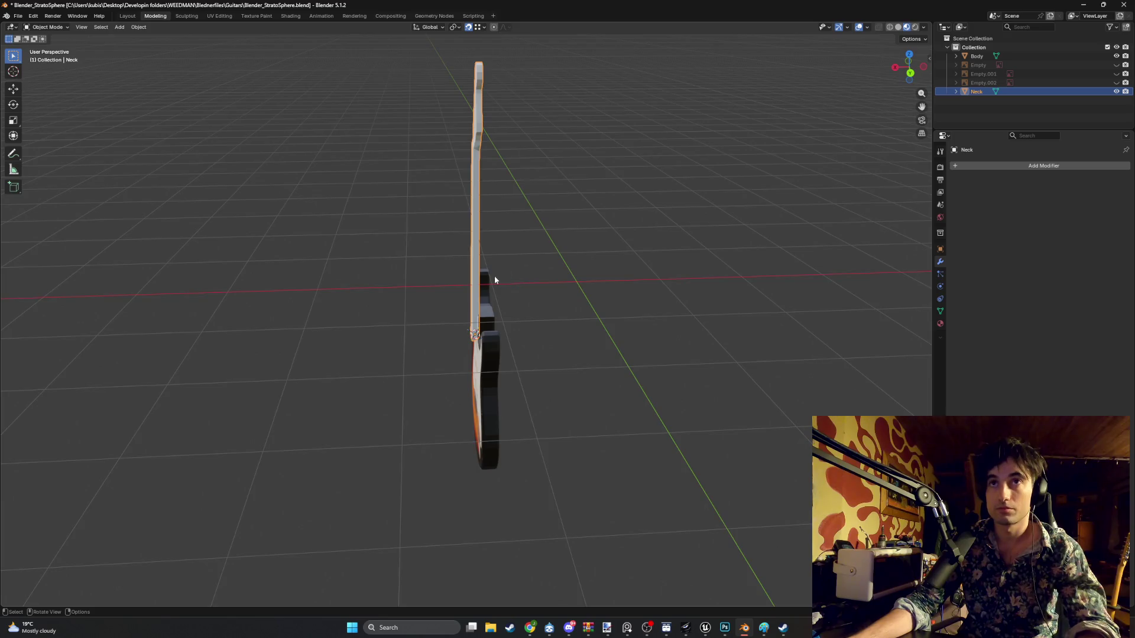
{"action": "scroll", "coordinate": [485, 301], "scroll_direction": "up", "scroll_amount": 5}
{"action": "key", "text": "g"}
{"action": "key", "text": "x"}
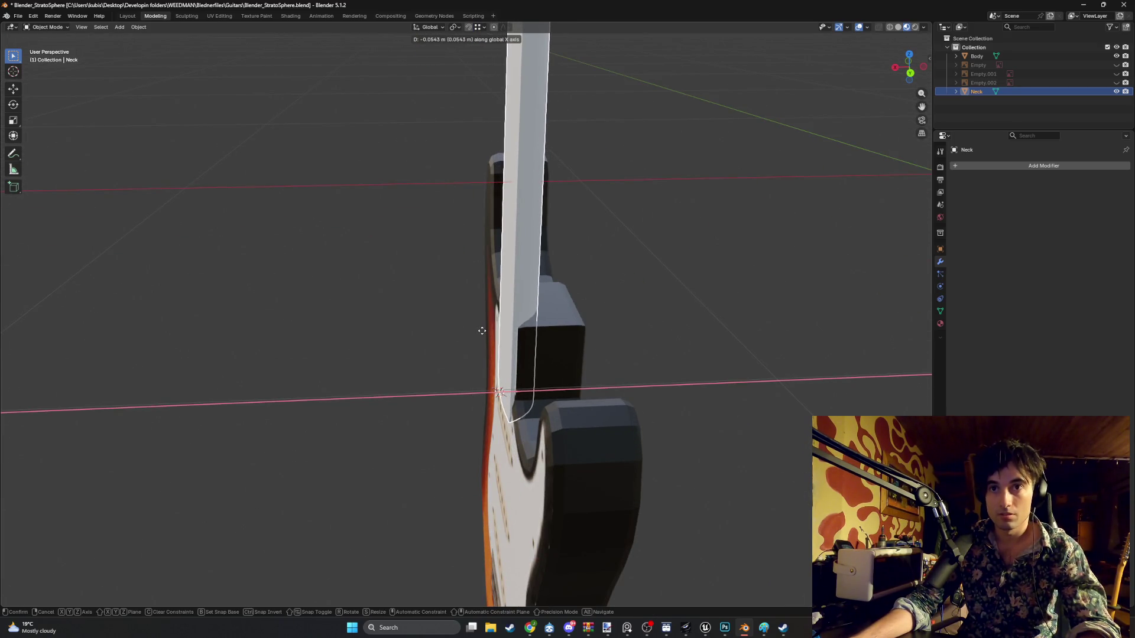
{"action": "left_click", "coordinate": [481, 331]}
{"action": "mouse_move", "coordinate": [481, 331]}
{"action": "middle_mouse_down"}
{"action": "mouse_move", "coordinate": [541, 339]}
{"action": "mouse_move", "coordinate": [518, 371]}
{"action": "mouse_move", "coordinate": [403, 435]}
{"action": "mouse_move", "coordinate": [338, 434]}
{"action": "mouse_move", "coordinate": [524, 451]}
{"action": "mouse_move", "coordinate": [466, 455]}
{"action": "mouse_move", "coordinate": [488, 439]}
{"action": "middle_mouse_up"}
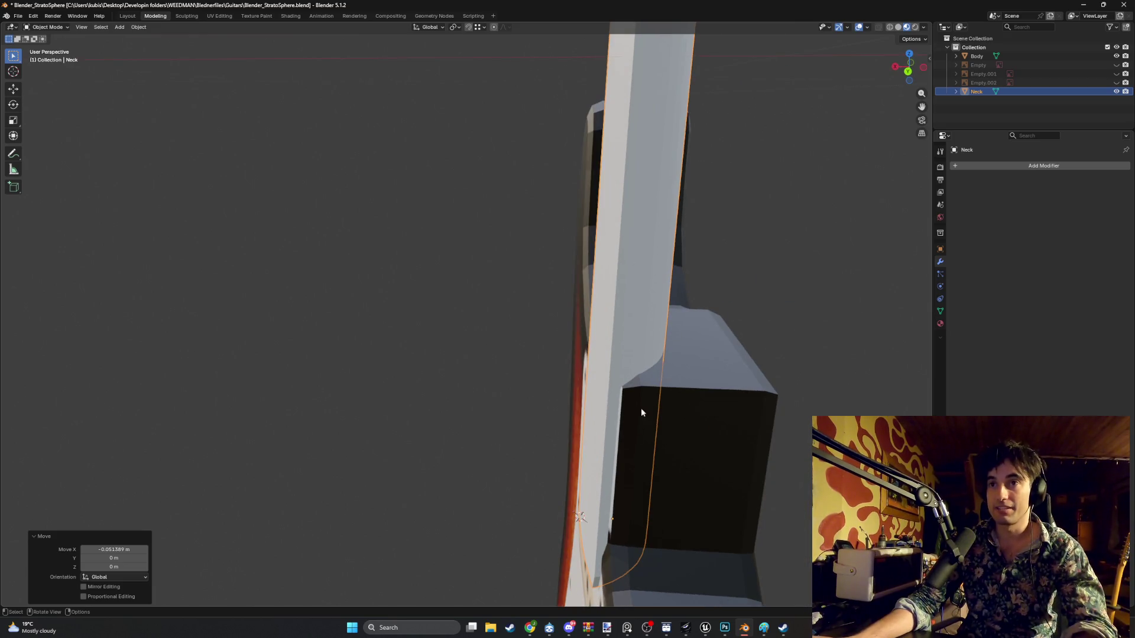
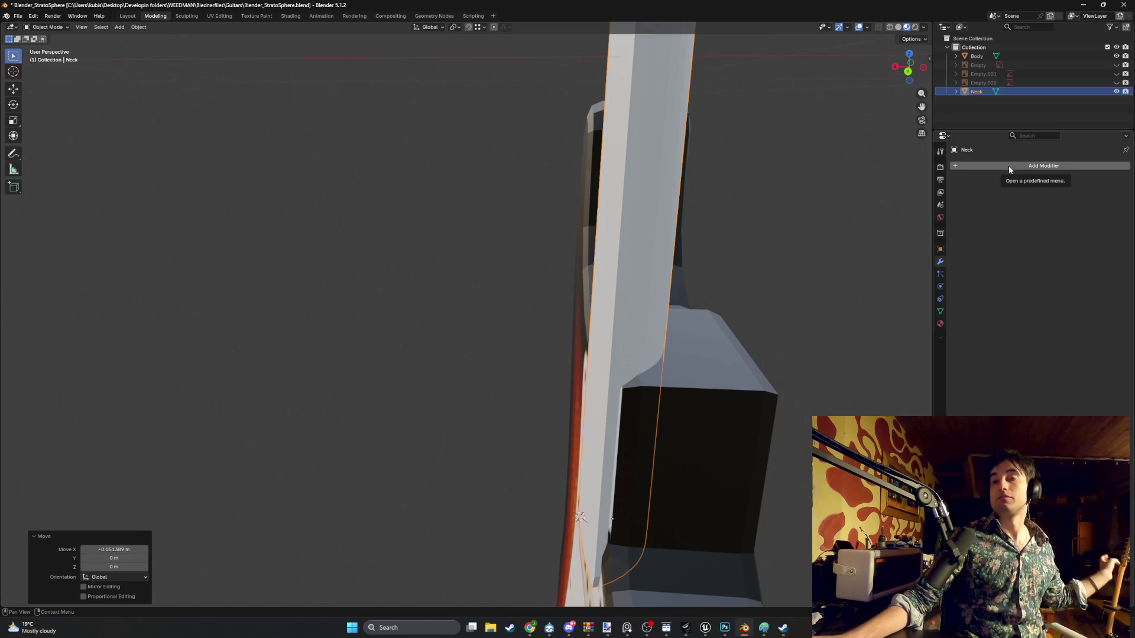
- Hide the Body, enter Edit Mode on the Neck, and try a loop cut, then cancel it
{"action": "left_click", "coordinate": [1119, 56]}
{"action": "key", "text": "Tab"}
{"action": "mouse_move", "coordinate": [619, 399]}
{"action": "middle_mouse_down"}
{"action": "mouse_move", "coordinate": [638, 375]}
{"action": "mouse_move", "coordinate": [586, 337]}
{"action": "mouse_move", "coordinate": [540, 395]}
{"action": "mouse_move", "coordinate": [494, 327]}
{"action": "mouse_move", "coordinate": [536, 346]}
{"action": "mouse_move", "coordinate": [506, 308]}
{"action": "middle_mouse_up"}
{"action": "key", "text": "ctrl+r"}
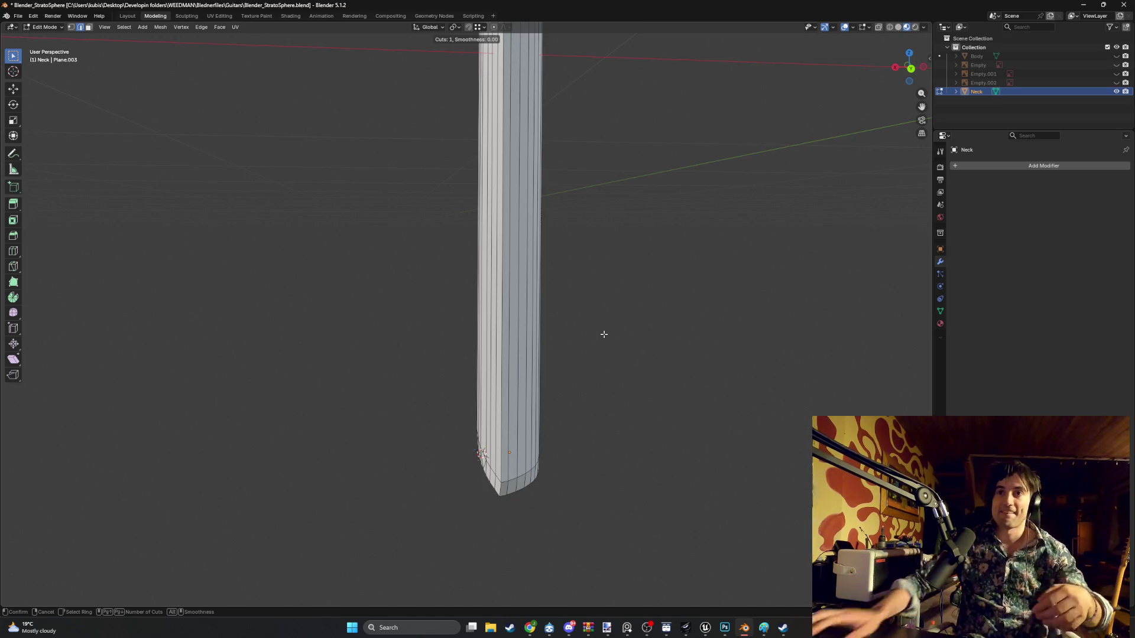
{"action": "key", "text": "Escape"}
- Switch the viewport to Solid shading and save Blender_StratoSphere.blend
{"action": "mouse_move", "coordinate": [255, 120]}
{"action": "middle_mouse_down"}
{"action": "mouse_move", "coordinate": [449, 193]}
{"action": "mouse_move", "coordinate": [444, 215]}
{"action": "mouse_move", "coordinate": [407, 195]}
{"action": "mouse_move", "coordinate": [414, 178]}
{"action": "mouse_move", "coordinate": [431, 319]}
{"action": "middle_mouse_up"}
{"action": "scroll", "coordinate": [414, 177], "scroll_direction": "down", "scroll_amount": 5}
{"action": "key", "text": "z"}
{"action": "left_click", "coordinate": [489, 325]}
{"action": "middle_click_drag", "start_coordinate": [525, 375], "coordinate": [456, 352]}
{"action": "scroll", "coordinate": [450, 358], "scroll_direction": "up", "scroll_amount": 3}
{"action": "key", "text": "ctrl+s"}
- Orbit to the neck's lower end, cancel another loop cut, and return to front view
{"action": "scroll", "coordinate": [444, 402], "scroll_direction": "up", "scroll_amount": 4}
{"action": "middle_click_drag", "start_coordinate": [439, 438], "coordinate": [361, 287]}
{"action": "middle_click_drag", "start_coordinate": [480, 388], "coordinate": [515, 427]}
{"action": "key", "text": "ctrl+r"}
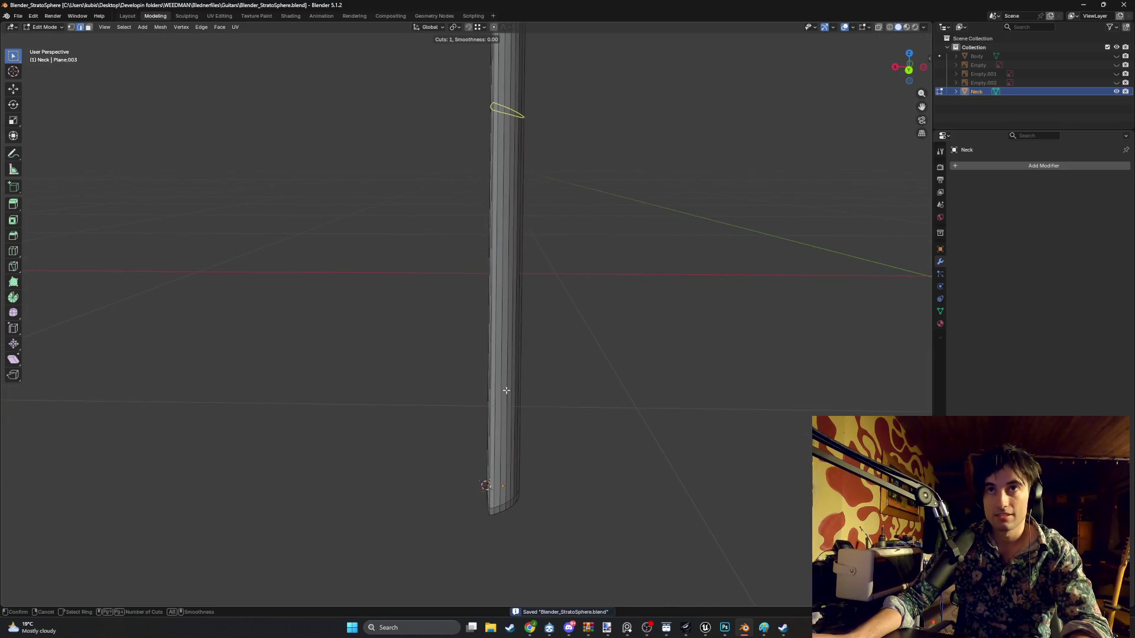
{"action": "key", "text": "Escape"}
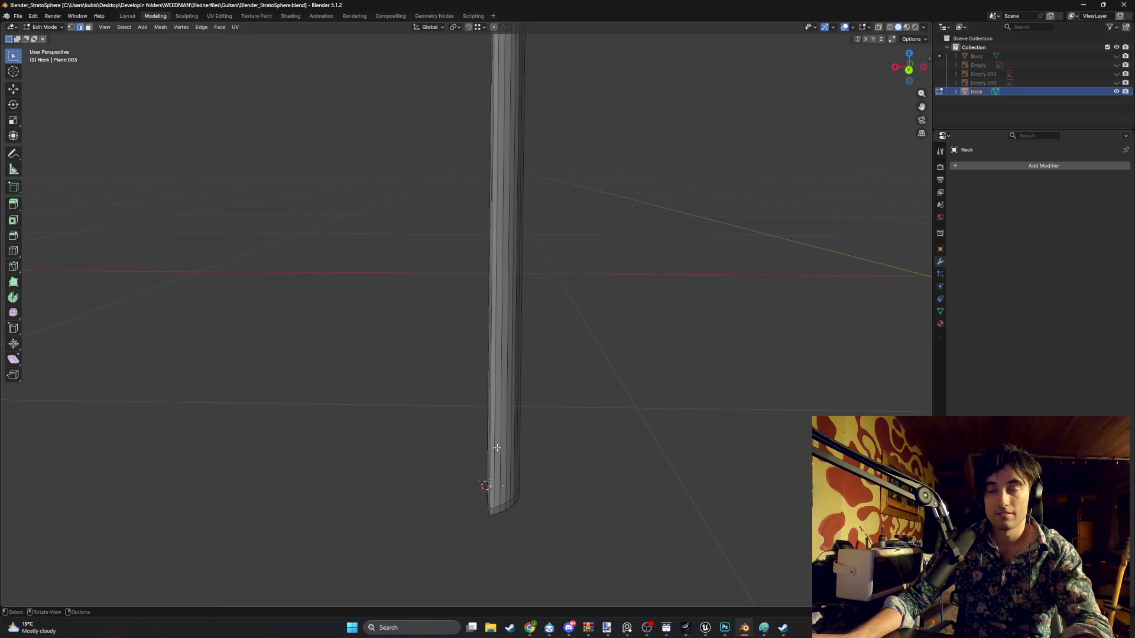
{"action": "key", "text": "KP_1"}
- In Rendered shading and Object Mode, select the side reference image and frame it from the front
{"action": "key", "text": "z"}
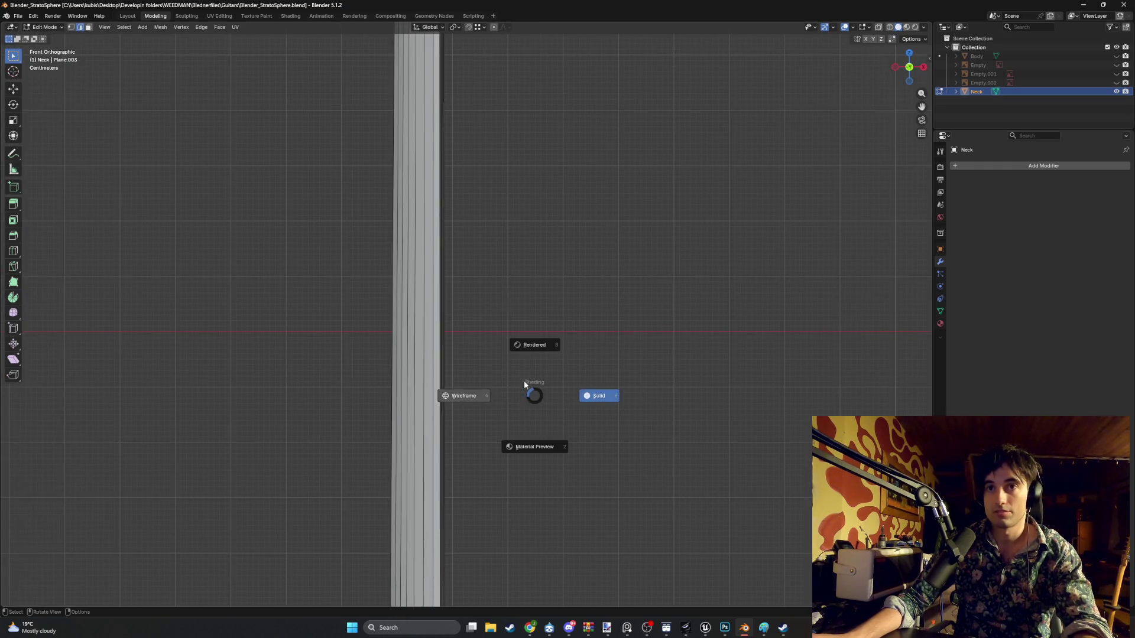
{"action": "left_click", "coordinate": [512, 342]}
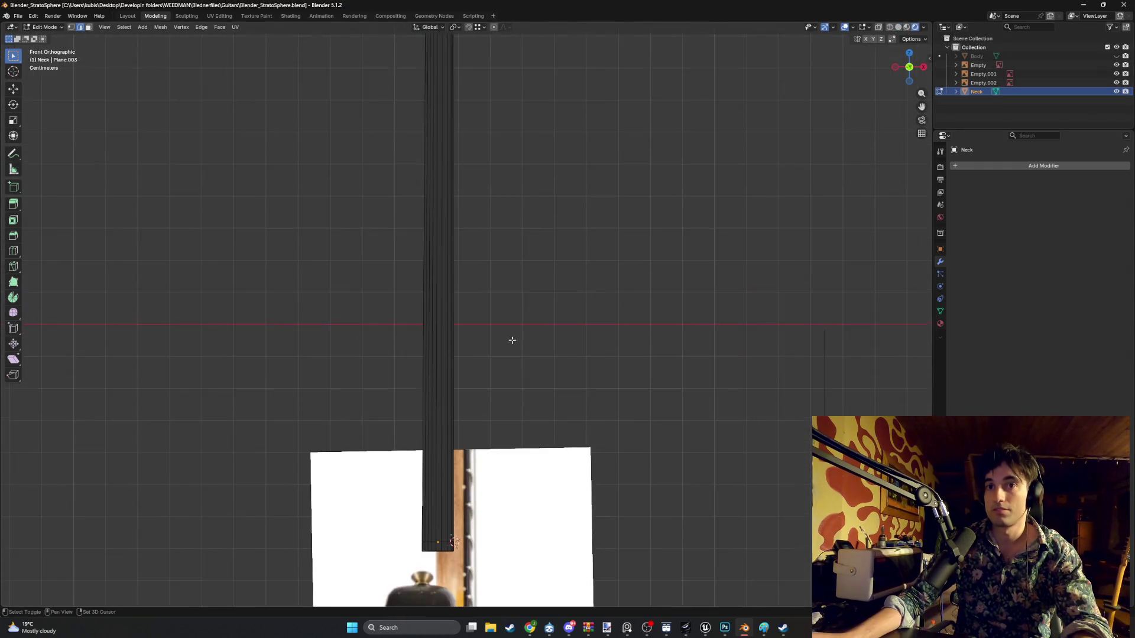
{"action": "scroll", "coordinate": [512, 331], "scroll_direction": "down", "scroll_amount": 6, "text": "shift"}
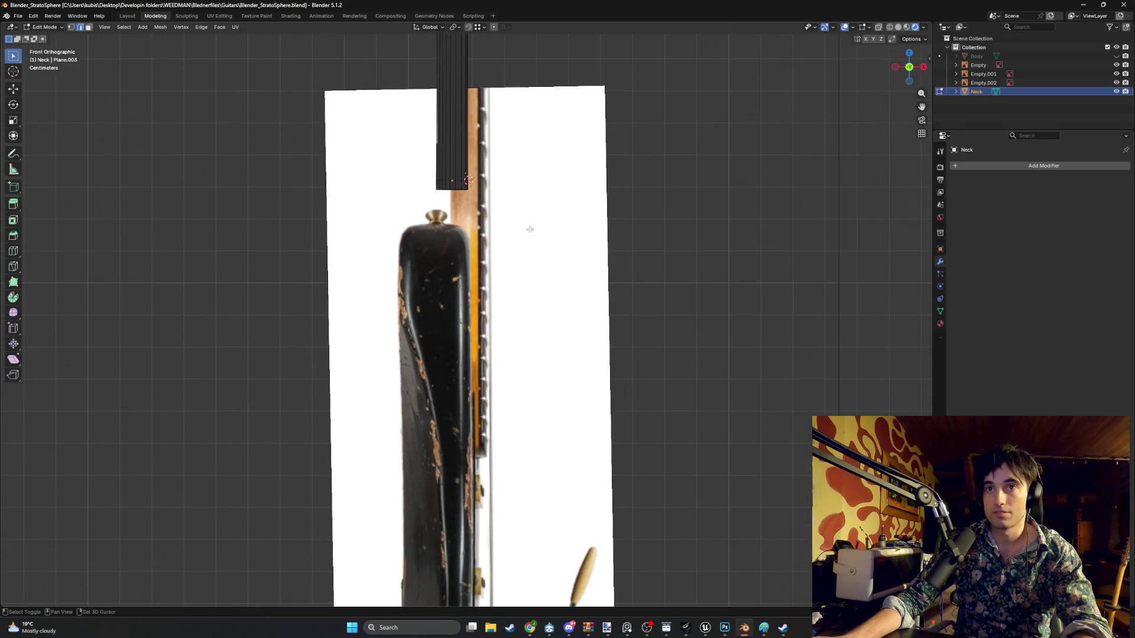
{"action": "mouse_move", "coordinate": [529, 226]}
{"action": "middle_mouse_down"}
{"action": "mouse_move", "coordinate": [550, 219]}
{"action": "mouse_move", "coordinate": [509, 277]}
{"action": "middle_mouse_up"}
{"action": "key", "text": "Tab"}
{"action": "left_click", "coordinate": [532, 266]}
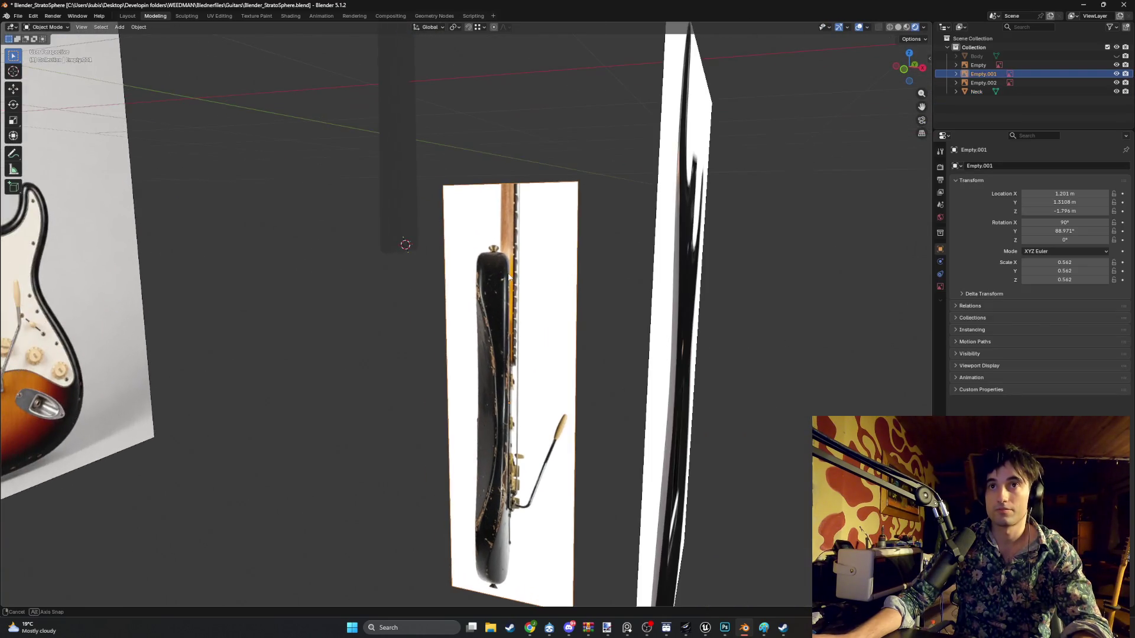
{"action": "key", "text": "KP_1"}
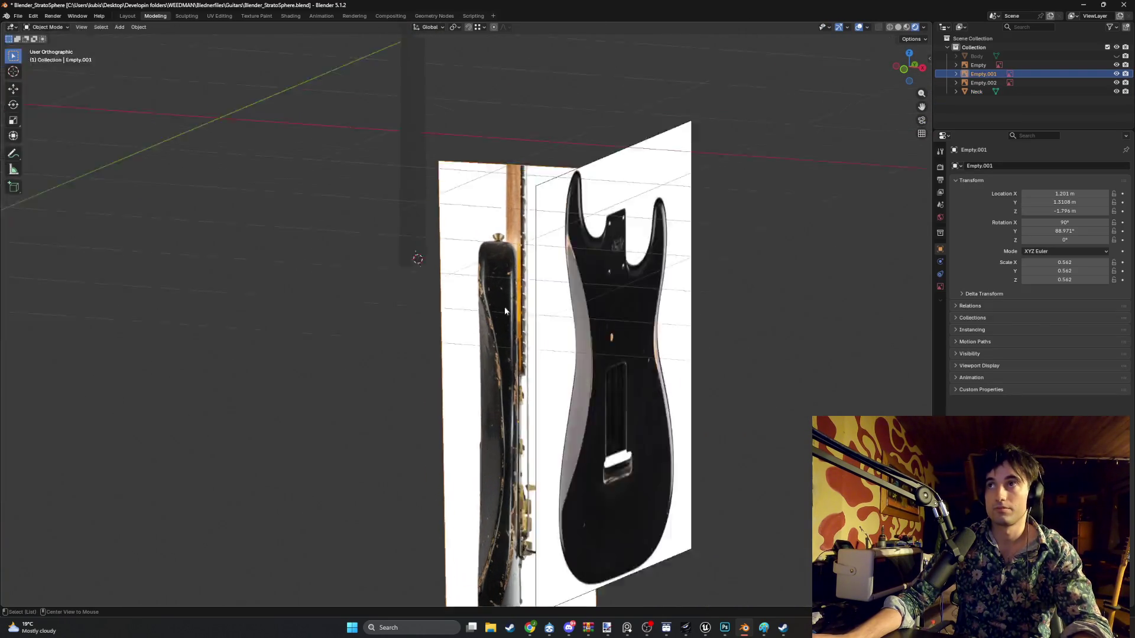
{"action": "middle_click_drag", "start_coordinate": [504, 296], "coordinate": [488, 334], "text": "shift"}
{"action": "scroll", "coordinate": [489, 337], "scroll_direction": "down", "scroll_amount": 3}
{"action": "scroll", "coordinate": [488, 338], "scroll_direction": "up", "scroll_amount": 2}
- Show the Body again and view it in Wireframe from the front
{"action": "left_click", "coordinate": [1116, 56]}
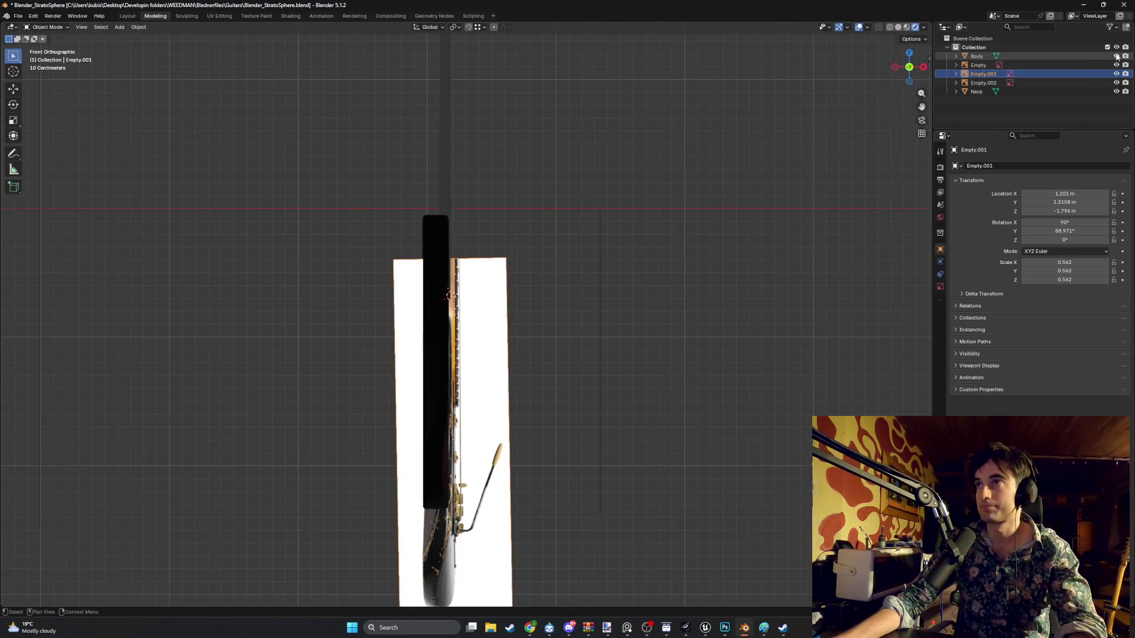
{"action": "middle_click_drag", "start_coordinate": [488, 409], "coordinate": [486, 398]}
{"action": "key", "text": "z"}
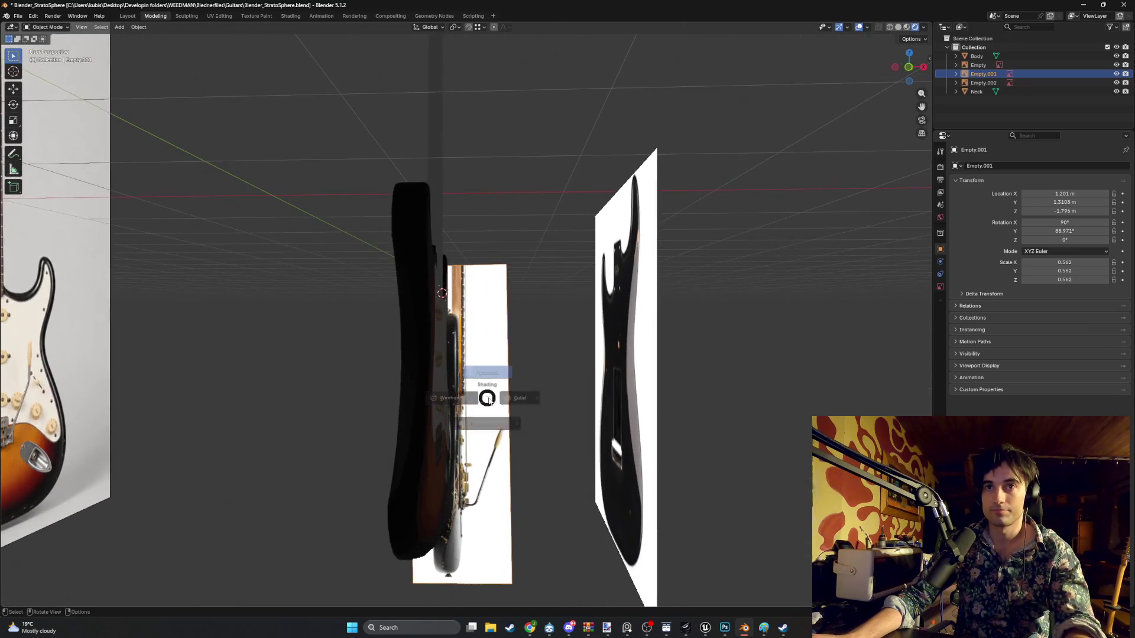
{"action": "left_click", "coordinate": [426, 396]}
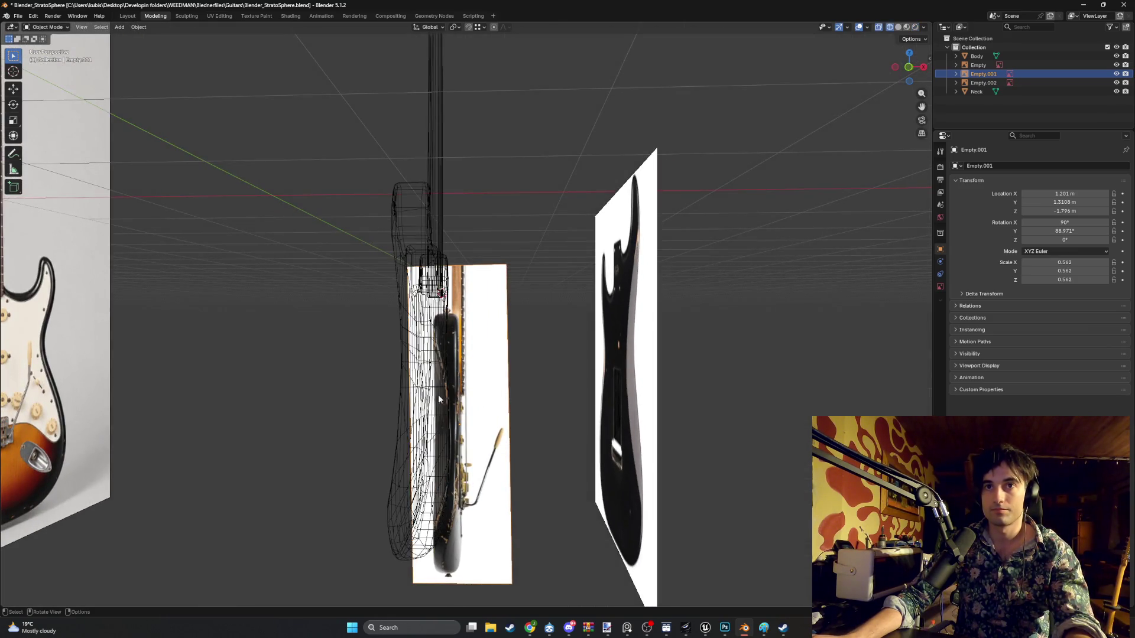
{"action": "key", "text": "KP_1"}
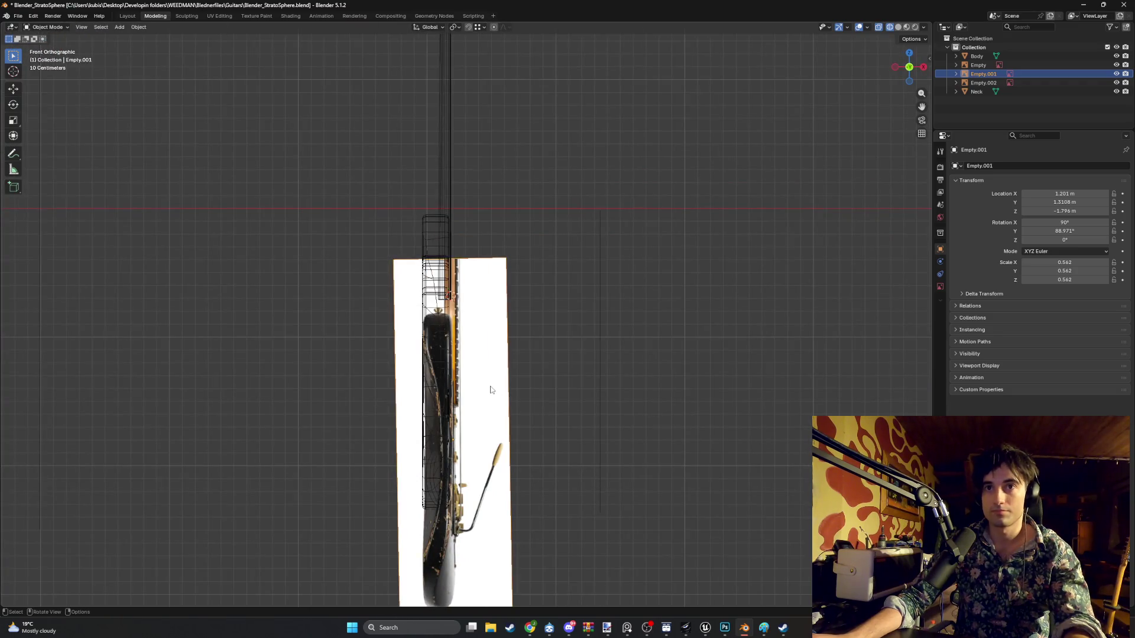
- Raise the side reference image about 0.764 m along Z
{"action": "key", "text": "g"}
{"action": "key", "text": "z"}
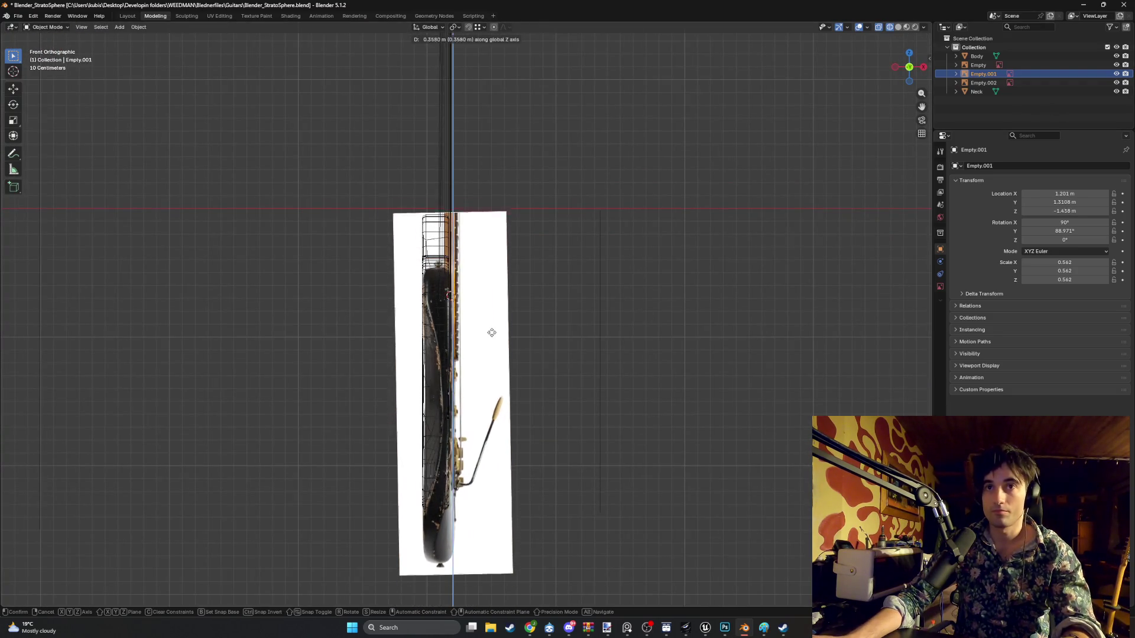
{"action": "left_click", "coordinate": [495, 281]}
{"action": "mouse_move", "coordinate": [495, 282]}
{"action": "middle_mouse_down"}
{"action": "mouse_move", "coordinate": [468, 299]}
{"action": "mouse_move", "coordinate": [506, 286]}
{"action": "mouse_move", "coordinate": [415, 317]}
{"action": "mouse_move", "coordinate": [399, 124]}
{"action": "mouse_move", "coordinate": [412, 170]}
{"action": "middle_mouse_up"}
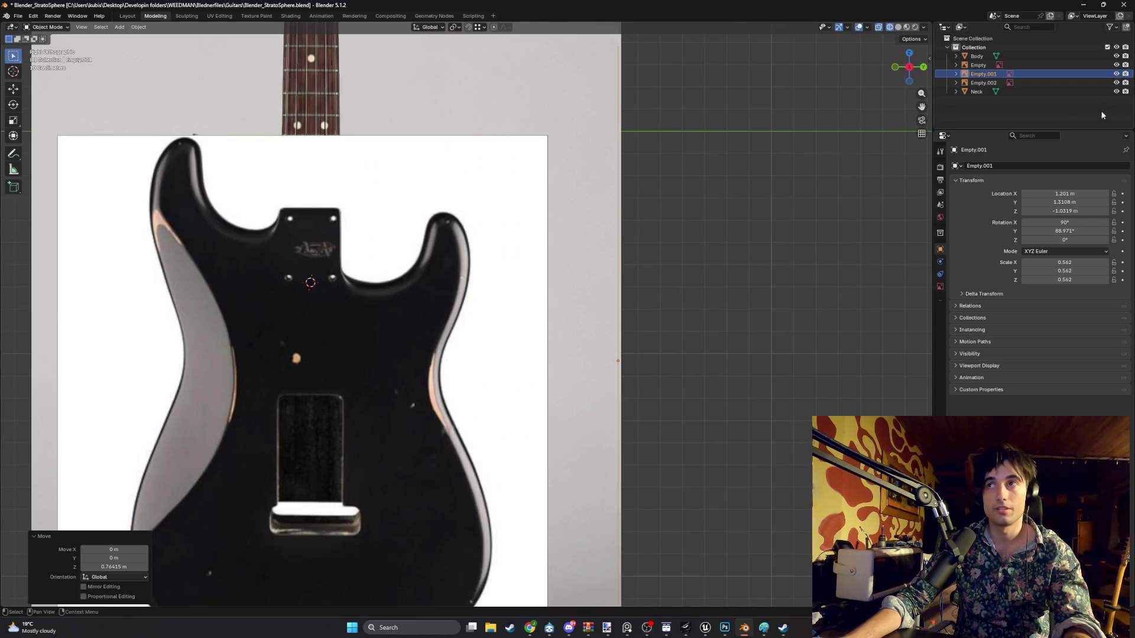
- Hide the back-body reference image, select the Neck, and switch to Solid shading
{"action": "left_click", "coordinate": [1116, 82]}
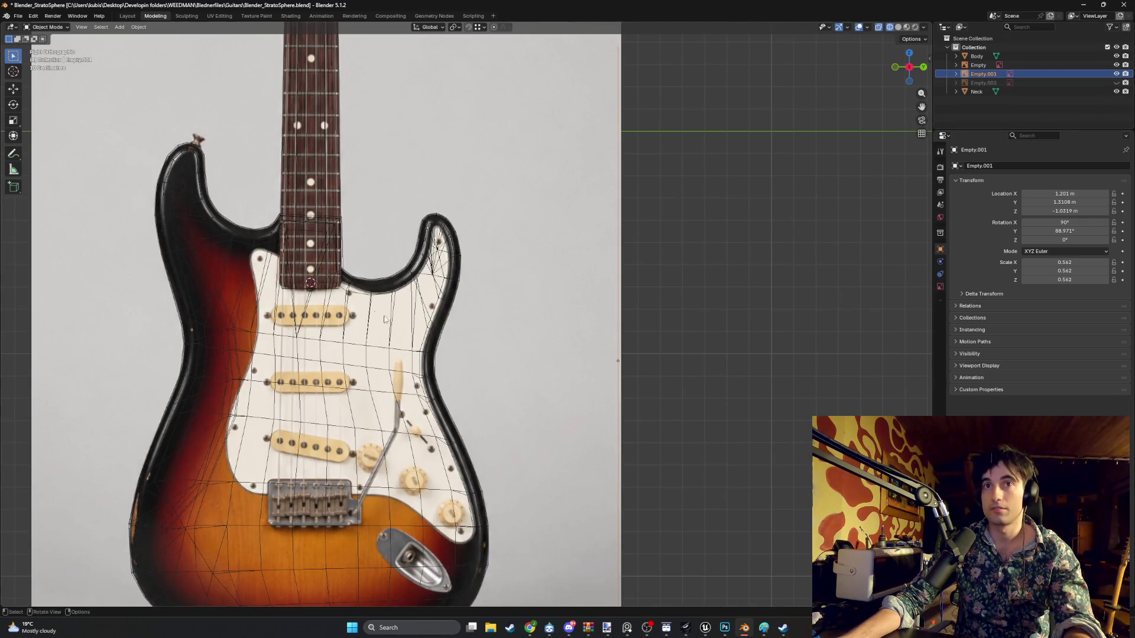
{"action": "scroll", "coordinate": [384, 320], "scroll_direction": "up", "scroll_amount": 3}
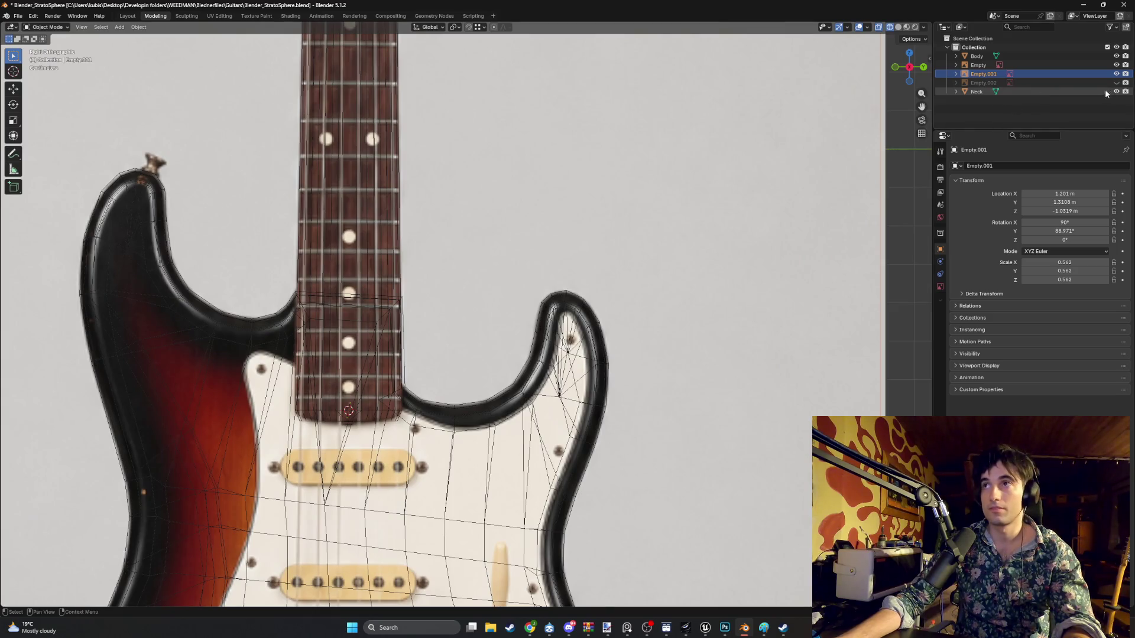
{"action": "left_click", "coordinate": [1091, 92]}
{"action": "scroll", "coordinate": [462, 316], "scroll_direction": "up", "scroll_amount": 3}
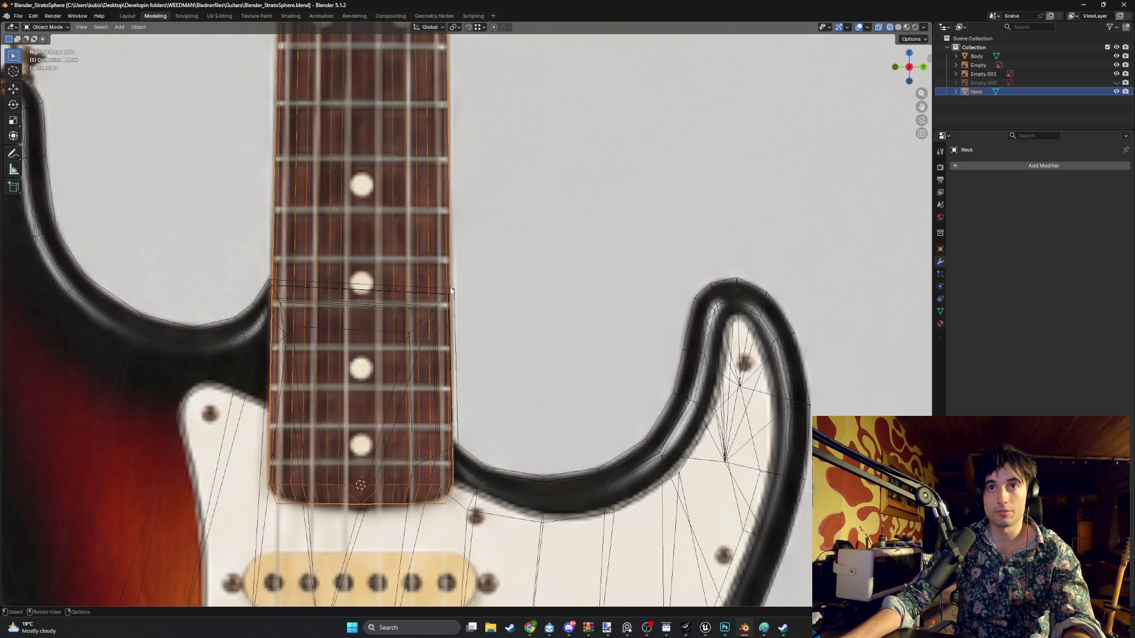
{"action": "scroll", "coordinate": [467, 313], "scroll_direction": "down", "scroll_amount": 5}
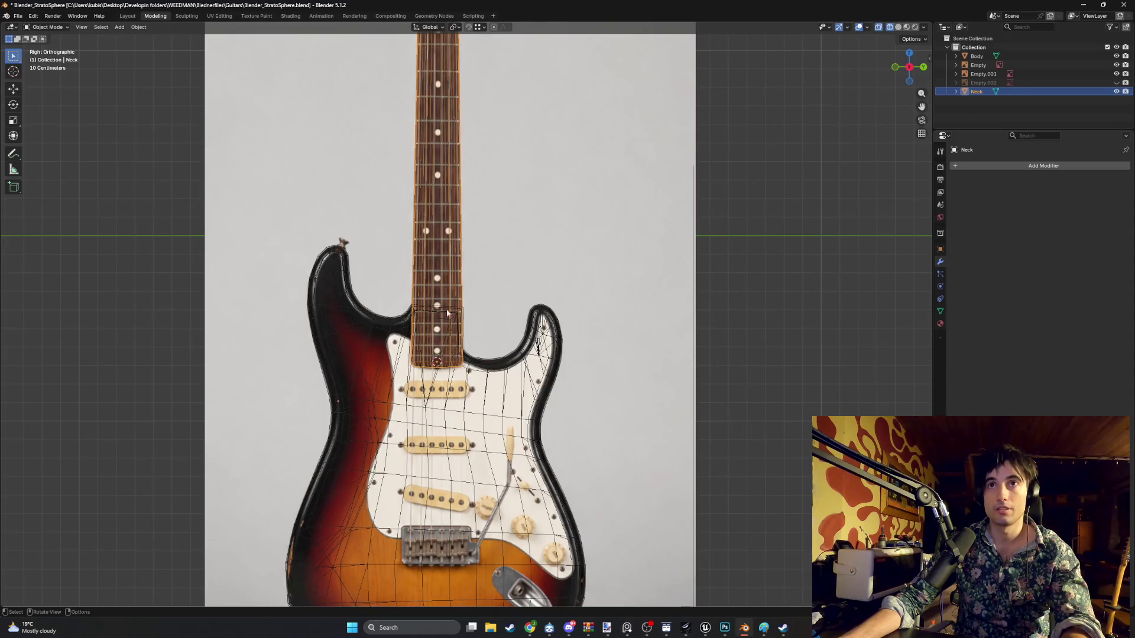
{"action": "scroll", "coordinate": [439, 171], "scroll_direction": "down", "scroll_amount": 3}
{"action": "scroll", "coordinate": [431, 159], "scroll_direction": "up", "scroll_amount": 2}
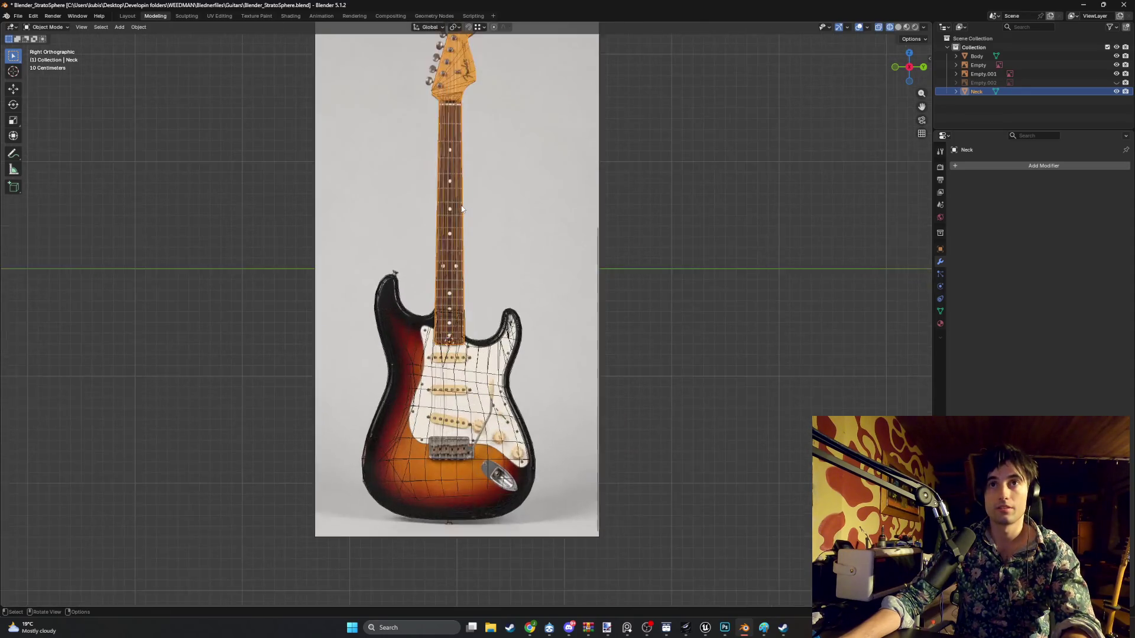
{"action": "key", "text": "z"}
{"action": "left_click", "coordinate": [485, 207]}
{"action": "scroll", "coordinate": [445, 207], "scroll_direction": "up", "scroll_amount": 1}
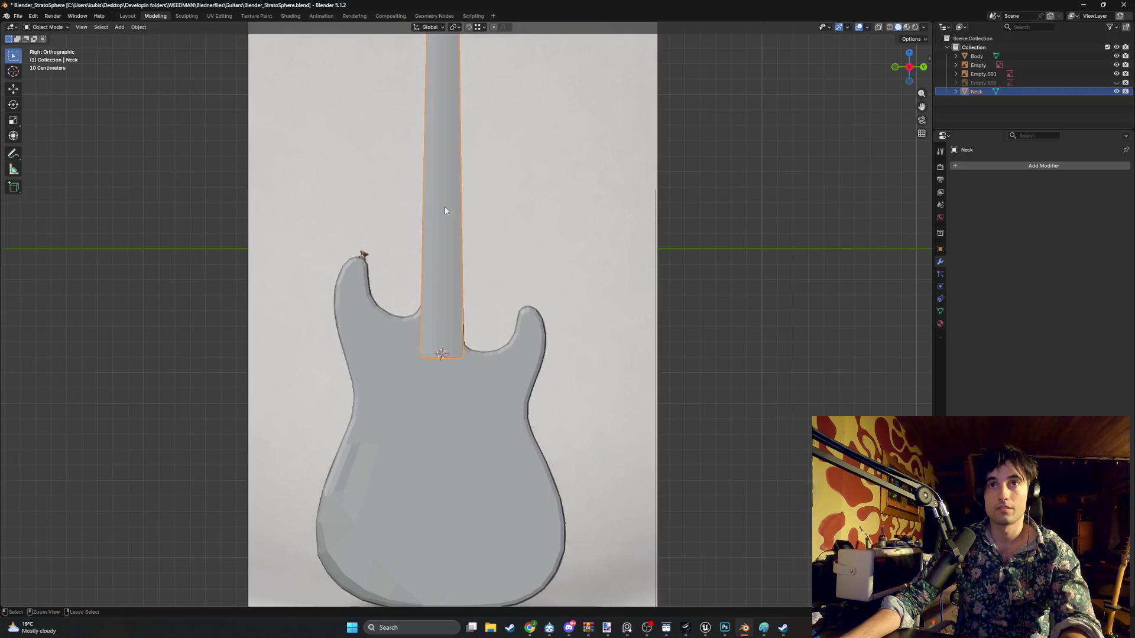
- Add a new edge loop across the Neck in Edit Mode and view it in wireframe
{"action": "key", "text": "Tab"}
{"action": "key", "text": "ctrl+r"}
{"action": "left_click", "coordinate": [451, 252]}
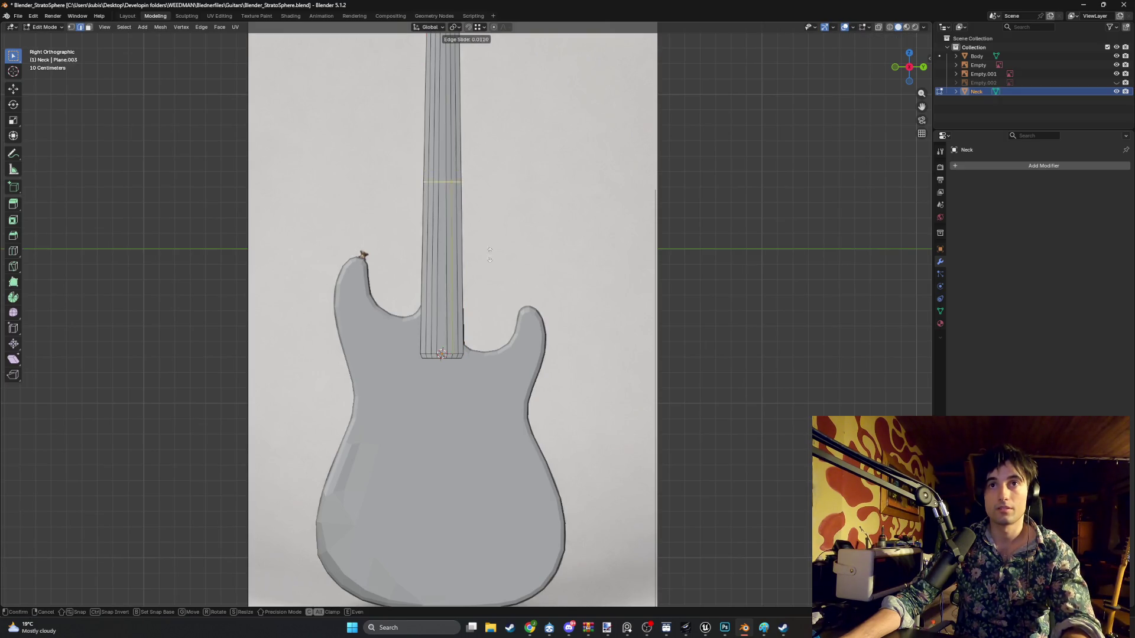
{"action": "scroll", "coordinate": [463, 336], "scroll_direction": "up", "scroll_amount": 3}
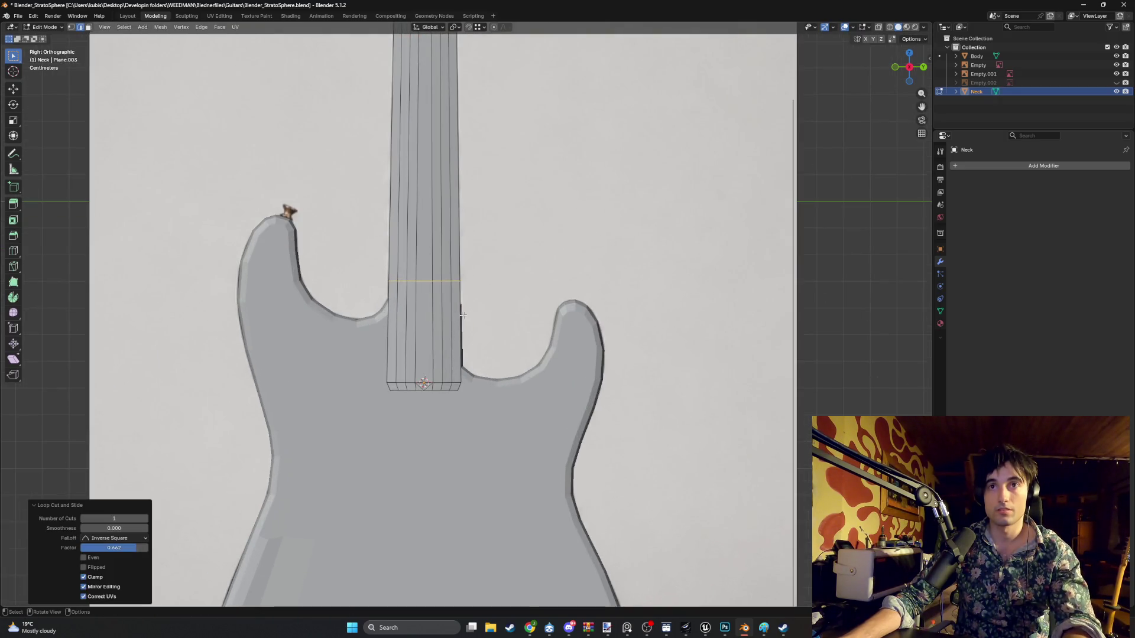
{"action": "left_click", "coordinate": [425, 317]}
{"action": "scroll", "coordinate": [433, 276], "scroll_direction": "up", "scroll_amount": 3}
- Move the new edge loop along Z, settling it about 0.089 m lower at the body line
{"action": "key", "text": "g"}
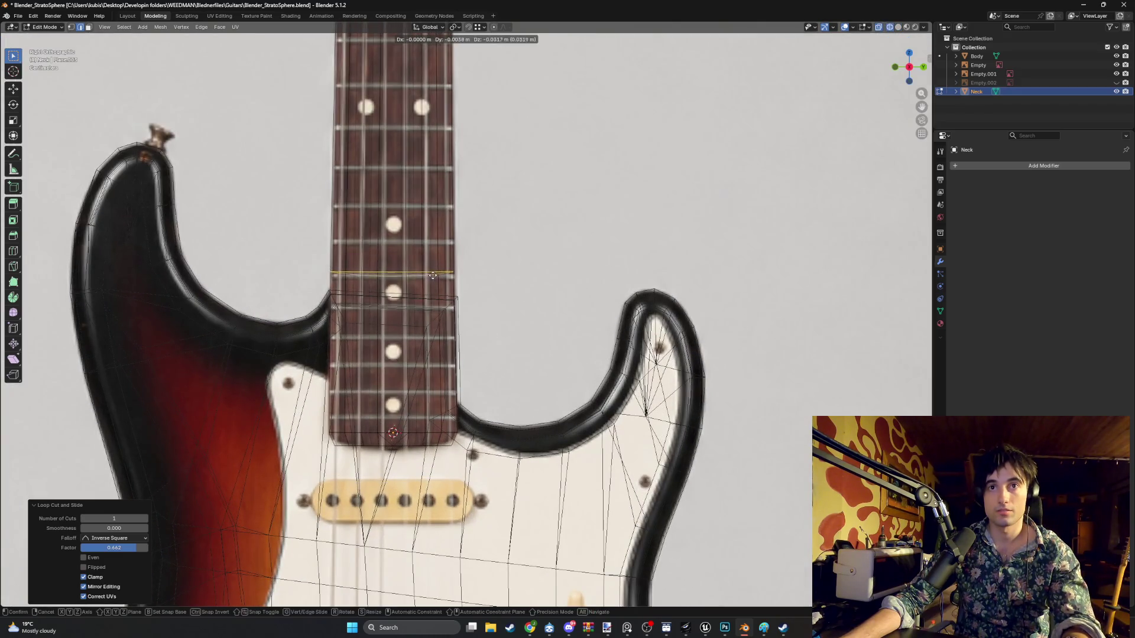
{"action": "key", "text": "z"}
{"action": "left_click", "coordinate": [441, 287]}
{"action": "key", "text": "g"}
{"action": "key", "text": "z"}
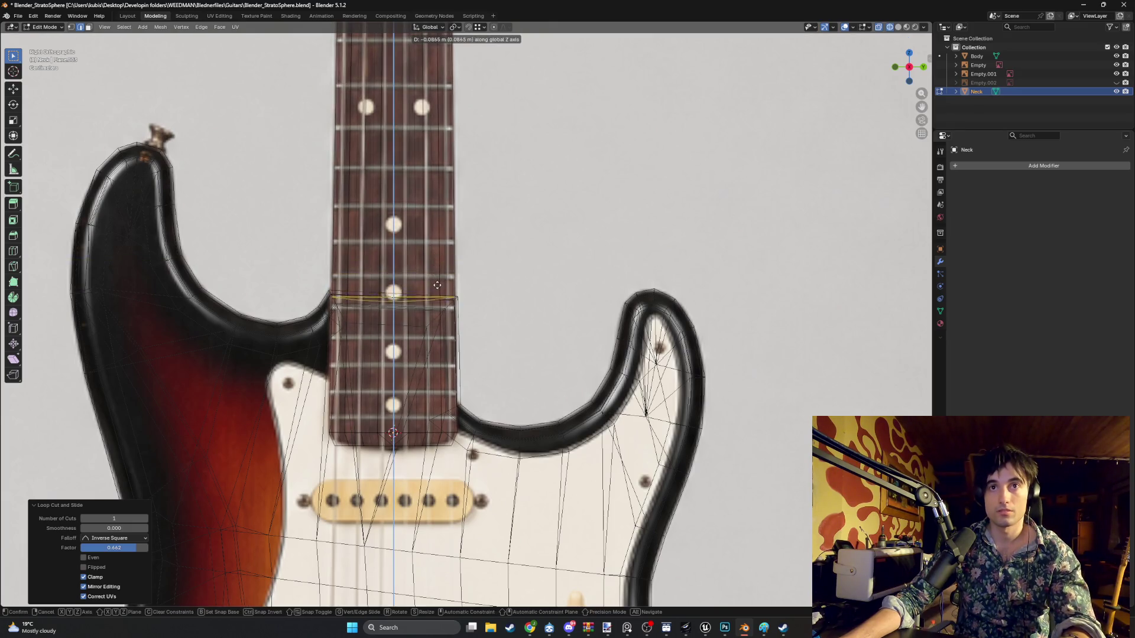
{"action": "left_click", "coordinate": [440, 286]}
{"action": "middle_click_drag", "start_coordinate": [440, 286], "coordinate": [493, 301]}
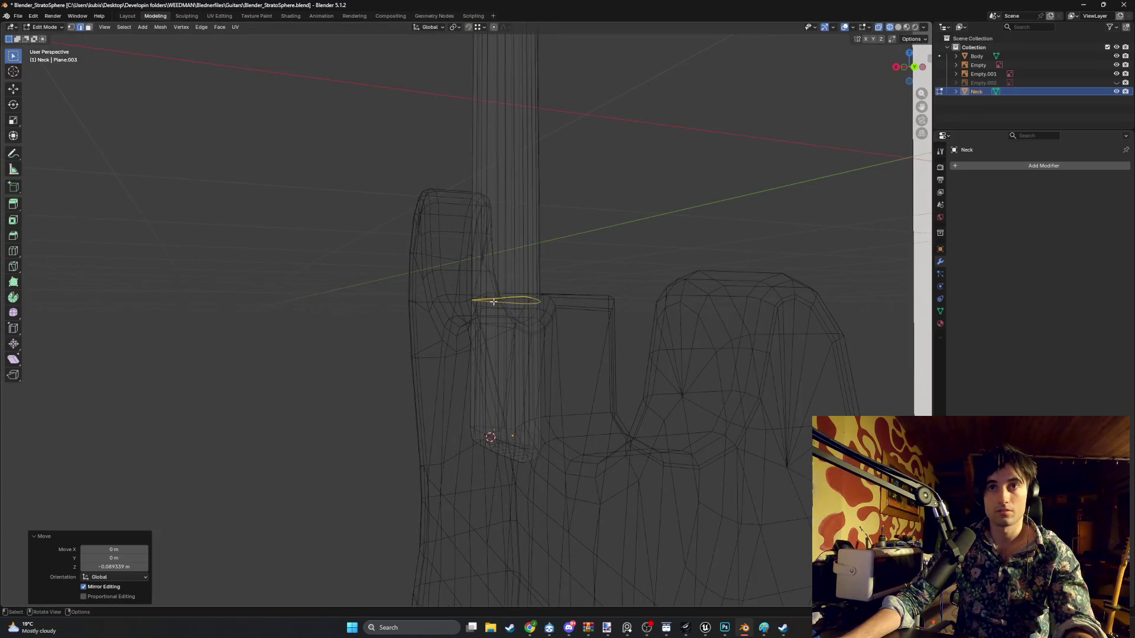
- View the neck from behind and hide the side reference image
{"action": "key", "text": "ctrl+KP_1"}
{"action": "scroll", "coordinate": [507, 338], "scroll_direction": "up", "scroll_amount": 6}
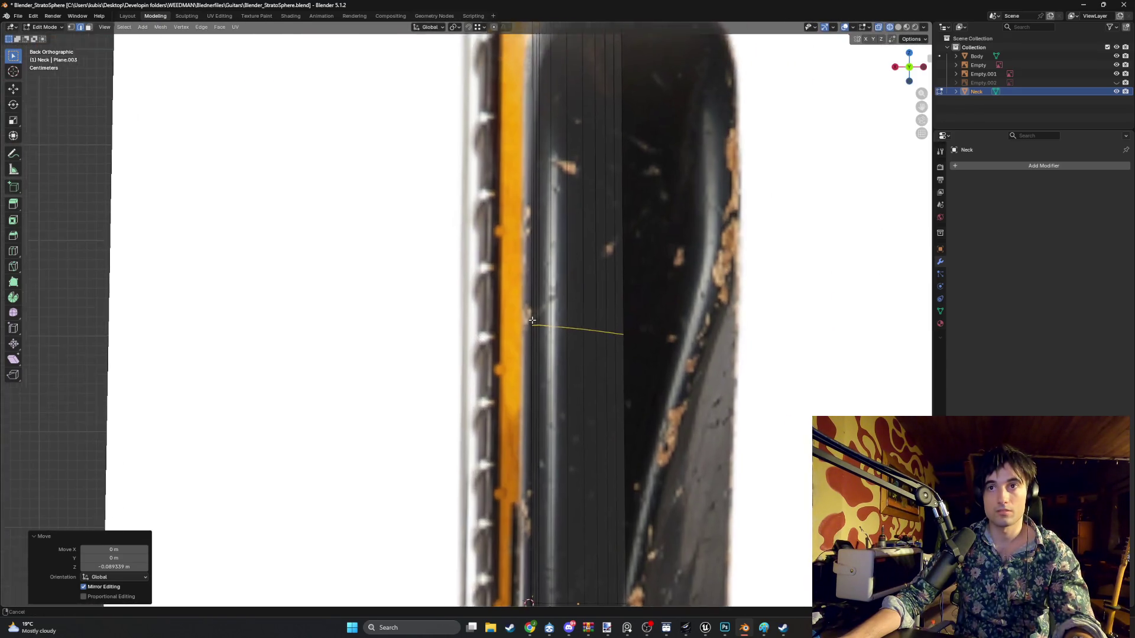
{"action": "left_click", "coordinate": [554, 340]}
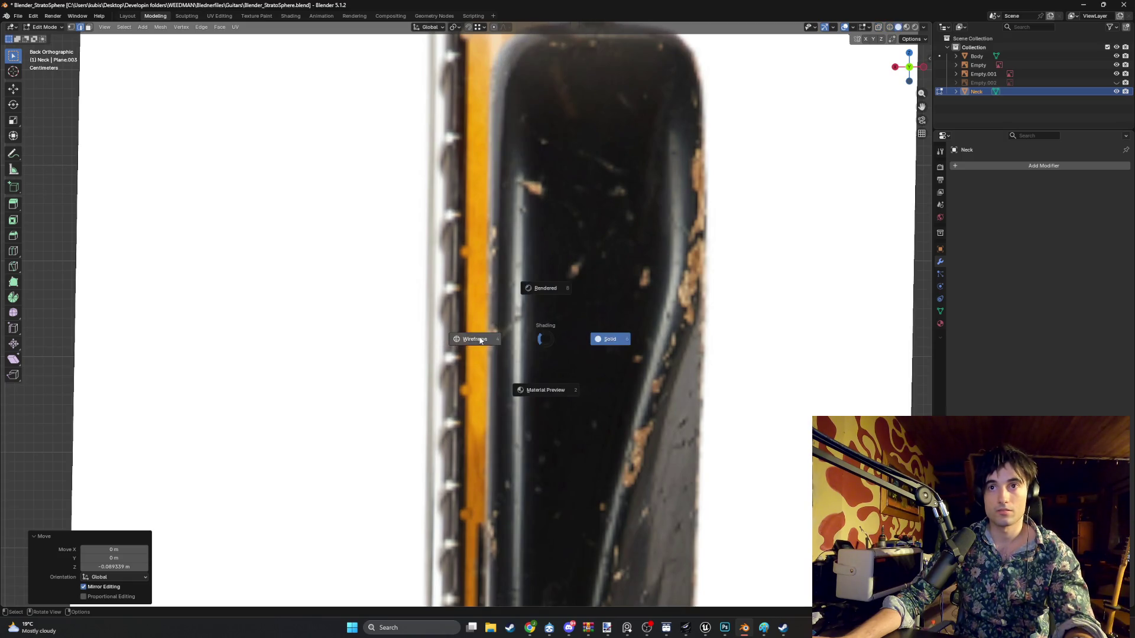
{"action": "left_click", "coordinate": [481, 340]}
{"action": "left_click", "coordinate": [1116, 73]}
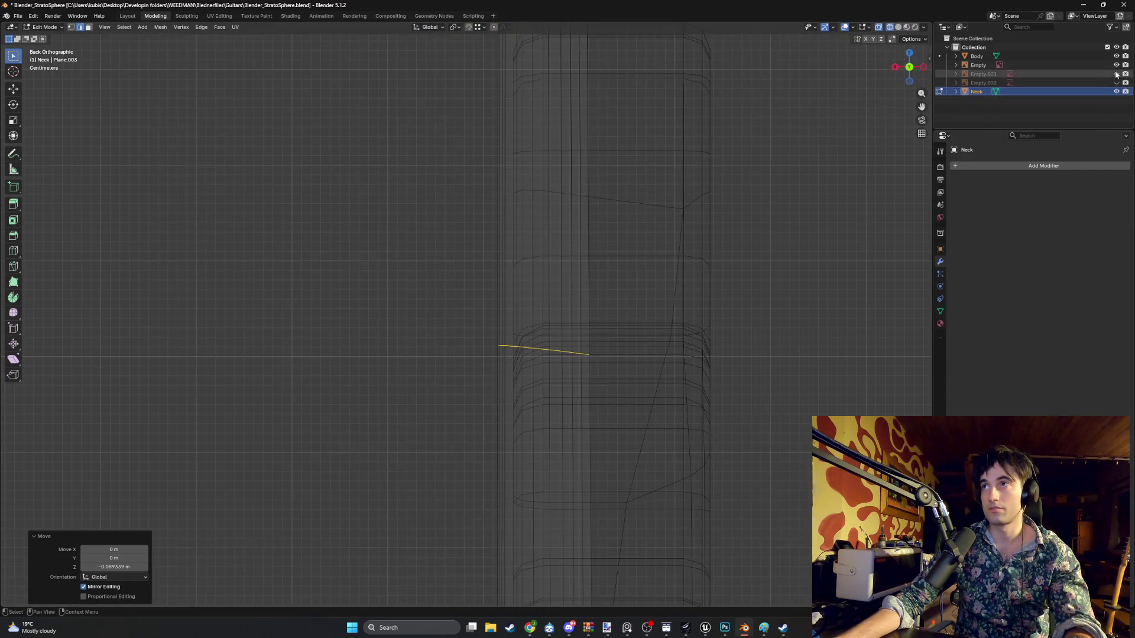
{"action": "scroll", "coordinate": [653, 266], "scroll_direction": "down", "scroll_amount": 3}
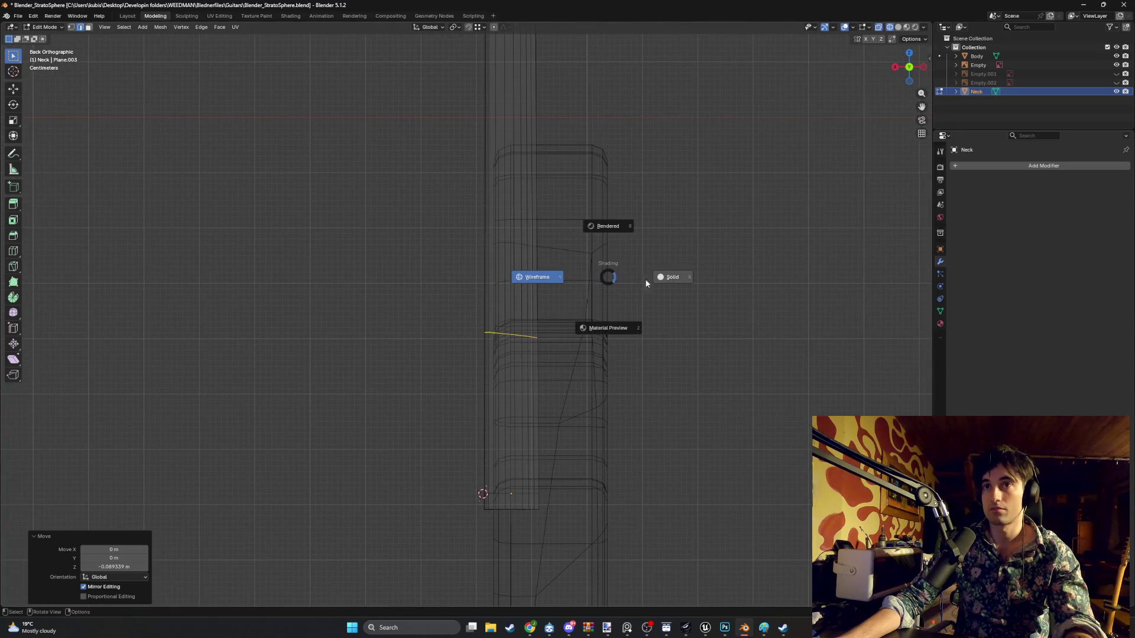
- Show the neck from behind in Wireframe so the heel outline shows through
{"action": "left_click", "coordinate": [646, 284]}
{"action": "mouse_move", "coordinate": [616, 286]}
{"action": "middle_mouse_down"}
{"action": "mouse_move", "coordinate": [626, 299]}
{"action": "mouse_move", "coordinate": [548, 322]}
{"action": "middle_mouse_up"}
{"action": "key", "text": "ctrl+KP_1"}
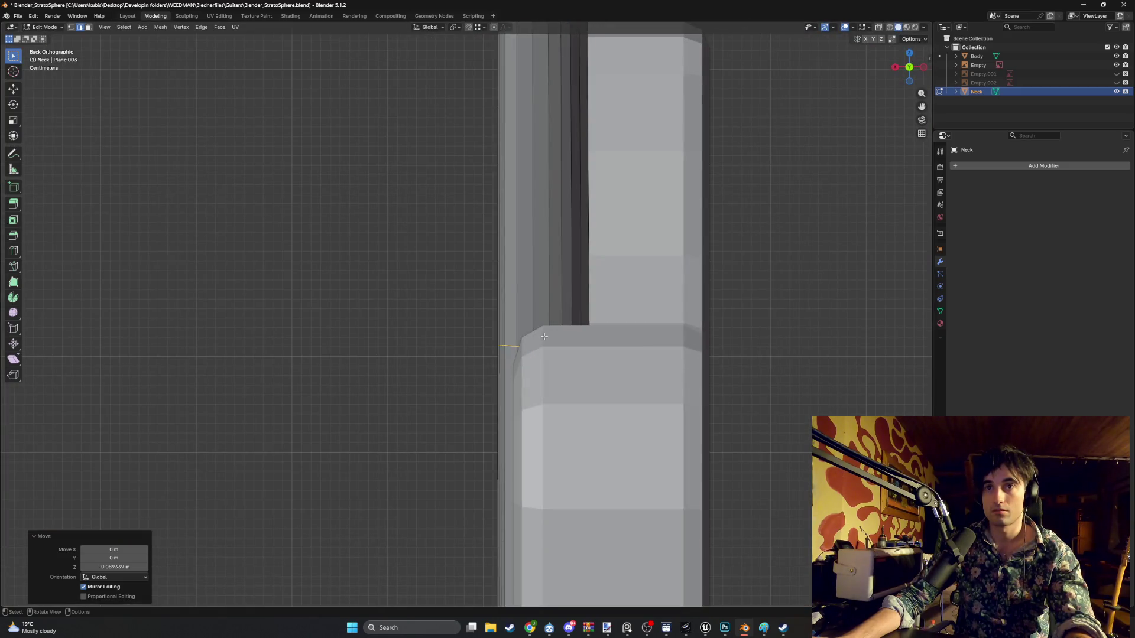
{"action": "left_click", "coordinate": [499, 342]}
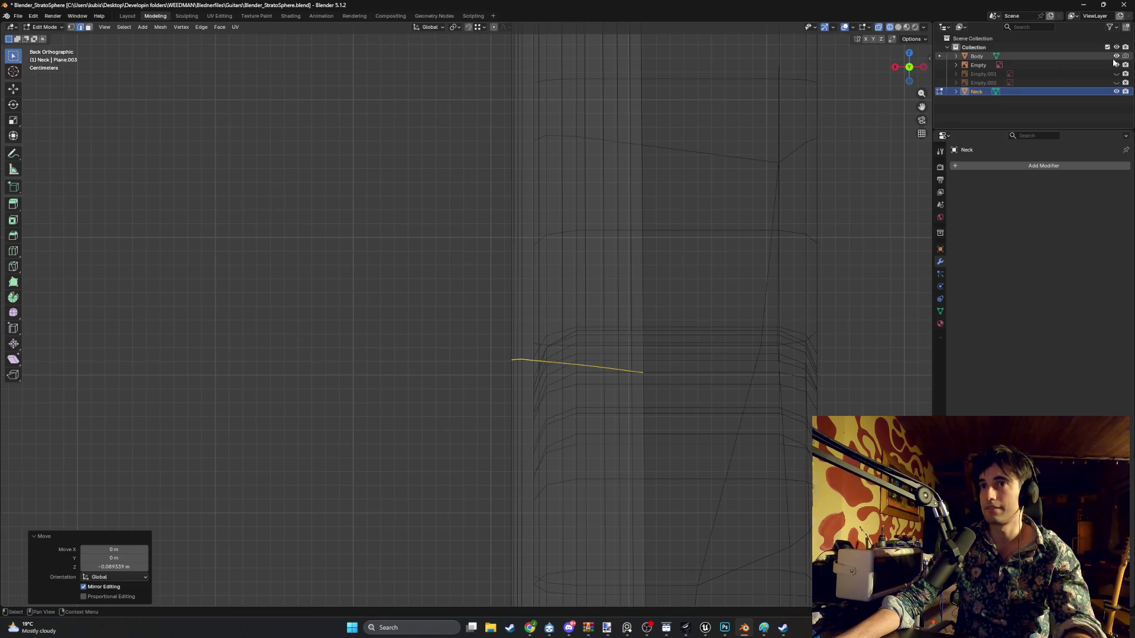
{"action": "mouse_move", "coordinate": [648, 387]}
{"action": "middle_mouse_down"}
{"action": "mouse_move", "coordinate": [473, 384]}
{"action": "mouse_move", "coordinate": [483, 377]}
{"action": "mouse_move", "coordinate": [395, 395]}
{"action": "middle_mouse_up"}
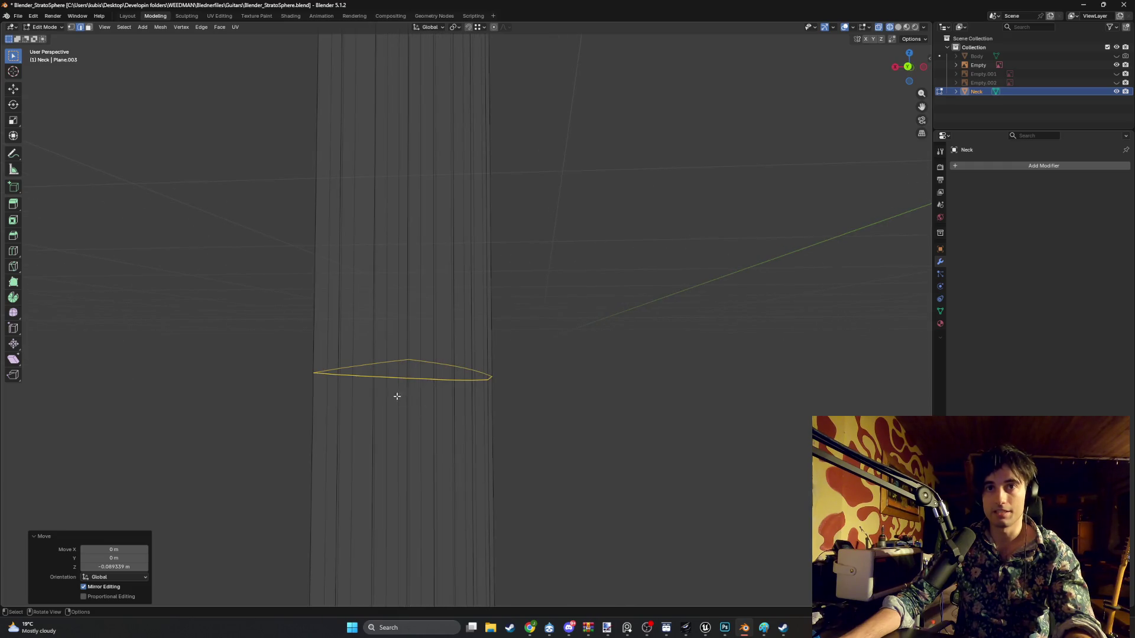
- In Back view, move the first two heel-outline edge loops vertically along Z
{"action": "key", "text": "a"}
{"action": "key", "text": "ctrl+KP_1"}
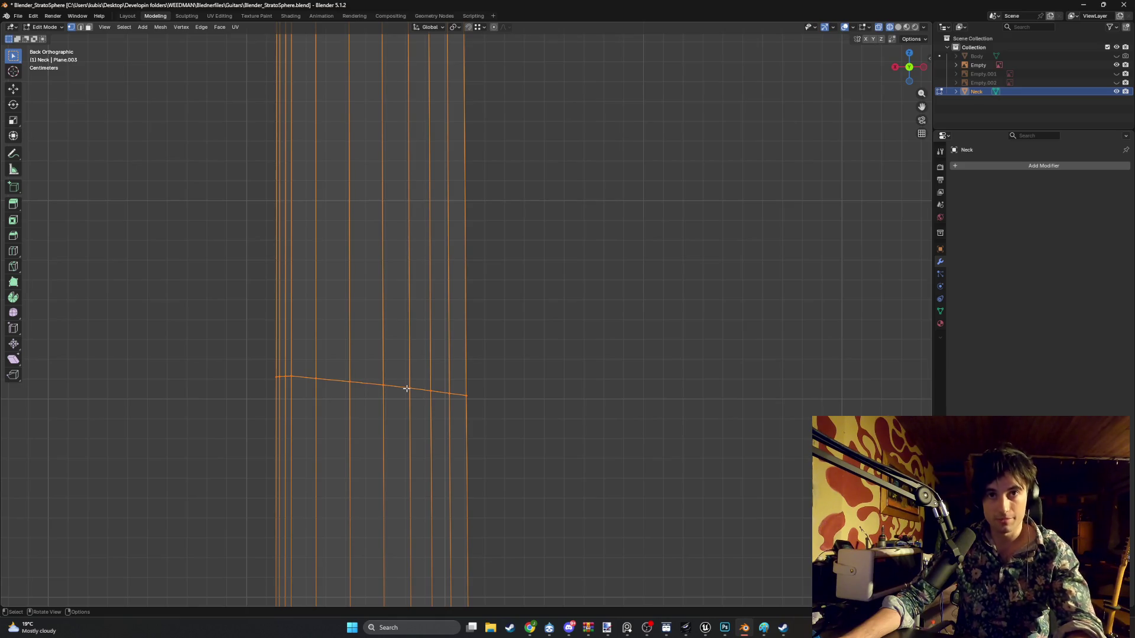
{"action": "left_click", "coordinate": [408, 397], "text": "alt"}
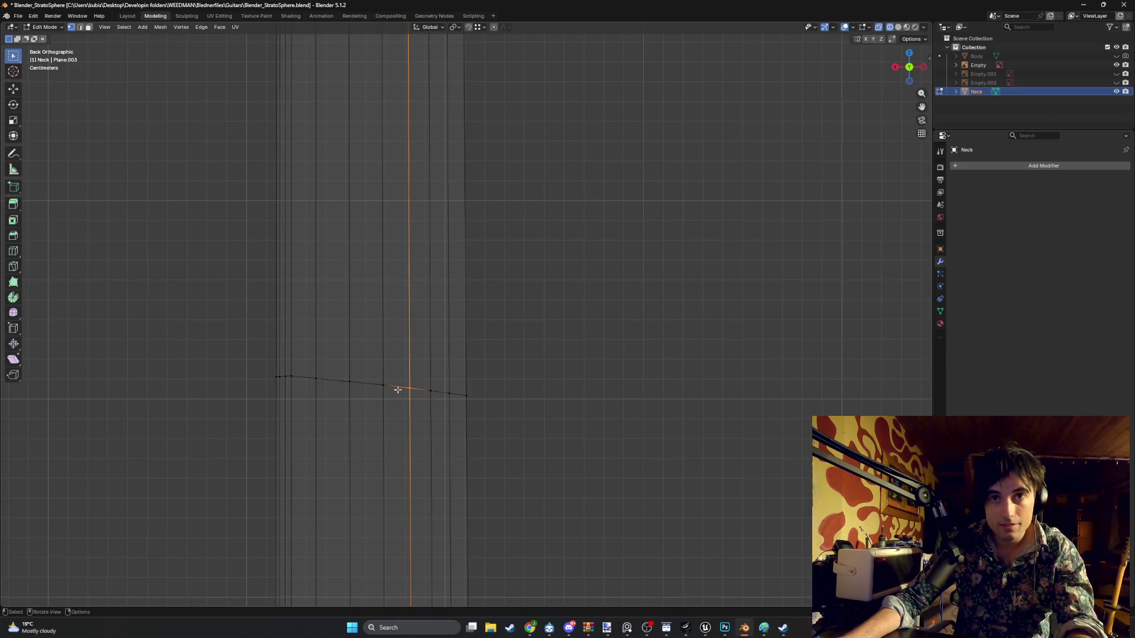
{"action": "key", "text": "g"}
{"action": "key", "text": "z"}
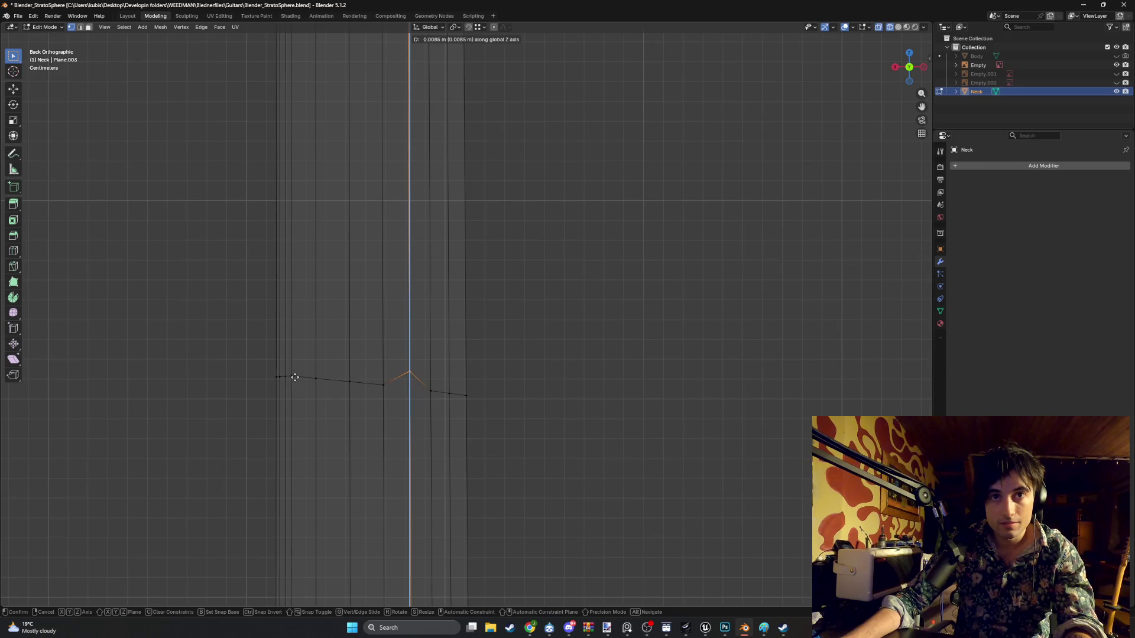
{"action": "left_click", "coordinate": [291, 376]}
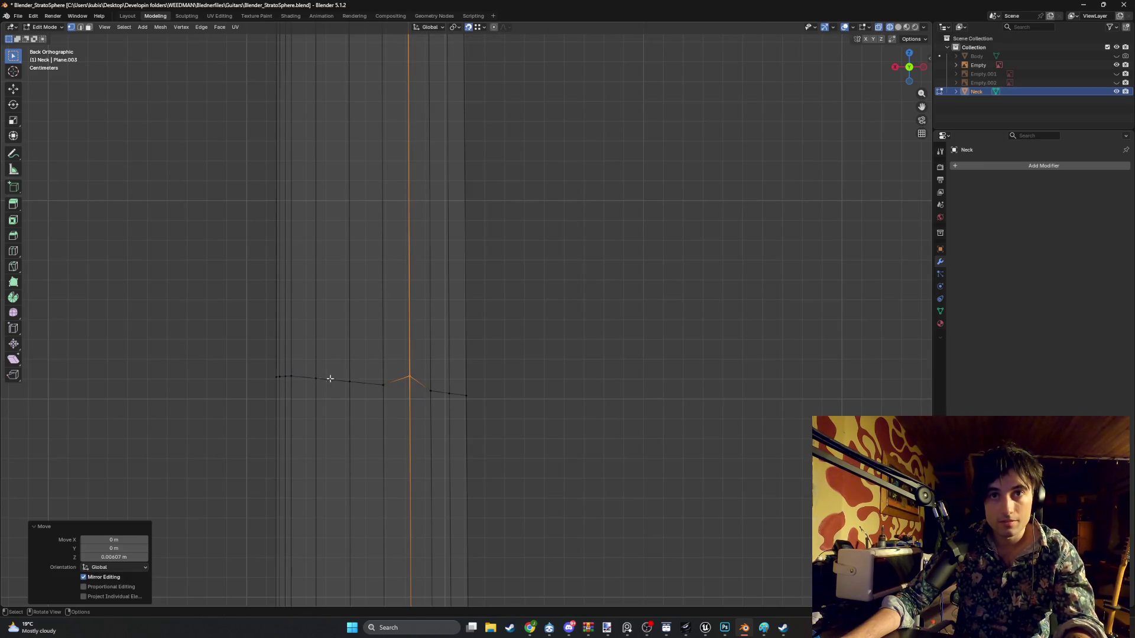
{"action": "left_click", "coordinate": [384, 399], "text": "alt"}
{"action": "key", "text": "g"}
{"action": "key", "text": "z"}
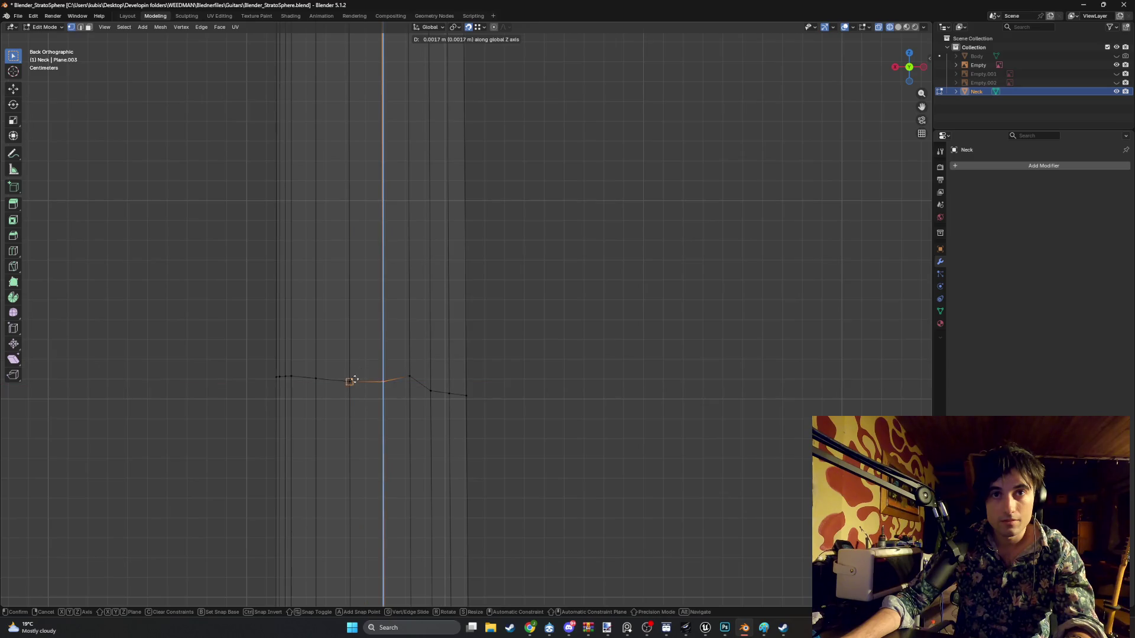
{"action": "left_click", "coordinate": [292, 376]}
- Move the next two edge loops on the left of the heel along Z
{"action": "left_click", "coordinate": [348, 390], "text": "alt"}
{"action": "key", "text": "g"}
{"action": "key", "text": "z"}
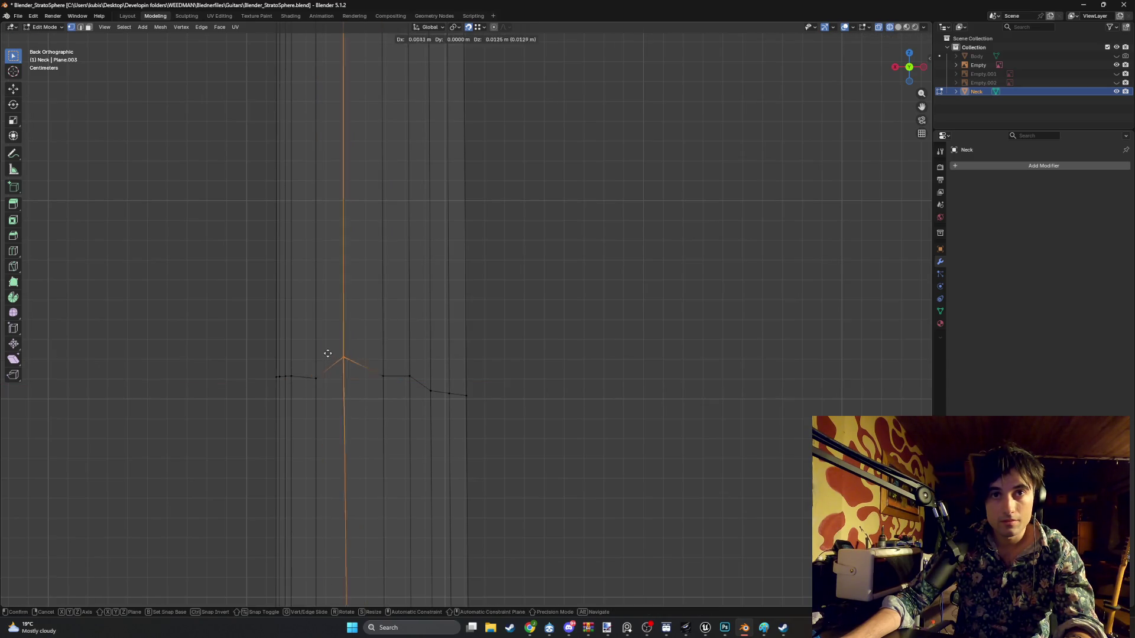
{"action": "left_click", "coordinate": [292, 376]}
{"action": "left_click", "coordinate": [317, 379], "text": "alt"}
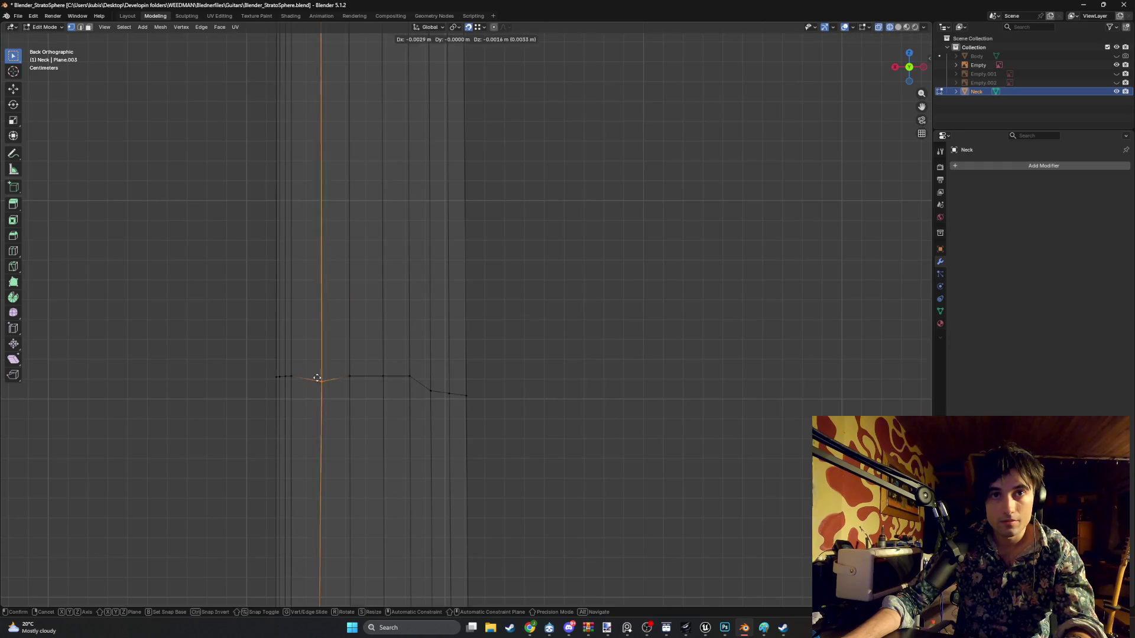
{"action": "key", "text": "g"}
{"action": "key", "text": "z"}
{"action": "left_click", "coordinate": [292, 376]}
- Adjust the two edge loops on the right side of the heel vertically along Z
{"action": "left_click", "coordinate": [429, 390], "text": "alt"}
{"action": "key", "text": "g"}
{"action": "key", "text": "z"}
{"action": "left_click", "coordinate": [405, 374]}
{"action": "left_click", "coordinate": [450, 392], "text": "alt"}
{"action": "key", "text": "g"}
{"action": "left_click", "coordinate": [432, 377]}
{"action": "key", "text": "g"}
{"action": "key", "text": "z"}
{"action": "left_click", "coordinate": [451, 375]}
- Switch to face select mode and select the strip of faces across the neck heel
{"action": "mouse_move", "coordinate": [451, 375]}
{"action": "middle_mouse_down"}
{"action": "mouse_move", "coordinate": [478, 387]}
{"action": "mouse_move", "coordinate": [392, 383]}
{"action": "mouse_move", "coordinate": [465, 364]}
{"action": "middle_mouse_up"}
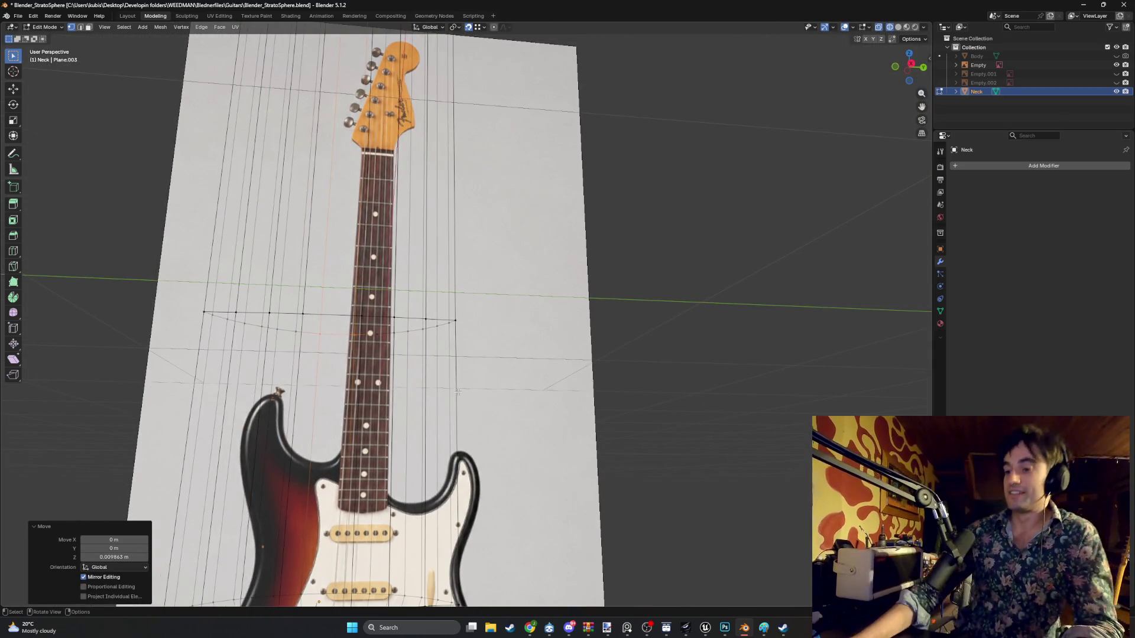
{"action": "mouse_move", "coordinate": [445, 419]}
{"action": "middle_mouse_down"}
{"action": "mouse_move", "coordinate": [354, 444]}
{"action": "mouse_move", "coordinate": [388, 418]}
{"action": "mouse_move", "coordinate": [375, 400]}
{"action": "mouse_move", "coordinate": [444, 436]}
{"action": "mouse_move", "coordinate": [463, 384]}
{"action": "mouse_move", "coordinate": [494, 391]}
{"action": "mouse_move", "coordinate": [483, 375]}
{"action": "middle_mouse_up"}
{"action": "scroll", "coordinate": [467, 361], "scroll_direction": "up", "scroll_amount": 3}
{"action": "key", "text": "3"}
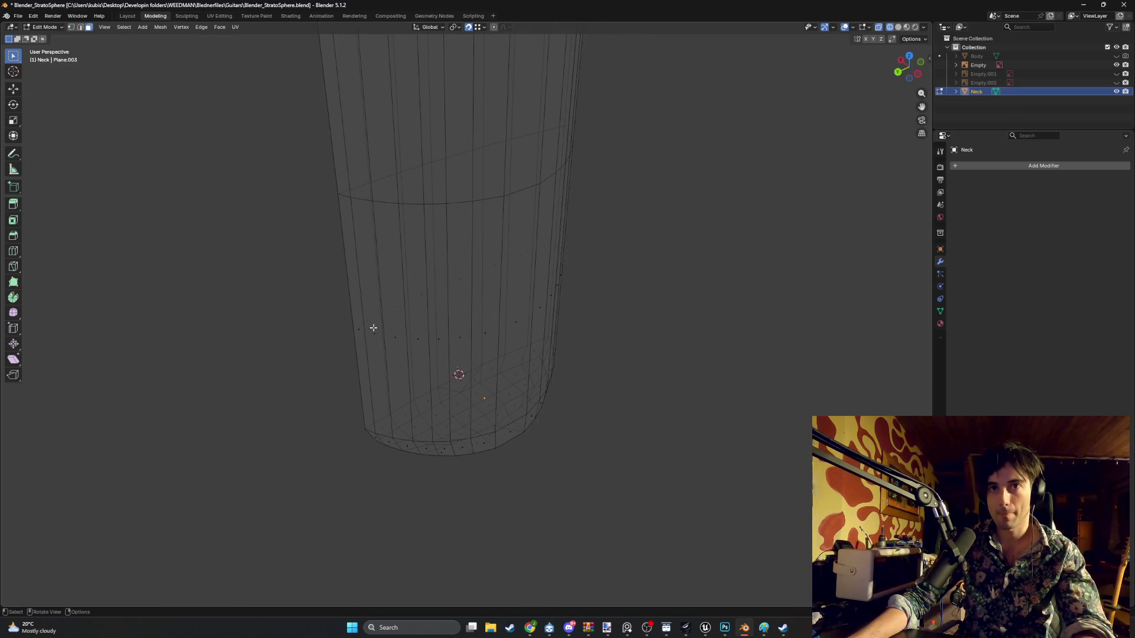
{"action": "mouse_move", "coordinate": [378, 332]}
{"action": "middle_mouse_down"}
{"action": "mouse_move", "coordinate": [408, 327]}
{"action": "mouse_move", "coordinate": [356, 361]}
{"action": "mouse_move", "coordinate": [384, 355]}
{"action": "mouse_move", "coordinate": [372, 381]}
{"action": "mouse_move", "coordinate": [313, 388]}
{"action": "middle_mouse_up"}
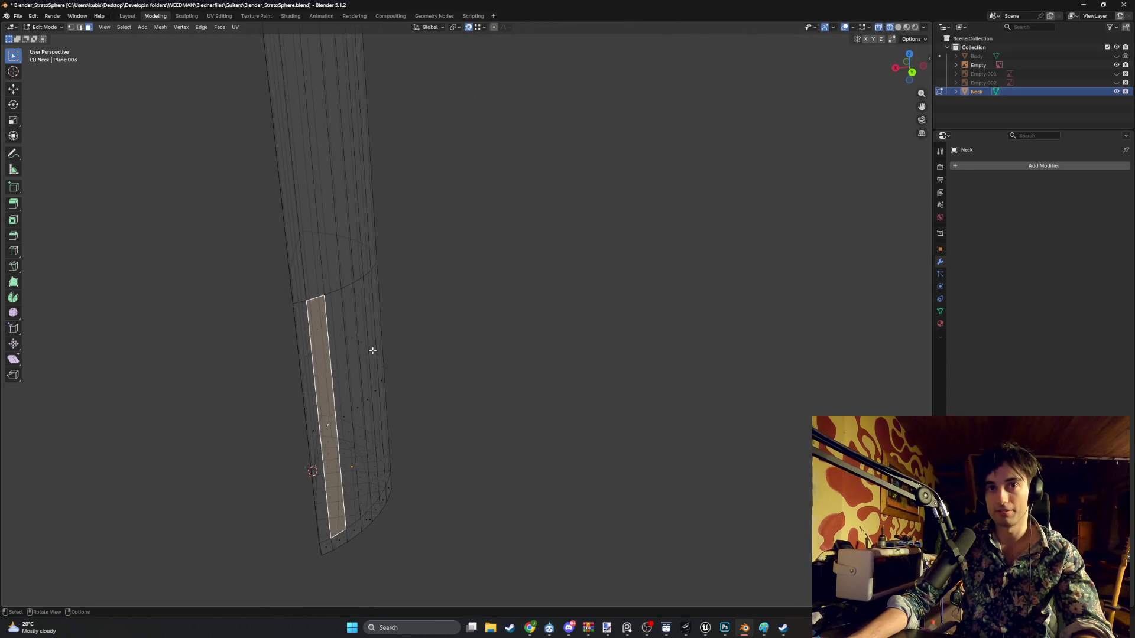
{"action": "middle_click_drag", "start_coordinate": [353, 381], "coordinate": [382, 385]}
{"action": "left_click_drag", "start_coordinate": [485, 434], "coordinate": [235, 395]}
{"action": "mouse_move", "coordinate": [235, 395]}
{"action": "middle_mouse_down"}
{"action": "mouse_move", "coordinate": [415, 411]}
{"action": "mouse_move", "coordinate": [319, 471]}
{"action": "middle_mouse_up"}
- Refine the heel selection to the band of side faces, dropping and adding face strips
{"action": "left_click", "coordinate": [313, 451], "text": "ctrl"}
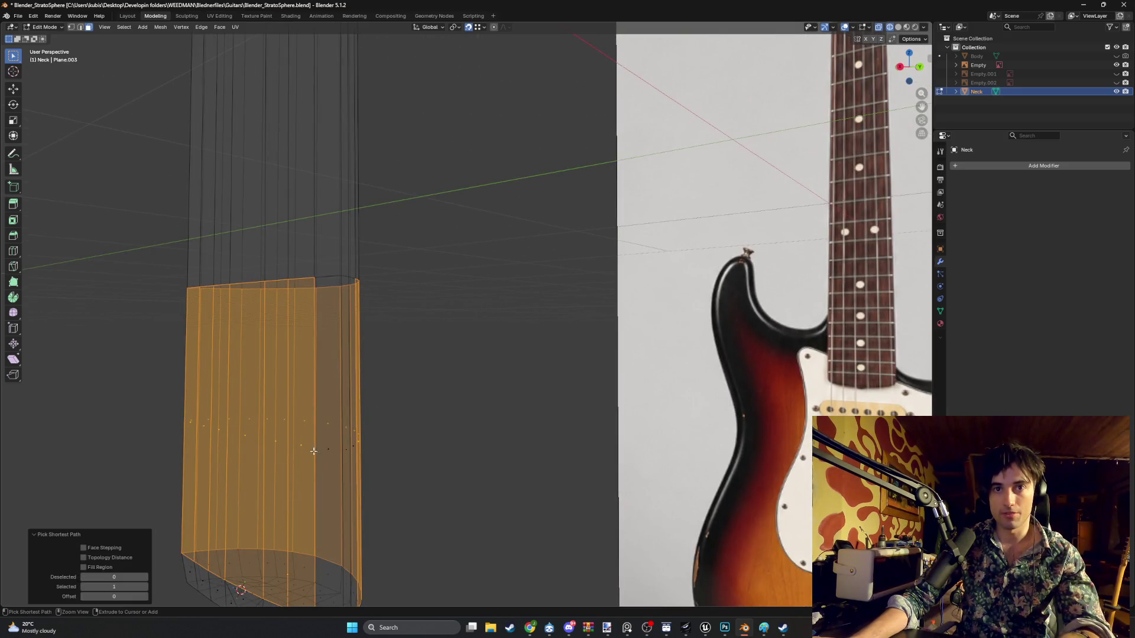
{"action": "middle_click_drag", "start_coordinate": [309, 450], "coordinate": [384, 431]}
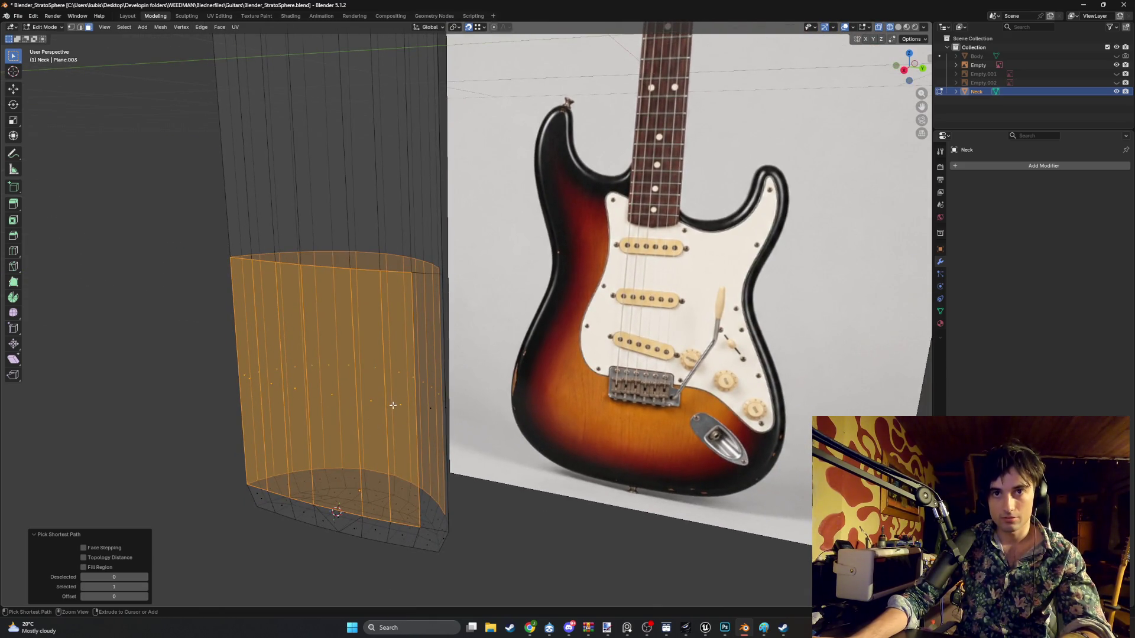
{"action": "middle_click_drag", "start_coordinate": [401, 407], "coordinate": [380, 381], "text": "ctrl"}
{"action": "left_click", "coordinate": [359, 363], "text": "ctrl"}
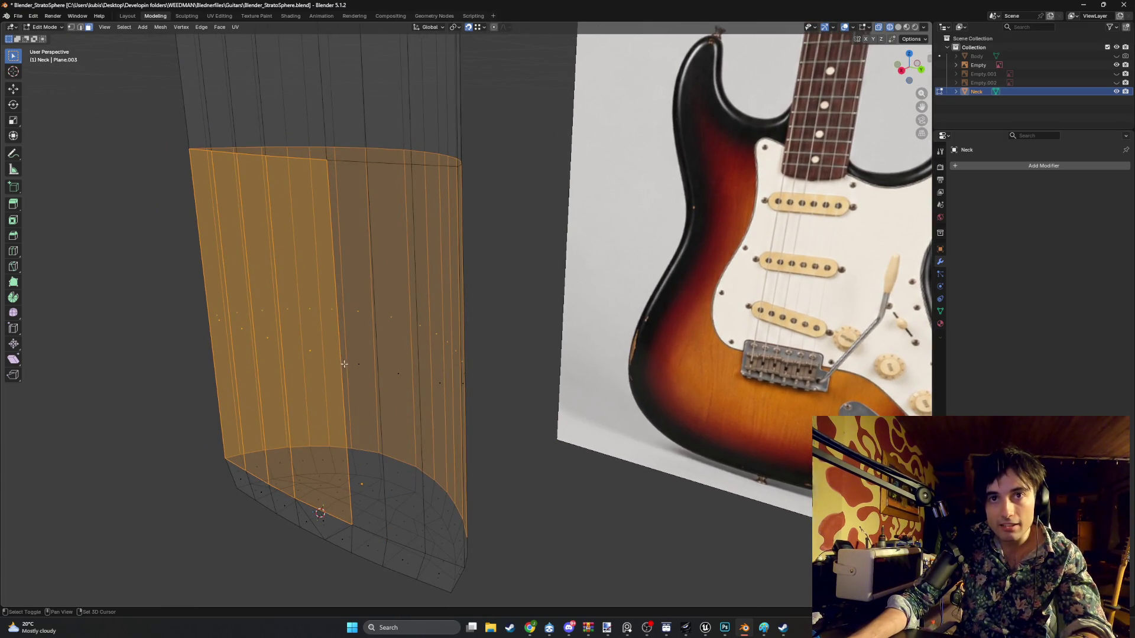
{"action": "left_click", "coordinate": [311, 353], "text": "ctrl"}
{"action": "left_click", "coordinate": [256, 334], "text": "ctrl"}
{"action": "left_click", "coordinate": [254, 335], "text": "ctrl"}
{"action": "left_click", "coordinate": [262, 336], "text": "ctrl"}
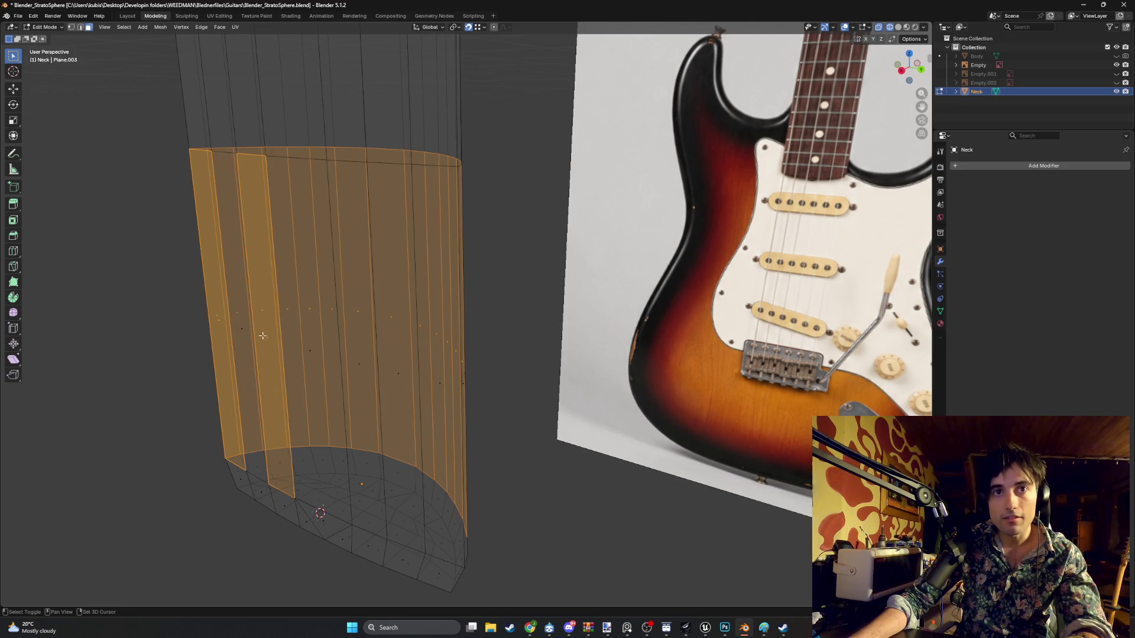
{"action": "left_click", "coordinate": [216, 324], "text": "ctrl"}
{"action": "left_click", "coordinate": [266, 339], "text": "ctrl"}
{"action": "mouse_move", "coordinate": [266, 339]}
{"action": "middle_mouse_down"}
{"action": "mouse_move", "coordinate": [299, 350]}
{"action": "mouse_move", "coordinate": [464, 290]}
{"action": "middle_mouse_up"}
- Extrude the selected heel faces in place with zero movement
{"action": "key", "text": "e"}
{"action": "right_click", "coordinate": [518, 286]}
{"action": "middle_click_drag", "start_coordinate": [532, 286], "coordinate": [445, 315]}
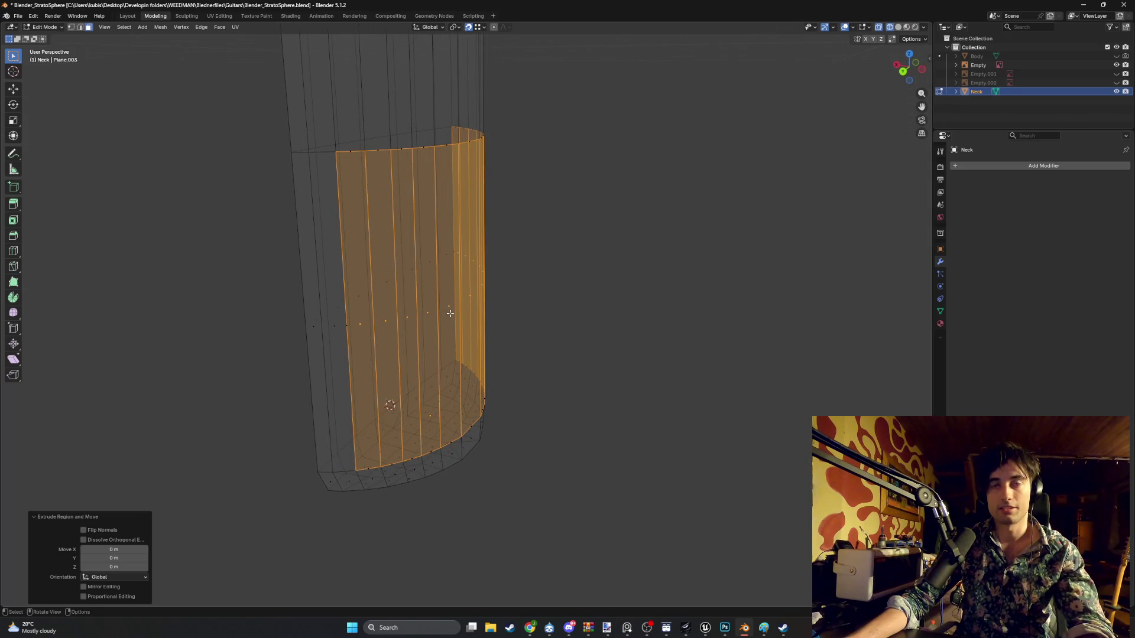
- Extrude the heel faces again in place, cancelling the movement
{"action": "scroll", "coordinate": [467, 304], "scroll_direction": "up", "scroll_amount": 3}
{"action": "scroll", "coordinate": [476, 302], "scroll_direction": "down", "scroll_amount": 3}
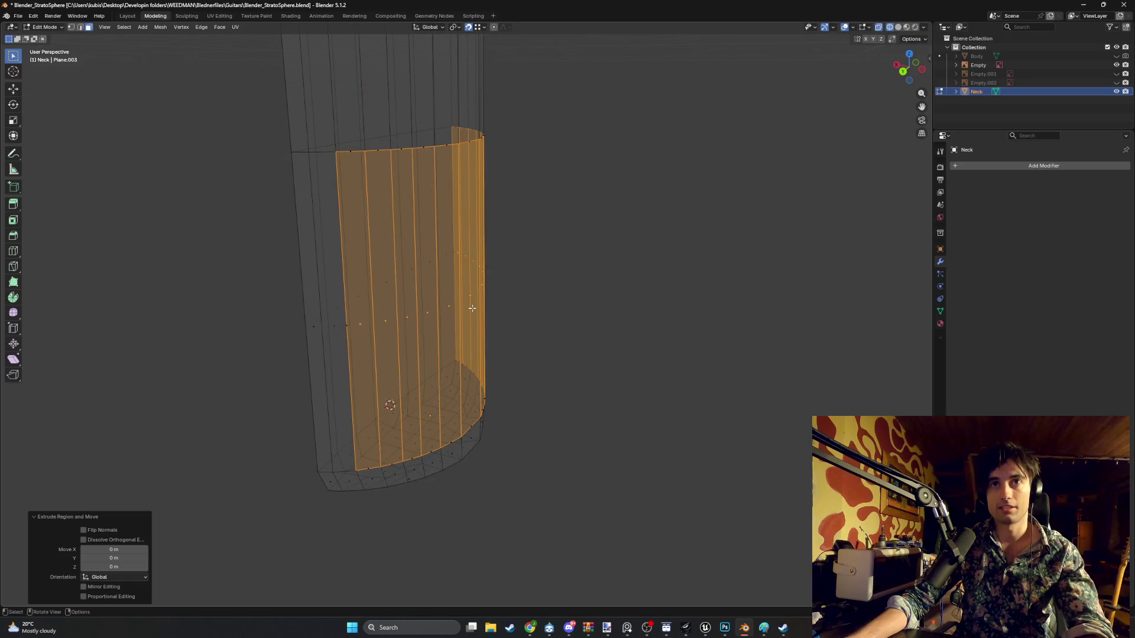
{"action": "key", "text": "e"}
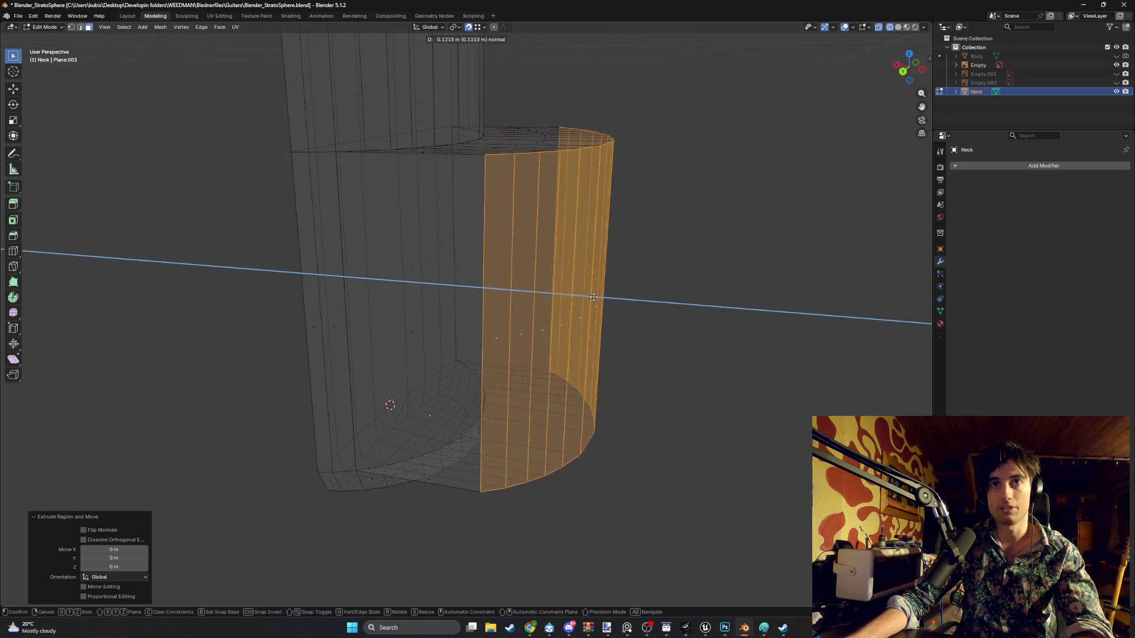
{"action": "right_click", "coordinate": [435, 314]}
{"action": "mouse_move", "coordinate": [435, 313]}
{"action": "middle_mouse_down"}
{"action": "mouse_move", "coordinate": [414, 350]}
{"action": "mouse_move", "coordinate": [423, 337]}
{"action": "mouse_move", "coordinate": [397, 342]}
{"action": "middle_mouse_up"}
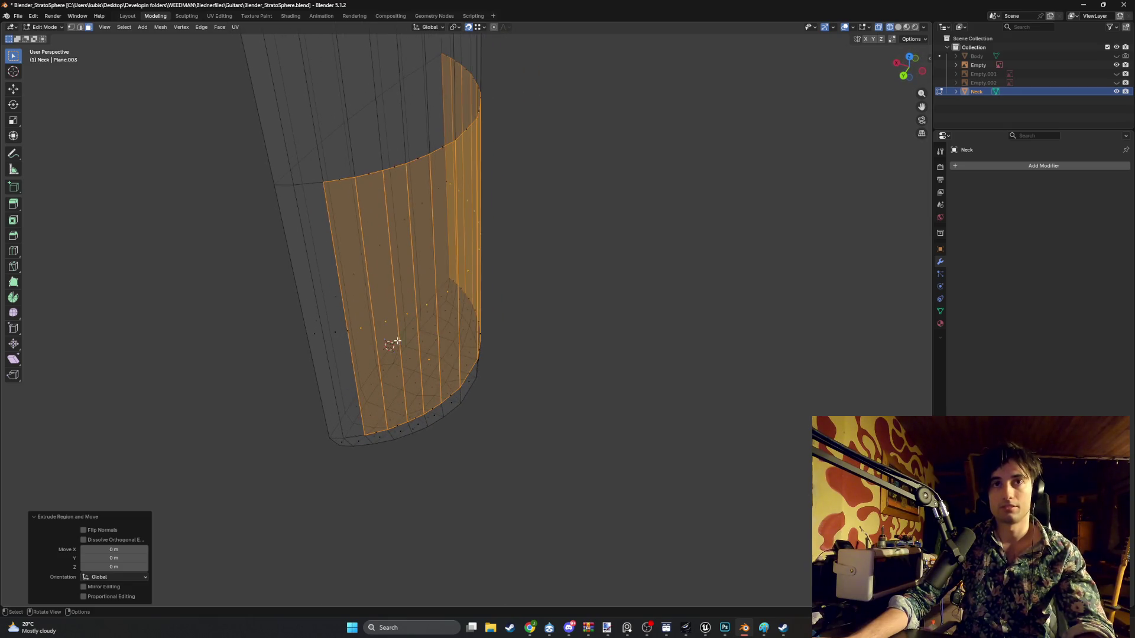
- Add a face on the left strip and extrude the heel faces sideways
{"action": "left_click", "coordinate": [338, 329], "text": "shift"}
{"action": "mouse_move", "coordinate": [312, 334]}
{"action": "middle_mouse_down"}
{"action": "mouse_move", "coordinate": [497, 311]}
{"action": "mouse_move", "coordinate": [580, 329]}
{"action": "mouse_move", "coordinate": [642, 326]}
{"action": "mouse_move", "coordinate": [449, 342]}
{"action": "middle_mouse_up"}
{"action": "key", "text": "e"}
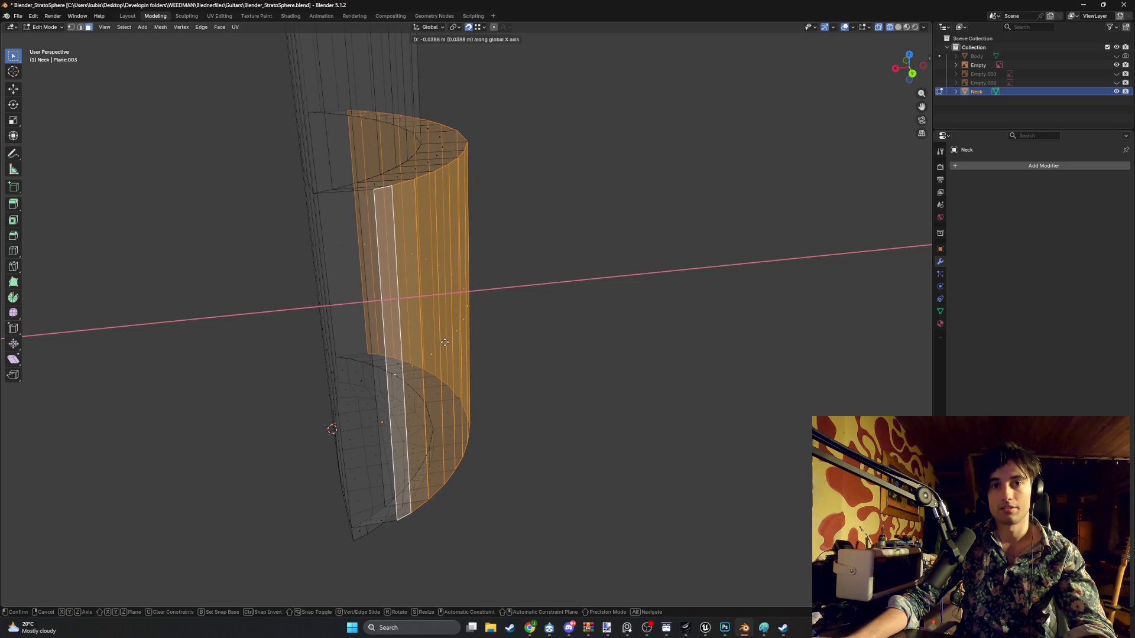
{"action": "left_click", "coordinate": [445, 342]}
{"action": "mouse_move", "coordinate": [424, 351]}
{"action": "middle_mouse_down"}
{"action": "mouse_move", "coordinate": [413, 304]}
{"action": "mouse_move", "coordinate": [422, 321]}
{"action": "middle_mouse_up"}
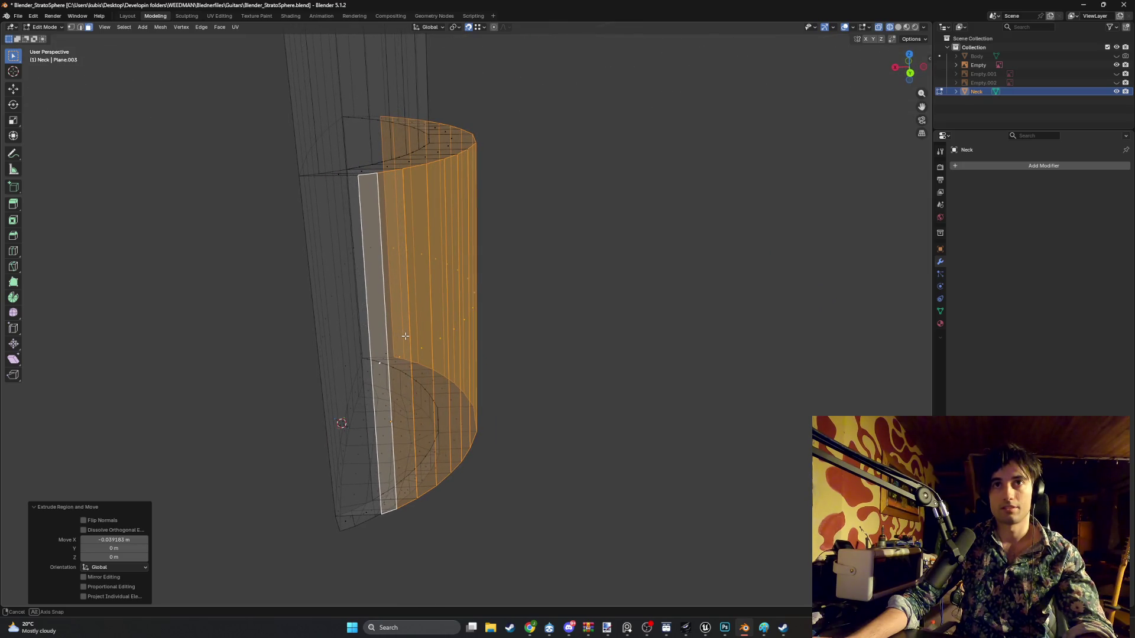
{"action": "mouse_move", "coordinate": [404, 326]}
{"action": "middle_mouse_down"}
{"action": "mouse_move", "coordinate": [392, 363]}
{"action": "mouse_move", "coordinate": [411, 330]}
{"action": "mouse_move", "coordinate": [369, 329]}
{"action": "mouse_move", "coordinate": [405, 219]}
{"action": "middle_mouse_up"}
- Move the extruded faces further along X to form the stepped notch
{"action": "key", "text": "g"}
{"action": "key", "text": "x"}
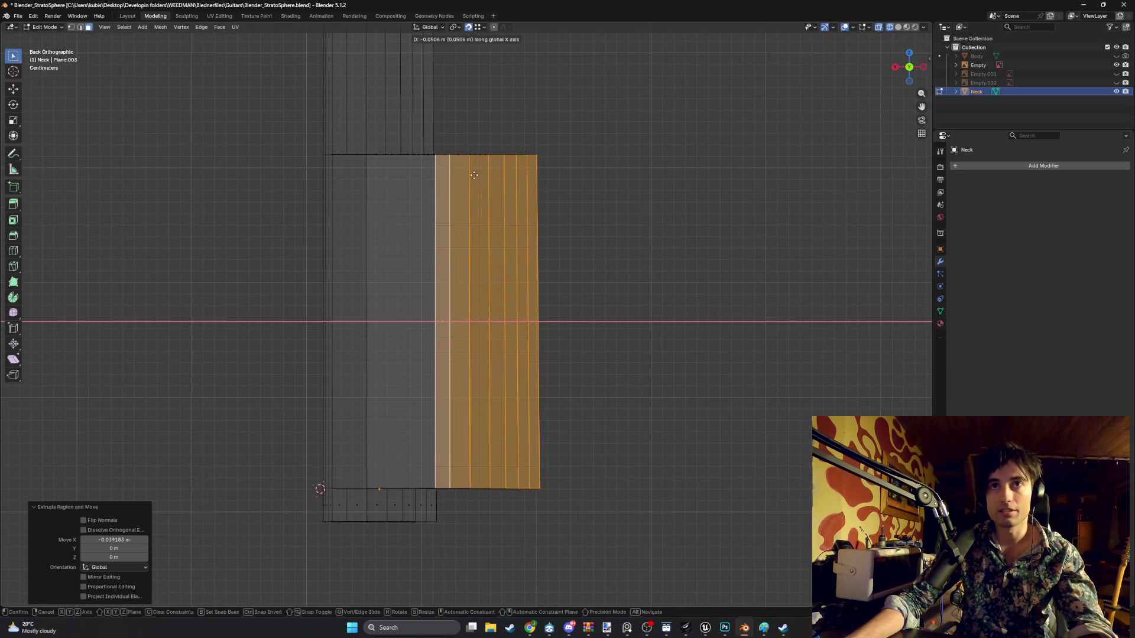
{"action": "left_click", "coordinate": [471, 195]}
{"action": "mouse_move", "coordinate": [471, 195]}
{"action": "middle_mouse_down"}
{"action": "mouse_move", "coordinate": [458, 229]}
{"action": "mouse_move", "coordinate": [417, 266]}
{"action": "mouse_move", "coordinate": [509, 230]}
{"action": "mouse_move", "coordinate": [503, 241]}
{"action": "mouse_move", "coordinate": [464, 238]}
{"action": "mouse_move", "coordinate": [506, 246]}
{"action": "mouse_move", "coordinate": [486, 209]}
{"action": "mouse_move", "coordinate": [423, 230]}
{"action": "mouse_move", "coordinate": [448, 307]}
{"action": "mouse_move", "coordinate": [487, 297]}
{"action": "middle_mouse_up"}
- Delete the selected inner faces and the two leftover column faces inside the neck heel
{"action": "key", "text": "x"}
{"action": "left_click", "coordinate": [482, 259]}
{"action": "left_click", "coordinate": [427, 305]}
{"action": "key", "text": "x"}
{"action": "left_click", "coordinate": [430, 309]}
{"action": "left_click", "coordinate": [397, 331]}
{"action": "key", "text": "x"}
{"action": "left_click", "coordinate": [417, 325]}
- Switch to solid shading and delete a stray vertical edge on the heel in edge mode
{"action": "mouse_move", "coordinate": [417, 325]}
{"action": "middle_mouse_down"}
{"action": "mouse_move", "coordinate": [361, 324]}
{"action": "mouse_move", "coordinate": [383, 324]}
{"action": "middle_mouse_up"}
{"action": "key", "text": "shift+z"}
{"action": "mouse_move", "coordinate": [451, 325]}
{"action": "middle_mouse_down"}
{"action": "mouse_move", "coordinate": [385, 325]}
{"action": "mouse_move", "coordinate": [378, 306]}
{"action": "mouse_move", "coordinate": [477, 250]}
{"action": "mouse_move", "coordinate": [539, 260]}
{"action": "mouse_move", "coordinate": [502, 272]}
{"action": "middle_mouse_up"}
{"action": "left_click", "coordinate": [502, 272]}
{"action": "key", "text": "2"}
{"action": "left_click", "coordinate": [523, 281]}
{"action": "key", "text": "x"}
{"action": "left_click", "coordinate": [506, 285]}
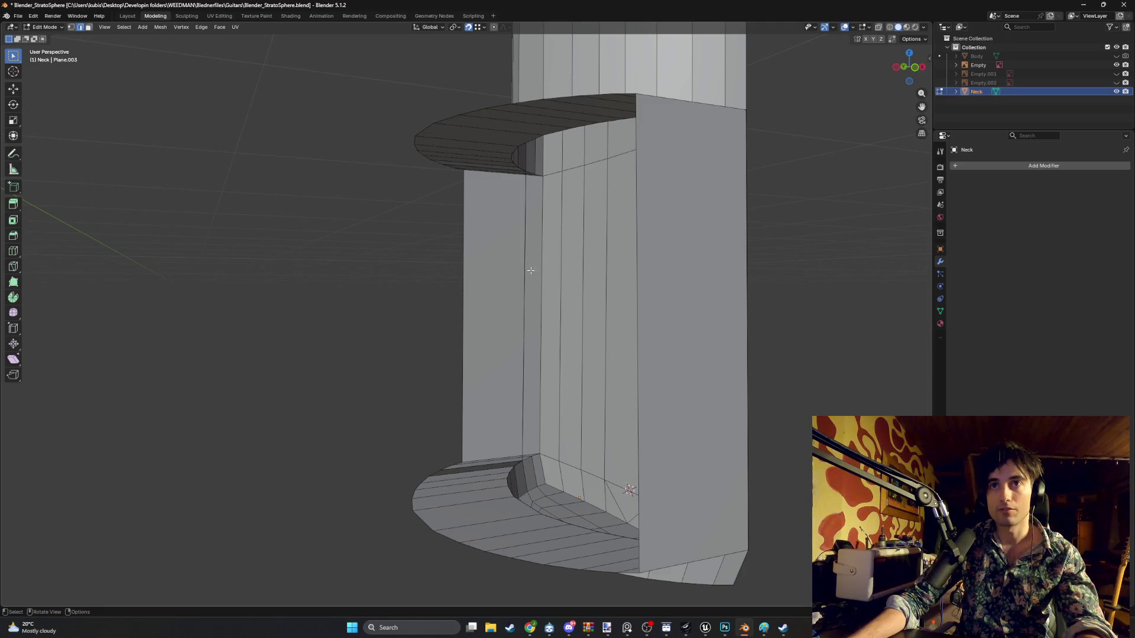
- Delete the remaining stray vertical edges and select the band of front faces on the neck
{"action": "key", "text": "x"}
{"action": "left_click", "coordinate": [516, 266]}
{"action": "left_click", "coordinate": [522, 258]}
{"action": "mouse_move", "coordinate": [521, 258]}
{"action": "middle_mouse_down"}
{"action": "mouse_move", "coordinate": [615, 274]}
{"action": "mouse_move", "coordinate": [630, 253]}
{"action": "middle_mouse_up"}
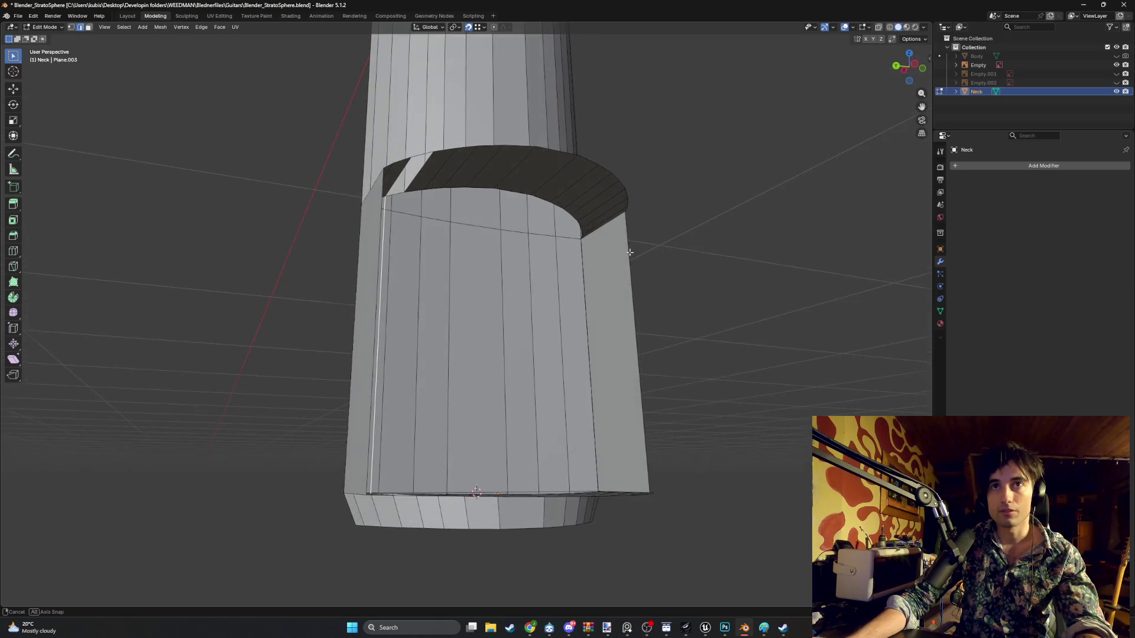
{"action": "key", "text": "x"}
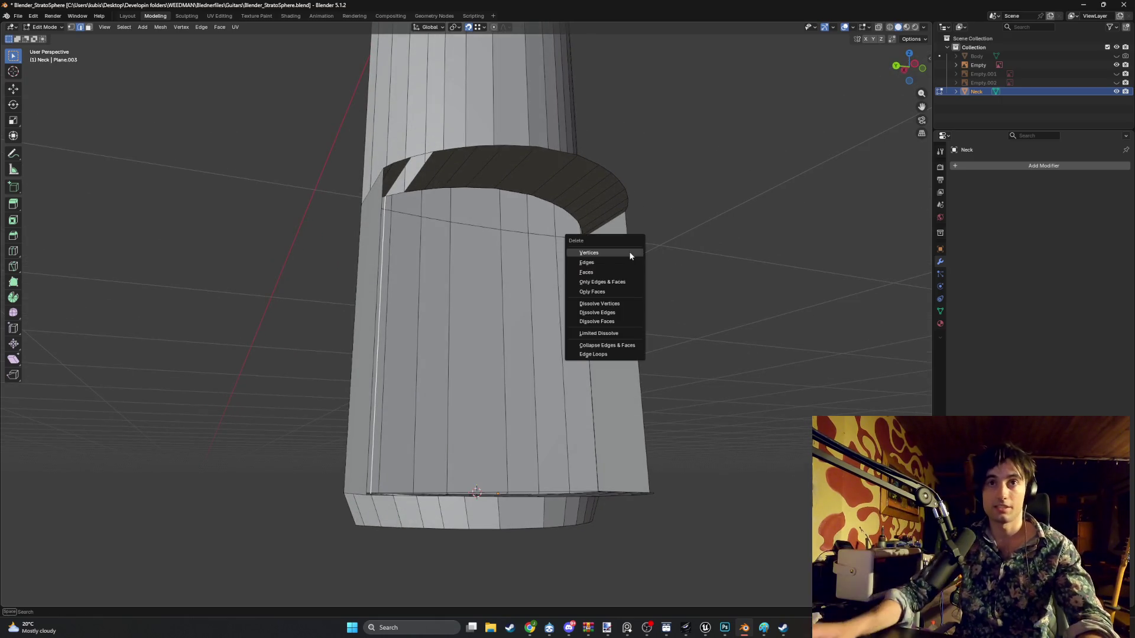
{"action": "left_click", "coordinate": [629, 251]}
{"action": "mouse_move", "coordinate": [629, 251]}
{"action": "middle_mouse_down"}
{"action": "mouse_move", "coordinate": [500, 318]}
{"action": "mouse_move", "coordinate": [418, 307]}
{"action": "mouse_move", "coordinate": [361, 321]}
{"action": "mouse_move", "coordinate": [544, 321]}
{"action": "mouse_move", "coordinate": [487, 333]}
{"action": "mouse_move", "coordinate": [416, 253]}
{"action": "mouse_move", "coordinate": [459, 259]}
{"action": "middle_mouse_up"}
{"action": "left_click", "coordinate": [457, 319], "text": "alt"}
{"action": "mouse_move", "coordinate": [456, 320]}
{"action": "middle_mouse_down"}
{"action": "mouse_move", "coordinate": [516, 324]}
{"action": "mouse_move", "coordinate": [494, 329]}
{"action": "mouse_move", "coordinate": [567, 319]}
{"action": "mouse_move", "coordinate": [567, 345]}
{"action": "mouse_move", "coordinate": [609, 373]}
{"action": "mouse_move", "coordinate": [506, 360]}
{"action": "mouse_move", "coordinate": [499, 345]}
{"action": "mouse_move", "coordinate": [329, 386]}
{"action": "mouse_move", "coordinate": [426, 360]}
{"action": "mouse_move", "coordinate": [458, 314]}
{"action": "mouse_move", "coordinate": [387, 314]}
{"action": "mouse_move", "coordinate": [451, 291]}
{"action": "mouse_move", "coordinate": [471, 297]}
{"action": "mouse_move", "coordinate": [442, 321]}
{"action": "middle_mouse_up"}
- Move the front face band sideways along X, then delete the selected faces
{"action": "key", "text": "g"}
{"action": "key", "text": "x"}
{"action": "left_click", "coordinate": [476, 342]}
{"action": "scroll", "coordinate": [455, 314], "scroll_direction": "down", "scroll_amount": 2}
{"action": "key", "text": "g"}
{"action": "key", "text": "x"}
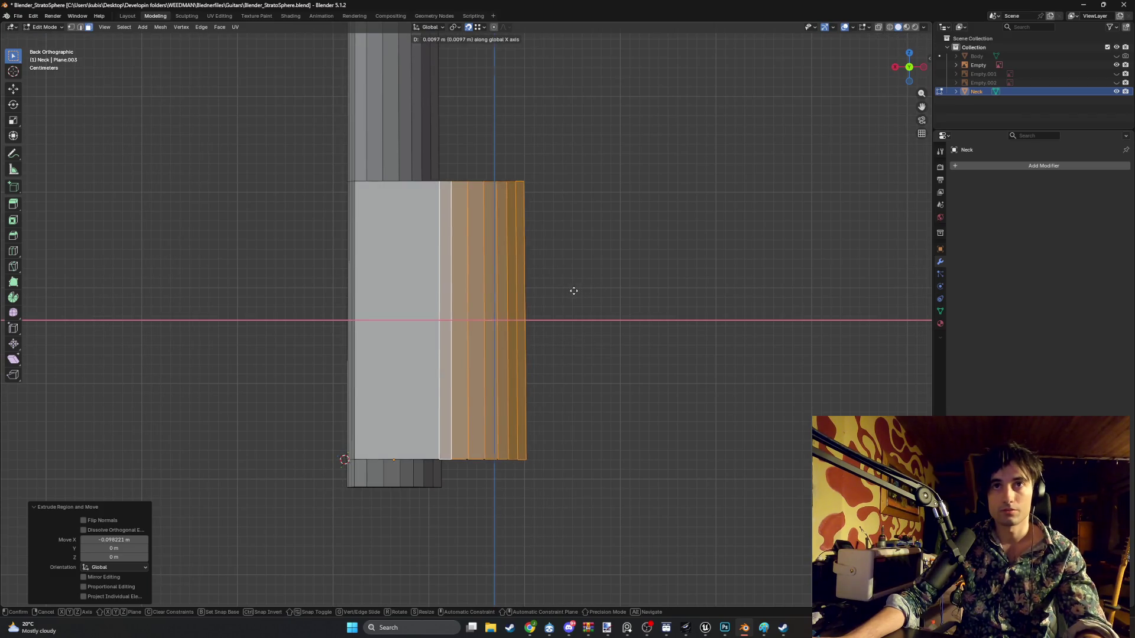
{"action": "left_click", "coordinate": [572, 289]}
{"action": "mouse_move", "coordinate": [573, 286]}
{"action": "middle_mouse_down"}
{"action": "mouse_move", "coordinate": [525, 322]}
{"action": "mouse_move", "coordinate": [443, 331]}
{"action": "mouse_move", "coordinate": [433, 286]}
{"action": "mouse_move", "coordinate": [460, 267]}
{"action": "mouse_move", "coordinate": [370, 307]}
{"action": "mouse_move", "coordinate": [474, 341]}
{"action": "mouse_move", "coordinate": [424, 426]}
{"action": "mouse_move", "coordinate": [459, 405]}
{"action": "mouse_move", "coordinate": [505, 334]}
{"action": "mouse_move", "coordinate": [459, 273]}
{"action": "mouse_move", "coordinate": [483, 275]}
{"action": "middle_mouse_up"}
{"action": "key", "text": "x"}
{"action": "left_click", "coordinate": [442, 345]}
- Fix the noisy shading on the neck's face from its right-click menu
{"action": "scroll", "coordinate": [474, 341], "scroll_direction": "up", "scroll_amount": 5}
{"action": "mouse_move", "coordinate": [583, 280]}
{"action": "middle_mouse_down"}
{"action": "mouse_move", "coordinate": [647, 299]}
{"action": "mouse_move", "coordinate": [639, 308]}
{"action": "middle_mouse_up"}
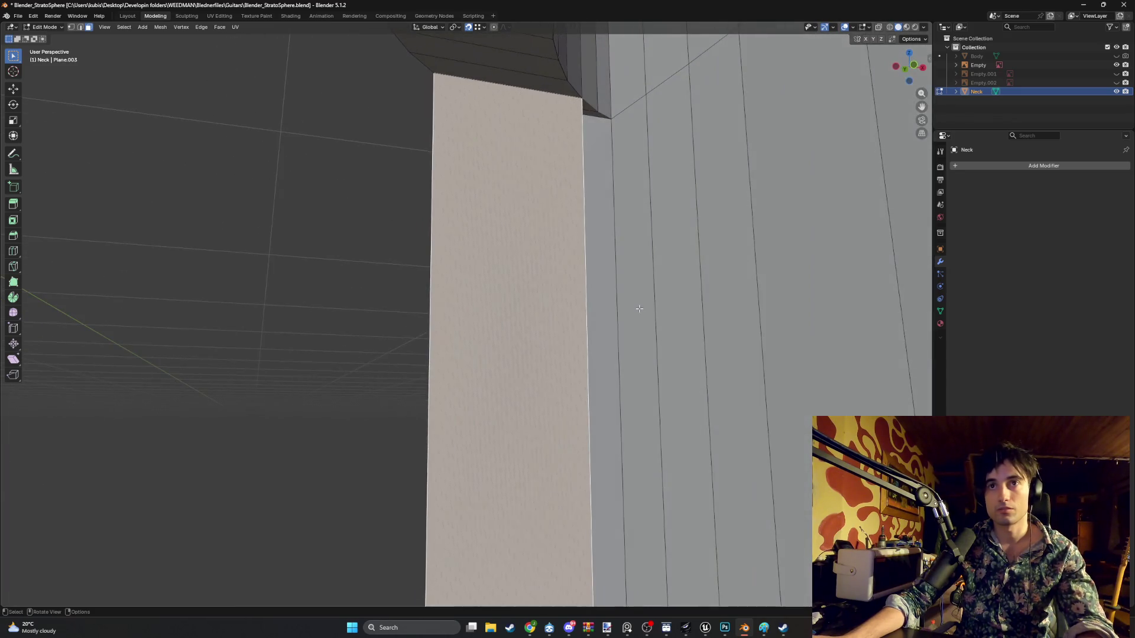
{"action": "right_click", "coordinate": [541, 335]}
{"action": "left_click", "coordinate": [532, 335]}
{"action": "right_click", "coordinate": [532, 335]}
{"action": "left_click", "coordinate": [528, 337]}
{"action": "mouse_move", "coordinate": [515, 337]}
{"action": "middle_mouse_down"}
{"action": "mouse_move", "coordinate": [609, 286]}
{"action": "mouse_move", "coordinate": [634, 308]}
{"action": "mouse_move", "coordinate": [580, 320]}
{"action": "mouse_move", "coordinate": [514, 366]}
{"action": "mouse_move", "coordinate": [422, 406]}
{"action": "mouse_move", "coordinate": [413, 355]}
{"action": "mouse_move", "coordinate": [349, 413]}
{"action": "middle_mouse_up"}
- Delete the three stray edges running through the neck's notched end
{"action": "left_click", "coordinate": [580, 319]}
{"action": "left_click", "coordinate": [386, 297]}
{"action": "middle_click_drag", "start_coordinate": [398, 299], "coordinate": [390, 279]}
{"action": "key", "text": "x"}
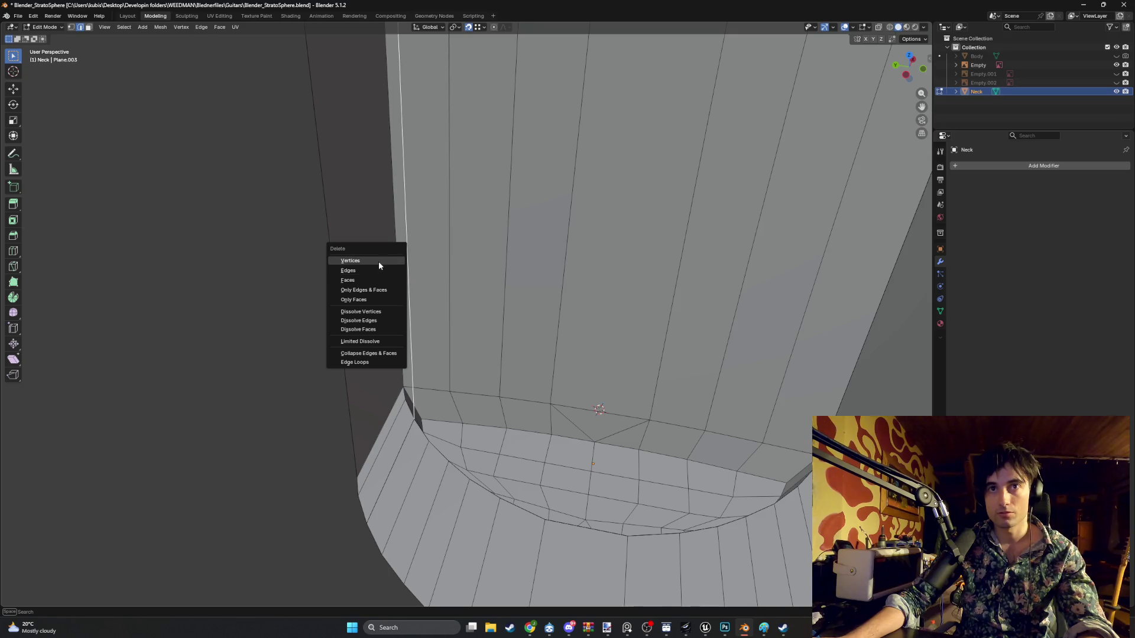
{"action": "left_click", "coordinate": [378, 261]}
{"action": "mouse_move", "coordinate": [408, 267]}
{"action": "middle_mouse_down"}
{"action": "mouse_move", "coordinate": [446, 266]}
{"action": "mouse_move", "coordinate": [425, 253]}
{"action": "mouse_move", "coordinate": [349, 277]}
{"action": "middle_mouse_up"}
{"action": "key", "text": "x"}
{"action": "left_click", "coordinate": [404, 271]}
{"action": "left_click", "coordinate": [349, 277]}
{"action": "key", "text": "x"}
{"action": "left_click", "coordinate": [349, 278]}
{"action": "scroll", "coordinate": [350, 279], "scroll_direction": "down", "scroll_amount": 10}
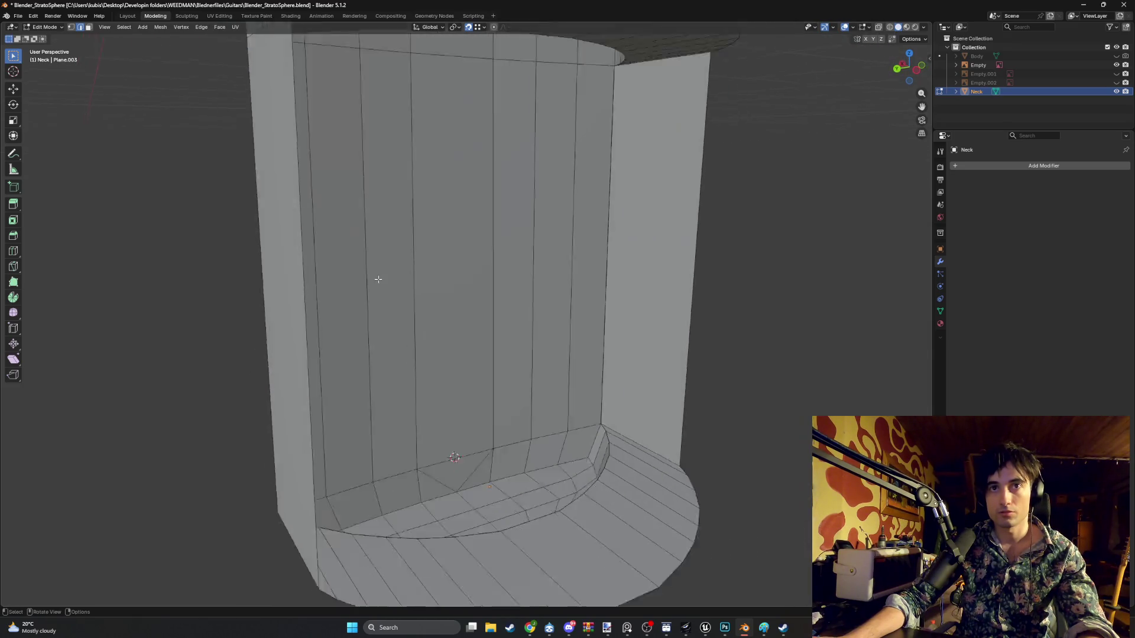
{"action": "mouse_move", "coordinate": [533, 425]}
{"action": "middle_mouse_down"}
{"action": "mouse_move", "coordinate": [557, 414]}
{"action": "mouse_move", "coordinate": [382, 370]}
{"action": "mouse_move", "coordinate": [424, 353]}
{"action": "mouse_move", "coordinate": [466, 358]}
{"action": "mouse_move", "coordinate": [484, 329]}
{"action": "mouse_move", "coordinate": [446, 349]}
{"action": "mouse_move", "coordinate": [456, 357]}
{"action": "mouse_move", "coordinate": [460, 337]}
{"action": "middle_mouse_up"}
{"action": "key", "text": "ctrl+KP_1"}
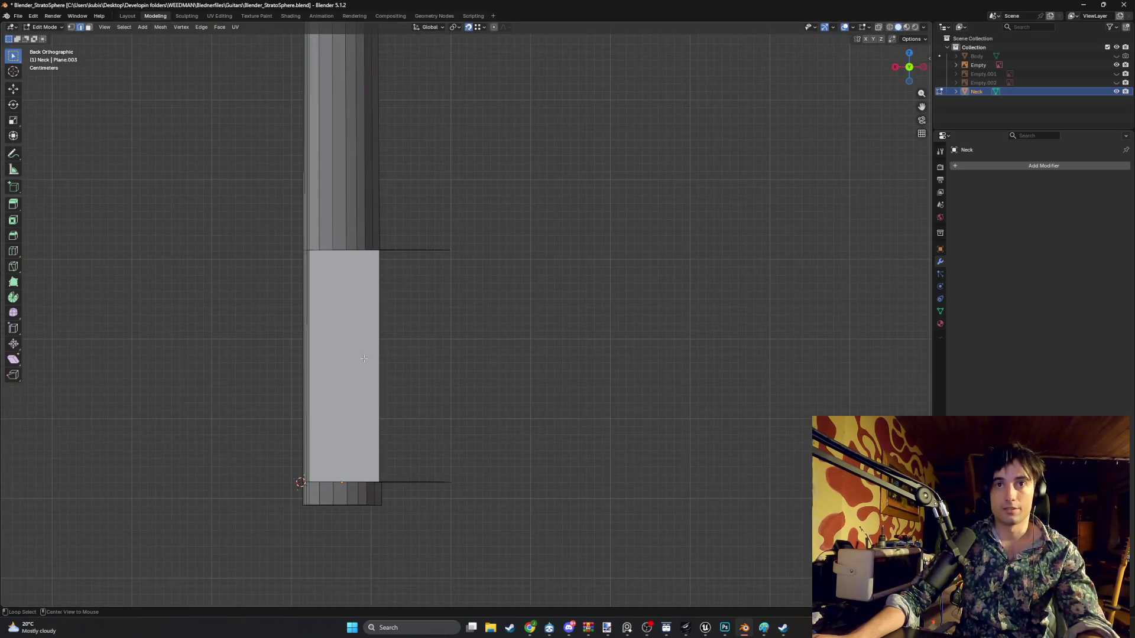
{"action": "middle_click_drag", "start_coordinate": [456, 469], "coordinate": [450, 434]}
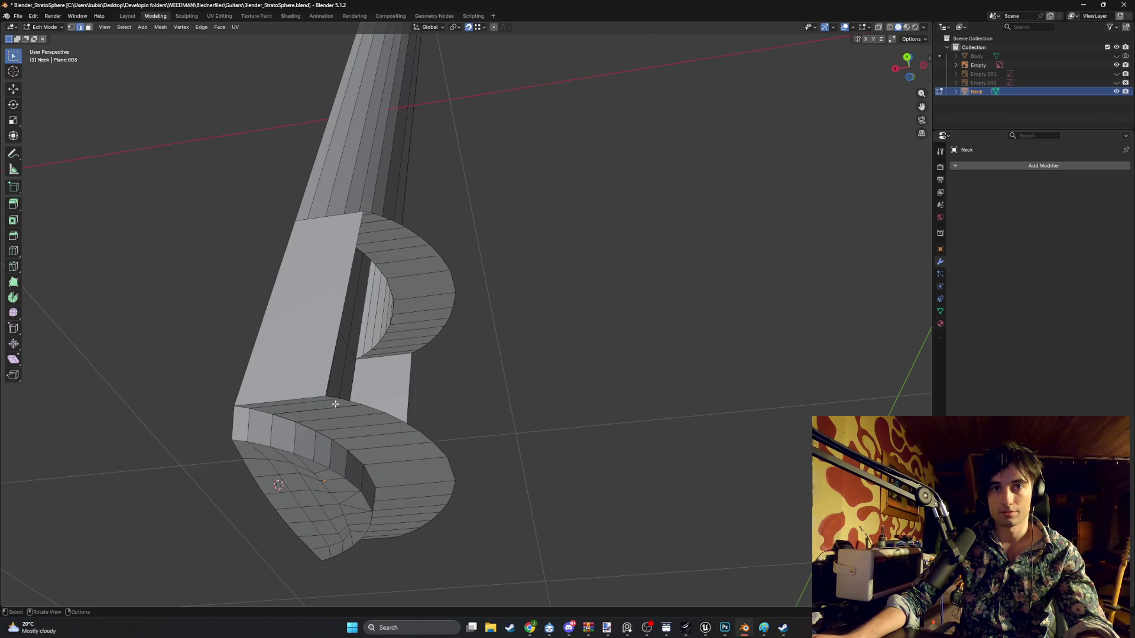
{"action": "mouse_move", "coordinate": [339, 412]}
{"action": "middle_mouse_down"}
{"action": "mouse_move", "coordinate": [366, 475]}
{"action": "mouse_move", "coordinate": [347, 479]}
{"action": "middle_mouse_up"}
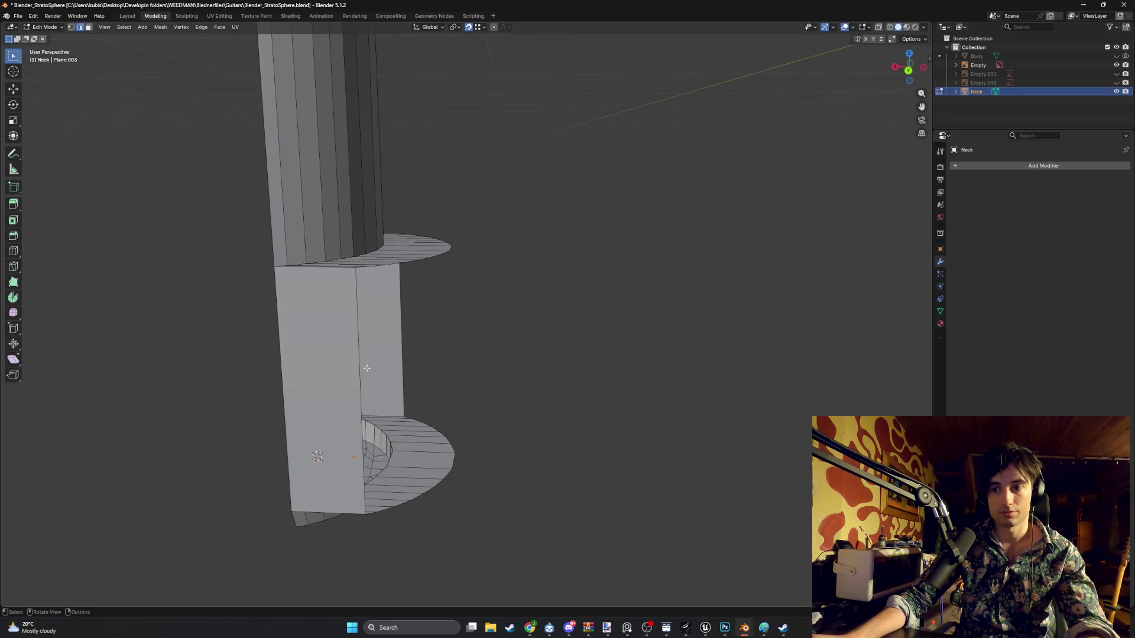
{"action": "mouse_move", "coordinate": [418, 321]}
{"action": "middle_mouse_down"}
{"action": "mouse_move", "coordinate": [403, 300]}
{"action": "mouse_move", "coordinate": [443, 284]}
{"action": "mouse_move", "coordinate": [446, 271]}
{"action": "middle_mouse_up"}
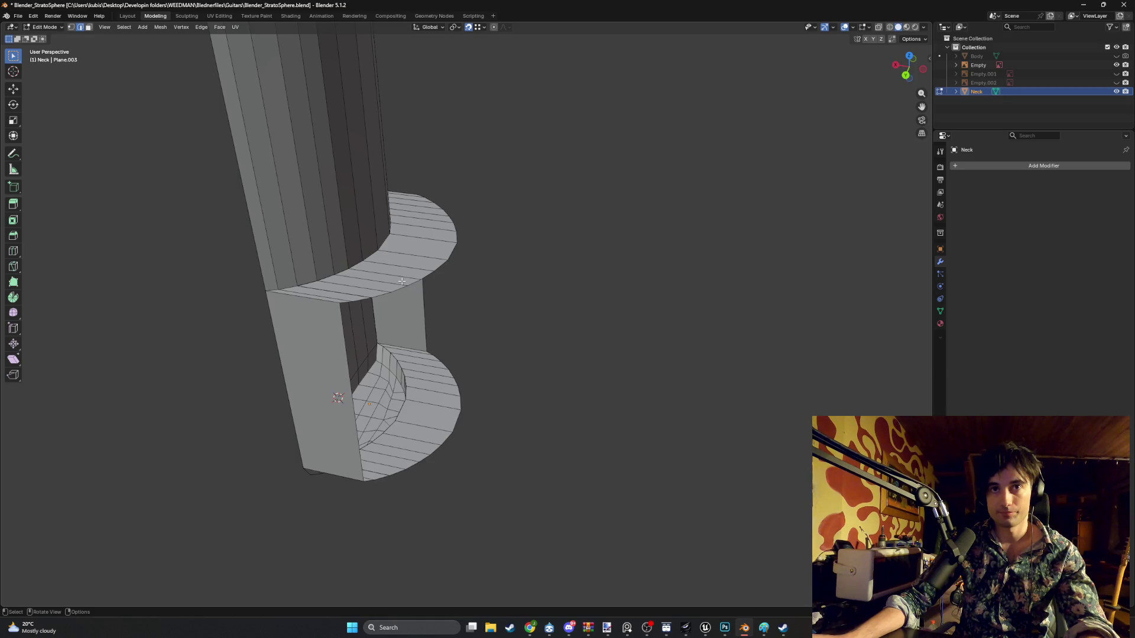
{"action": "key", "text": "3"}
{"action": "left_click", "coordinate": [351, 293]}
{"action": "middle_click_drag", "start_coordinate": [351, 293], "coordinate": [357, 302]}
{"action": "left_click", "coordinate": [349, 299], "text": "shift"}
{"action": "left_click", "coordinate": [362, 294], "text": "shift"}
{"action": "left_click", "coordinate": [379, 287], "text": "shift"}
{"action": "left_click", "coordinate": [379, 287], "text": "shift"}
{"action": "left_click", "coordinate": [379, 287], "text": "shift"}
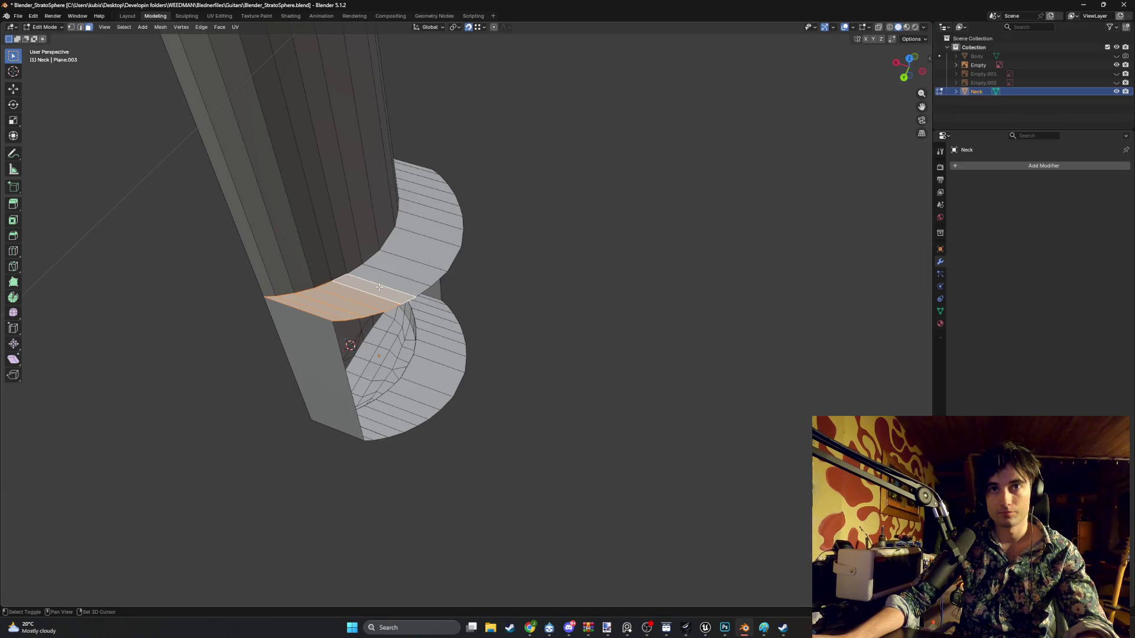
{"action": "mouse_move", "coordinate": [465, 295]}
{"action": "middle_mouse_down", "text": "alt"}
{"action": "mouse_move", "coordinate": [410, 322]}
{"action": "mouse_move", "coordinate": [462, 342]}
{"action": "mouse_move", "coordinate": [495, 313]}
{"action": "mouse_move", "coordinate": [487, 250]}
{"action": "middle_mouse_up", "text": "alt"}
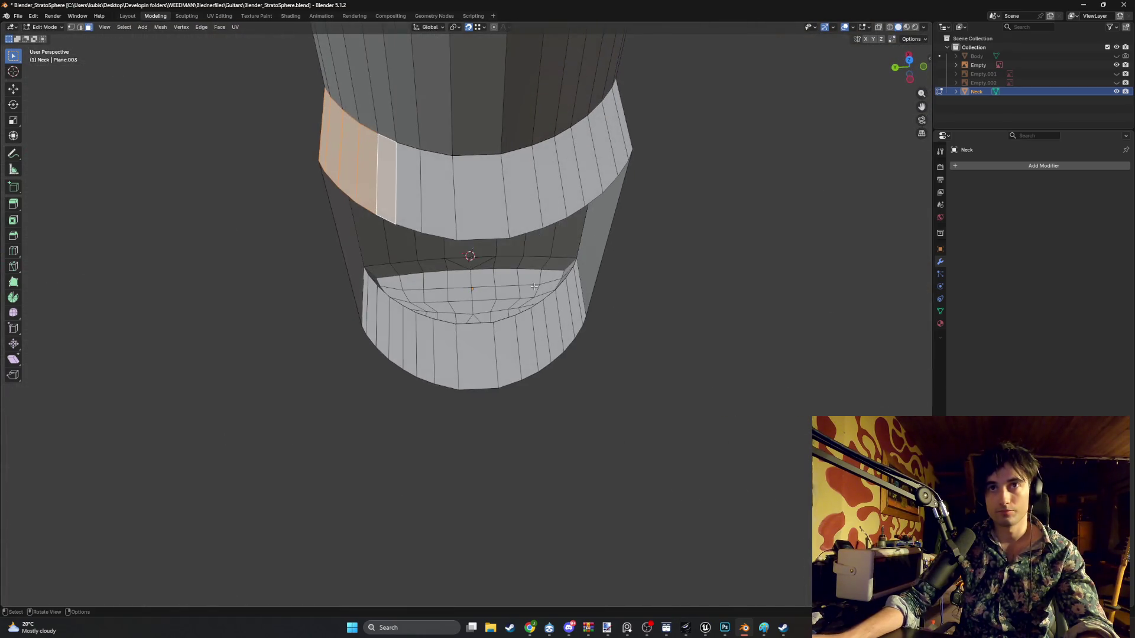
{"action": "left_click", "coordinate": [452, 242]}
{"action": "key", "text": "g"}
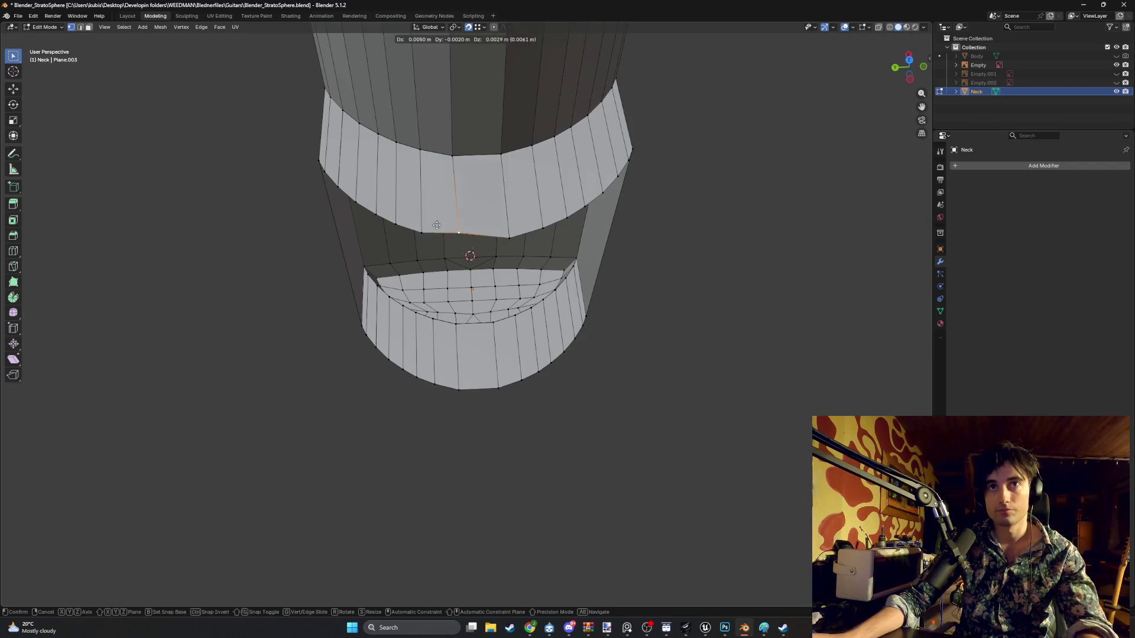
{"action": "key", "text": "z"}
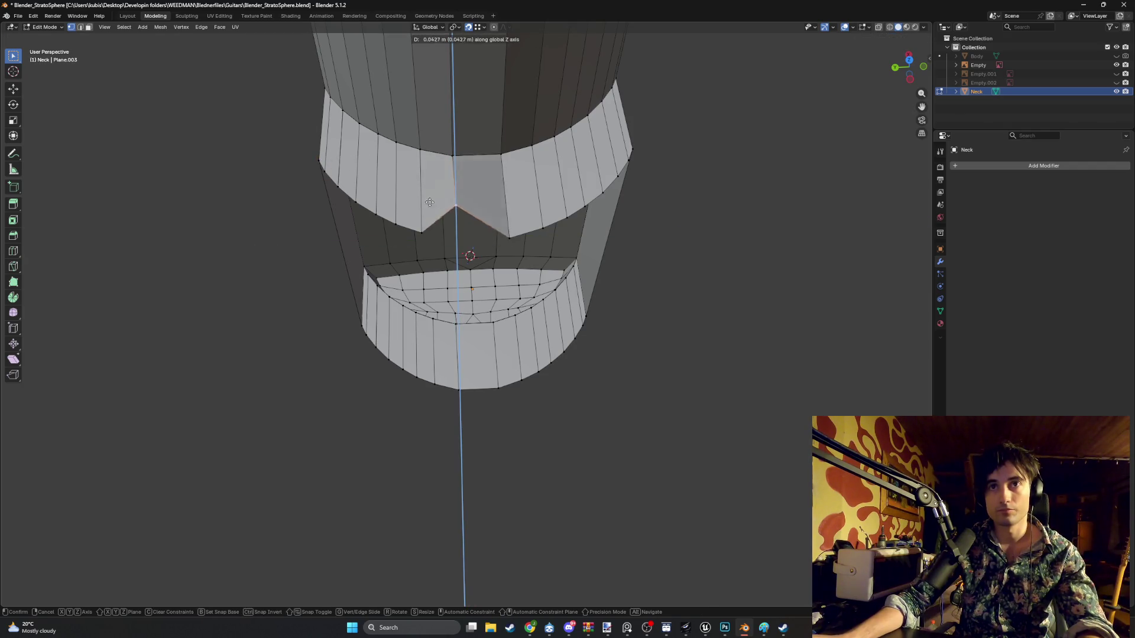
{"action": "middle_click_drag", "start_coordinate": [454, 176], "coordinate": [308, 275], "text": "alt"}
{"action": "key", "text": "x"}
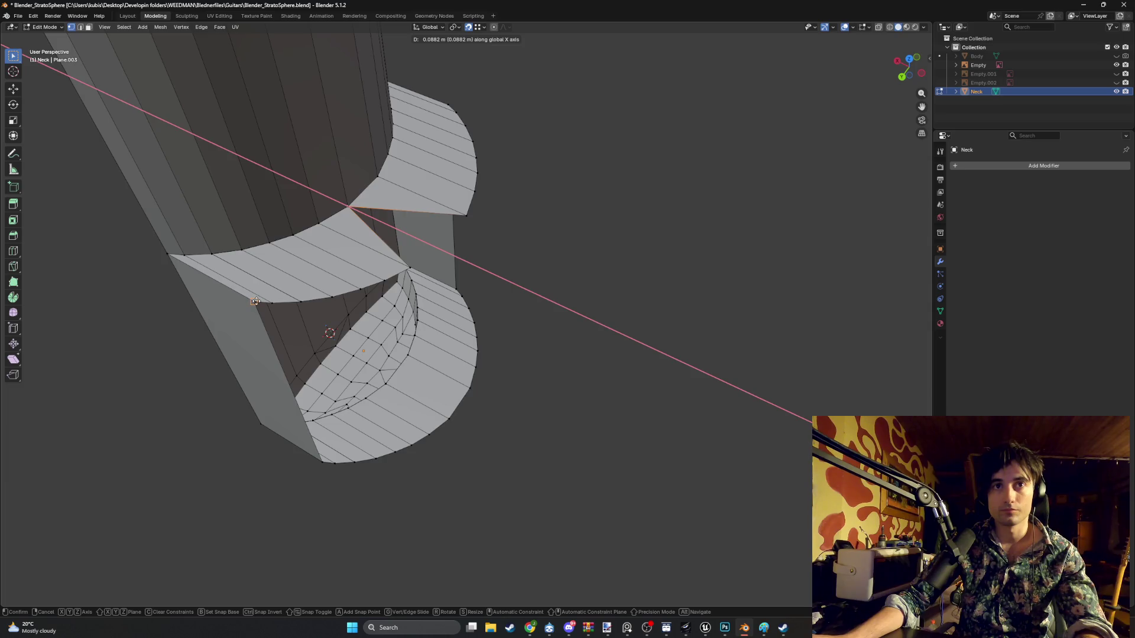
{"action": "left_click", "coordinate": [308, 276]}
{"action": "scroll", "coordinate": [450, 239], "scroll_direction": "up", "scroll_amount": 3}
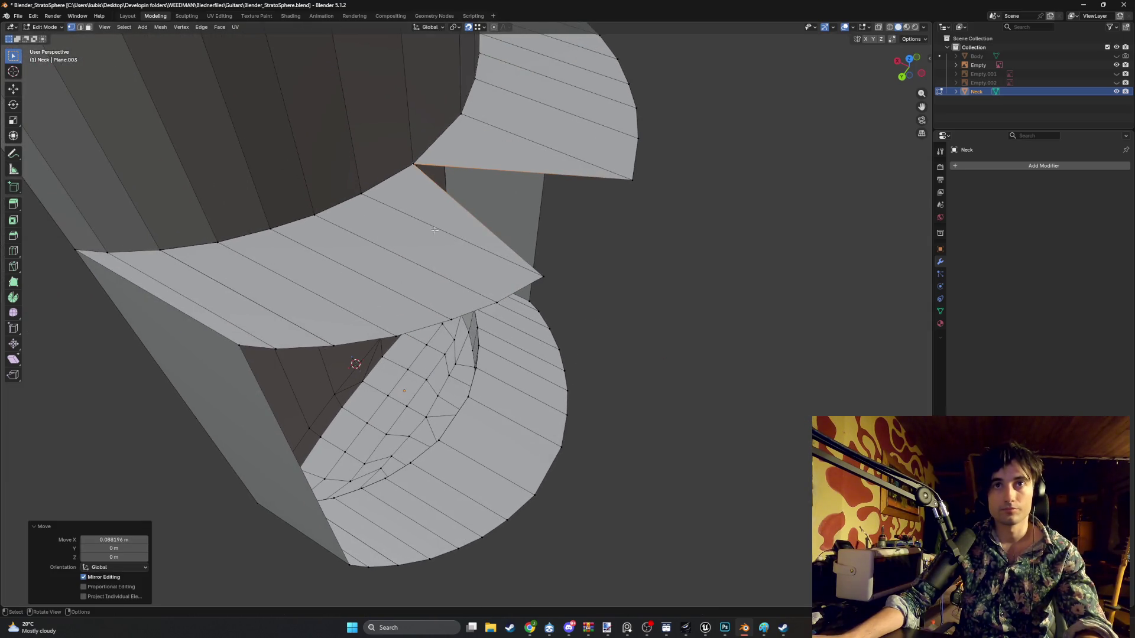
{"action": "scroll", "coordinate": [433, 208], "scroll_direction": "down", "scroll_amount": 3}
{"action": "key", "text": "ctrl+z"}
{"action": "key", "text": "3"}
{"action": "left_click", "coordinate": [419, 325], "text": "alt"}
{"action": "middle_click_drag", "start_coordinate": [419, 325], "coordinate": [421, 312]}
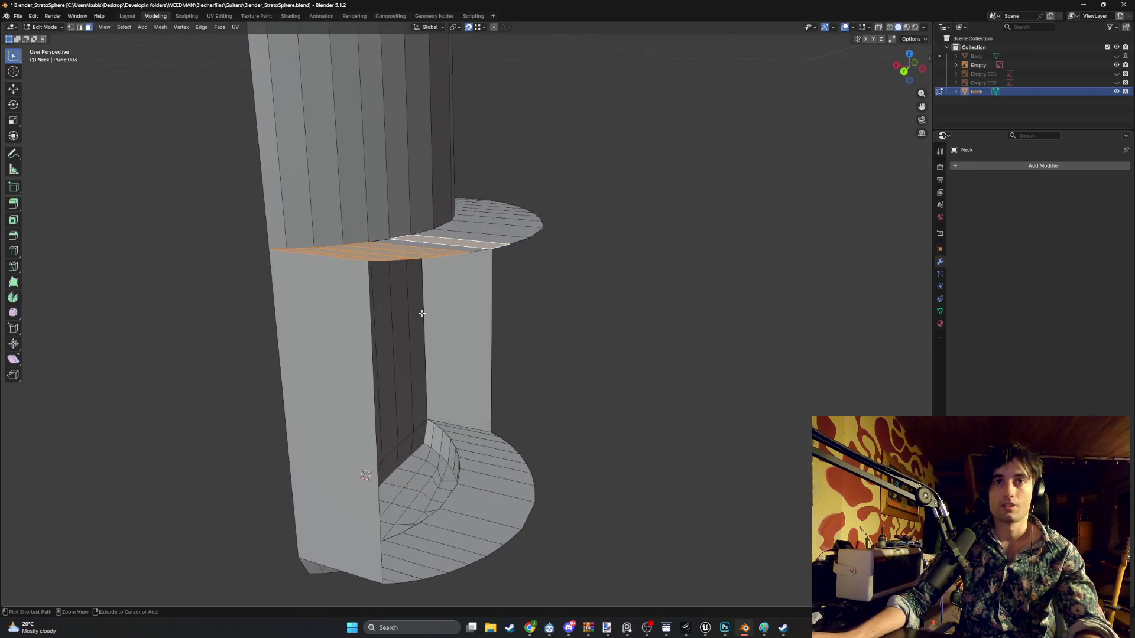
{"action": "scroll", "coordinate": [449, 232], "scroll_direction": "up", "scroll_amount": 2}
{"action": "middle_click_drag", "start_coordinate": [448, 232], "coordinate": [439, 269]}
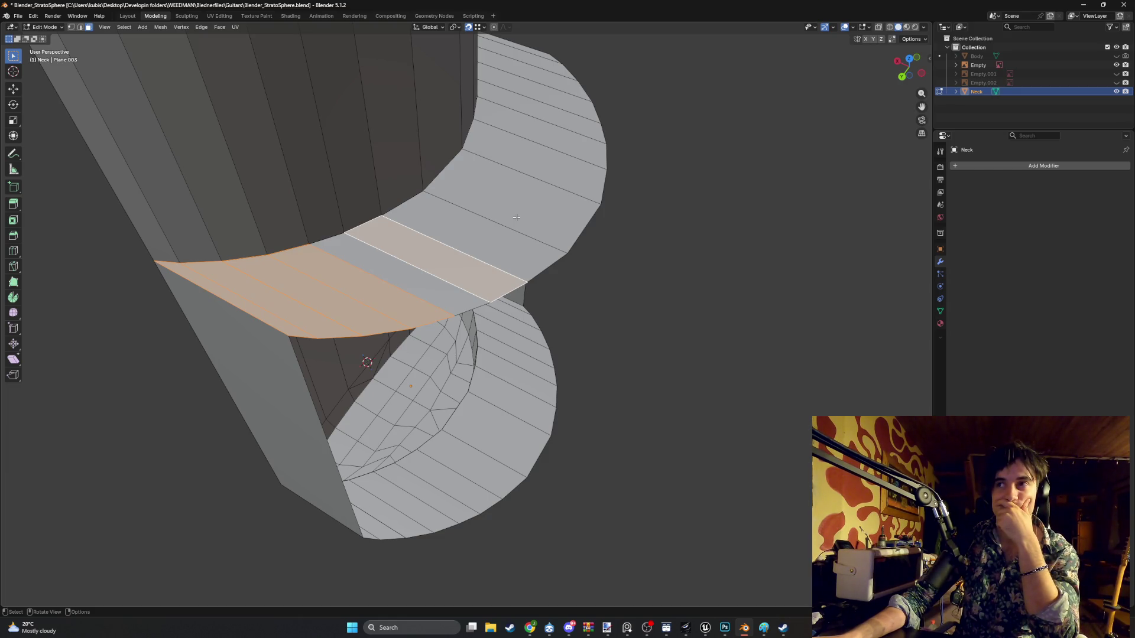
- Undo the last two operations on the neck
{"action": "mouse_move", "coordinate": [516, 217]}
{"action": "middle_mouse_down"}
{"action": "mouse_move", "coordinate": [329, 296]}
{"action": "mouse_move", "coordinate": [352, 311]}
{"action": "middle_mouse_up"}
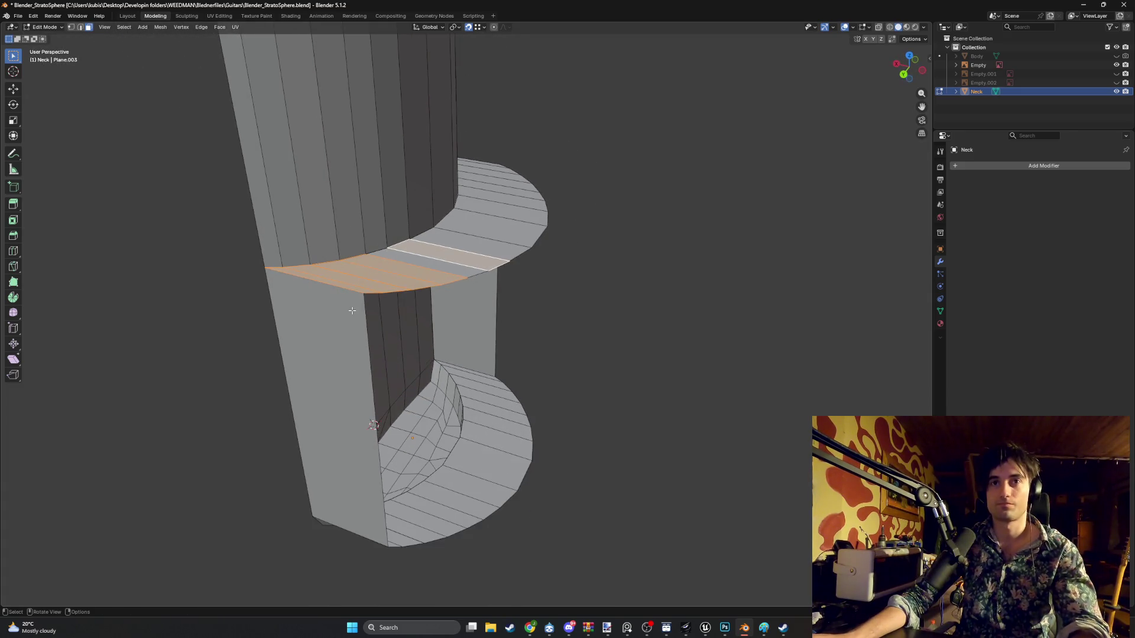
{"action": "key", "text": "ctrl+z"}
{"action": "key", "text": "ctrl+z"}
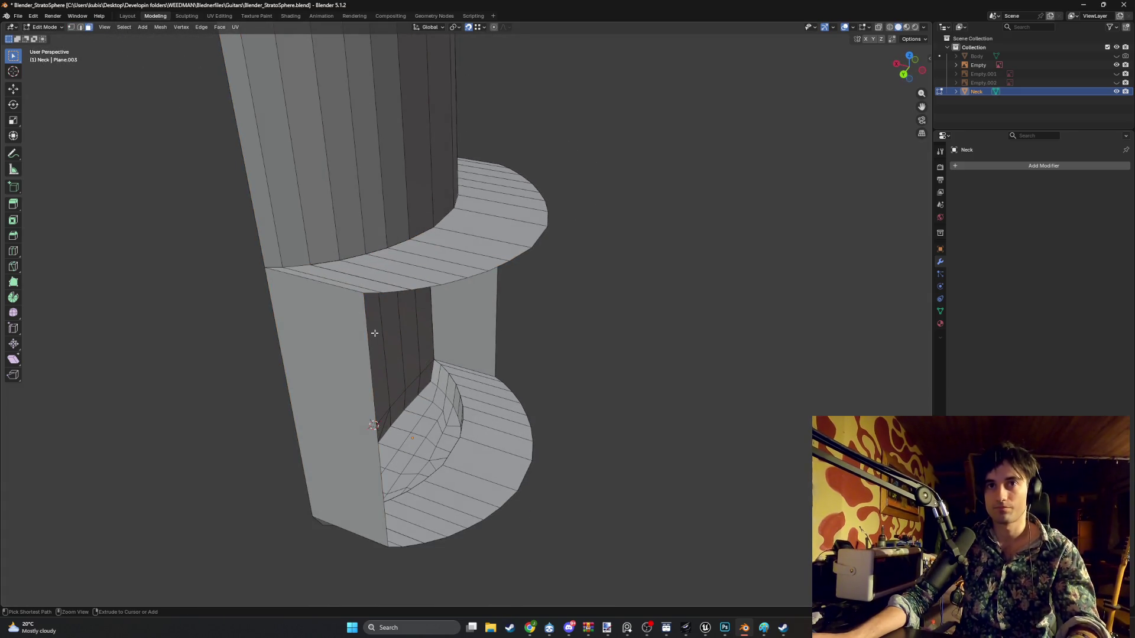
{"action": "key", "text": "ctrl+z"}
{"action": "key", "text": "ctrl+z"}
{"action": "key", "text": "ctrl+z"}
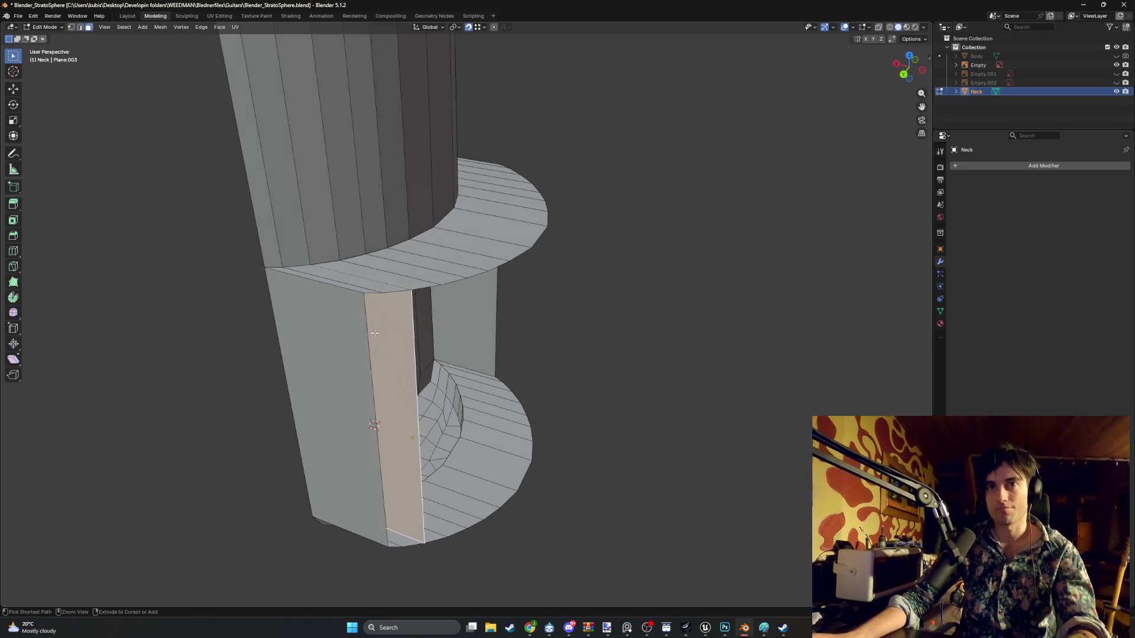
{"action": "mouse_move", "coordinate": [374, 333]}
{"action": "middle_mouse_down"}
{"action": "mouse_move", "coordinate": [354, 326]}
{"action": "mouse_move", "coordinate": [397, 317]}
{"action": "mouse_move", "coordinate": [312, 325]}
{"action": "mouse_move", "coordinate": [325, 297]}
{"action": "middle_mouse_up"}
- Select the band of faces around the neck's lower section, including the grey strip
{"action": "left_click", "coordinate": [355, 332]}
{"action": "left_click", "coordinate": [313, 324], "text": "shift"}
{"action": "left_click", "coordinate": [357, 323], "text": "shift"}
{"action": "left_click", "coordinate": [378, 325], "text": "shift"}
{"action": "middle_click_drag", "start_coordinate": [415, 328], "coordinate": [418, 311]}
{"action": "left_click", "coordinate": [426, 307], "text": "shift"}
{"action": "left_click", "coordinate": [448, 307], "text": "shift"}
{"action": "left_click", "coordinate": [466, 306], "text": "shift"}
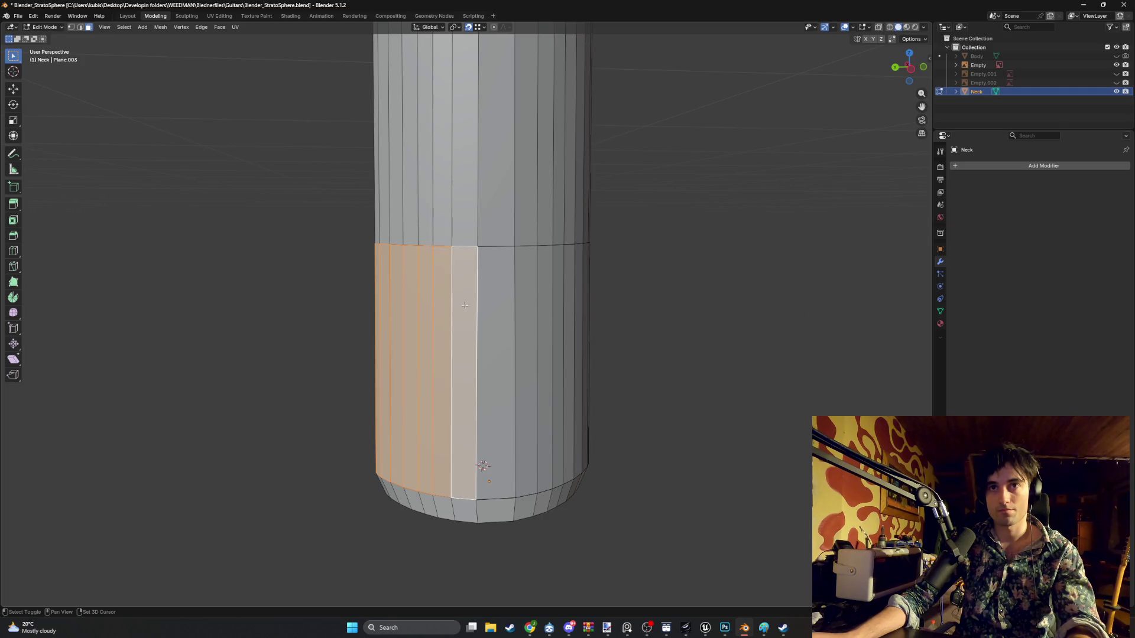
{"action": "left_click", "coordinate": [503, 308], "text": "shift"}
{"action": "middle_click_drag", "start_coordinate": [532, 309], "coordinate": [541, 307]}
{"action": "left_click", "coordinate": [546, 305], "text": "shift"}
{"action": "left_click", "coordinate": [589, 301], "text": "shift"}
{"action": "left_click", "coordinate": [612, 299], "text": "shift"}
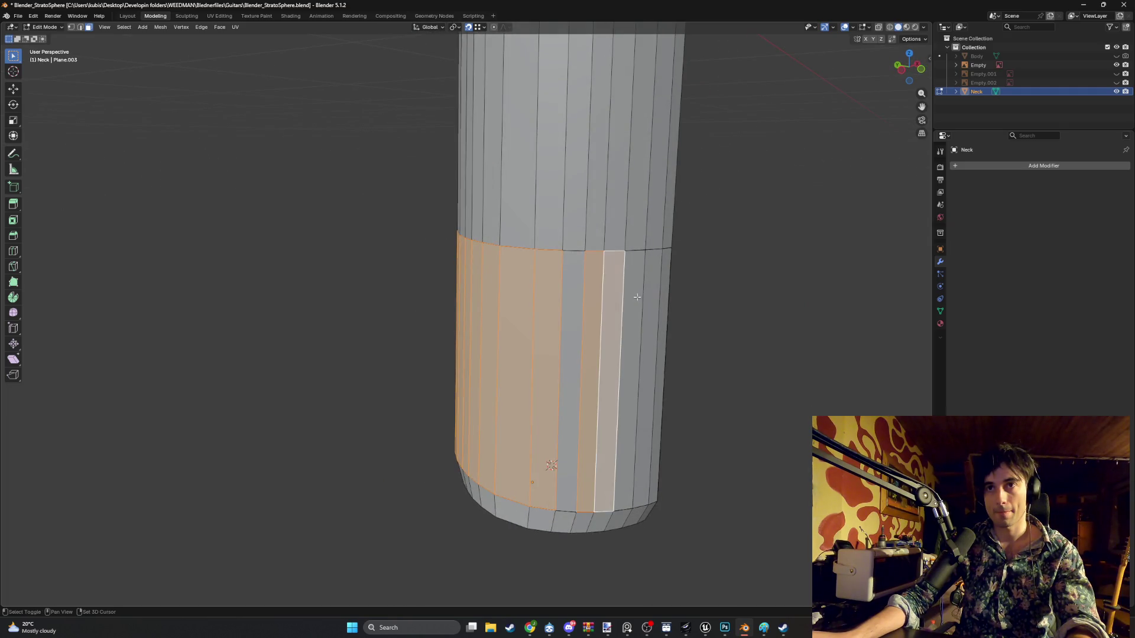
{"action": "left_click", "coordinate": [632, 297], "text": "shift"}
{"action": "left_click", "coordinate": [650, 296], "text": "shift"}
{"action": "left_click", "coordinate": [661, 294], "text": "shift"}
{"action": "left_click", "coordinate": [582, 306], "text": "shift"}
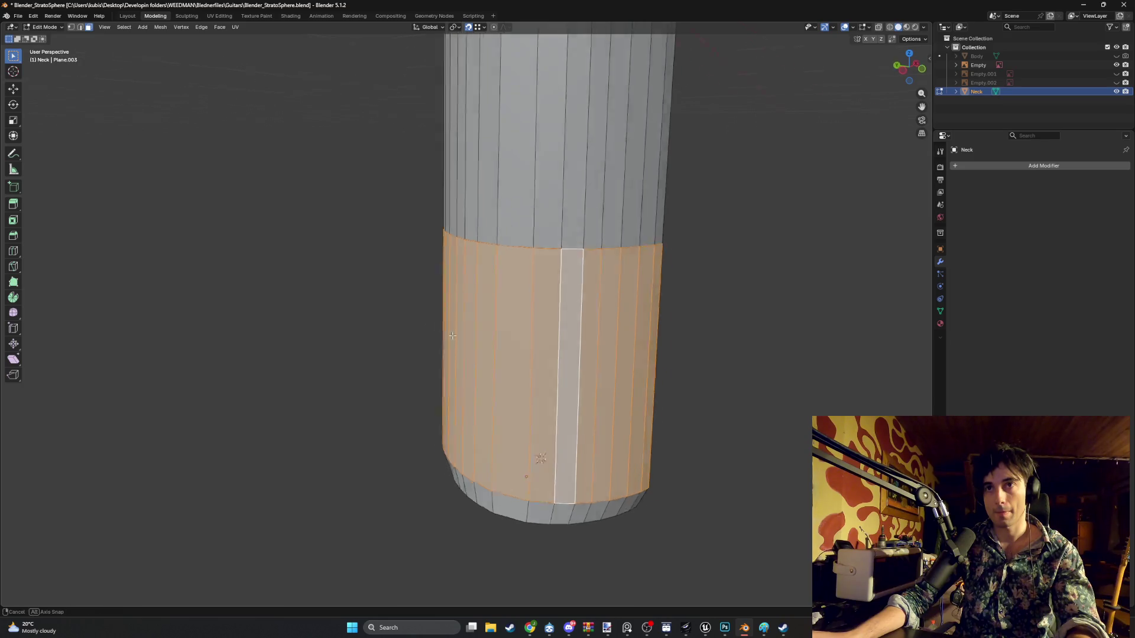
{"action": "middle_click_drag", "start_coordinate": [582, 305], "coordinate": [509, 337]}
- Extrude the selected faces in place with zero offset and view from the back
{"action": "key", "text": "g"}
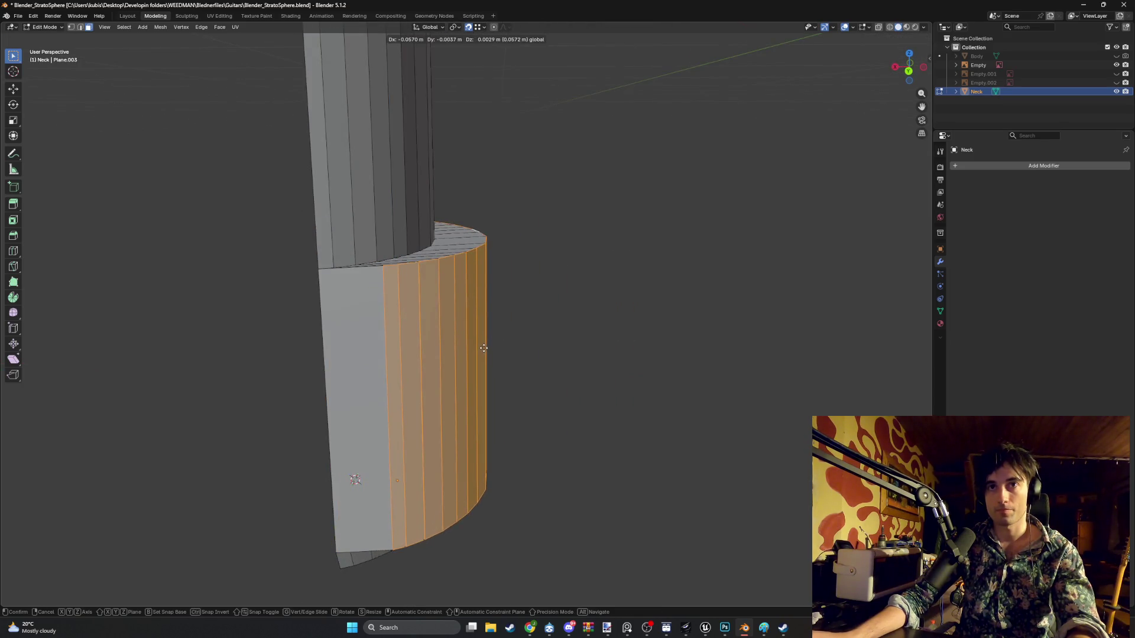
{"action": "key", "text": "Escape"}
{"action": "key", "text": "ctrl+KP_1"}
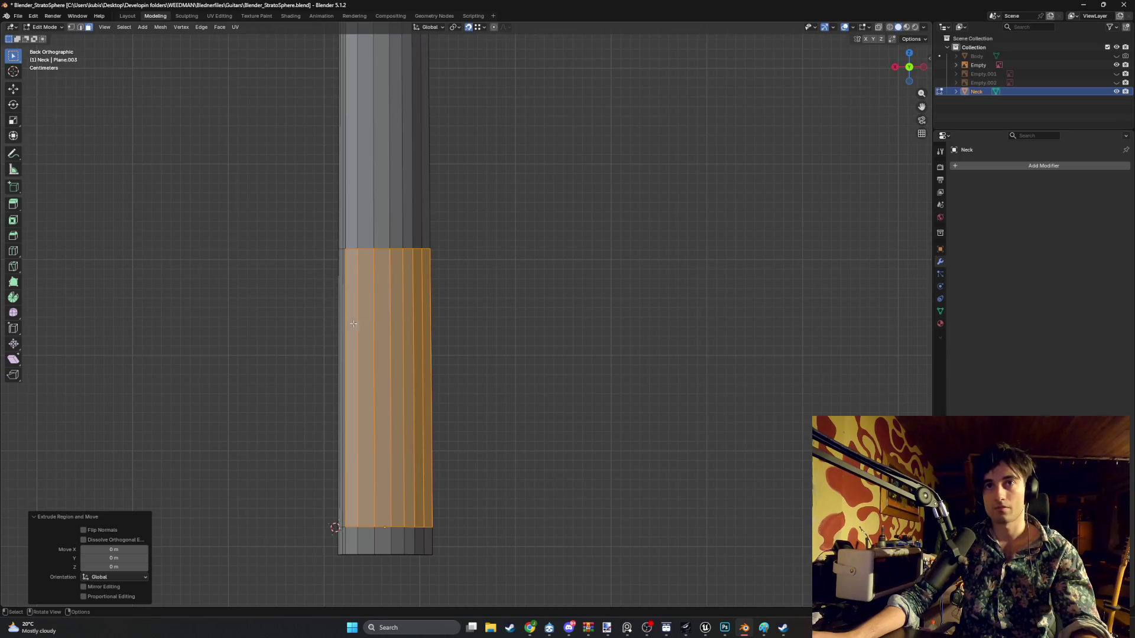
- Shift the extruded faces sideways along the X axis
{"action": "key", "text": "g"}
{"action": "key", "text": "x"}
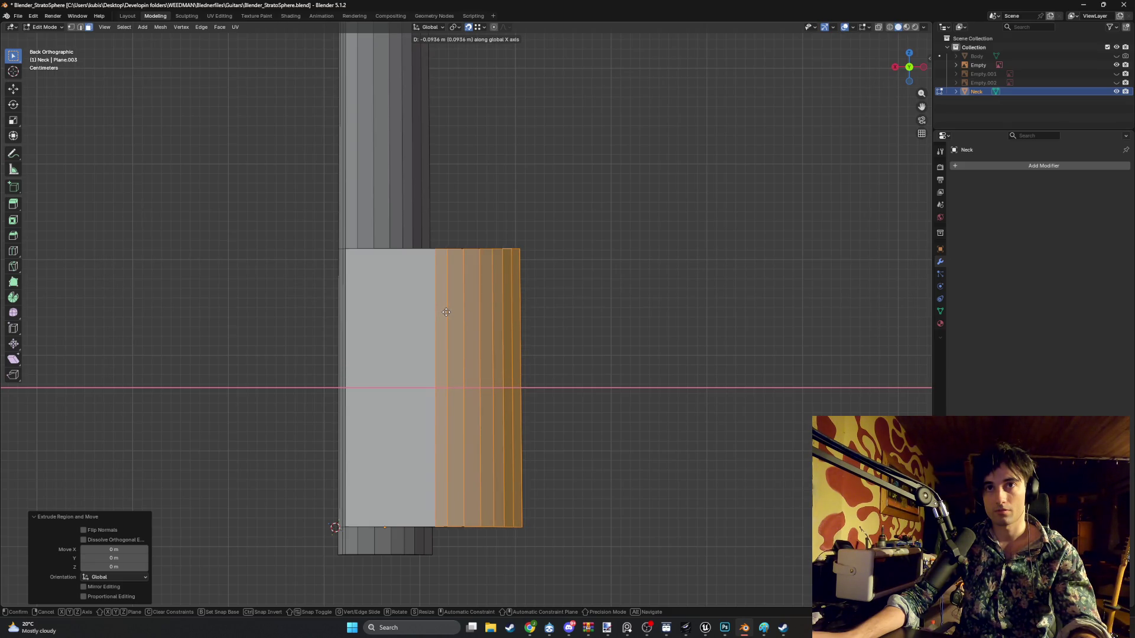
{"action": "left_click", "coordinate": [445, 310]}
{"action": "mouse_move", "coordinate": [444, 309]}
{"action": "middle_mouse_down"}
{"action": "mouse_move", "coordinate": [469, 273]}
{"action": "mouse_move", "coordinate": [460, 304]}
{"action": "mouse_move", "coordinate": [359, 298]}
{"action": "middle_mouse_up"}
- Delete the selected faces, leaving the neck's lower section open on one side
{"action": "key", "text": "x"}
{"action": "left_click", "coordinate": [430, 305]}
{"action": "key", "text": "f"}
{"action": "key", "text": "x"}
{"action": "left_click", "coordinate": [417, 308]}
{"action": "key", "text": "f"}
{"action": "key", "text": "x"}
{"action": "left_click", "coordinate": [416, 307]}
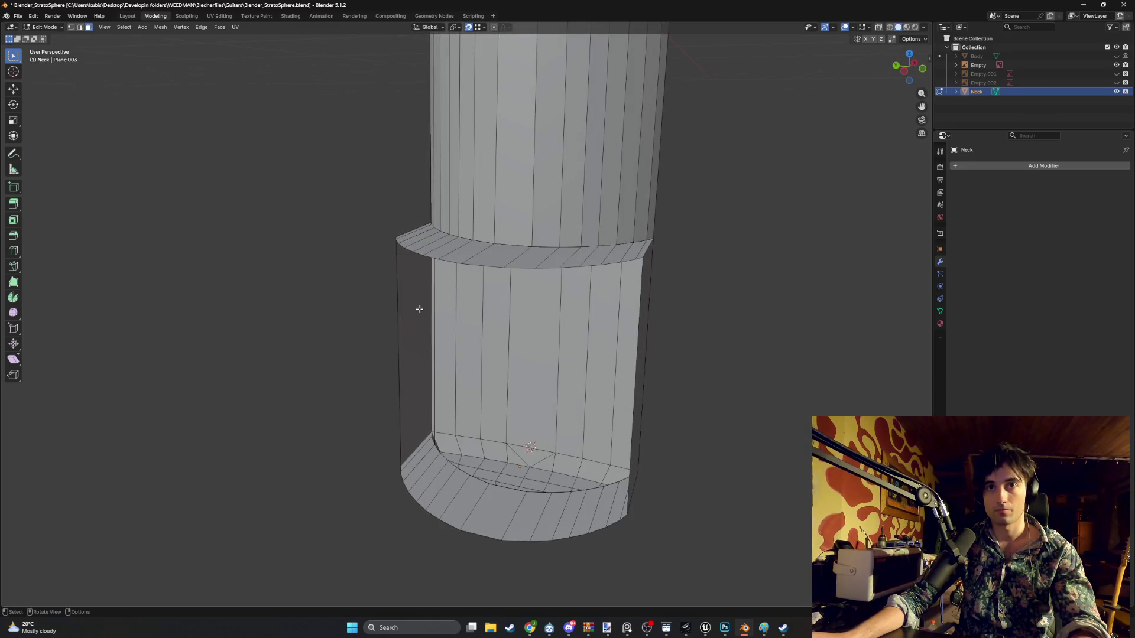
- In X-ray view, delete the leftover vertical edge, then return to solid shading
{"action": "middle_click_drag", "start_coordinate": [418, 310], "coordinate": [480, 315]}
{"action": "key", "text": "alt+z"}
{"action": "mouse_move", "coordinate": [382, 329]}
{"action": "middle_mouse_down"}
{"action": "mouse_move", "coordinate": [344, 330]}
{"action": "mouse_move", "coordinate": [446, 319]}
{"action": "mouse_move", "coordinate": [415, 326]}
{"action": "middle_mouse_up"}
{"action": "left_click", "coordinate": [405, 324]}
{"action": "key", "text": "x"}
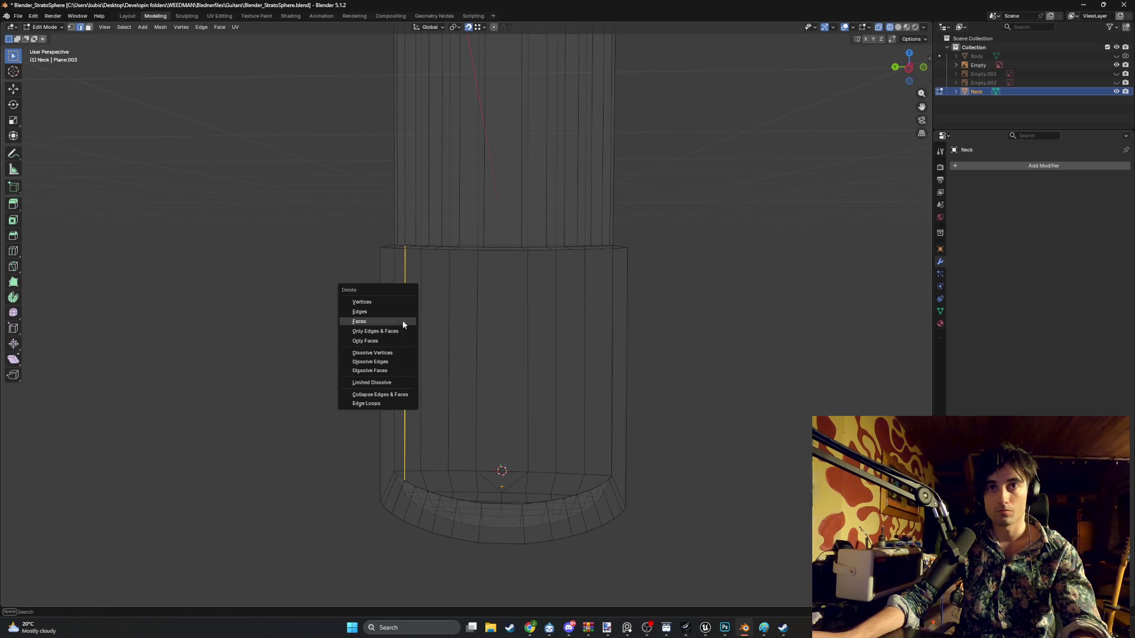
{"action": "left_click", "coordinate": [393, 312]}
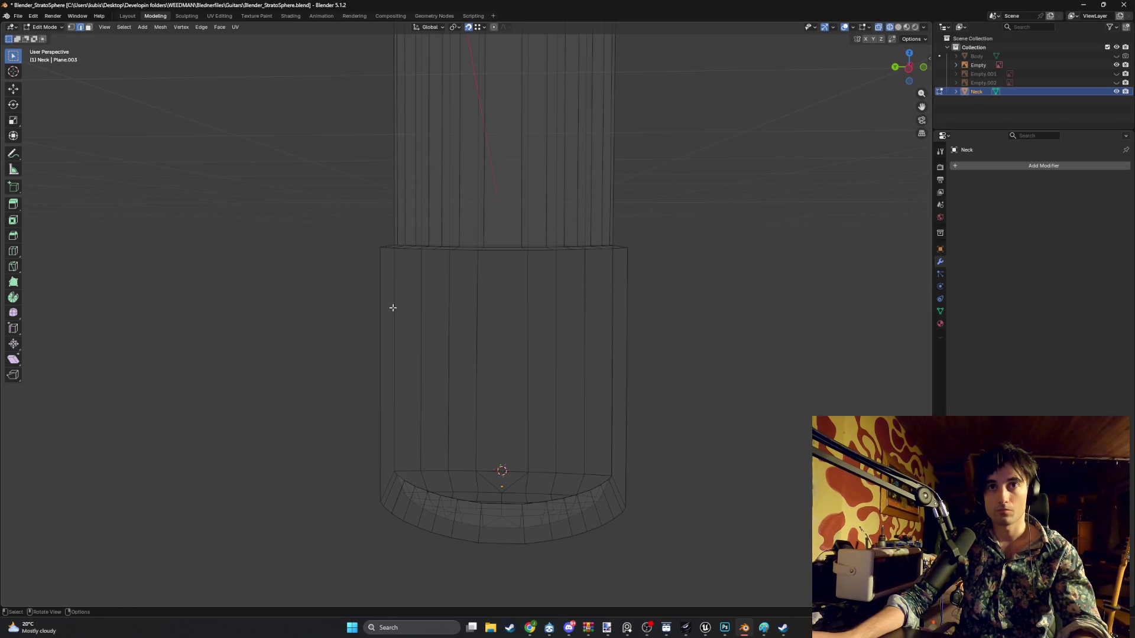
{"action": "mouse_move", "coordinate": [408, 317]}
{"action": "middle_mouse_down"}
{"action": "mouse_move", "coordinate": [504, 353]}
{"action": "mouse_move", "coordinate": [470, 333]}
{"action": "middle_mouse_up"}
{"action": "key", "text": "z"}
{"action": "left_click", "coordinate": [469, 337]}
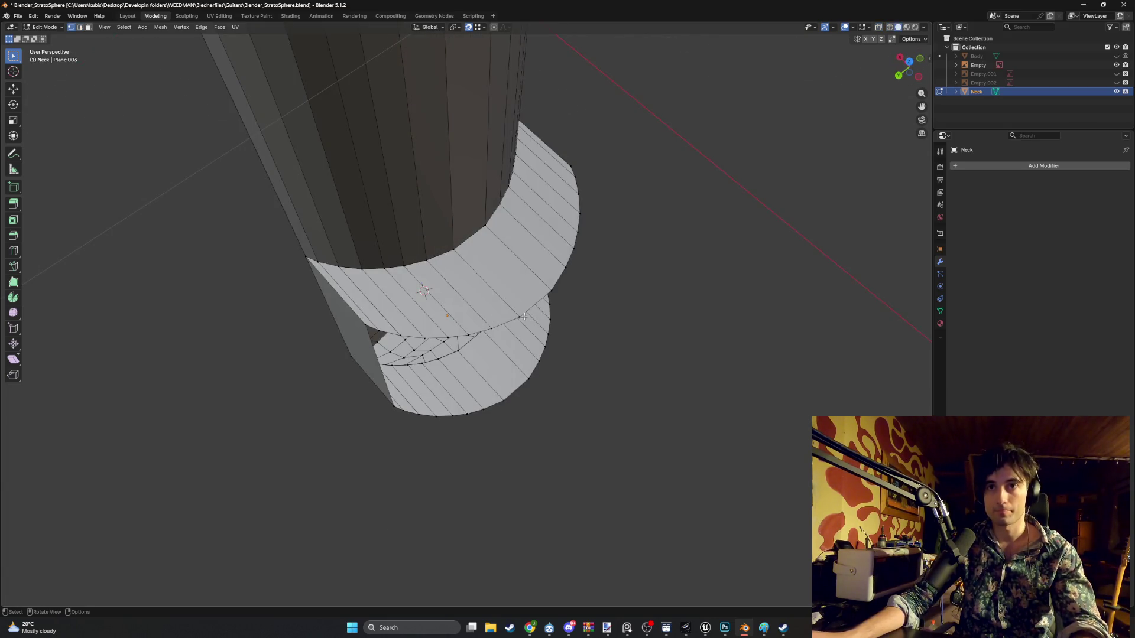
{"action": "scroll", "coordinate": [524, 317], "scroll_direction": "up", "scroll_amount": 2}
- Slide the neck's lower-end edge back and forth along X until it sits in place
{"action": "key", "text": "g"}
{"action": "key", "text": "x"}
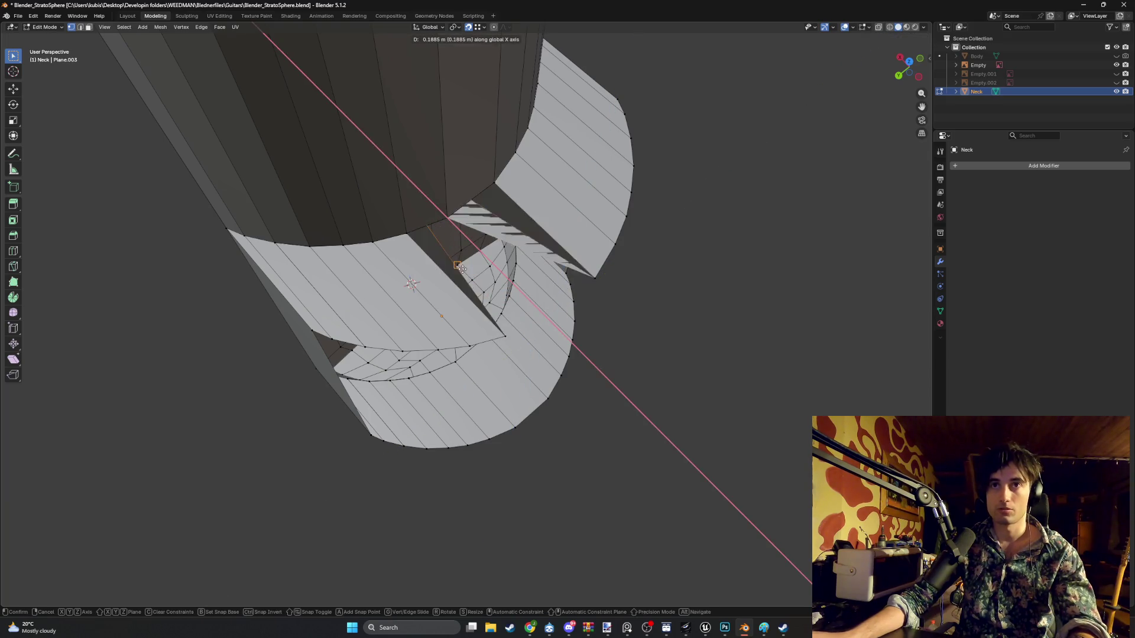
{"action": "left_click", "coordinate": [311, 333]}
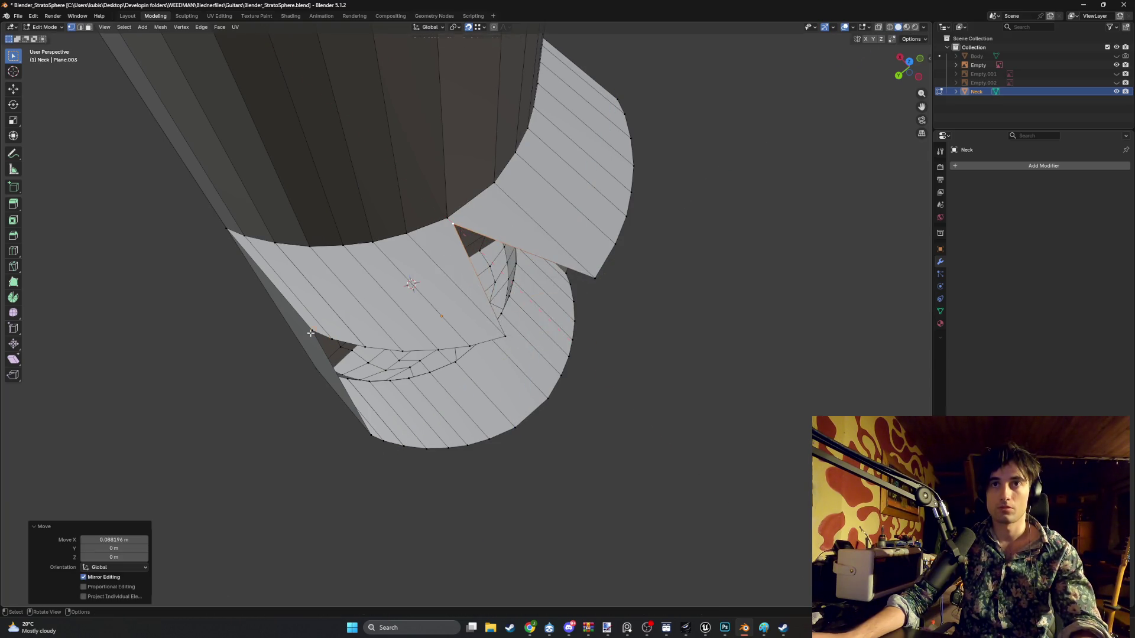
{"action": "key", "text": "g"}
{"action": "key", "text": "x"}
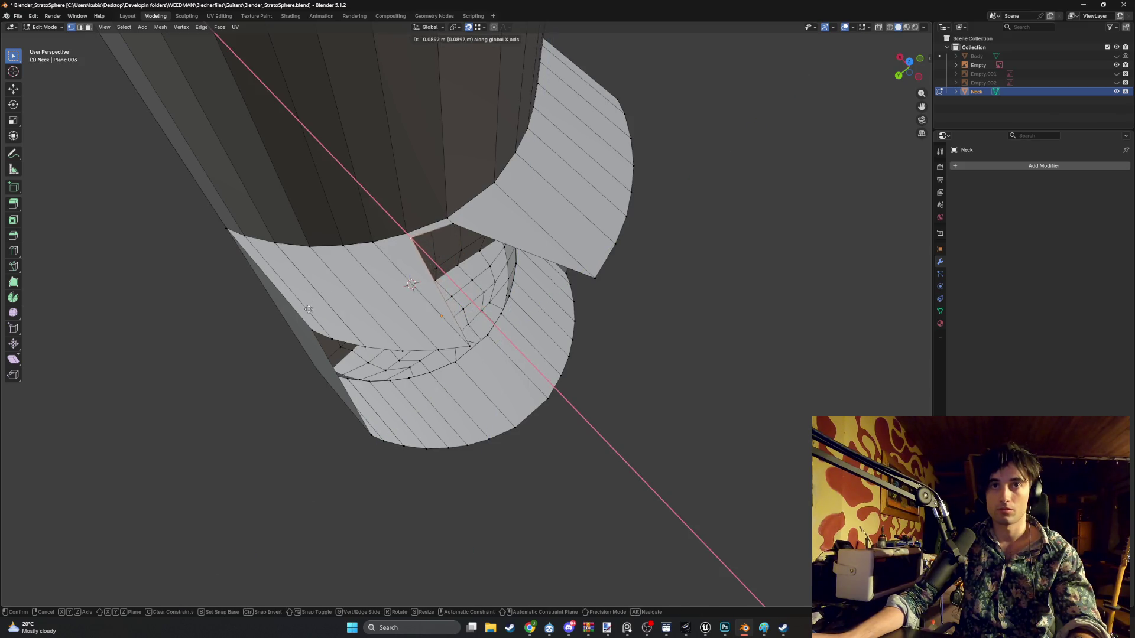
{"action": "left_click", "coordinate": [308, 329]}
{"action": "key", "text": "g"}
{"action": "key", "text": "x"}
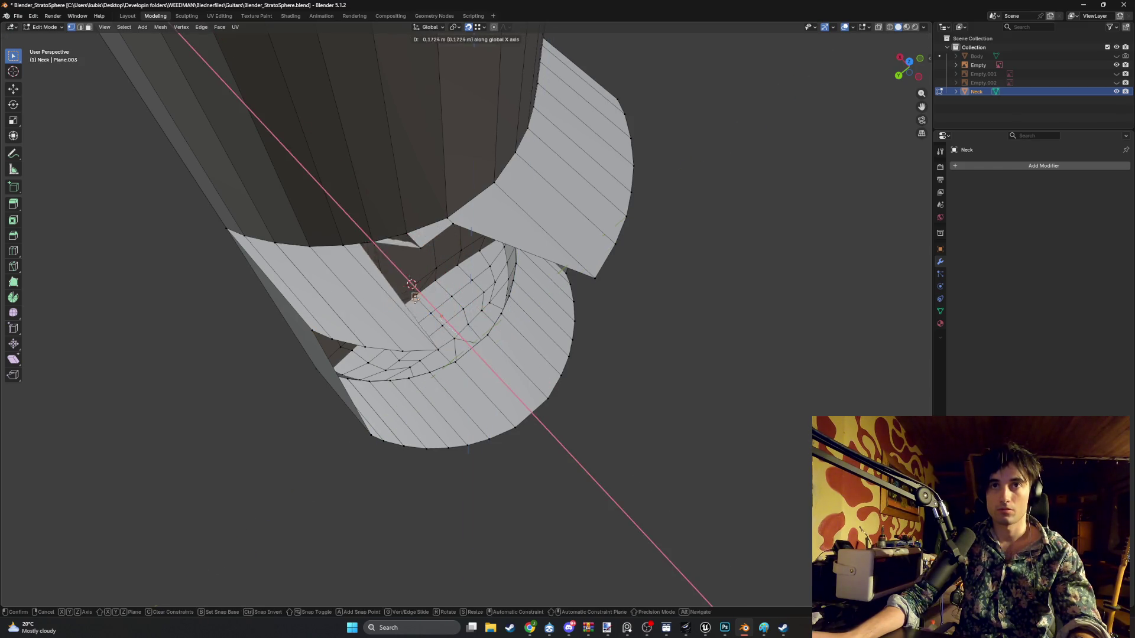
{"action": "left_click", "coordinate": [419, 343]}
{"action": "key", "text": "g"}
{"action": "key", "text": "x"}
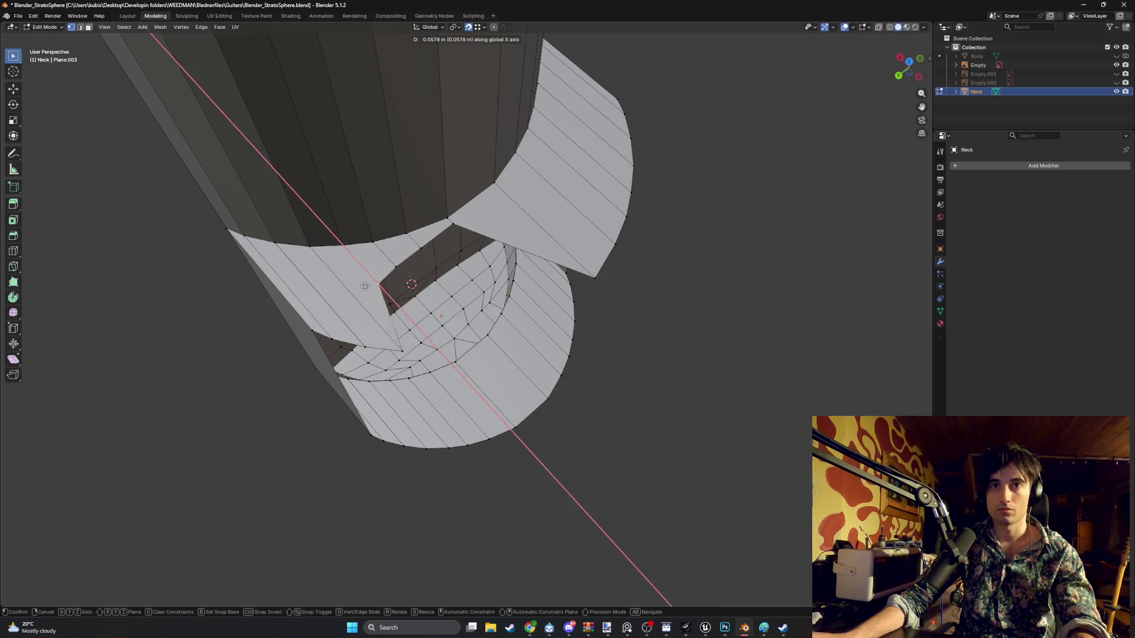
{"action": "left_click", "coordinate": [391, 347]}
{"action": "key", "text": "g"}
{"action": "key", "text": "x"}
{"action": "left_click", "coordinate": [364, 342]}
{"action": "key", "text": "g"}
{"action": "key", "text": "x"}
{"action": "left_click", "coordinate": [315, 332]}
{"action": "key", "text": "g"}
{"action": "key", "text": "x"}
{"action": "left_click", "coordinate": [332, 338]}
{"action": "key", "text": "g"}
{"action": "key", "text": "x"}
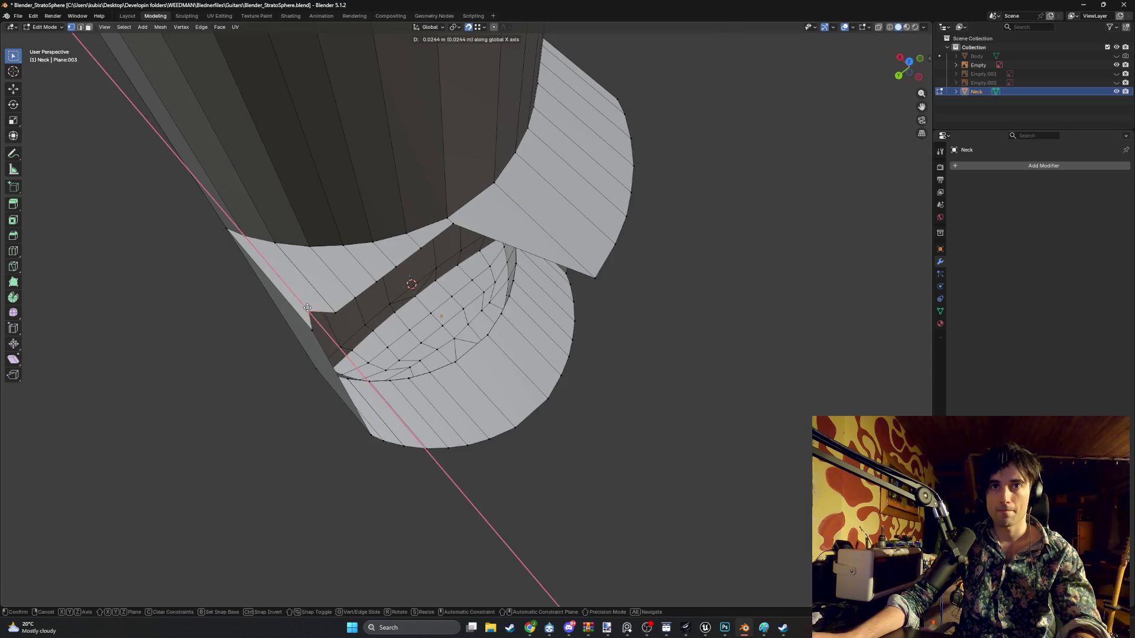
{"action": "left_click", "coordinate": [342, 312]}
- Adjust the opposite corner vertex and its edge along X at the neck end
{"action": "middle_click_drag", "start_coordinate": [367, 293], "coordinate": [241, 376], "text": "shift"}
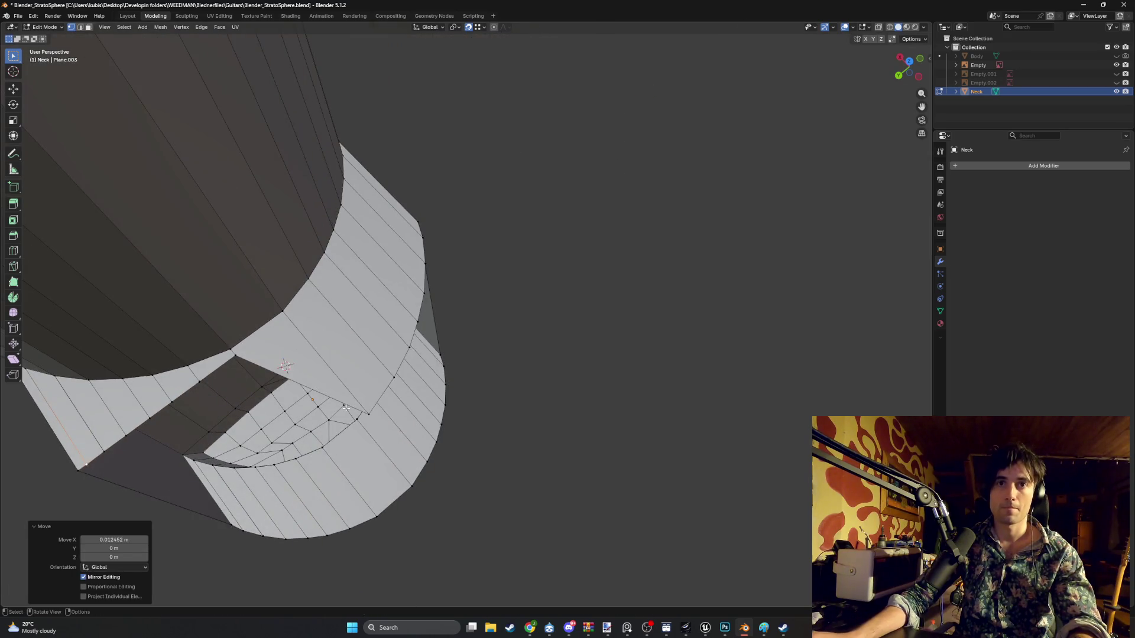
{"action": "left_click", "coordinate": [235, 354]}
{"action": "key", "text": "g"}
{"action": "key", "text": "x"}
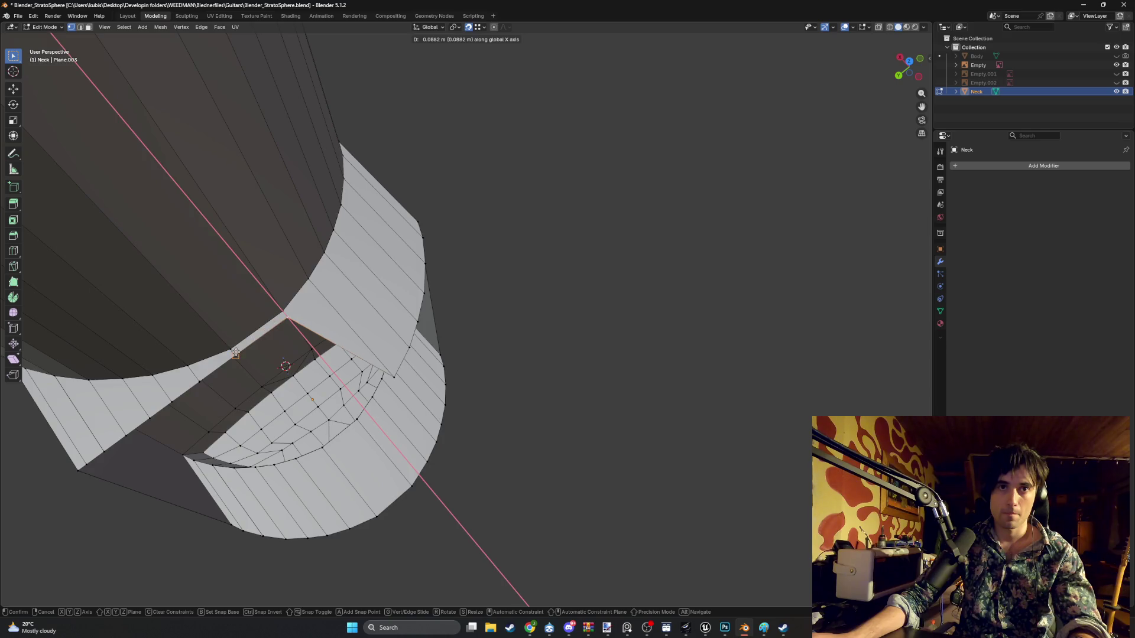
{"action": "left_click", "coordinate": [235, 353]}
{"action": "key", "text": "g"}
{"action": "key", "text": "x"}
{"action": "left_click", "coordinate": [289, 315]}
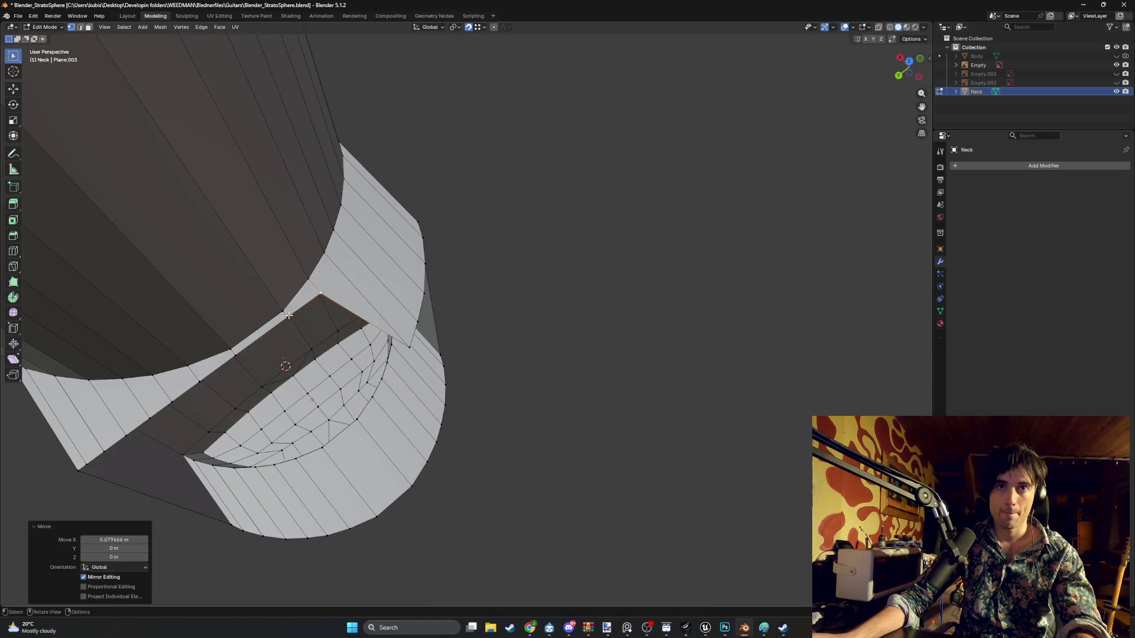
{"action": "key", "text": "g"}
{"action": "key", "text": "x"}
{"action": "left_click", "coordinate": [408, 296]}
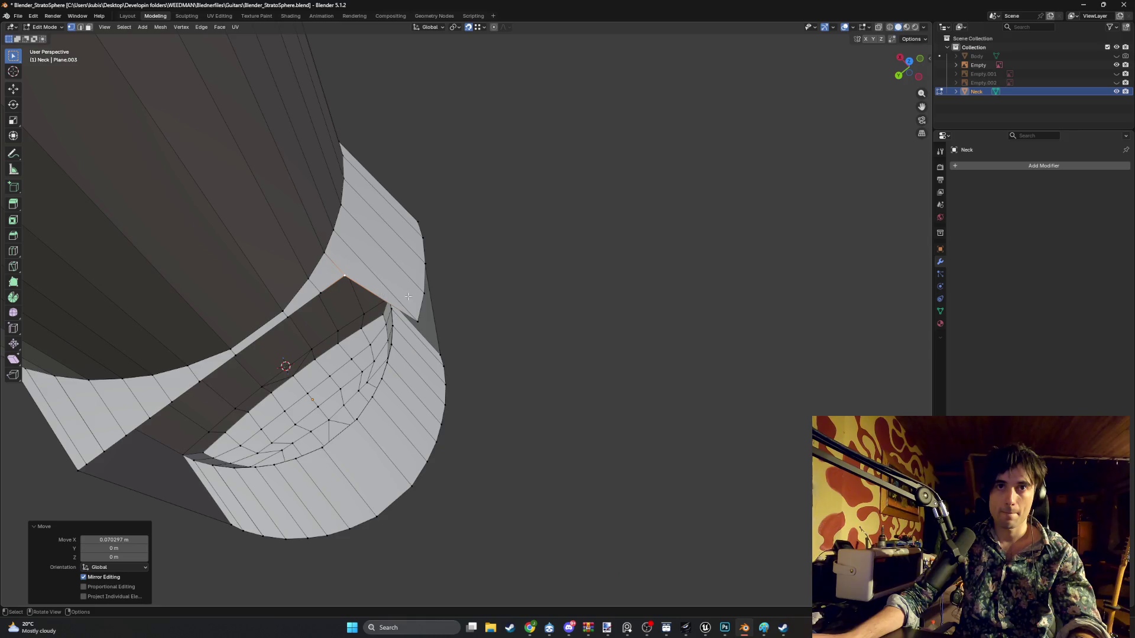
{"action": "key", "text": "g"}
{"action": "key", "text": "x"}
{"action": "left_click", "coordinate": [375, 276]}
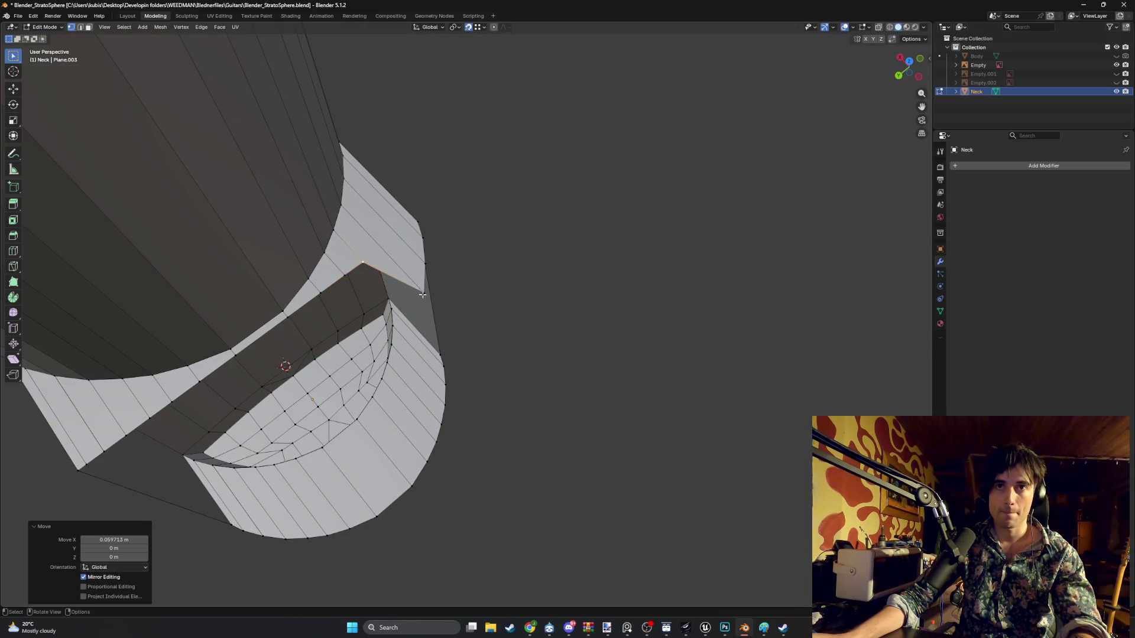
{"action": "key", "text": "g"}
{"action": "key", "text": "x"}
{"action": "left_click", "coordinate": [424, 259]}
- Snap the heel corner vertex onto its neighbour, then nudge it 0.012452 m along X
{"action": "key", "text": "g"}
{"action": "left_click", "coordinate": [394, 246]}
{"action": "middle_click_drag", "start_coordinate": [402, 242], "coordinate": [372, 313]}
{"action": "key", "text": "g"}
{"action": "key", "text": "z"}
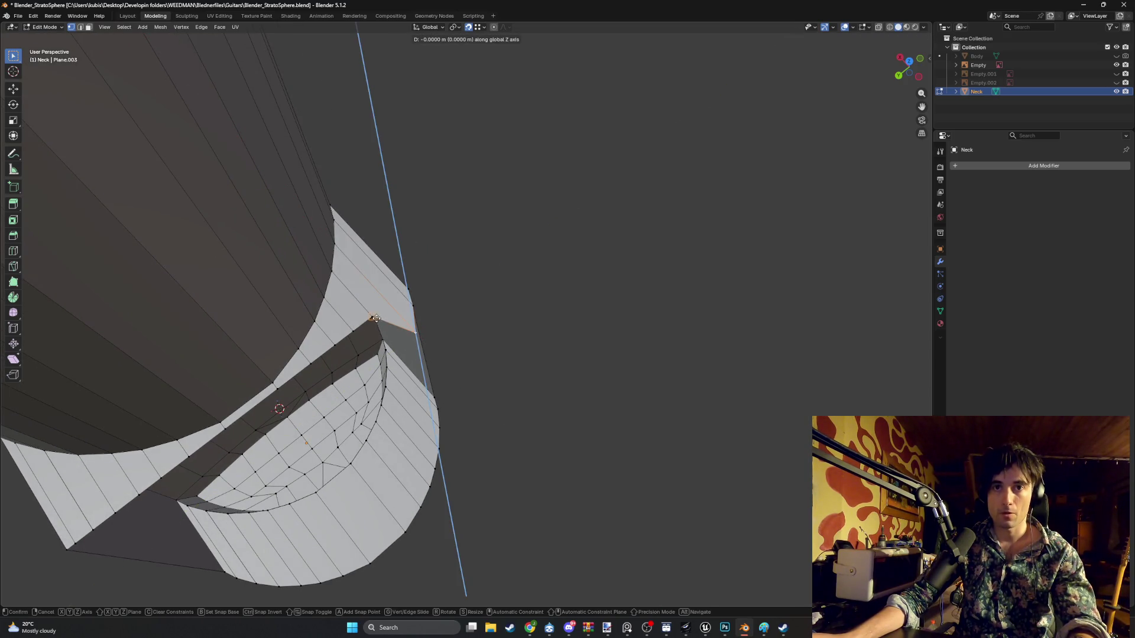
{"action": "right_click", "coordinate": [374, 323]}
{"action": "middle_click_drag", "start_coordinate": [365, 342], "coordinate": [333, 342]}
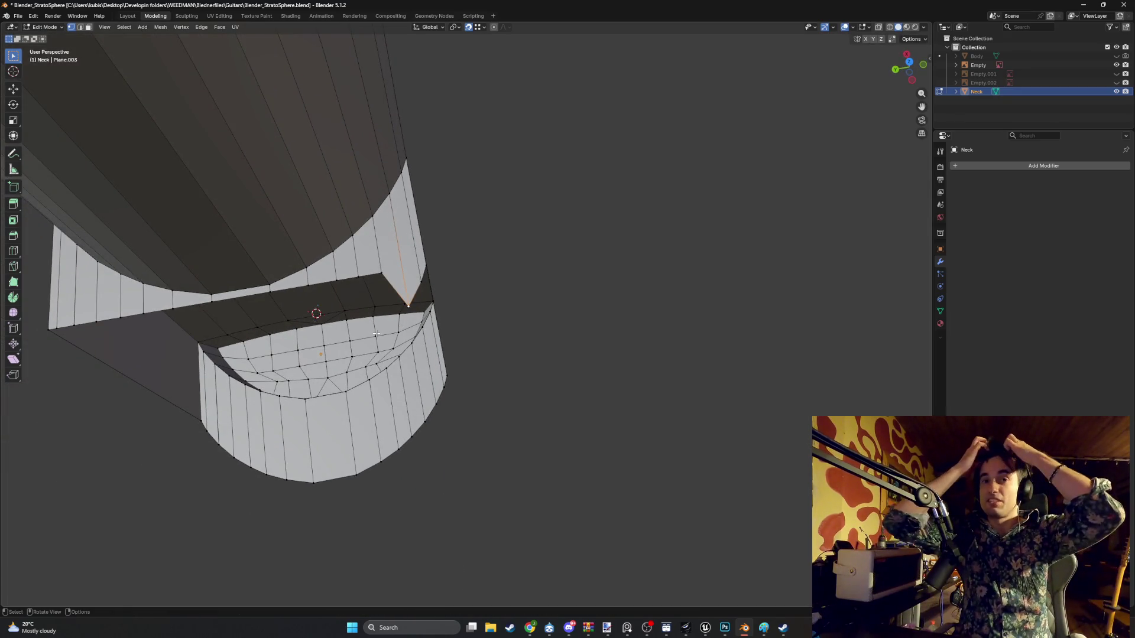
{"action": "key", "text": "g"}
{"action": "key", "text": "z"}
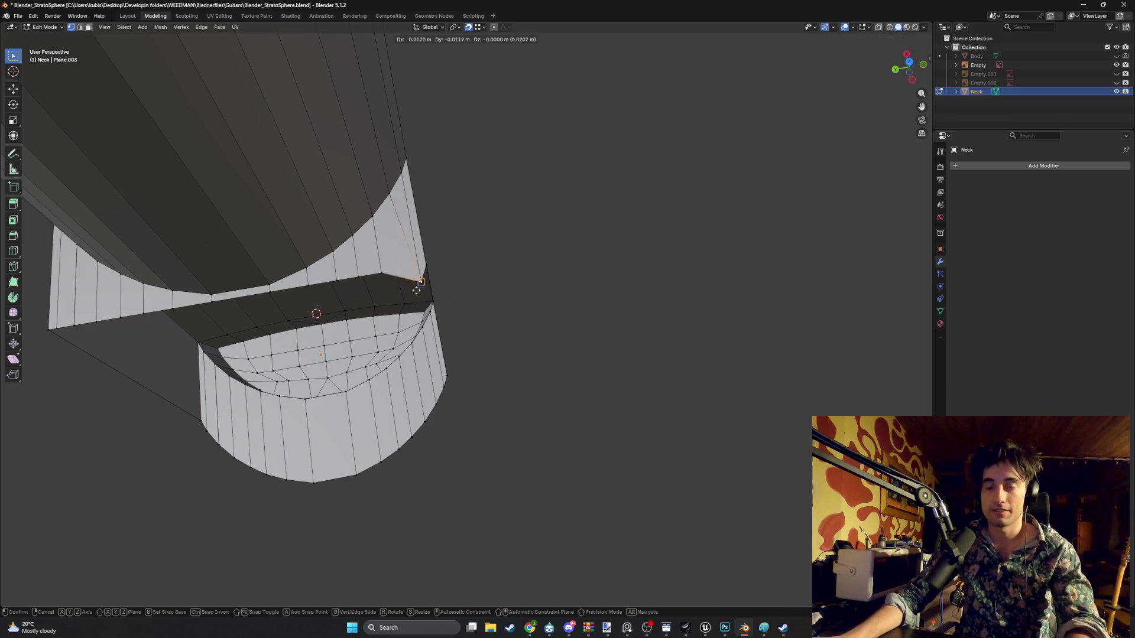
{"action": "key", "text": "ctrl"}
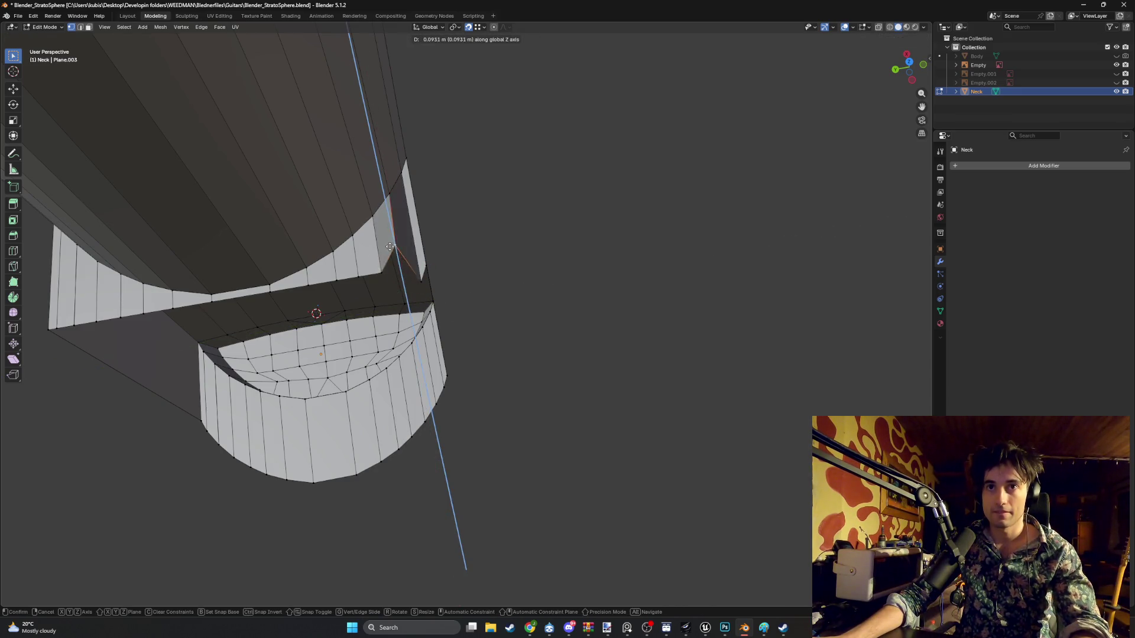
{"action": "middle_click_drag", "start_coordinate": [382, 272], "coordinate": [495, 291], "text": "alt"}
{"action": "key", "text": "x"}
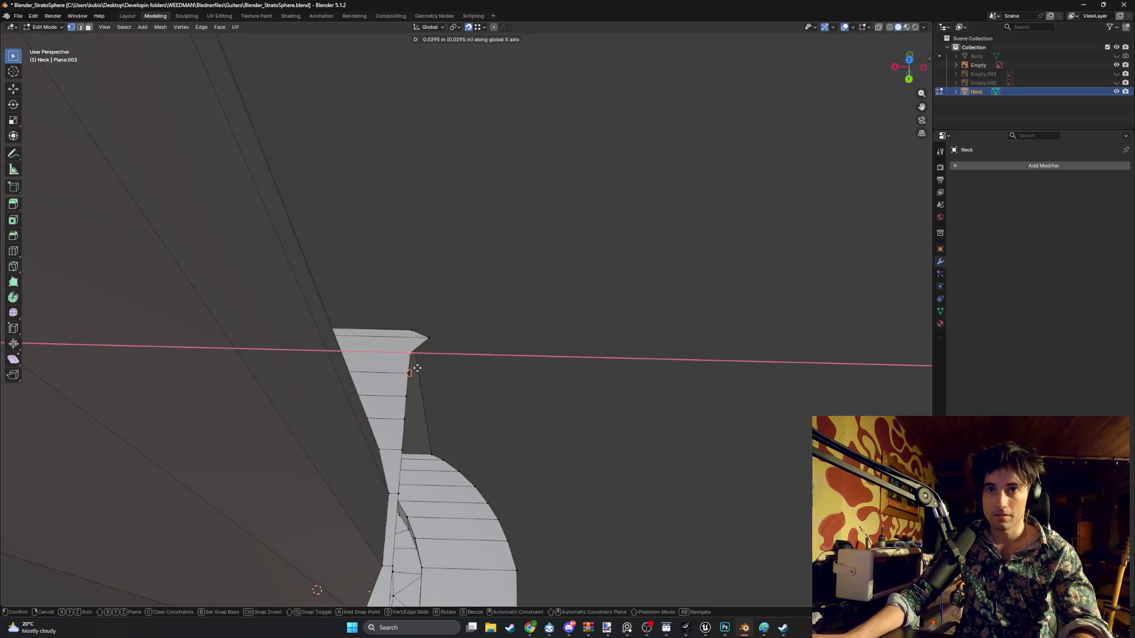
{"action": "left_click", "coordinate": [419, 352]}
{"action": "key", "text": "g"}
{"action": "key", "text": "x"}
{"action": "left_click", "coordinate": [406, 345]}
{"action": "mouse_move", "coordinate": [426, 352]}
{"action": "middle_mouse_down"}
{"action": "mouse_move", "coordinate": [325, 373]}
{"action": "mouse_move", "coordinate": [395, 333]}
{"action": "mouse_move", "coordinate": [409, 379]}
{"action": "mouse_move", "coordinate": [407, 491]}
{"action": "mouse_move", "coordinate": [379, 344]}
{"action": "mouse_move", "coordinate": [260, 351]}
{"action": "middle_mouse_up"}
- Select the face strips across the neck's lower end and delete them as faces
{"action": "left_click", "coordinate": [245, 350], "text": "shift"}
{"action": "left_click", "coordinate": [308, 360], "text": "shift"}
{"action": "left_click", "coordinate": [294, 358], "text": "shift"}
{"action": "left_click", "coordinate": [319, 364], "text": "shift"}
{"action": "left_click", "coordinate": [349, 373], "text": "shift"}
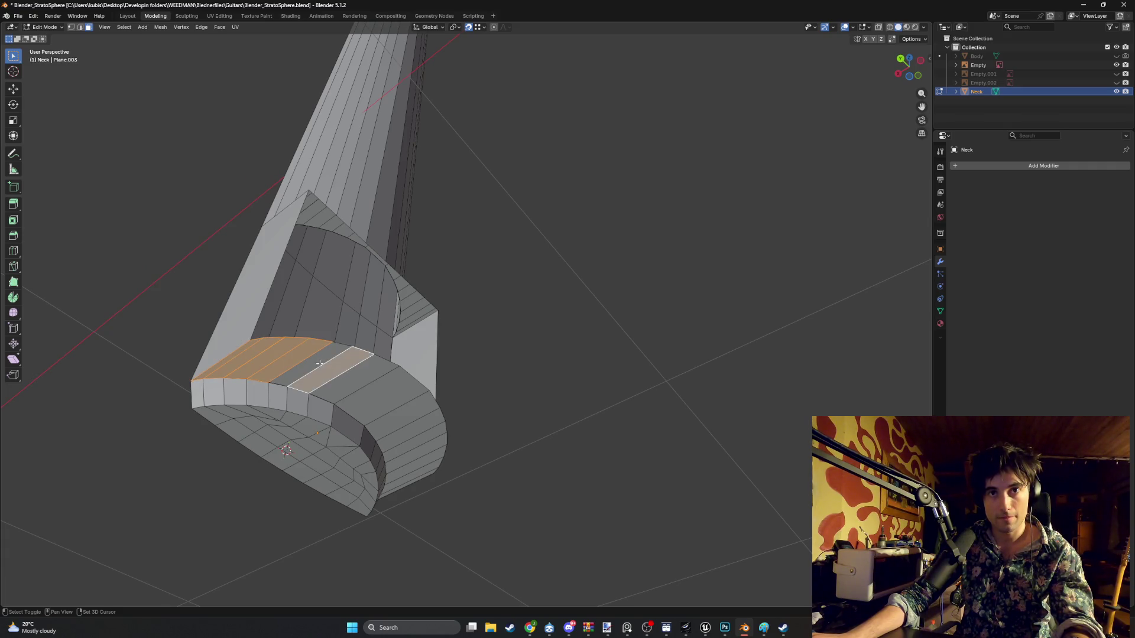
{"action": "left_click", "coordinate": [382, 390], "text": "shift"}
{"action": "mouse_move", "coordinate": [381, 390]}
{"action": "middle_mouse_down"}
{"action": "mouse_move", "coordinate": [390, 401]}
{"action": "mouse_move", "coordinate": [331, 428]}
{"action": "middle_mouse_up"}
{"action": "left_click", "coordinate": [362, 429], "text": "shift"}
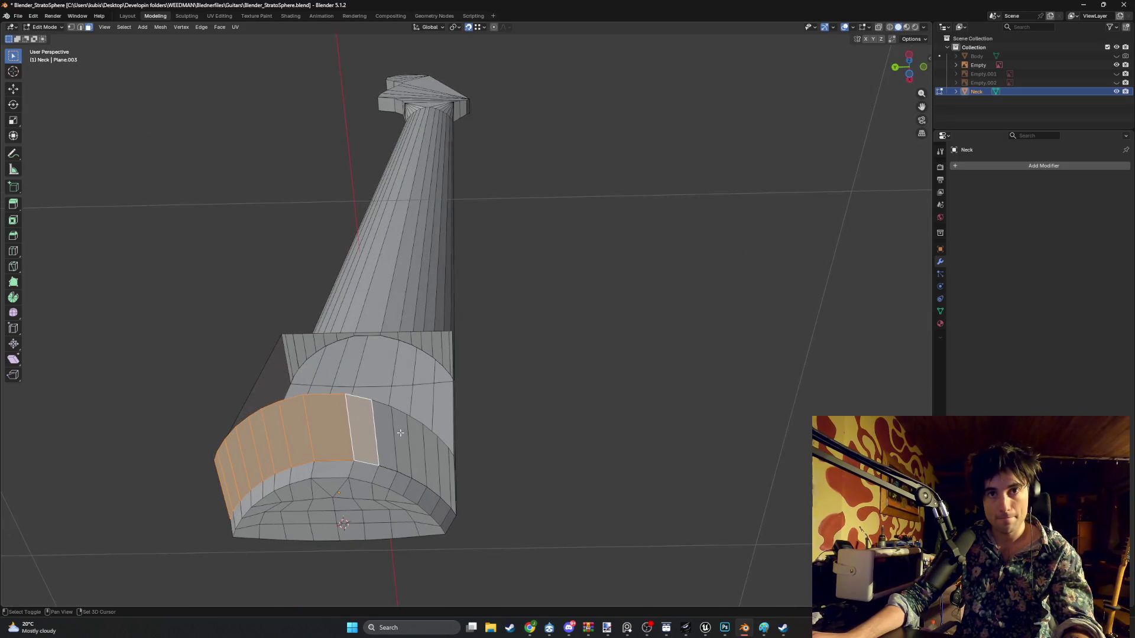
{"action": "left_click", "coordinate": [402, 444], "text": "shift"}
{"action": "left_click", "coordinate": [431, 460], "text": "shift"}
{"action": "left_click", "coordinate": [448, 467], "text": "shift"}
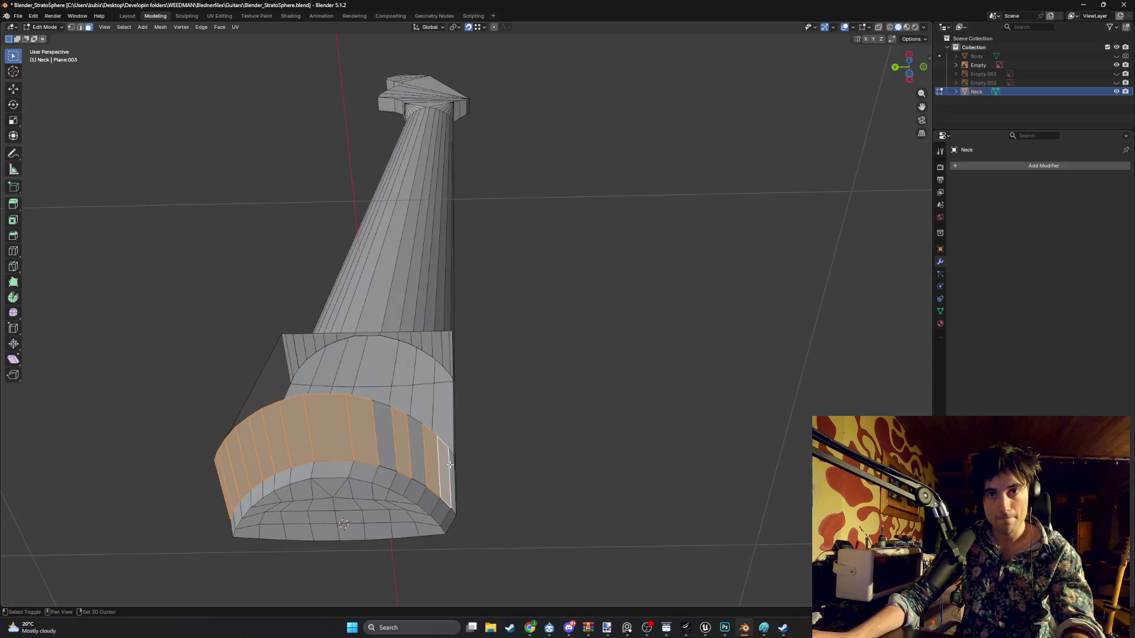
{"action": "left_click", "coordinate": [402, 443], "text": "shift"}
{"action": "left_click", "coordinate": [384, 436], "text": "shift"}
{"action": "left_click", "coordinate": [415, 448], "text": "shift"}
{"action": "key", "text": "x"}
{"action": "mouse_move", "coordinate": [415, 448]}
{"action": "middle_mouse_down"}
{"action": "mouse_move", "coordinate": [367, 442]}
{"action": "mouse_move", "coordinate": [495, 494]}
{"action": "mouse_move", "coordinate": [520, 482]}
{"action": "mouse_move", "coordinate": [538, 449]}
{"action": "middle_mouse_up"}
{"action": "left_click", "coordinate": [363, 459]}
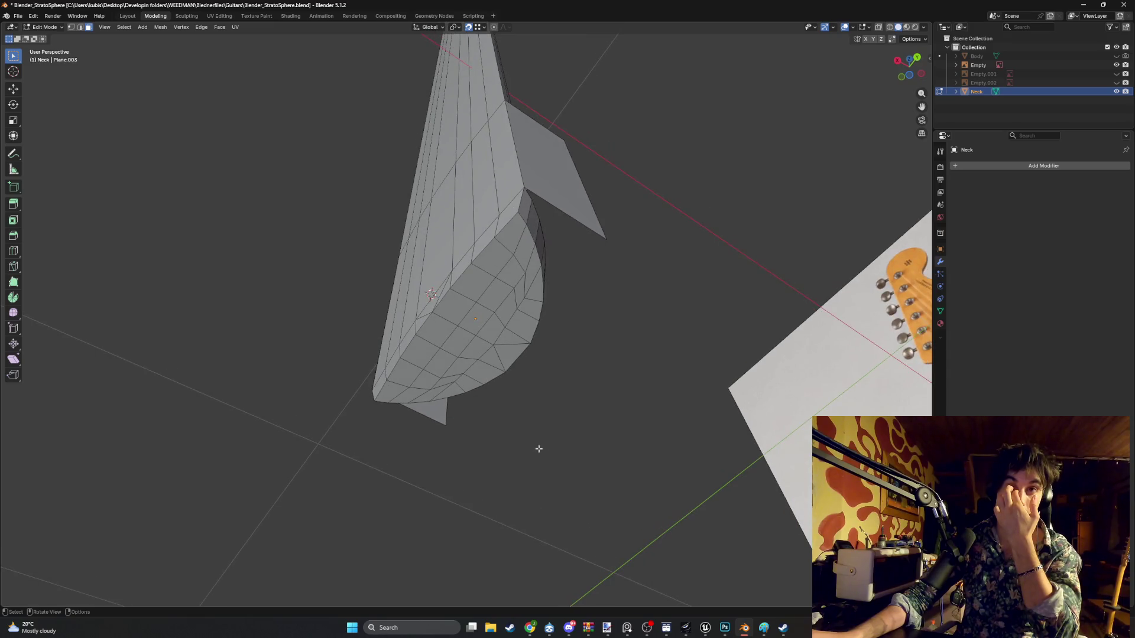
- Inspect the trimmed neck end, picking a corner vertex and edges along its top and end
{"action": "scroll", "coordinate": [507, 293], "scroll_direction": "up", "scroll_amount": 3}
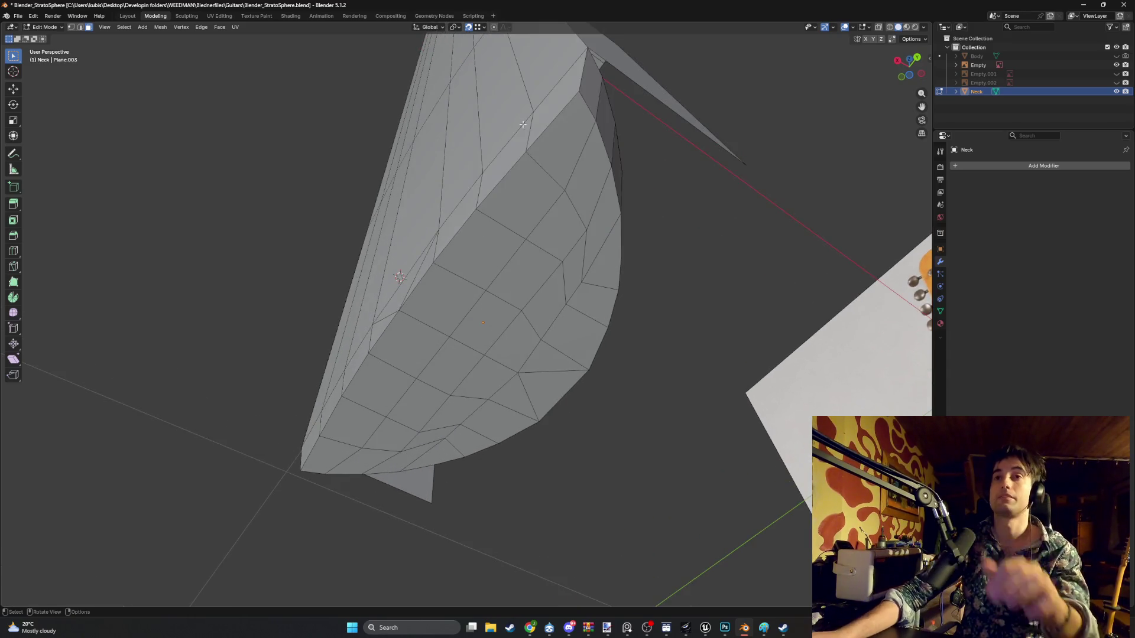
{"action": "scroll", "coordinate": [360, 210], "scroll_direction": "up", "scroll_amount": 2}
{"action": "mouse_move", "coordinate": [360, 210]}
{"action": "middle_mouse_down"}
{"action": "mouse_move", "coordinate": [363, 233]}
{"action": "mouse_move", "coordinate": [395, 222]}
{"action": "middle_mouse_up"}
{"action": "mouse_move", "coordinate": [338, 337]}
{"action": "middle_mouse_down"}
{"action": "mouse_move", "coordinate": [344, 324]}
{"action": "mouse_move", "coordinate": [322, 341]}
{"action": "mouse_move", "coordinate": [182, 272]}
{"action": "middle_mouse_up"}
{"action": "key", "text": "1"}
{"action": "scroll", "coordinate": [258, 351], "scroll_direction": "up", "scroll_amount": 2}
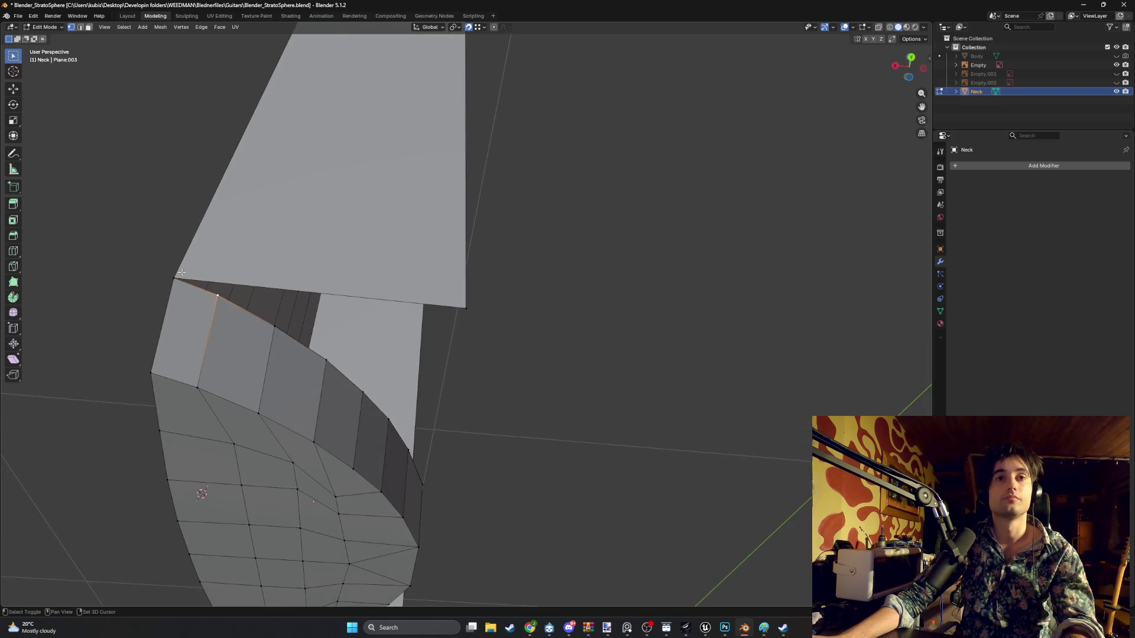
{"action": "left_click", "coordinate": [460, 308], "text": "shift"}
{"action": "middle_click_drag", "start_coordinate": [445, 317], "coordinate": [311, 271]}
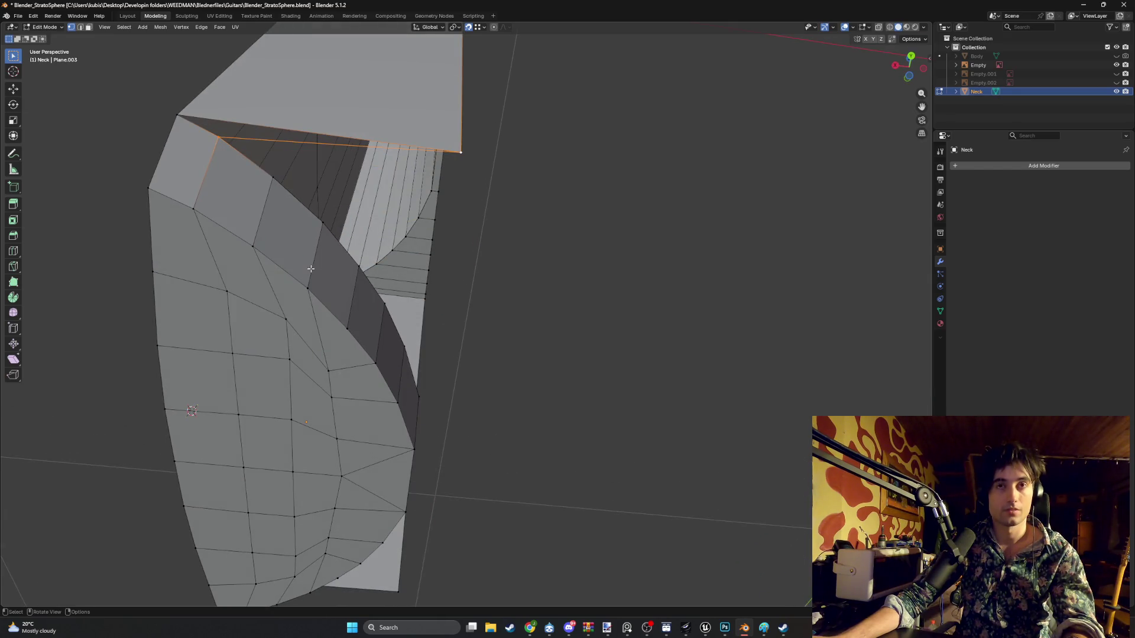
{"action": "key", "text": "2"}
{"action": "left_click", "coordinate": [272, 132]}
{"action": "left_click", "coordinate": [271, 131], "text": "shift"}
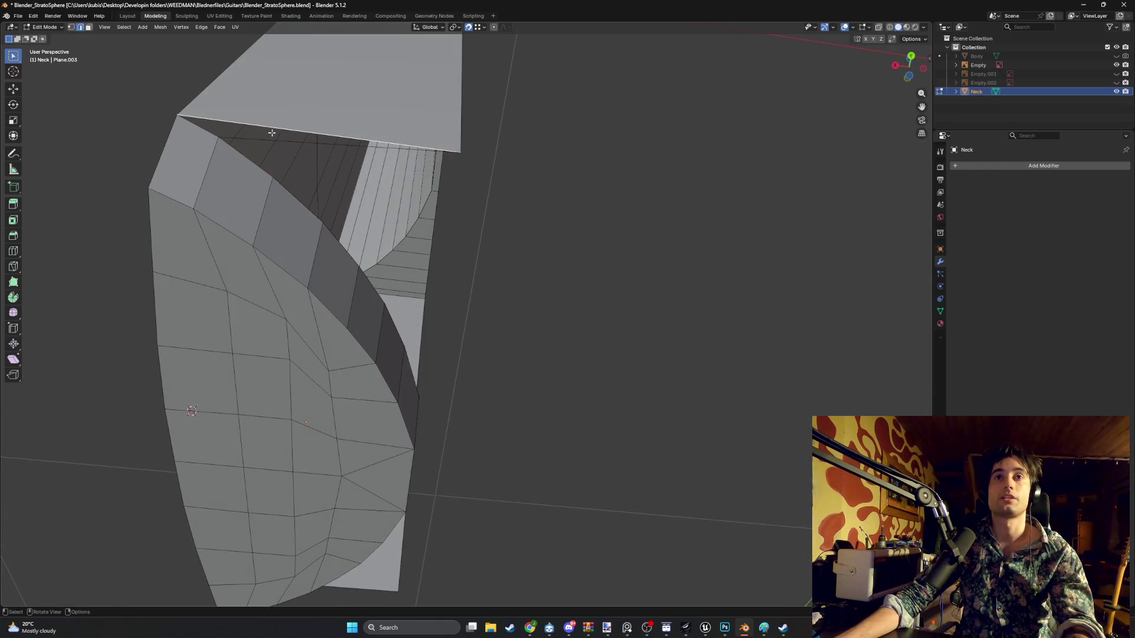
{"action": "mouse_move", "coordinate": [246, 190]}
{"action": "middle_mouse_down"}
{"action": "mouse_move", "coordinate": [375, 167]}
{"action": "mouse_move", "coordinate": [473, 247]}
{"action": "middle_mouse_up"}
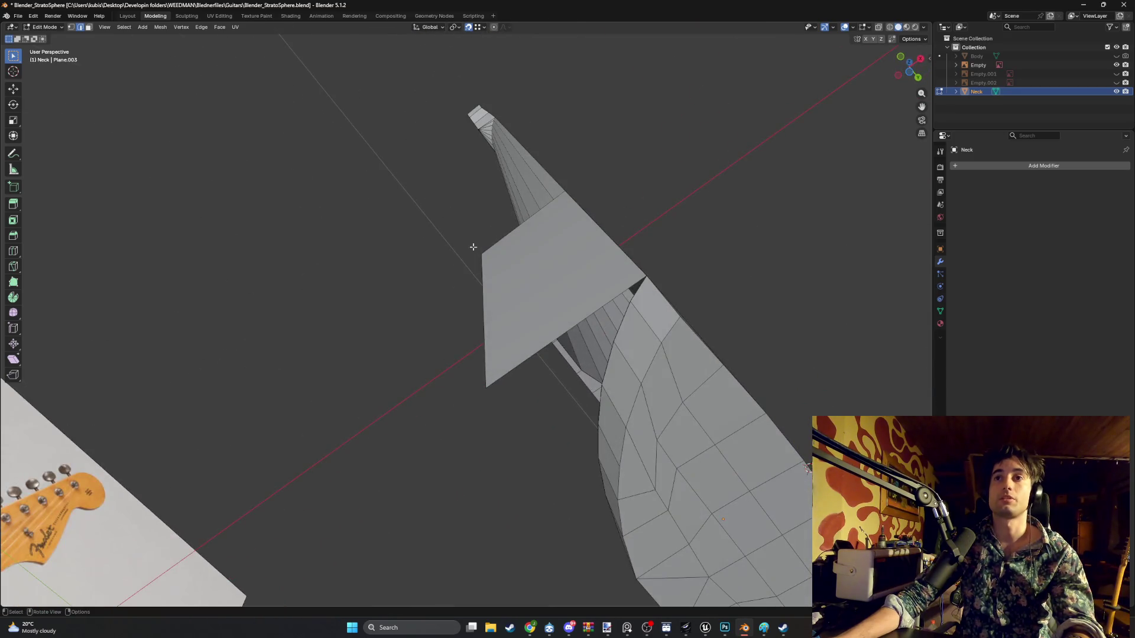
{"action": "left_click", "coordinate": [633, 299]}
{"action": "mouse_move", "coordinate": [633, 299]}
{"action": "middle_mouse_down"}
{"action": "mouse_move", "coordinate": [566, 312]}
{"action": "mouse_move", "coordinate": [560, 302]}
{"action": "mouse_move", "coordinate": [579, 282]}
{"action": "mouse_move", "coordinate": [533, 201]}
{"action": "middle_mouse_up"}
{"action": "mouse_move", "coordinate": [489, 167]}
{"action": "middle_mouse_down"}
{"action": "mouse_move", "coordinate": [479, 185]}
{"action": "mouse_move", "coordinate": [514, 203]}
{"action": "mouse_move", "coordinate": [501, 178]}
{"action": "middle_mouse_up"}
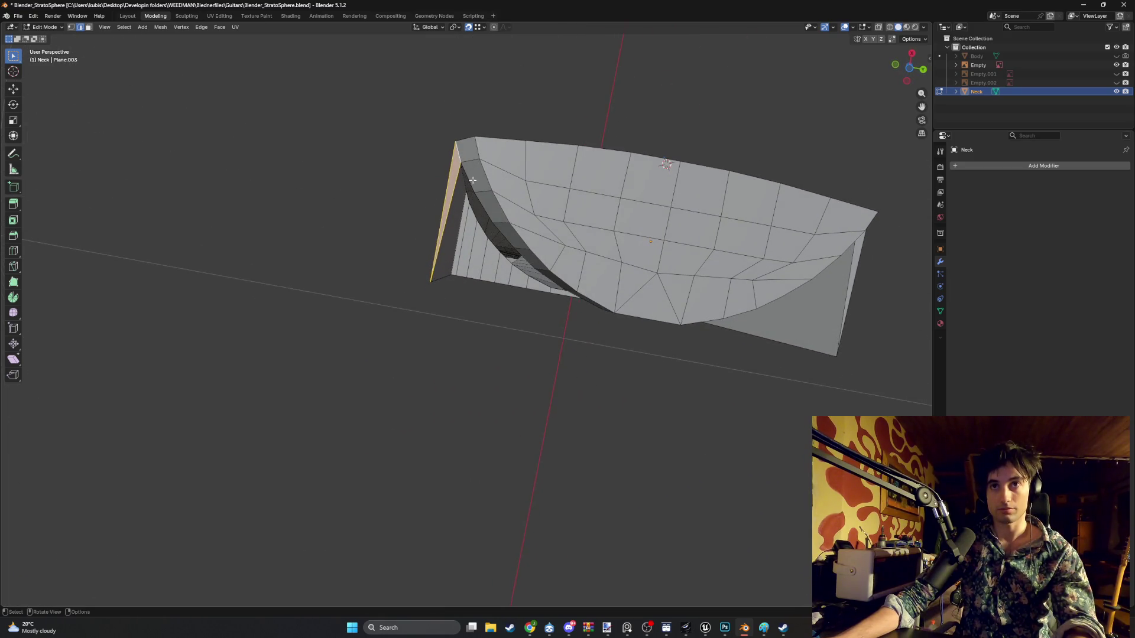
- Select the band of faces around the heel's rounded rim and delete them
{"action": "key", "text": "3"}
{"action": "left_click", "coordinate": [475, 175], "text": "shift"}
{"action": "left_click", "coordinate": [498, 213], "text": "shift"}
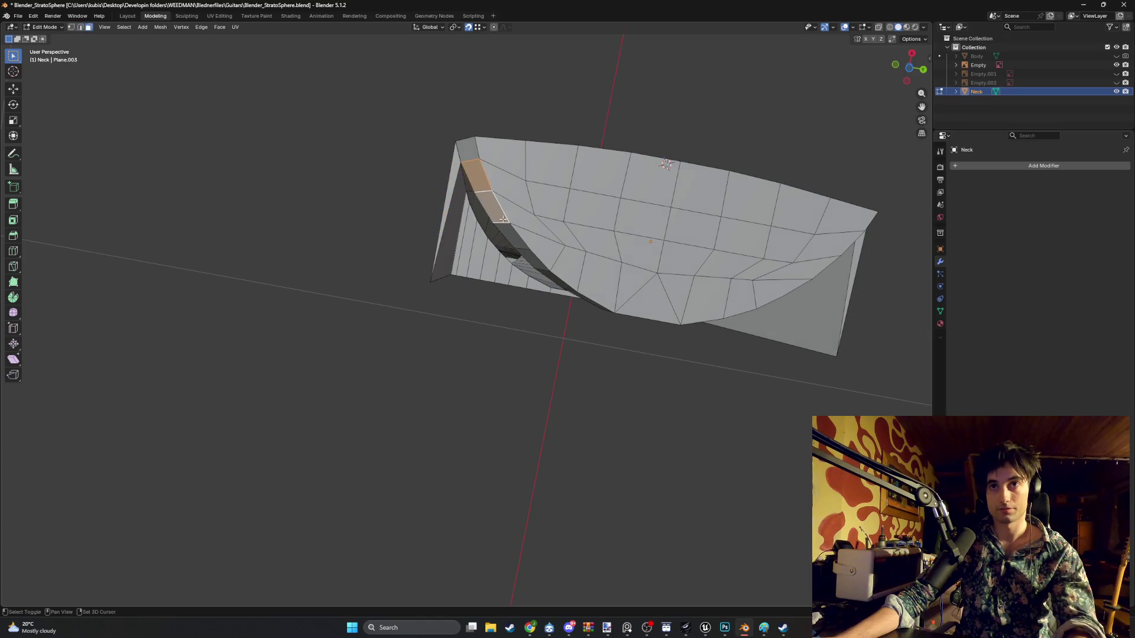
{"action": "middle_click_drag", "start_coordinate": [498, 212], "coordinate": [518, 214]}
{"action": "left_click", "coordinate": [520, 128], "text": "shift"}
{"action": "left_click", "coordinate": [544, 127], "text": "shift"}
{"action": "left_click", "coordinate": [572, 128], "text": "shift"}
{"action": "middle_click_drag", "start_coordinate": [572, 127], "coordinate": [602, 135]}
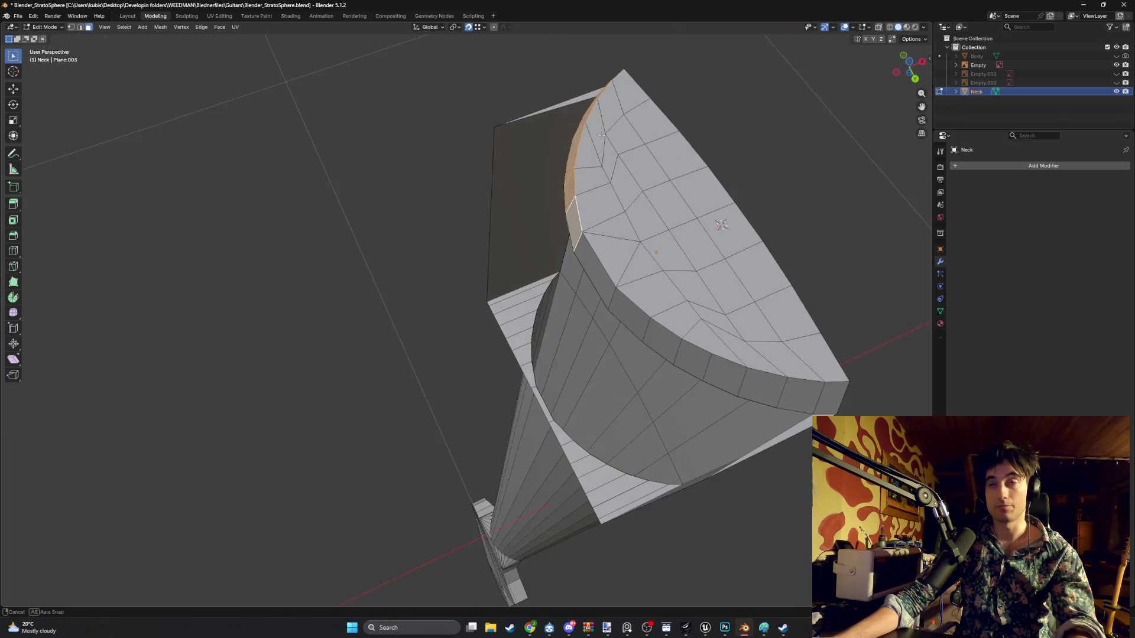
{"action": "left_click", "coordinate": [591, 254], "text": "shift"}
{"action": "left_click", "coordinate": [621, 299], "text": "shift"}
{"action": "left_click", "coordinate": [650, 331], "text": "shift"}
{"action": "left_click", "coordinate": [691, 358], "text": "shift"}
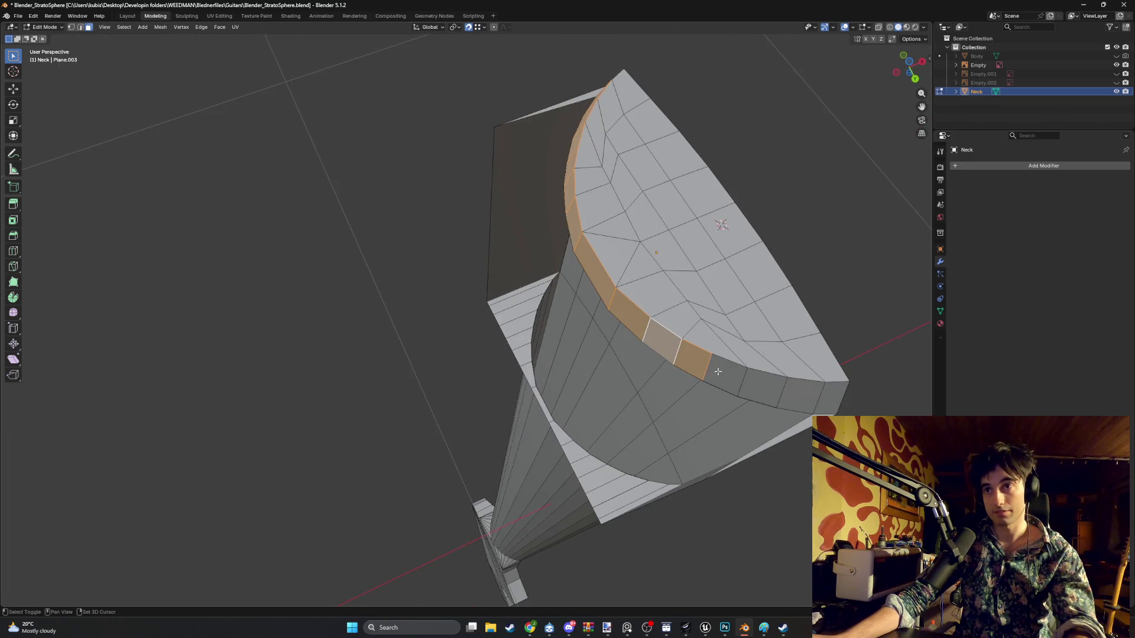
{"action": "left_click", "coordinate": [724, 373], "text": "shift"}
{"action": "left_click", "coordinate": [765, 388], "text": "shift"}
{"action": "left_click", "coordinate": [796, 398], "text": "shift"}
{"action": "key", "text": "x"}
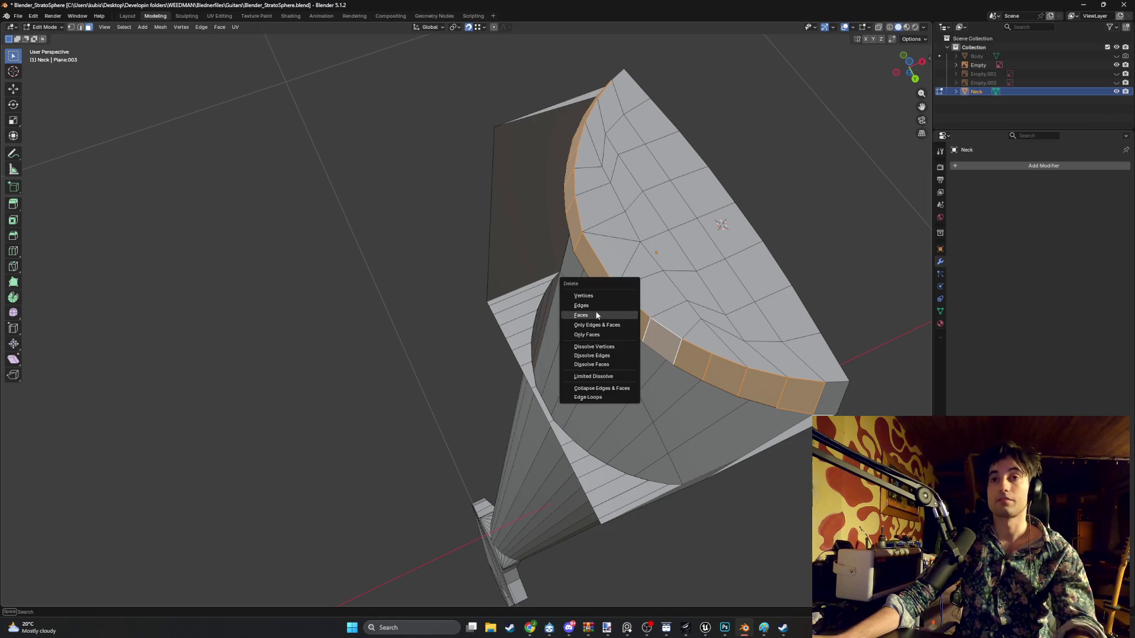
{"action": "left_click", "coordinate": [598, 315]}
{"action": "middle_click_drag", "start_coordinate": [597, 315], "coordinate": [568, 179]}
{"action": "key", "text": "2"}
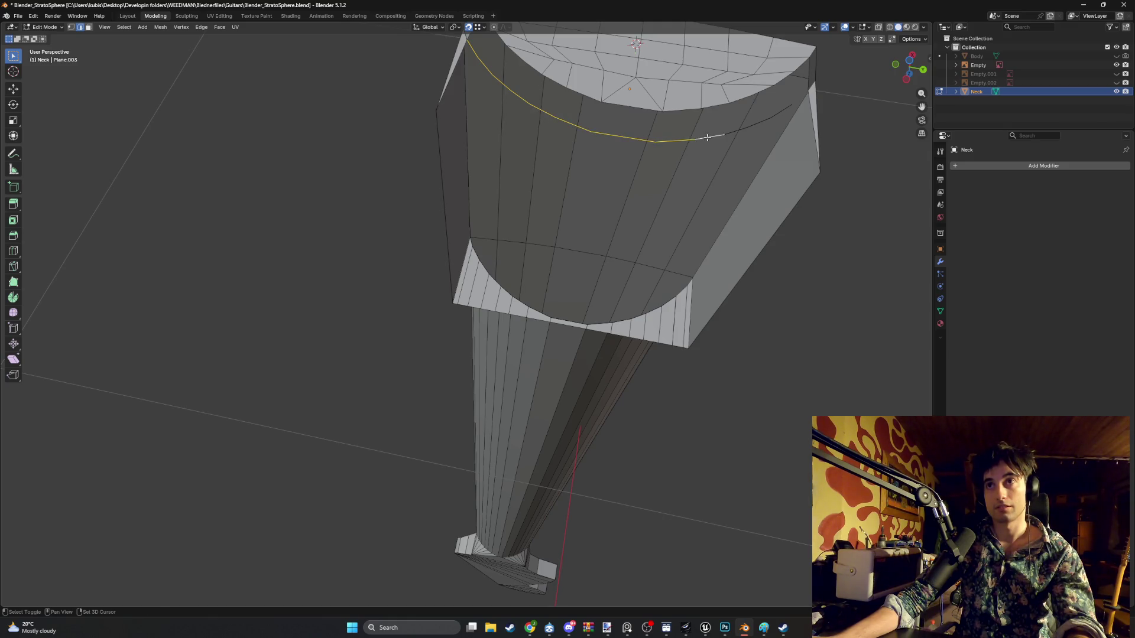
- Box-select the curved seam edges across the heel's outer wall and delete them as edges
{"action": "right_click", "coordinate": [769, 119]}
{"action": "left_click", "coordinate": [750, 114]}
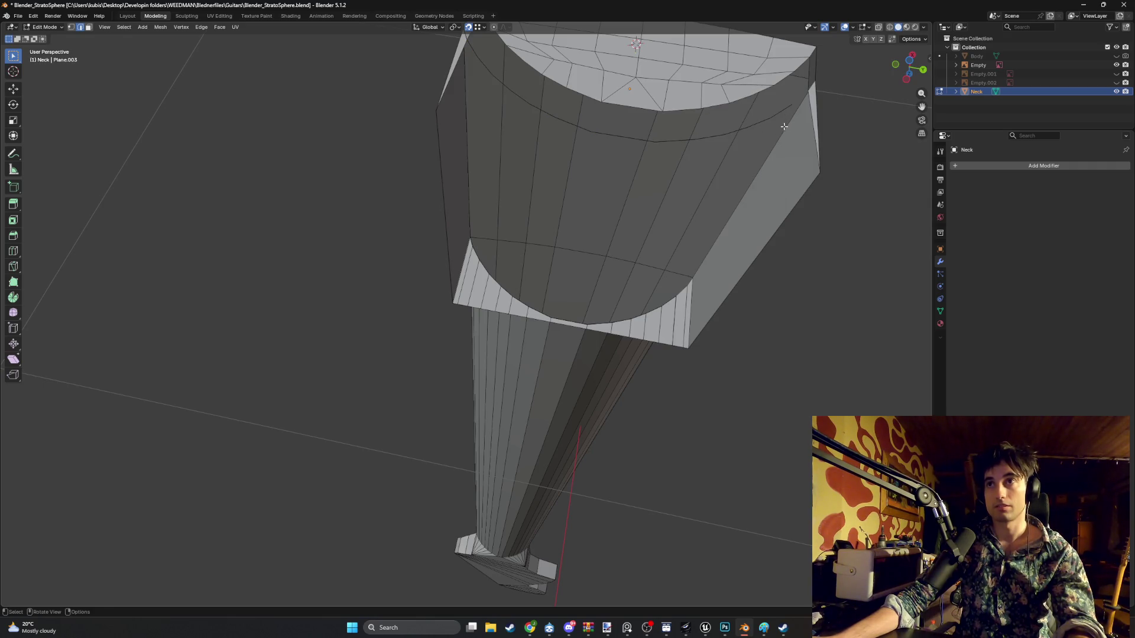
{"action": "key", "text": "b"}
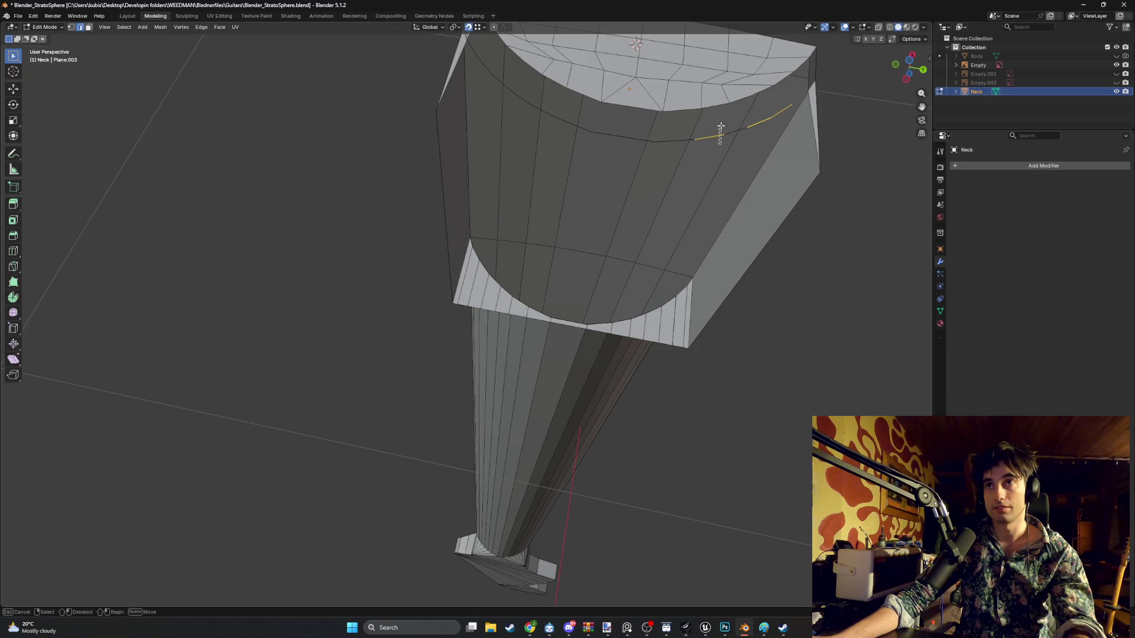
{"action": "mouse_move", "coordinate": [731, 140]}
{"action": "left_mouse_down"}
{"action": "mouse_move", "coordinate": [716, 136]}
{"action": "mouse_move", "coordinate": [720, 167]}
{"action": "mouse_move", "coordinate": [700, 168]}
{"action": "left_mouse_up"}
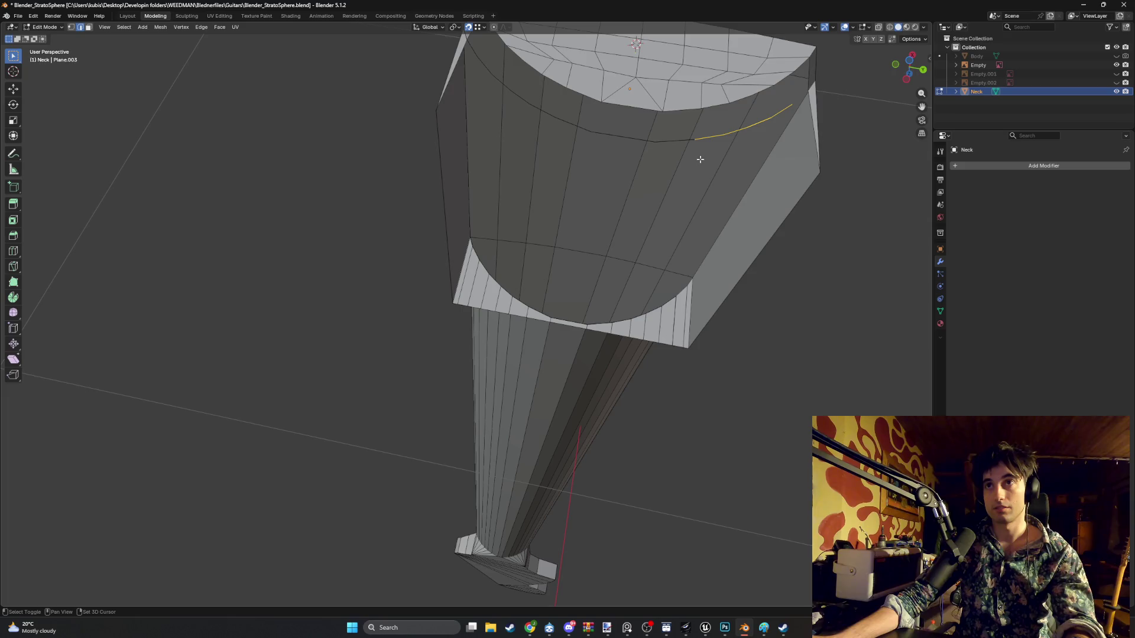
{"action": "left_click", "coordinate": [605, 134], "text": "shift"}
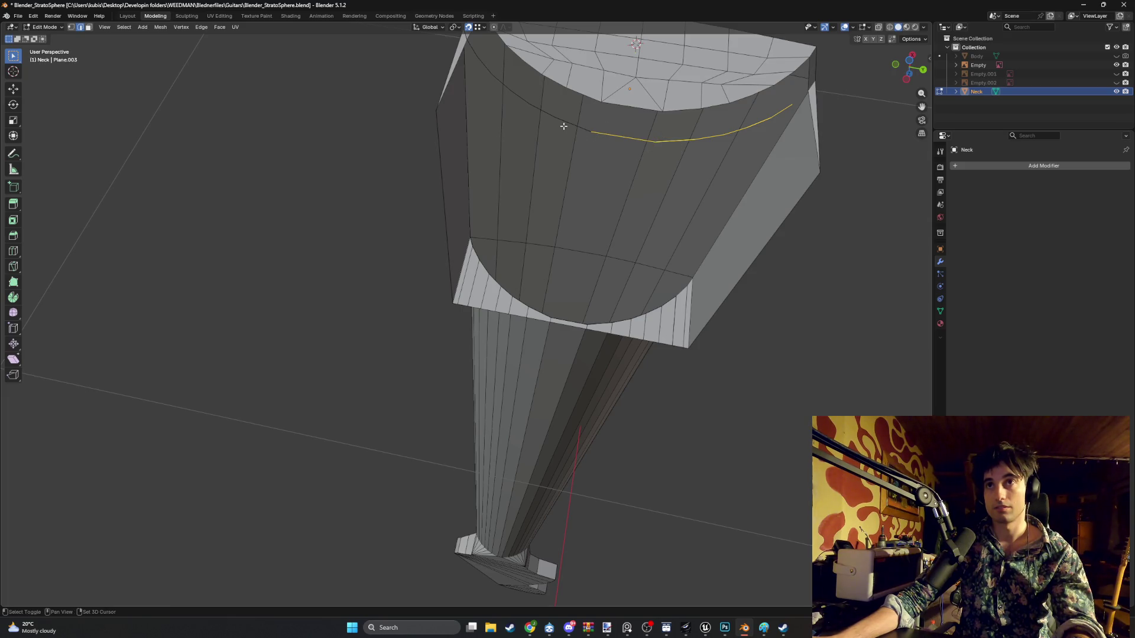
{"action": "left_click", "coordinate": [507, 87], "text": "shift"}
{"action": "right_click", "coordinate": [477, 74]}
{"action": "left_click", "coordinate": [481, 85]}
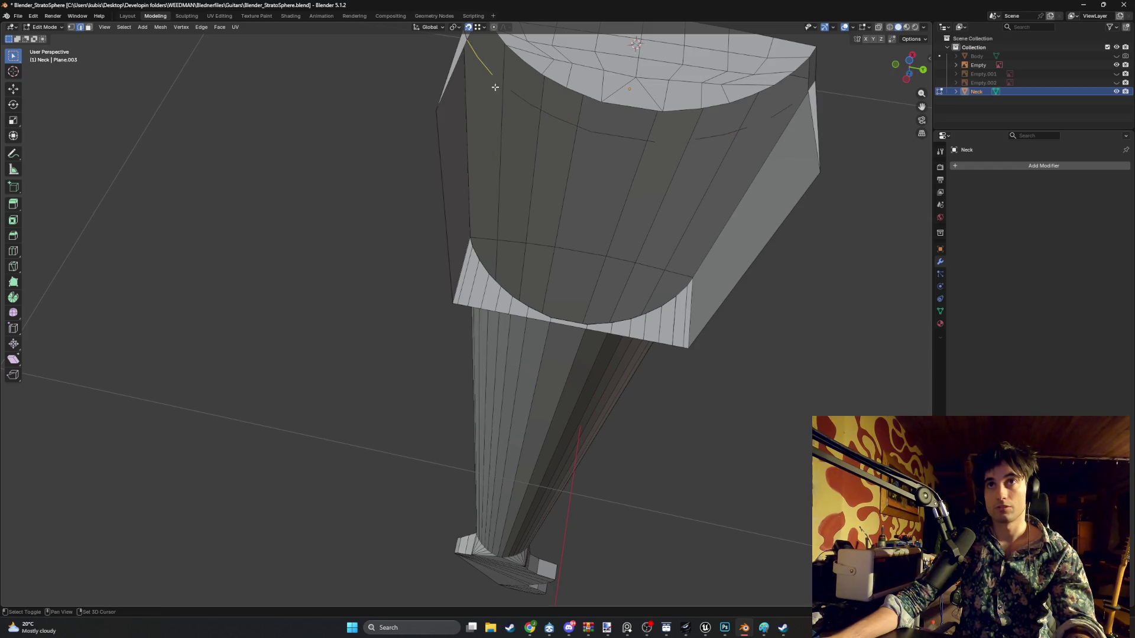
{"action": "left_click", "coordinate": [620, 138], "text": "shift"}
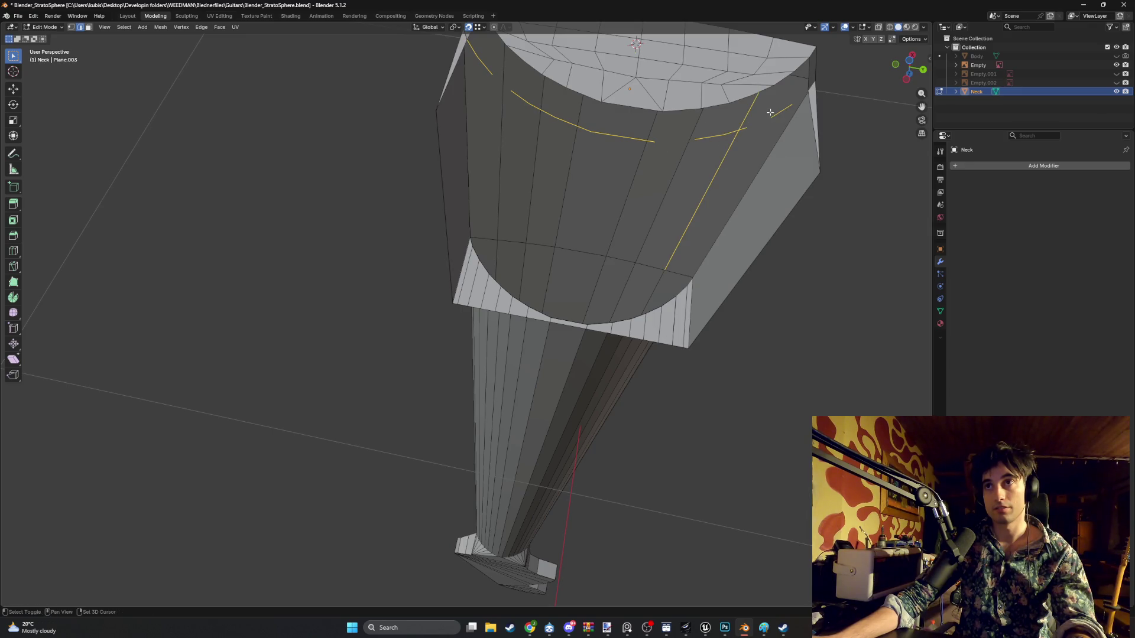
{"action": "right_click", "coordinate": [697, 162]}
{"action": "left_click", "coordinate": [683, 166]}
{"action": "mouse_move", "coordinate": [683, 166]}
{"action": "middle_mouse_down"}
{"action": "mouse_move", "coordinate": [591, 167]}
{"action": "mouse_move", "coordinate": [665, 137]}
{"action": "mouse_move", "coordinate": [455, 185]}
{"action": "mouse_move", "coordinate": [442, 206]}
{"action": "mouse_move", "coordinate": [459, 150]}
{"action": "mouse_move", "coordinate": [540, 104]}
{"action": "mouse_move", "coordinate": [585, 104]}
{"action": "mouse_move", "coordinate": [409, 126]}
{"action": "mouse_move", "coordinate": [411, 91]}
{"action": "middle_mouse_up"}
- Select the patch of faces across the neck's curved end and extrude them
{"action": "scroll", "coordinate": [393, 94], "scroll_direction": "up", "scroll_amount": 3}
{"action": "mouse_move", "coordinate": [381, 145]}
{"action": "middle_mouse_down"}
{"action": "mouse_move", "coordinate": [497, 197]}
{"action": "mouse_move", "coordinate": [498, 223]}
{"action": "mouse_move", "coordinate": [430, 209]}
{"action": "mouse_move", "coordinate": [418, 240]}
{"action": "mouse_move", "coordinate": [433, 208]}
{"action": "middle_mouse_up"}
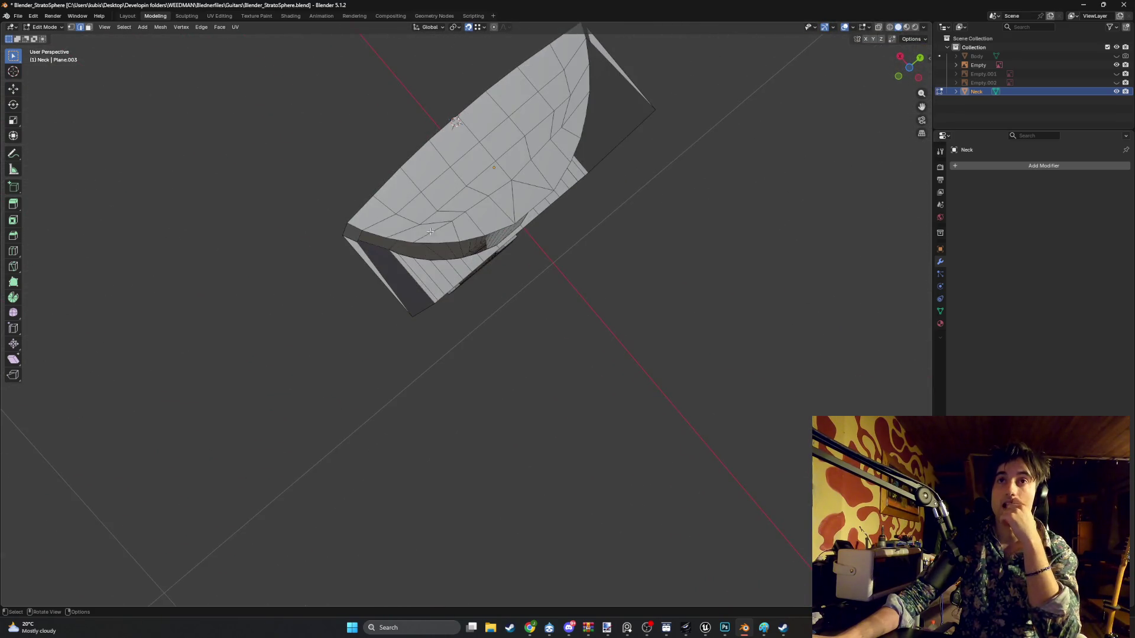
{"action": "left_click", "coordinate": [392, 228], "text": "shift"}
{"action": "left_click_drag", "start_coordinate": [576, 139], "coordinate": [454, 231], "text": "shift"}
{"action": "mouse_move", "coordinate": [467, 176]}
{"action": "middle_mouse_down"}
{"action": "mouse_move", "coordinate": [596, 253]}
{"action": "mouse_move", "coordinate": [686, 233]}
{"action": "mouse_move", "coordinate": [566, 265]}
{"action": "middle_mouse_up"}
{"action": "mouse_move", "coordinate": [654, 222]}
{"action": "left_mouse_down", "text": "shift"}
{"action": "mouse_move", "coordinate": [576, 188]}
{"action": "mouse_move", "coordinate": [712, 183]}
{"action": "left_mouse_up", "text": "shift"}
{"action": "left_click", "coordinate": [703, 189], "text": "shift"}
{"action": "left_click", "coordinate": [652, 237], "text": "shift"}
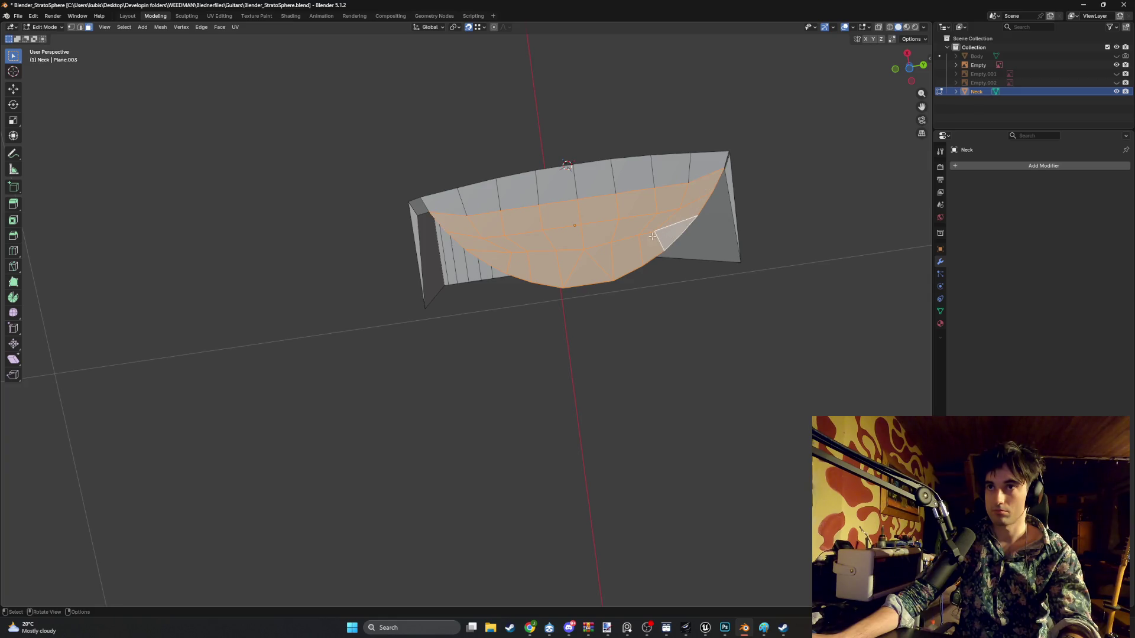
{"action": "right_click", "coordinate": [652, 237]}
{"action": "left_click", "coordinate": [631, 243]}
- Try moving a corner vertex of the neck along Z, then cancel the move
{"action": "mouse_move", "coordinate": [573, 218]}
{"action": "middle_mouse_down"}
{"action": "mouse_move", "coordinate": [585, 236]}
{"action": "mouse_move", "coordinate": [535, 242]}
{"action": "mouse_move", "coordinate": [452, 295]}
{"action": "mouse_move", "coordinate": [507, 332]}
{"action": "mouse_move", "coordinate": [509, 294]}
{"action": "mouse_move", "coordinate": [499, 266]}
{"action": "mouse_move", "coordinate": [493, 287]}
{"action": "mouse_move", "coordinate": [481, 268]}
{"action": "mouse_move", "coordinate": [491, 302]}
{"action": "mouse_move", "coordinate": [454, 352]}
{"action": "mouse_move", "coordinate": [469, 347]}
{"action": "mouse_move", "coordinate": [335, 287]}
{"action": "middle_mouse_up"}
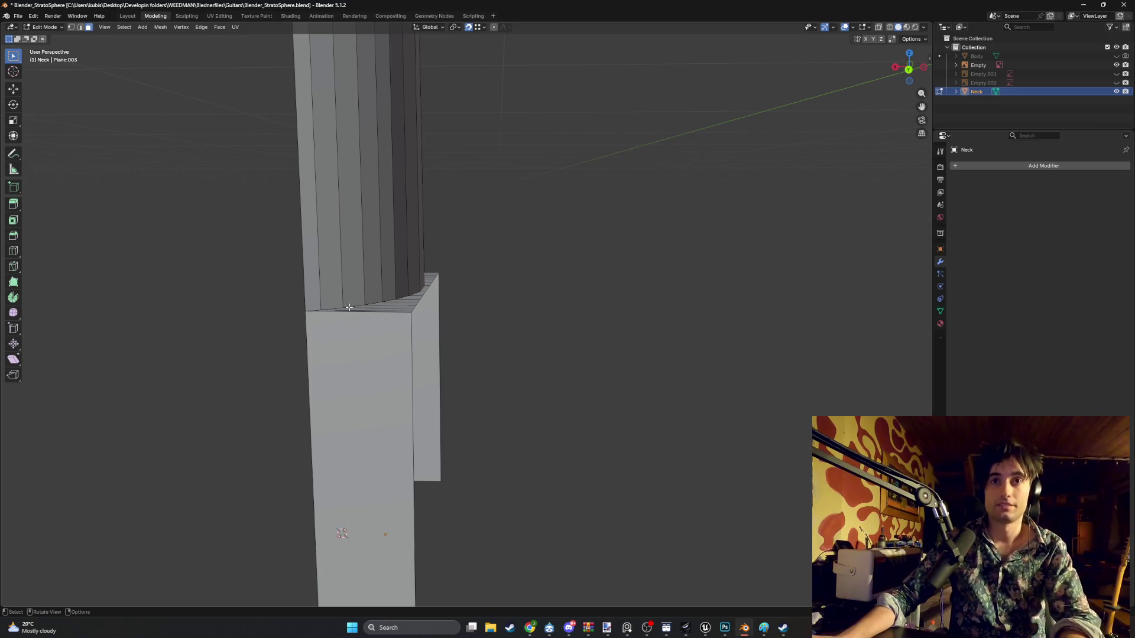
{"action": "scroll", "coordinate": [349, 308], "scroll_direction": "up", "scroll_amount": 2}
{"action": "left_click", "coordinate": [279, 304]}
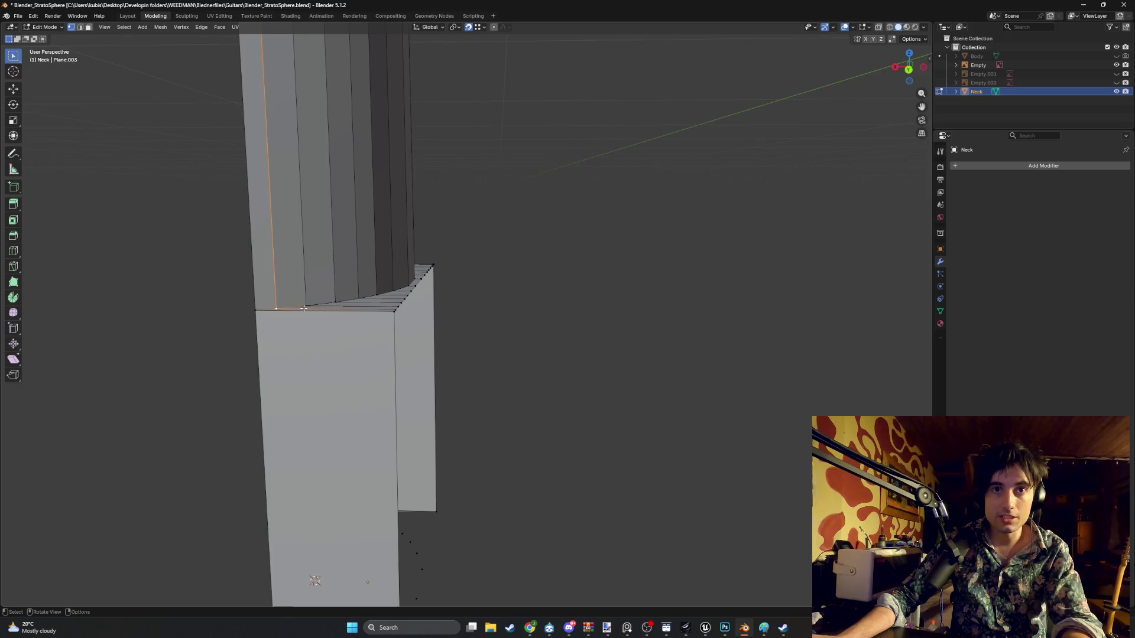
{"action": "key", "text": "g"}
{"action": "key", "text": "x"}
{"action": "key", "text": "z"}
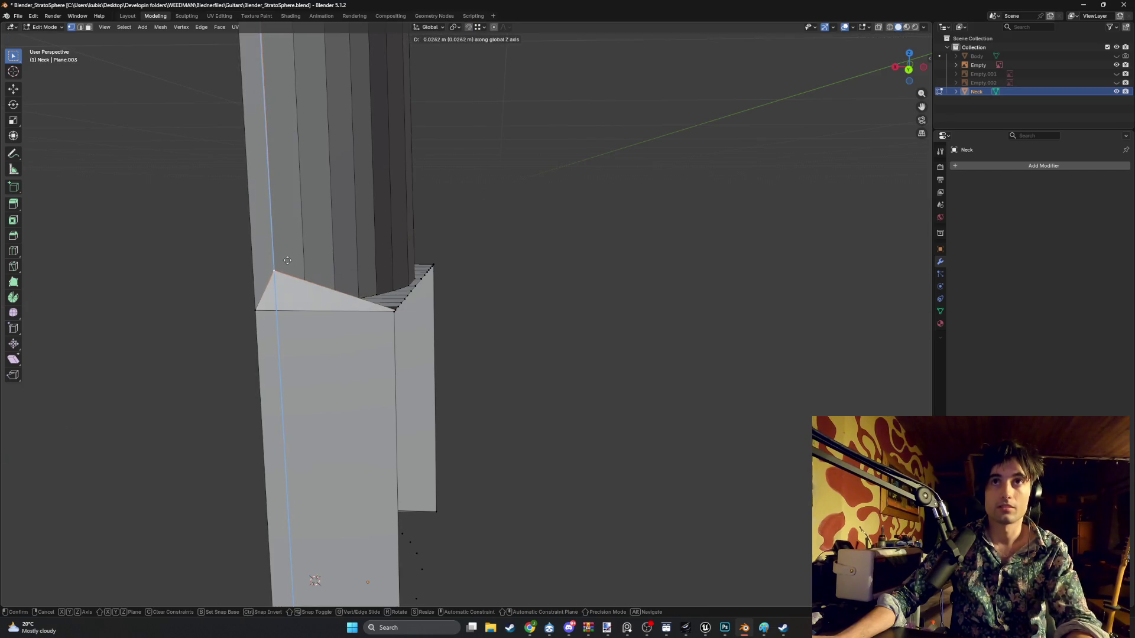
{"action": "key", "text": "Escape"}
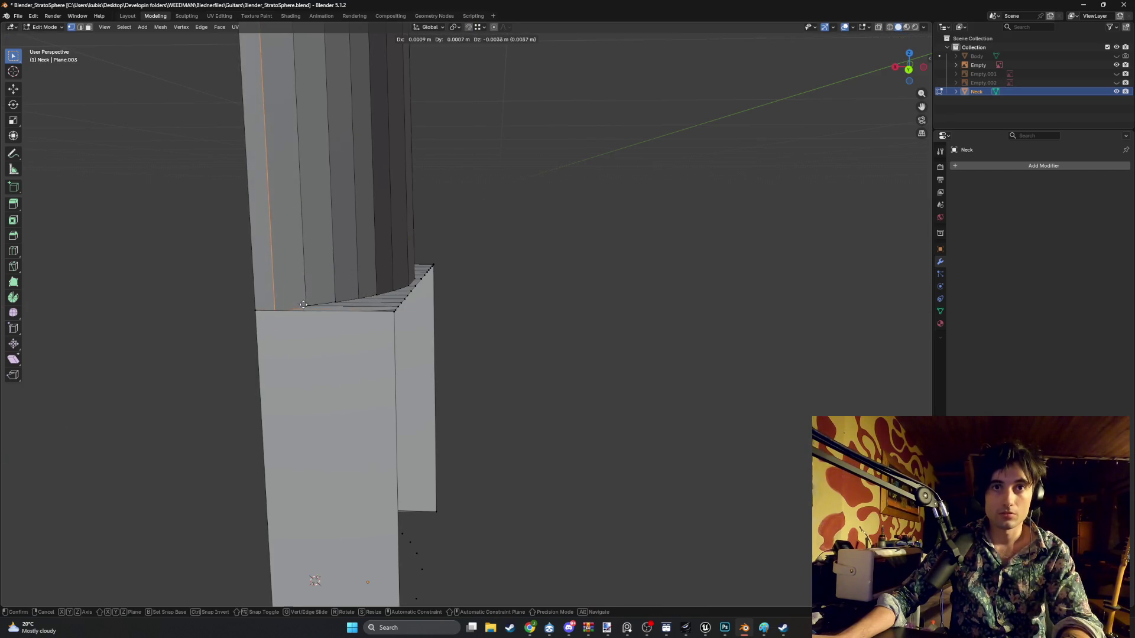
- Inspect the curved heel wall from lower angles and switch to edge selection
{"action": "mouse_move", "coordinate": [306, 305]}
{"action": "middle_mouse_down"}
{"action": "mouse_move", "coordinate": [322, 310]}
{"action": "mouse_move", "coordinate": [315, 341]}
{"action": "middle_mouse_up"}
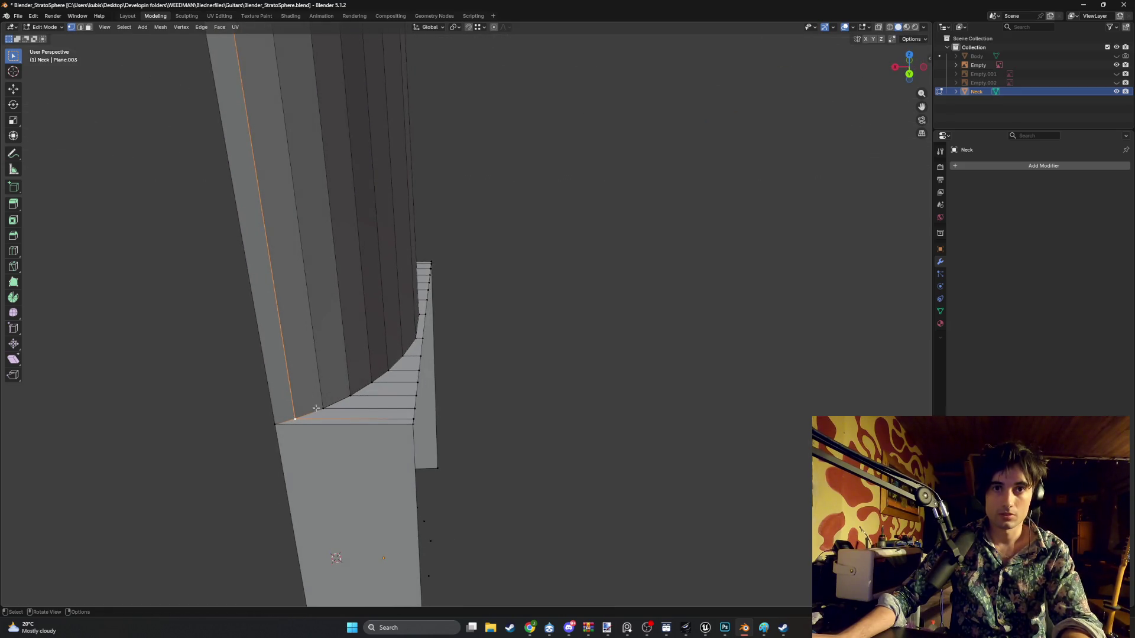
{"action": "mouse_move", "coordinate": [369, 392]}
{"action": "middle_mouse_down", "text": "shift"}
{"action": "mouse_move", "coordinate": [303, 400]}
{"action": "mouse_move", "coordinate": [209, 319]}
{"action": "middle_mouse_up", "text": "shift"}
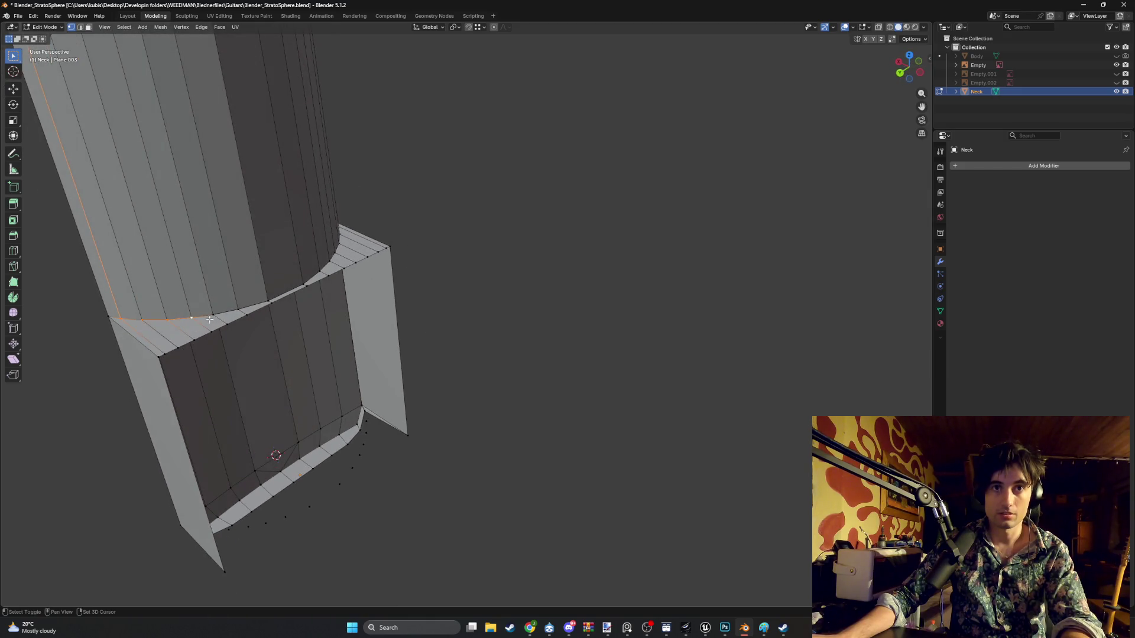
{"action": "middle_click_drag", "start_coordinate": [272, 300], "coordinate": [302, 249]}
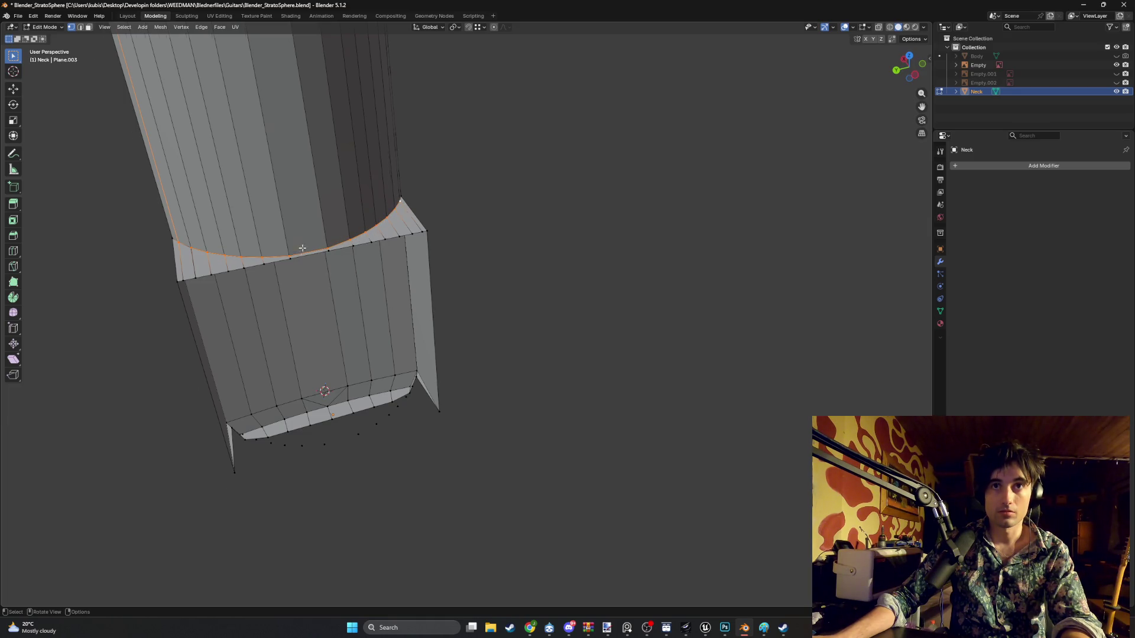
{"action": "middle_click_drag", "start_coordinate": [302, 248], "coordinate": [299, 274]}
{"action": "mouse_move", "coordinate": [117, 326]}
{"action": "middle_mouse_down"}
{"action": "mouse_move", "coordinate": [249, 413]}
{"action": "mouse_move", "coordinate": [283, 385]}
{"action": "mouse_move", "coordinate": [234, 398]}
{"action": "middle_mouse_up"}
{"action": "key", "text": "2"}
{"action": "left_click", "coordinate": [149, 412], "text": "alt"}
{"action": "scroll", "coordinate": [209, 375], "scroll_direction": "down", "scroll_amount": 6}
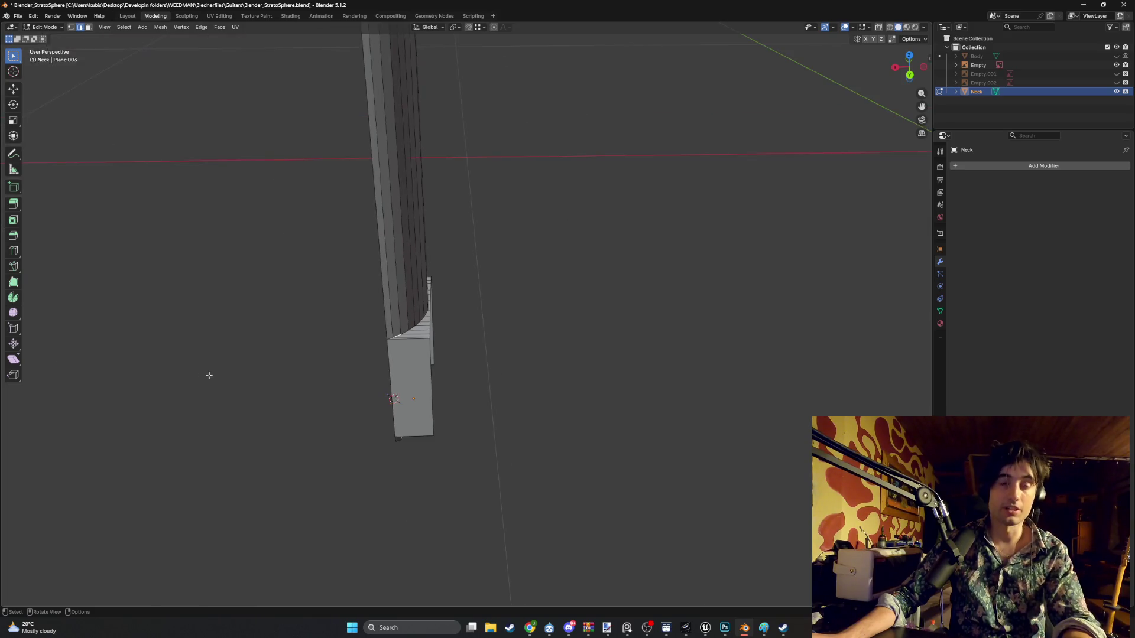
{"action": "key", "text": "ctrl+Tab"}
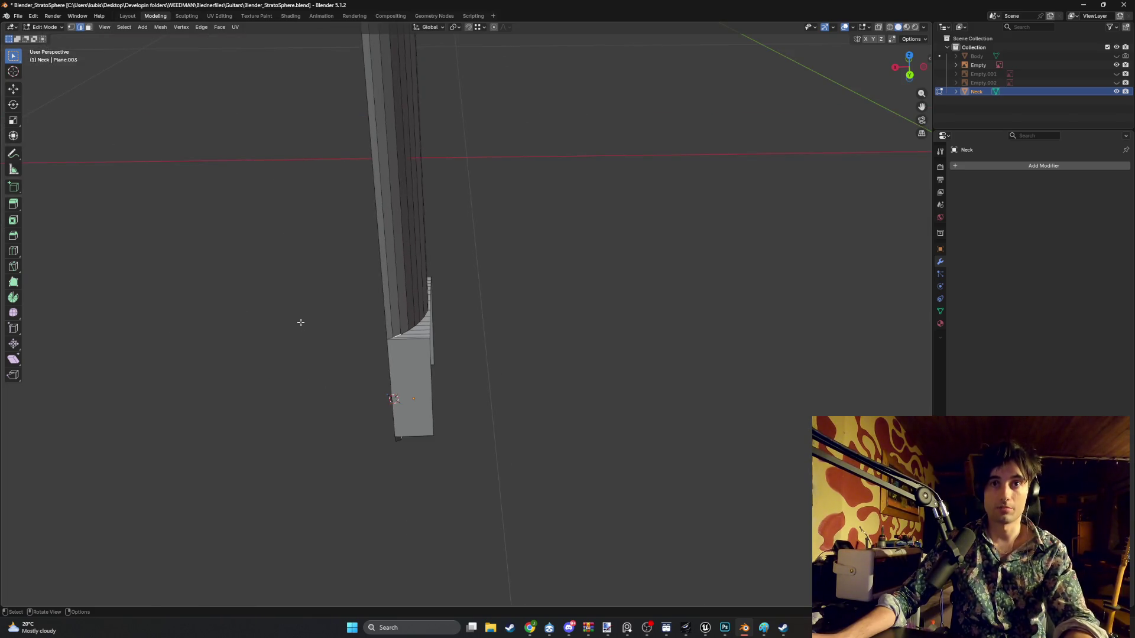
- Merge the whole neck mesh by distance, removing 59 duplicate vertices
{"action": "key", "text": "a"}
{"action": "key", "text": "m"}
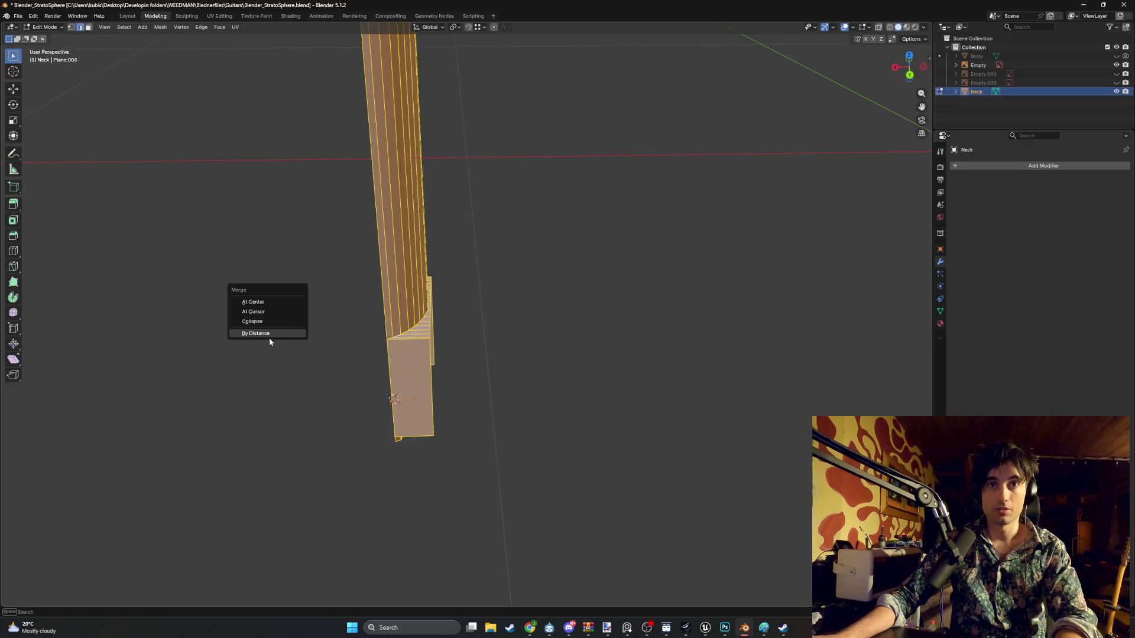
{"action": "left_click", "coordinate": [255, 333]}
{"action": "key", "text": "alt+a"}
- Box-select the stray loose vertices below the heel and delete them
{"action": "mouse_move", "coordinate": [276, 345]}
{"action": "middle_mouse_down"}
{"action": "mouse_move", "coordinate": [402, 288]}
{"action": "mouse_move", "coordinate": [416, 235]}
{"action": "mouse_move", "coordinate": [403, 228]}
{"action": "mouse_move", "coordinate": [340, 376]}
{"action": "mouse_move", "coordinate": [264, 415]}
{"action": "mouse_move", "coordinate": [286, 393]}
{"action": "mouse_move", "coordinate": [264, 294]}
{"action": "mouse_move", "coordinate": [352, 448]}
{"action": "mouse_move", "coordinate": [357, 530]}
{"action": "mouse_move", "coordinate": [375, 502]}
{"action": "mouse_move", "coordinate": [275, 507]}
{"action": "middle_mouse_up"}
{"action": "key", "text": "1"}
{"action": "mouse_move", "coordinate": [365, 458]}
{"action": "left_mouse_down", "text": "shift"}
{"action": "mouse_move", "coordinate": [287, 409]}
{"action": "mouse_move", "coordinate": [279, 376]}
{"action": "left_mouse_up", "text": "shift"}
{"action": "left_click_drag", "start_coordinate": [398, 403], "coordinate": [373, 360], "text": "shift"}
{"action": "left_click_drag", "start_coordinate": [412, 367], "coordinate": [392, 327], "text": "shift"}
{"action": "left_click_drag", "start_coordinate": [421, 290], "coordinate": [415, 313], "text": "shift"}
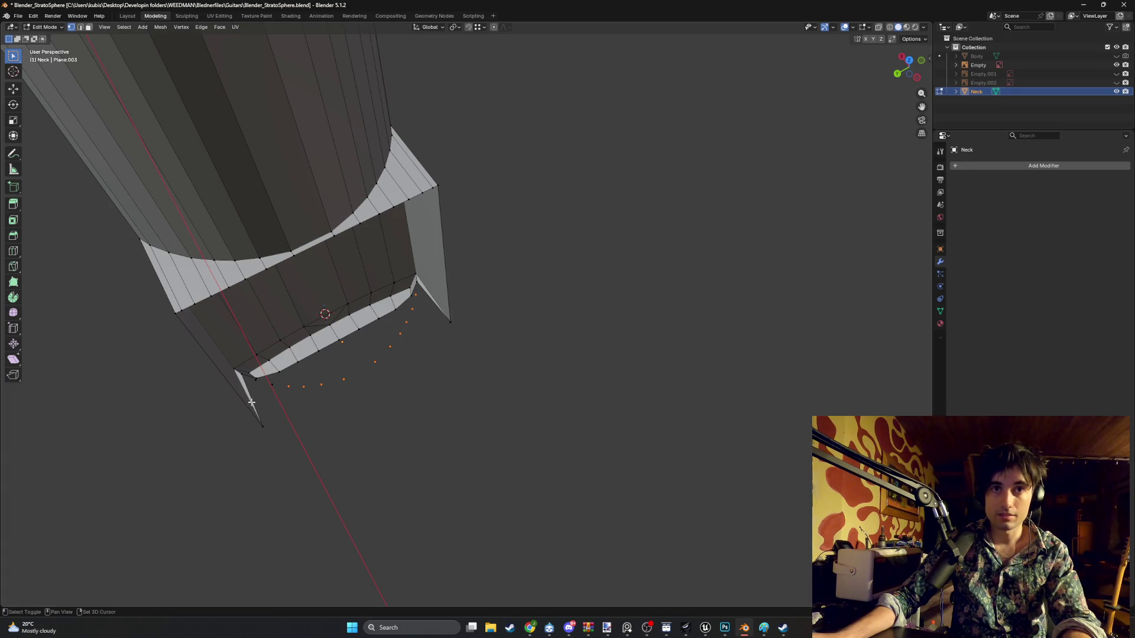
{"action": "mouse_move", "coordinate": [251, 402]}
{"action": "middle_mouse_down"}
{"action": "mouse_move", "coordinate": [128, 554]}
{"action": "mouse_move", "coordinate": [197, 434]}
{"action": "middle_mouse_up"}
{"action": "key", "text": "x"}
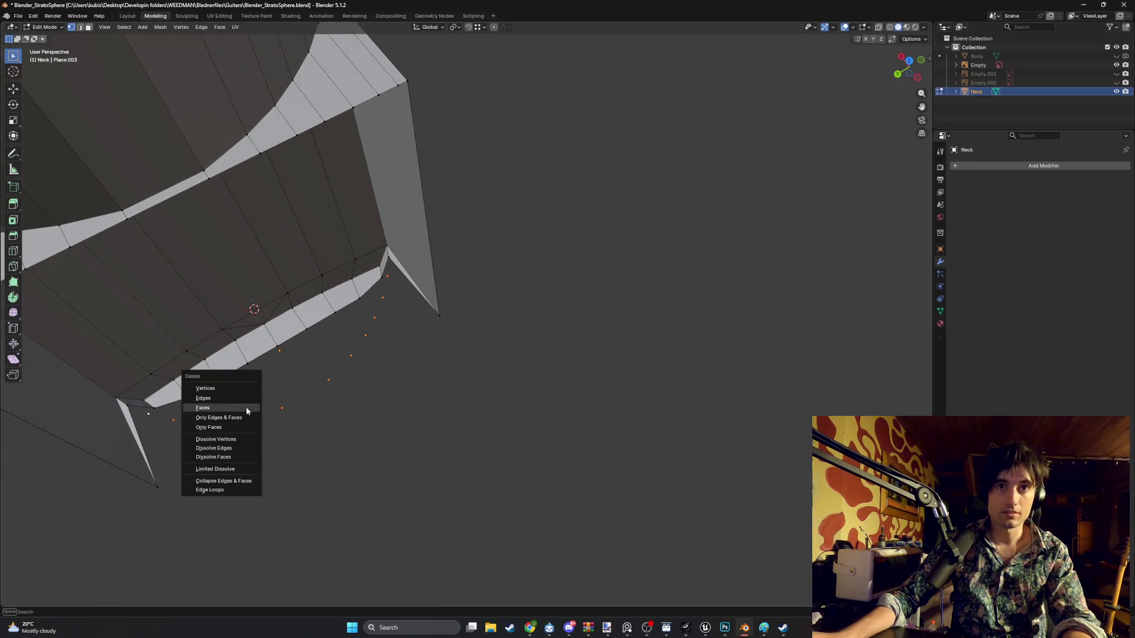
{"action": "left_click", "coordinate": [232, 389]}
{"action": "mouse_move", "coordinate": [304, 409]}
{"action": "middle_mouse_down"}
{"action": "mouse_move", "coordinate": [310, 266]}
{"action": "mouse_move", "coordinate": [339, 372]}
{"action": "mouse_move", "coordinate": [280, 299]}
{"action": "middle_mouse_up"}
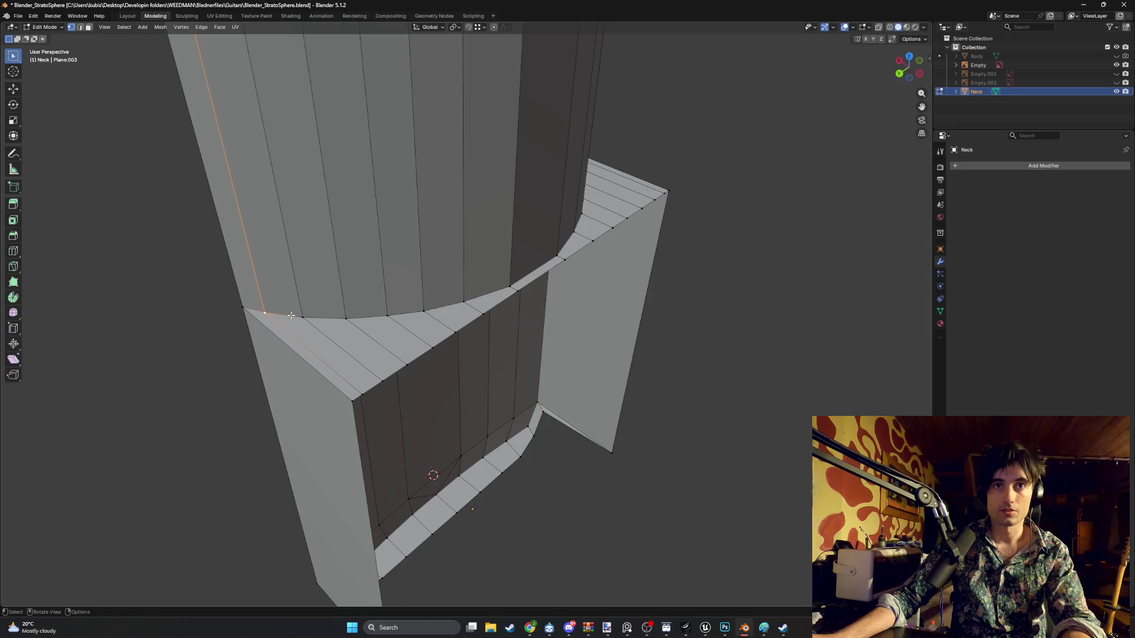
- Select the neck's silhouette loop and its vertical edge loops along the length
{"action": "left_click", "coordinate": [249, 308], "text": "alt+shift"}
{"action": "left_click", "coordinate": [303, 317], "text": "alt+shift"}
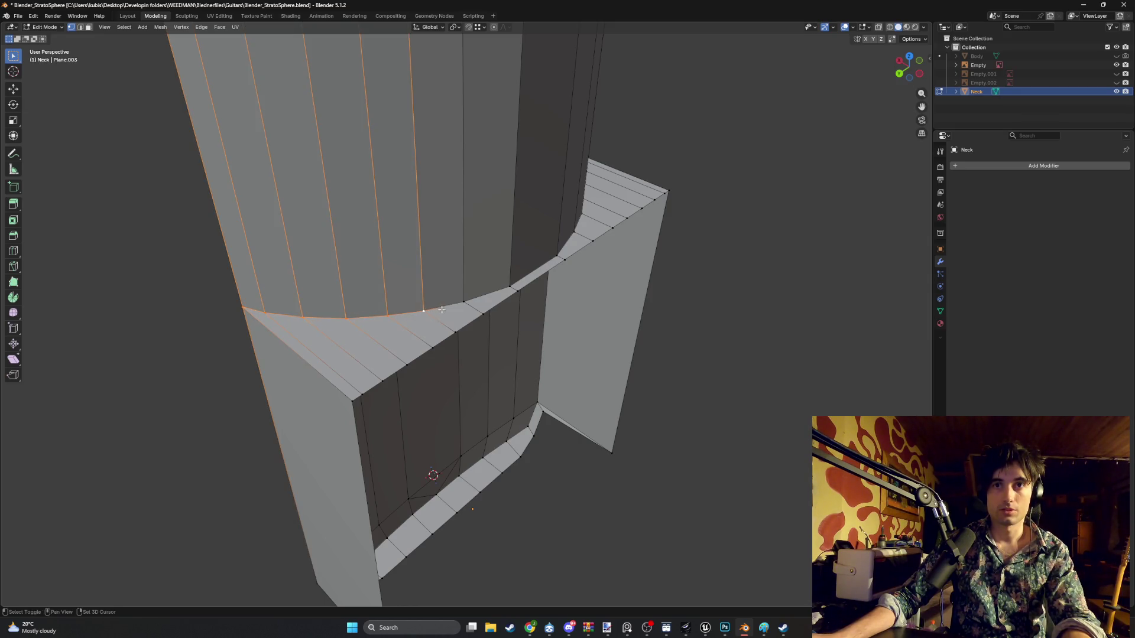
{"action": "mouse_move", "coordinate": [449, 307]}
{"action": "middle_mouse_down"}
{"action": "mouse_move", "coordinate": [497, 301]}
{"action": "mouse_move", "coordinate": [528, 320]}
{"action": "middle_mouse_up"}
{"action": "left_click", "coordinate": [577, 323], "text": "alt+shift"}
{"action": "left_click", "coordinate": [619, 322], "text": "alt+shift"}
{"action": "left_click", "coordinate": [656, 323], "text": "alt+shift"}
{"action": "left_click", "coordinate": [729, 308], "text": "alt+shift"}
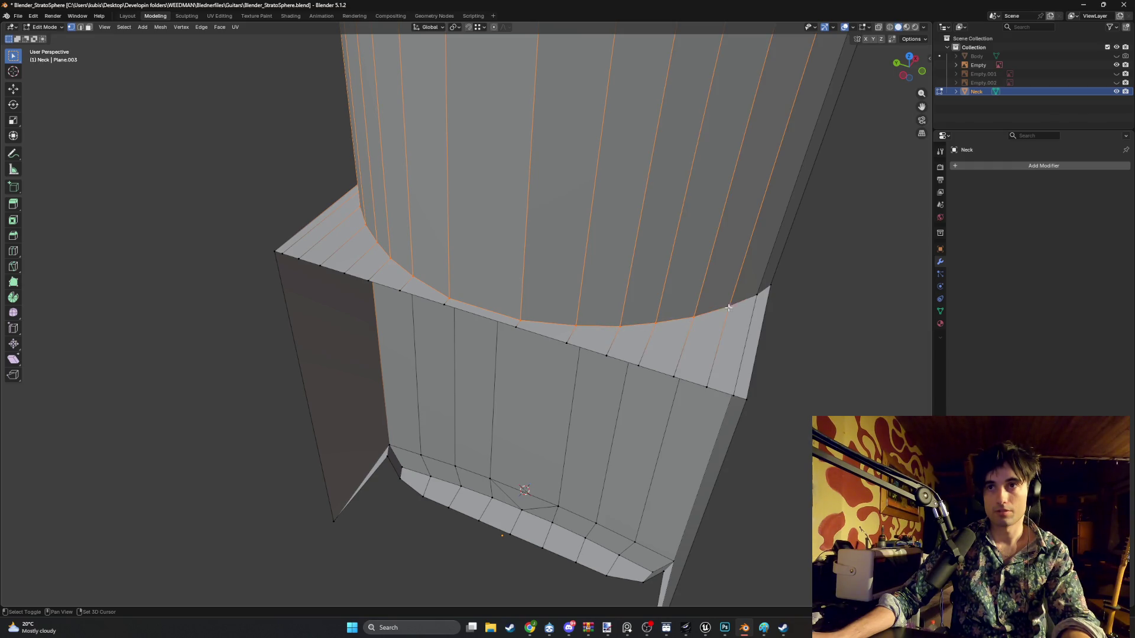
{"action": "left_click", "coordinate": [773, 286], "text": "alt+shift"}
- Raise the selected edge loops along Z, ending 0.033051 m higher, so the neck tapers into the heel
{"action": "key", "text": "KP_1"}
{"action": "key", "text": "g"}
{"action": "key", "text": "z"}
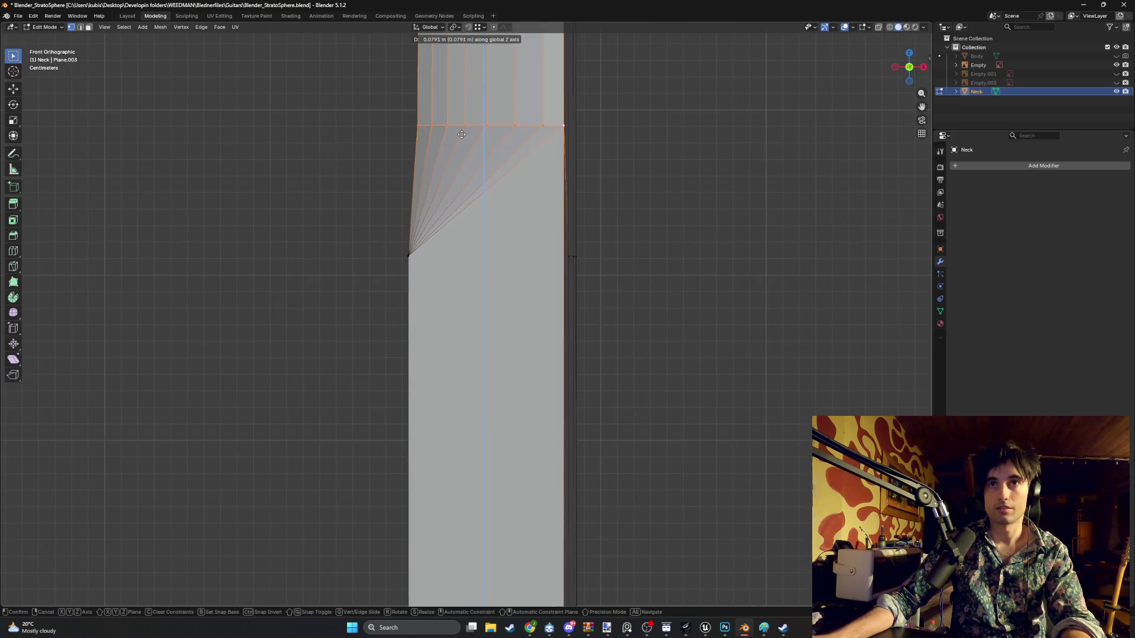
{"action": "left_click", "coordinate": [462, 134]}
{"action": "mouse_move", "coordinate": [461, 134]}
{"action": "middle_mouse_down"}
{"action": "mouse_move", "coordinate": [626, 206]}
{"action": "mouse_move", "coordinate": [392, 248]}
{"action": "middle_mouse_up"}
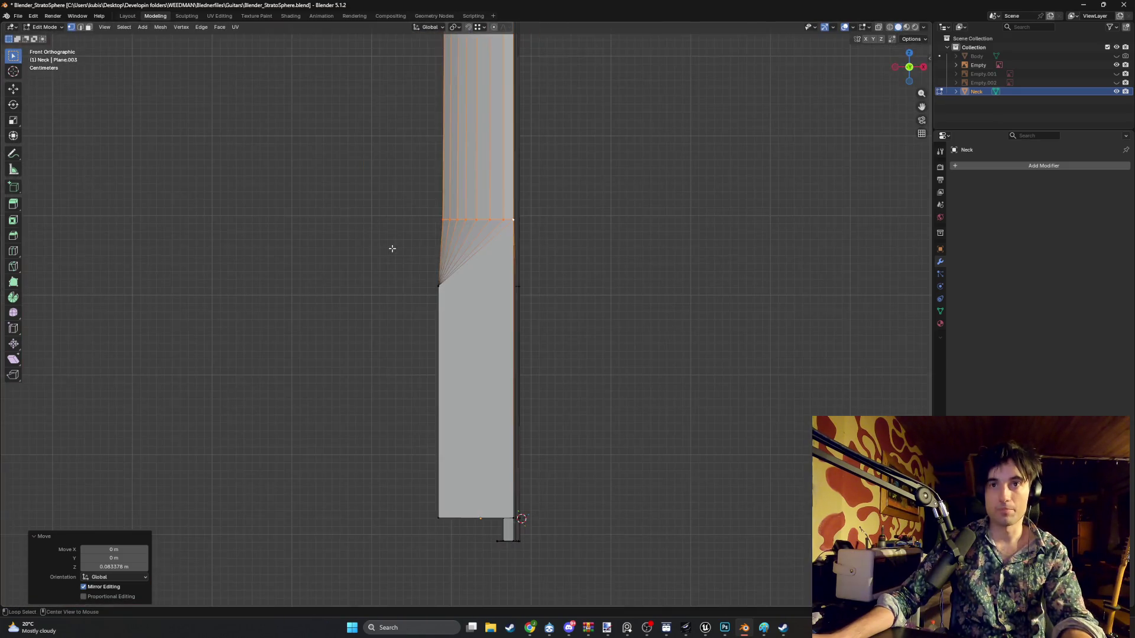
{"action": "mouse_move", "coordinate": [420, 185]}
{"action": "middle_mouse_down", "text": "shift"}
{"action": "mouse_move", "coordinate": [426, 287]}
{"action": "mouse_move", "coordinate": [502, 275]}
{"action": "mouse_move", "coordinate": [633, 296]}
{"action": "mouse_move", "coordinate": [590, 314]}
{"action": "middle_mouse_up", "text": "shift"}
{"action": "key", "text": "g"}
{"action": "key", "text": "z"}
{"action": "left_click", "coordinate": [426, 255]}
{"action": "key", "text": "g"}
{"action": "key", "text": "z"}
{"action": "left_click", "coordinate": [565, 271]}
- Deselect and zoom out to a front view of the neck over the Strat reference
{"action": "mouse_move", "coordinate": [565, 270]}
{"action": "middle_mouse_down"}
{"action": "mouse_move", "coordinate": [588, 302]}
{"action": "mouse_move", "coordinate": [539, 319]}
{"action": "mouse_move", "coordinate": [383, 337]}
{"action": "mouse_move", "coordinate": [395, 331]}
{"action": "middle_mouse_up"}
{"action": "left_click", "coordinate": [539, 320]}
{"action": "middle_click_drag", "start_coordinate": [532, 372], "coordinate": [626, 380]}
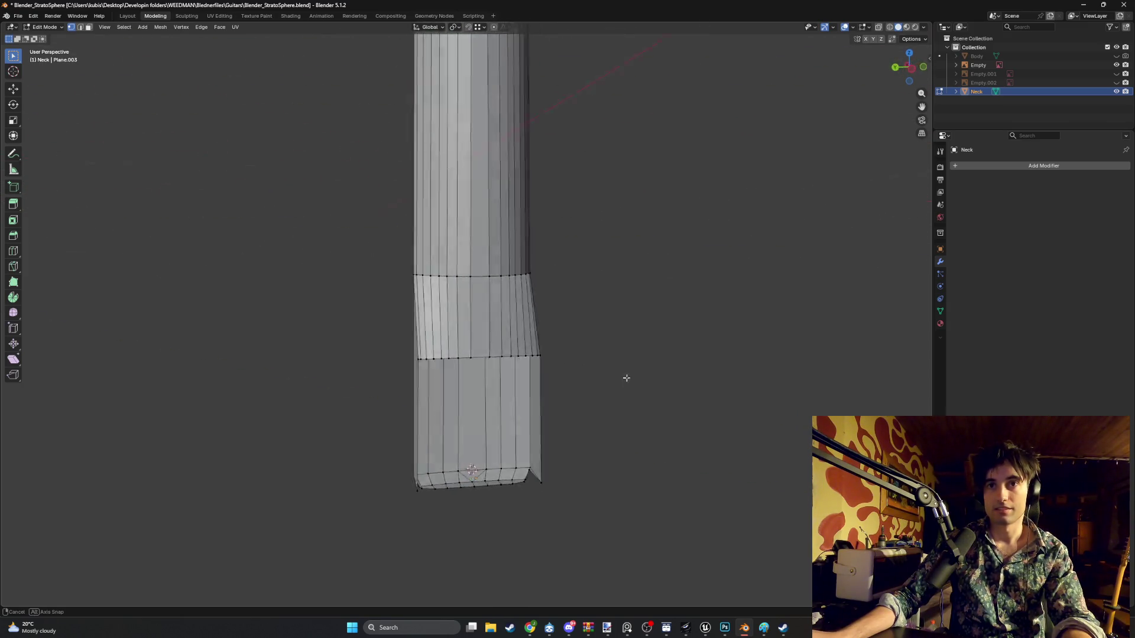
{"action": "scroll", "coordinate": [625, 380], "scroll_direction": "down", "scroll_amount": 8}
{"action": "mouse_move", "coordinate": [483, 396]}
{"action": "middle_mouse_down"}
{"action": "mouse_move", "coordinate": [495, 370]}
{"action": "mouse_move", "coordinate": [463, 388]}
{"action": "mouse_move", "coordinate": [471, 379]}
{"action": "middle_mouse_up"}
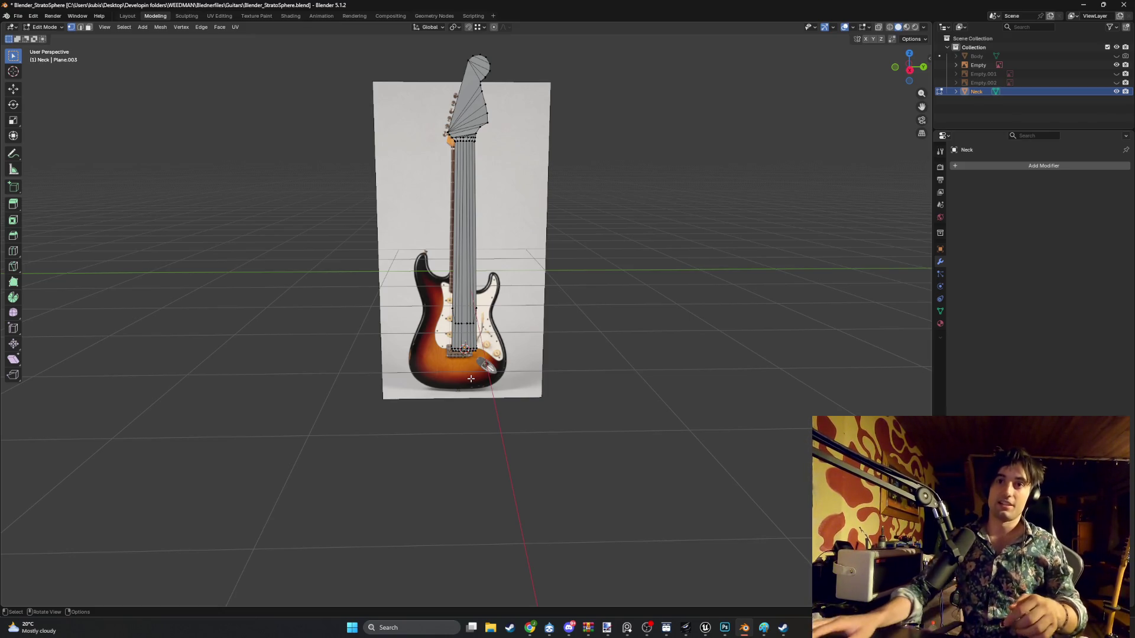
{"action": "scroll", "coordinate": [471, 379], "scroll_direction": "up", "scroll_amount": 2}
{"action": "mouse_move", "coordinate": [471, 379]}
{"action": "middle_mouse_down"}
{"action": "mouse_move", "coordinate": [565, 382]}
{"action": "mouse_move", "coordinate": [525, 391]}
{"action": "mouse_move", "coordinate": [540, 390]}
{"action": "mouse_move", "coordinate": [442, 372]}
{"action": "mouse_move", "coordinate": [479, 374]}
{"action": "mouse_move", "coordinate": [476, 316]}
{"action": "mouse_move", "coordinate": [493, 311]}
{"action": "middle_mouse_up"}
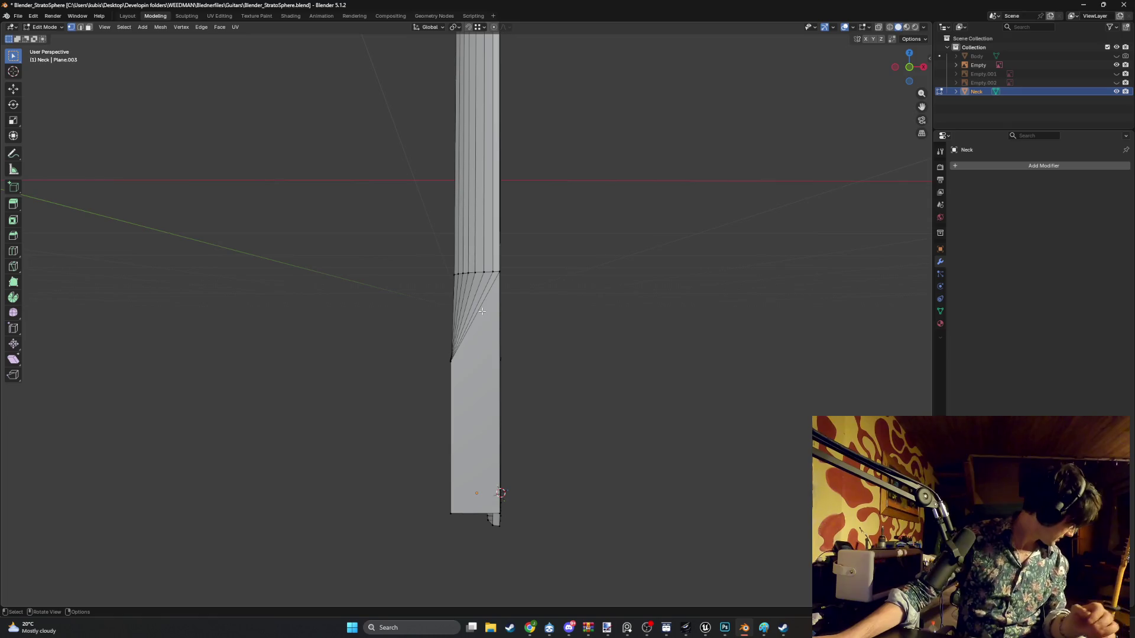
{"action": "scroll", "coordinate": [479, 310], "scroll_direction": "up", "scroll_amount": 2}
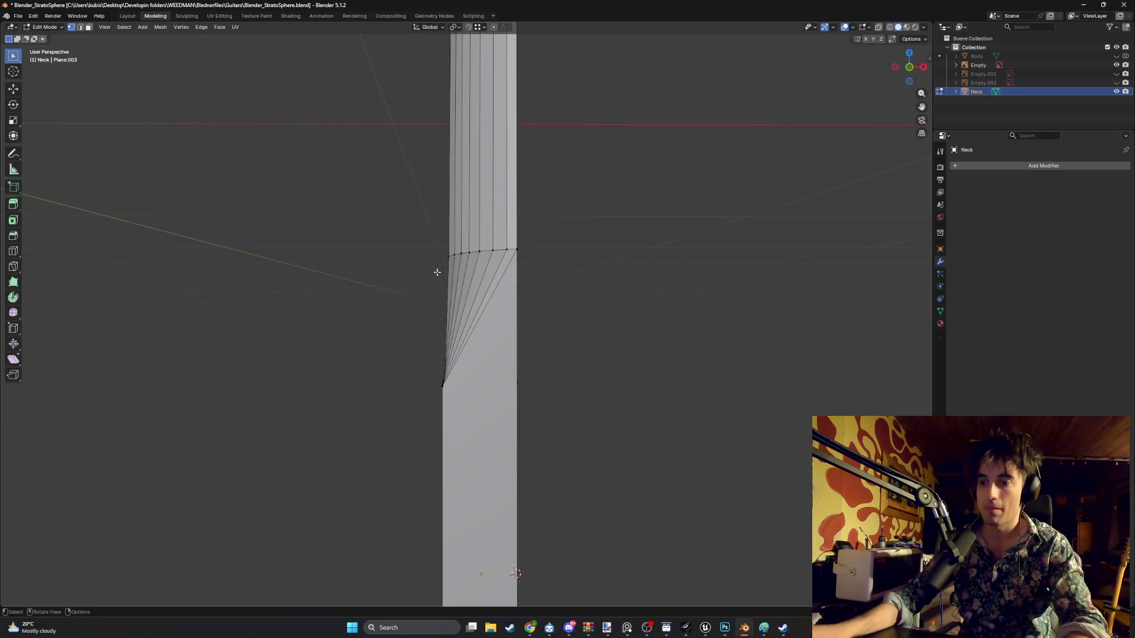
{"action": "mouse_move", "coordinate": [520, 321]}
{"action": "middle_mouse_down"}
{"action": "mouse_move", "coordinate": [473, 337]}
{"action": "mouse_move", "coordinate": [345, 312]}
{"action": "mouse_move", "coordinate": [296, 317]}
{"action": "mouse_move", "coordinate": [309, 296]}
{"action": "mouse_move", "coordinate": [208, 325]}
{"action": "mouse_move", "coordinate": [185, 314]}
{"action": "mouse_move", "coordinate": [176, 356]}
{"action": "mouse_move", "coordinate": [236, 398]}
{"action": "mouse_move", "coordinate": [477, 392]}
{"action": "middle_mouse_up"}
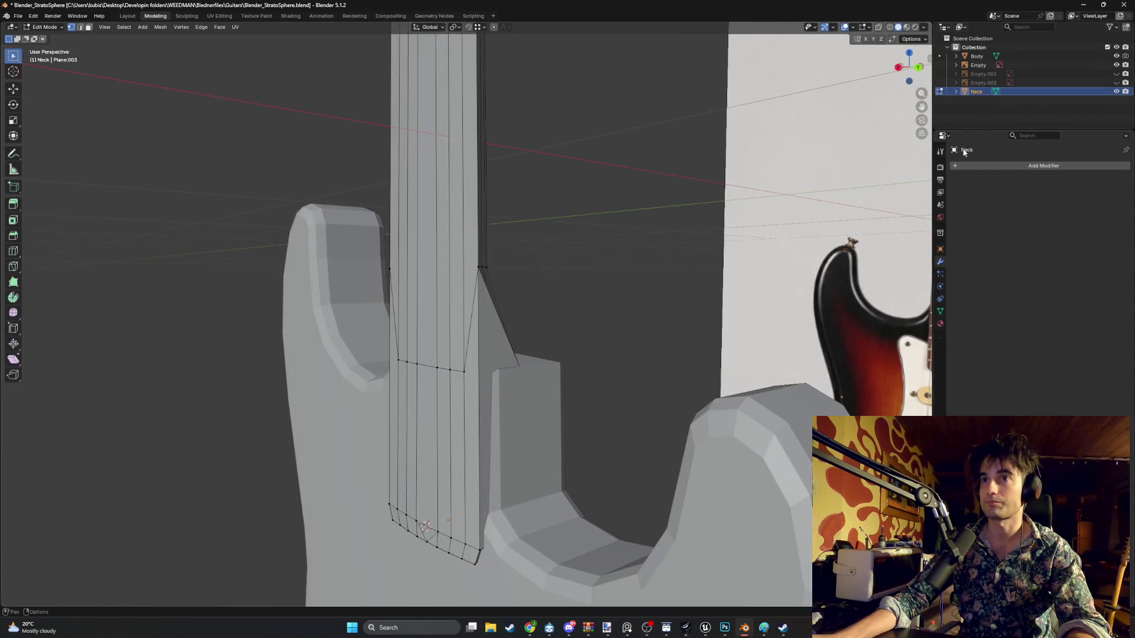
{"action": "mouse_move", "coordinate": [541, 406]}
{"action": "middle_mouse_down"}
{"action": "mouse_move", "coordinate": [518, 408]}
{"action": "mouse_move", "coordinate": [511, 382]}
{"action": "mouse_move", "coordinate": [537, 382]}
{"action": "mouse_move", "coordinate": [500, 418]}
{"action": "mouse_move", "coordinate": [546, 423]}
{"action": "middle_mouse_up"}
{"action": "key", "text": "alt+z"}
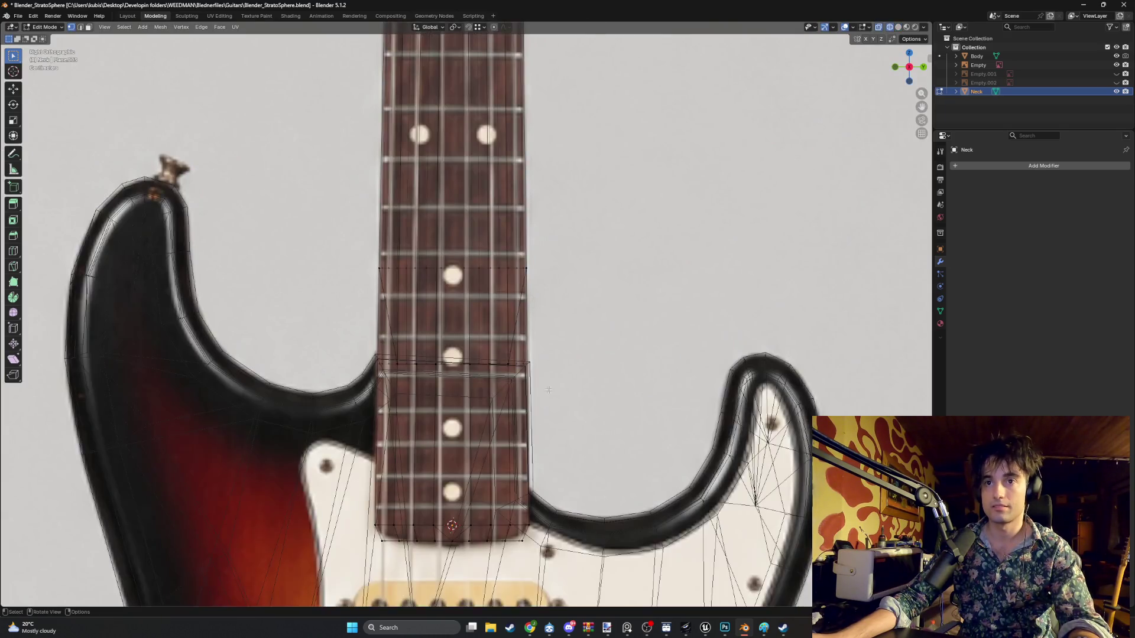
{"action": "scroll", "coordinate": [626, 372], "scroll_direction": "up", "scroll_amount": 3}
{"action": "scroll", "coordinate": [563, 398], "scroll_direction": "down", "scroll_amount": 2}
{"action": "mouse_move", "coordinate": [686, 318]}
{"action": "middle_mouse_down"}
{"action": "mouse_move", "coordinate": [562, 338]}
{"action": "mouse_move", "coordinate": [538, 433]}
{"action": "middle_mouse_up"}
{"action": "key", "text": "z"}
{"action": "left_click", "coordinate": [560, 337]}
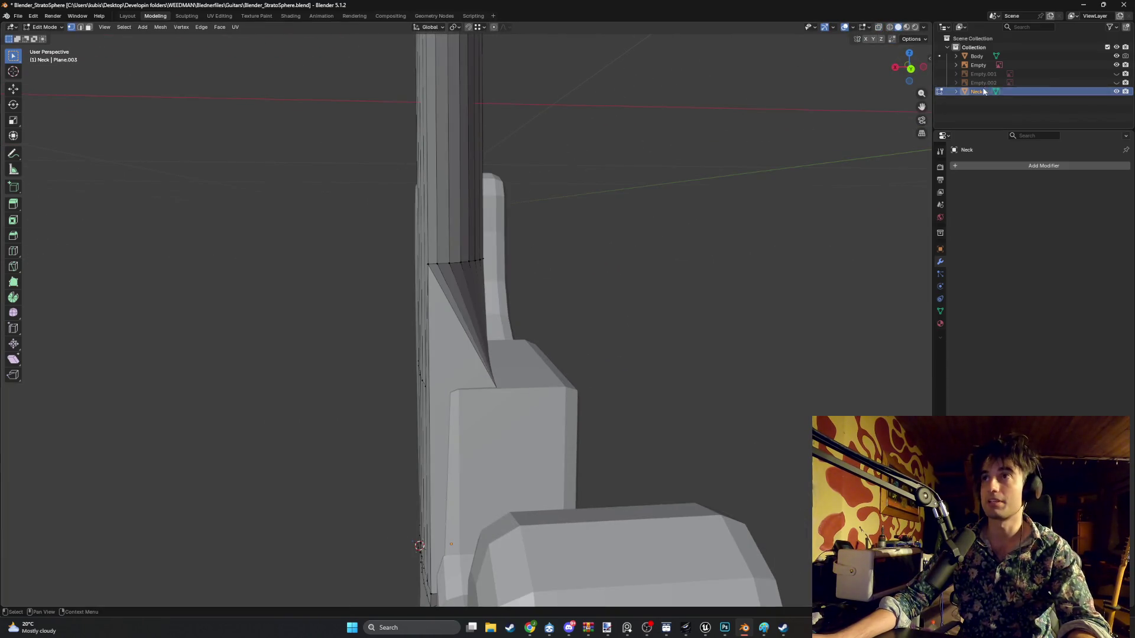
- Switch to editing the Body and delete the thin side face of the neck pocket
{"action": "left_click", "coordinate": [1076, 56]}
{"action": "scroll", "coordinate": [552, 406], "scroll_direction": "up", "scroll_amount": 3}
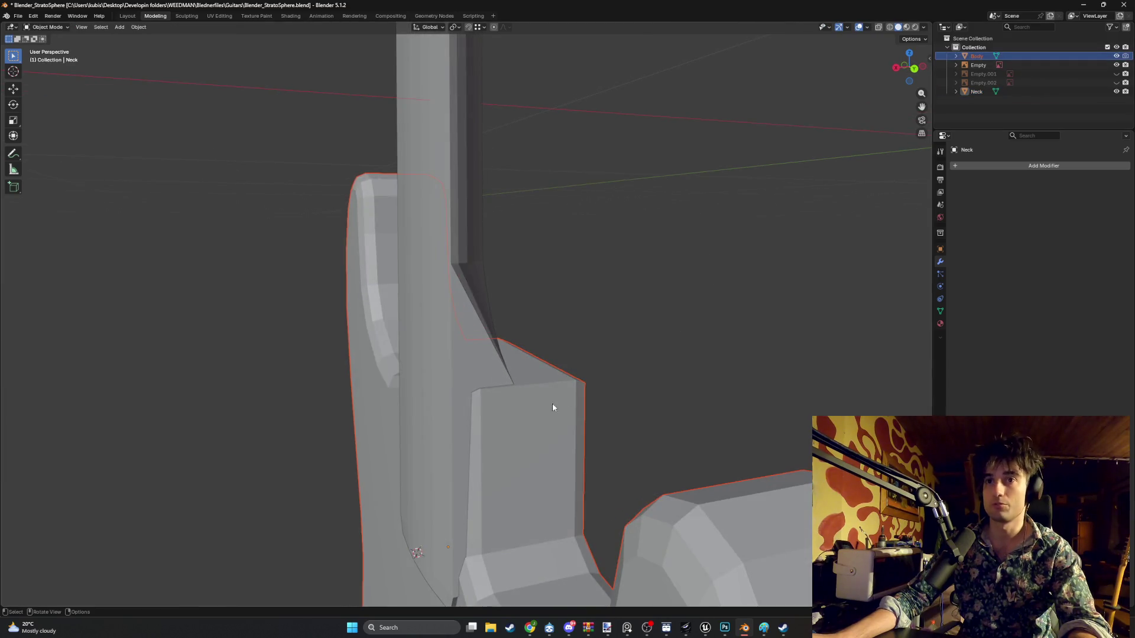
{"action": "mouse_move", "coordinate": [547, 420]}
{"action": "middle_mouse_down"}
{"action": "mouse_move", "coordinate": [514, 417]}
{"action": "mouse_move", "coordinate": [537, 406]}
{"action": "mouse_move", "coordinate": [551, 414]}
{"action": "mouse_move", "coordinate": [520, 402]}
{"action": "mouse_move", "coordinate": [514, 426]}
{"action": "mouse_move", "coordinate": [567, 451]}
{"action": "mouse_move", "coordinate": [525, 456]}
{"action": "mouse_move", "coordinate": [466, 493]}
{"action": "mouse_move", "coordinate": [480, 492]}
{"action": "middle_mouse_up"}
{"action": "key", "text": "3"}
{"action": "left_click", "coordinate": [490, 461]}
{"action": "left_click", "coordinate": [519, 455], "text": "shift"}
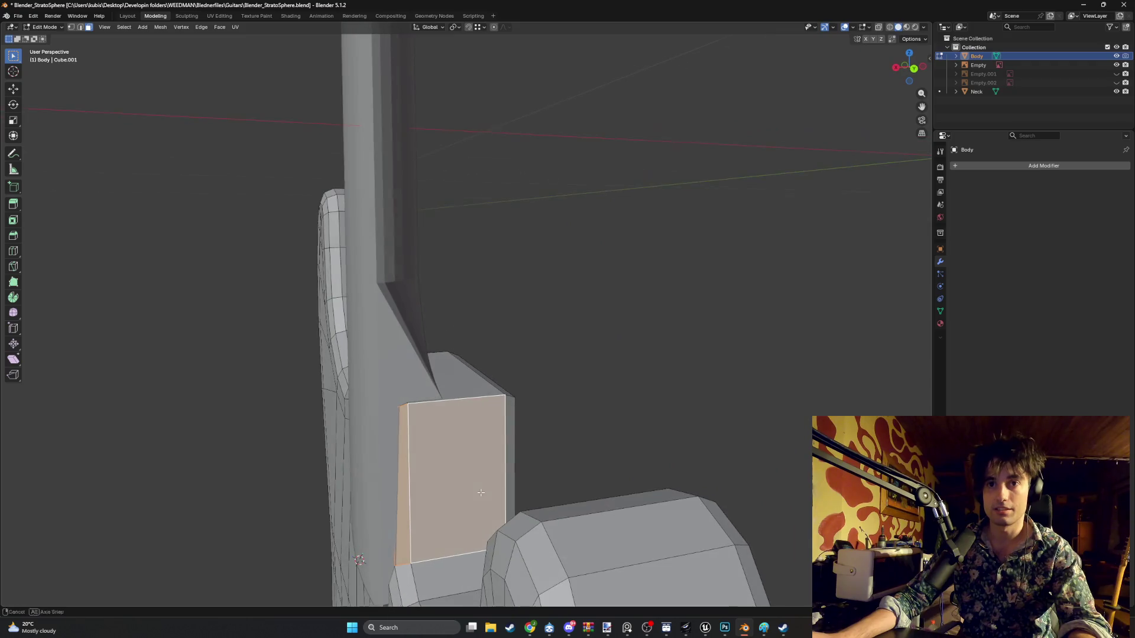
{"action": "left_click", "coordinate": [399, 507]}
{"action": "left_click", "coordinate": [396, 506]}
{"action": "middle_click_drag", "start_coordinate": [396, 509], "coordinate": [948, 275]}
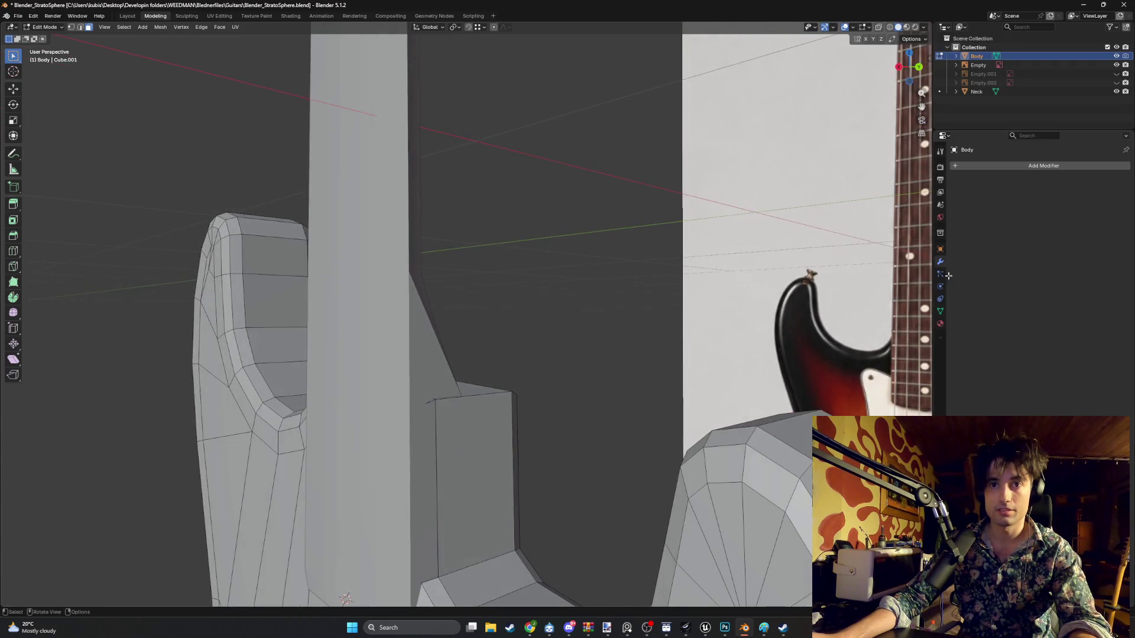
- With the Neck hidden, move a pocket wall edge along X, then show the Neck again
{"action": "left_click", "coordinate": [1116, 91]}
{"action": "mouse_move", "coordinate": [508, 413]}
{"action": "middle_mouse_down"}
{"action": "mouse_move", "coordinate": [519, 407]}
{"action": "mouse_move", "coordinate": [539, 429]}
{"action": "mouse_move", "coordinate": [482, 459]}
{"action": "mouse_move", "coordinate": [534, 451]}
{"action": "mouse_move", "coordinate": [610, 467]}
{"action": "mouse_move", "coordinate": [549, 444]}
{"action": "mouse_move", "coordinate": [538, 418]}
{"action": "mouse_move", "coordinate": [552, 401]}
{"action": "mouse_move", "coordinate": [546, 419]}
{"action": "mouse_move", "coordinate": [492, 422]}
{"action": "middle_mouse_up"}
{"action": "left_click", "coordinate": [494, 423]}
{"action": "key", "text": "2"}
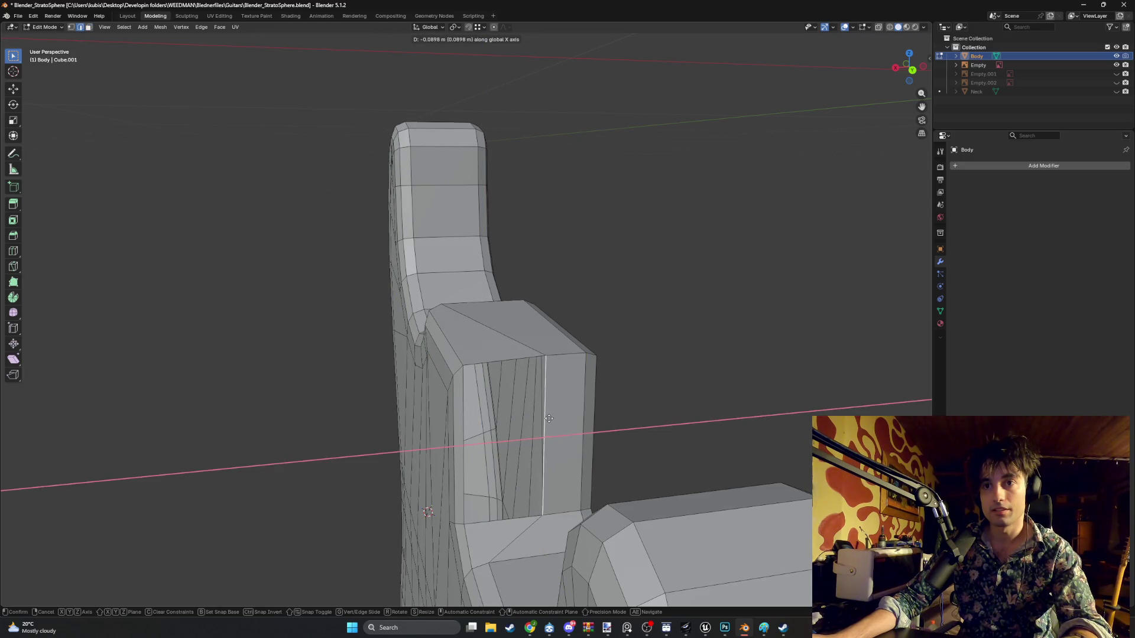
{"action": "left_click", "coordinate": [539, 419]}
{"action": "mouse_move", "coordinate": [539, 419]}
{"action": "middle_mouse_down"}
{"action": "mouse_move", "coordinate": [522, 410]}
{"action": "mouse_move", "coordinate": [784, 327]}
{"action": "middle_mouse_up"}
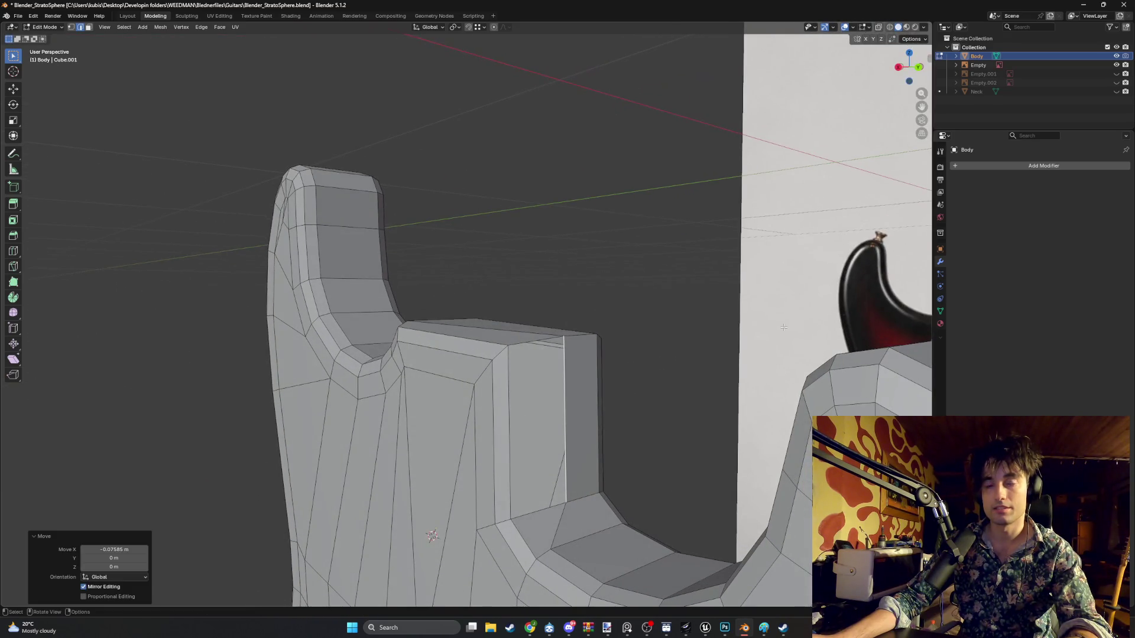
{"action": "left_click", "coordinate": [1117, 92]}
{"action": "mouse_move", "coordinate": [663, 290]}
{"action": "middle_mouse_down"}
{"action": "mouse_move", "coordinate": [725, 241]}
{"action": "mouse_move", "coordinate": [684, 292]}
{"action": "mouse_move", "coordinate": [519, 421]}
{"action": "middle_mouse_up"}
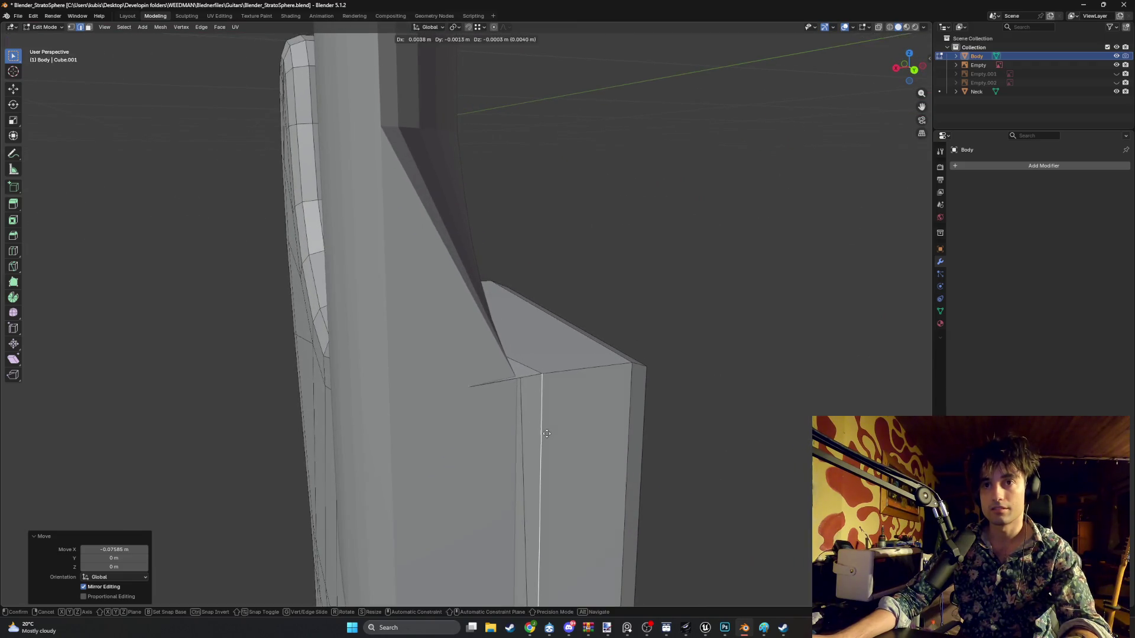
{"action": "left_click", "coordinate": [521, 434]}
{"action": "mouse_move", "coordinate": [521, 434]}
{"action": "middle_mouse_down"}
{"action": "mouse_move", "coordinate": [560, 448]}
{"action": "mouse_move", "coordinate": [589, 386]}
{"action": "middle_mouse_up"}
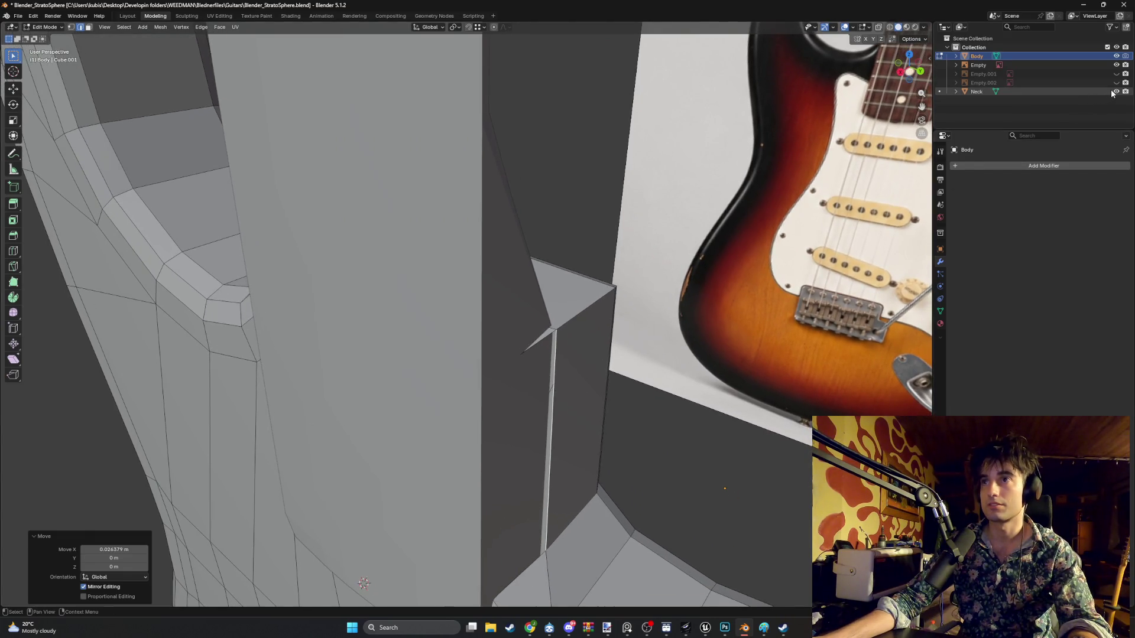
{"action": "mouse_move", "coordinate": [509, 379]}
{"action": "middle_mouse_down"}
{"action": "mouse_move", "coordinate": [539, 389]}
{"action": "mouse_move", "coordinate": [571, 345]}
{"action": "mouse_move", "coordinate": [1002, 182]}
{"action": "middle_mouse_up"}
- Shift the pocket's corner edges along Y by -0.008652 m to fit snugly around the neck
{"action": "left_click", "coordinate": [574, 341]}
{"action": "left_click", "coordinate": [561, 344]}
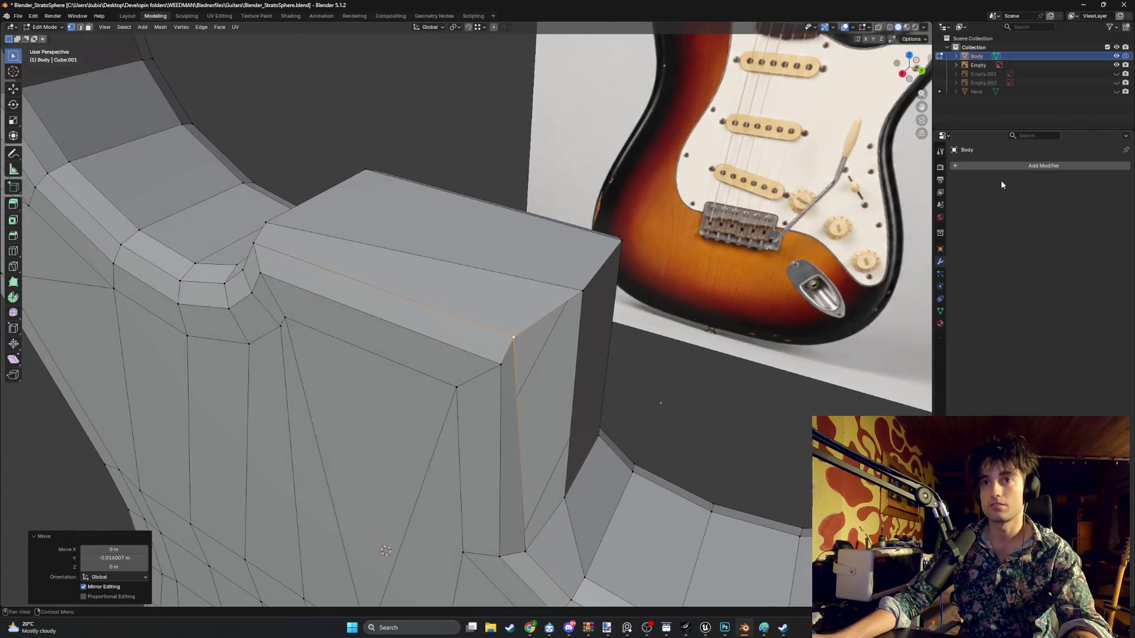
{"action": "left_click", "coordinate": [1116, 92]}
{"action": "mouse_move", "coordinate": [532, 349]}
{"action": "middle_mouse_down"}
{"action": "mouse_move", "coordinate": [607, 307]}
{"action": "mouse_move", "coordinate": [585, 319]}
{"action": "mouse_move", "coordinate": [593, 347]}
{"action": "mouse_move", "coordinate": [598, 284]}
{"action": "middle_mouse_up"}
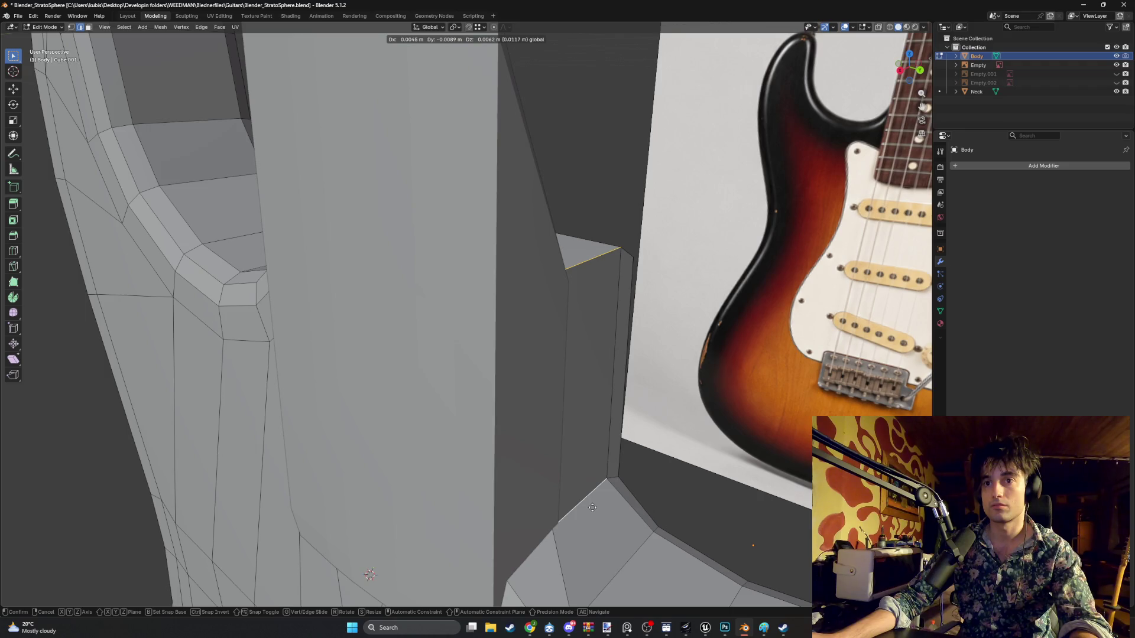
{"action": "left_click", "coordinate": [593, 508]}
{"action": "mouse_move", "coordinate": [592, 508]}
{"action": "middle_mouse_down"}
{"action": "mouse_move", "coordinate": [590, 461]}
{"action": "mouse_move", "coordinate": [466, 448]}
{"action": "mouse_move", "coordinate": [431, 428]}
{"action": "mouse_move", "coordinate": [491, 407]}
{"action": "mouse_move", "coordinate": [461, 437]}
{"action": "middle_mouse_up"}
{"action": "left_click", "coordinate": [486, 396]}
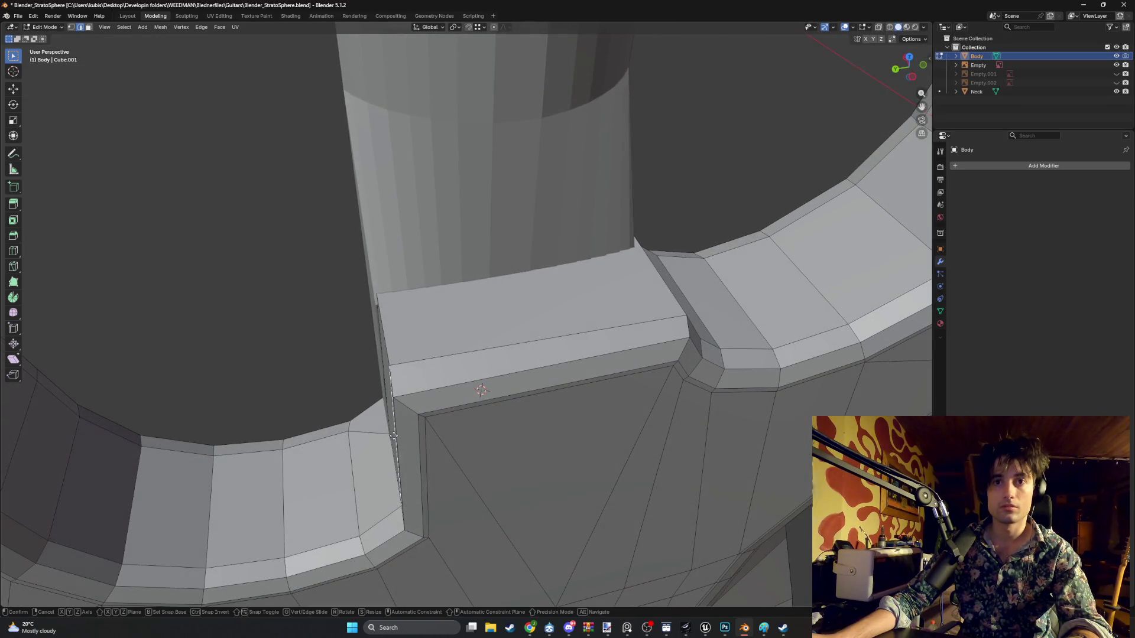
{"action": "key", "text": "g"}
{"action": "mouse_move", "coordinate": [402, 438]}
{"action": "middle_mouse_down"}
{"action": "mouse_move", "coordinate": [420, 437]}
{"action": "mouse_move", "coordinate": [435, 406]}
{"action": "mouse_move", "coordinate": [532, 397]}
{"action": "mouse_move", "coordinate": [537, 381]}
{"action": "mouse_move", "coordinate": [540, 426]}
{"action": "middle_mouse_up"}
{"action": "left_click", "coordinate": [426, 435]}
{"action": "mouse_move", "coordinate": [824, 230]}
{"action": "middle_mouse_down"}
{"action": "mouse_move", "coordinate": [654, 337]}
{"action": "mouse_move", "coordinate": [675, 349]}
{"action": "mouse_move", "coordinate": [643, 349]}
{"action": "middle_mouse_up"}
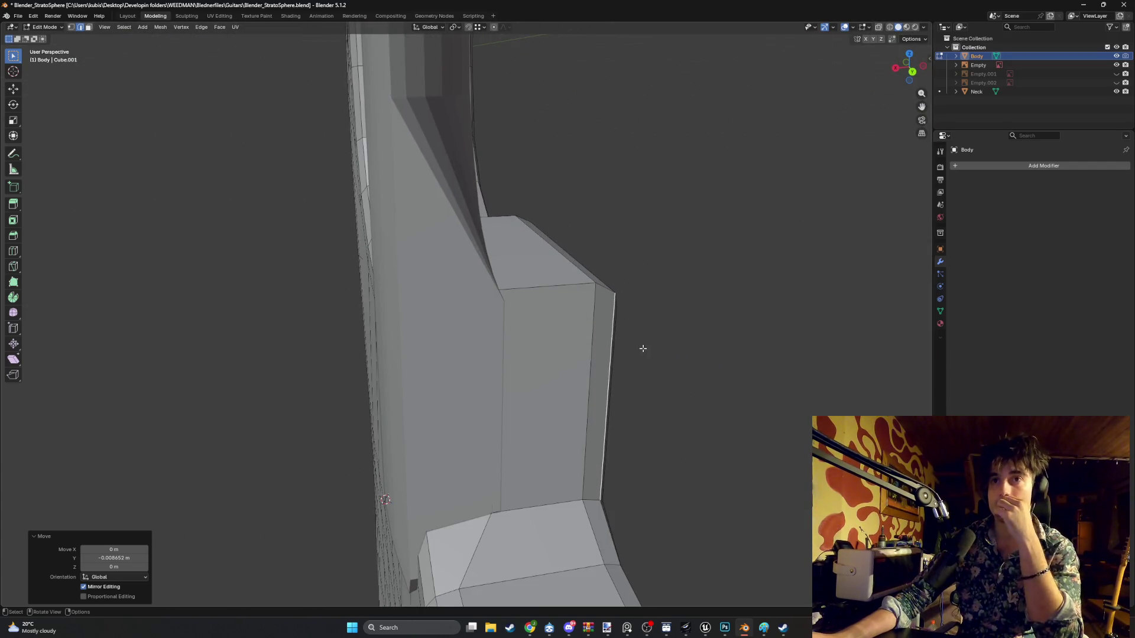
{"action": "mouse_move", "coordinate": [717, 274]}
{"action": "middle_mouse_down"}
{"action": "mouse_move", "coordinate": [722, 232]}
{"action": "mouse_move", "coordinate": [678, 289]}
{"action": "mouse_move", "coordinate": [770, 260]}
{"action": "middle_mouse_up"}
- Check the pocket fit from the side in wireframe shading, then return to solid shading
{"action": "key", "text": "KP_3"}
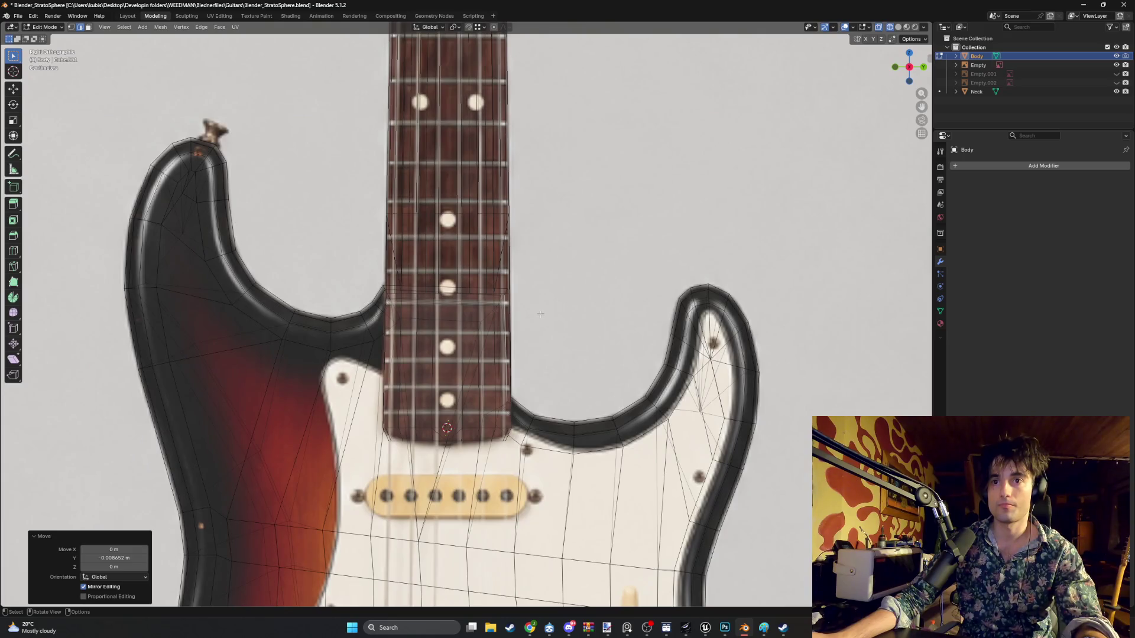
{"action": "middle_click_drag", "start_coordinate": [540, 314], "coordinate": [440, 336]}
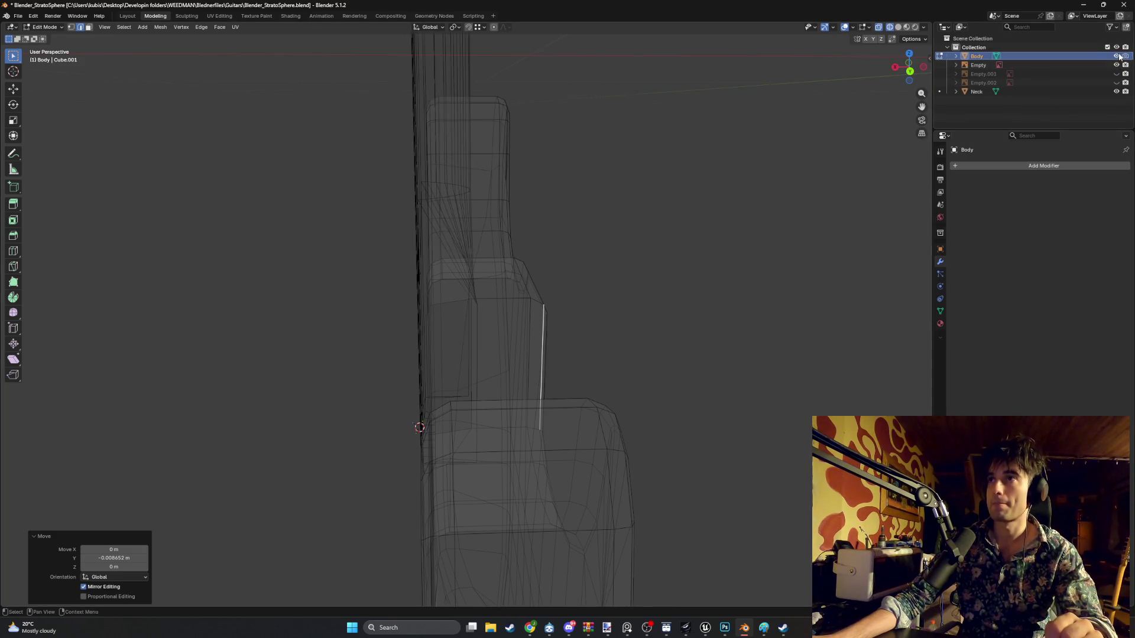
{"action": "key", "text": "z"}
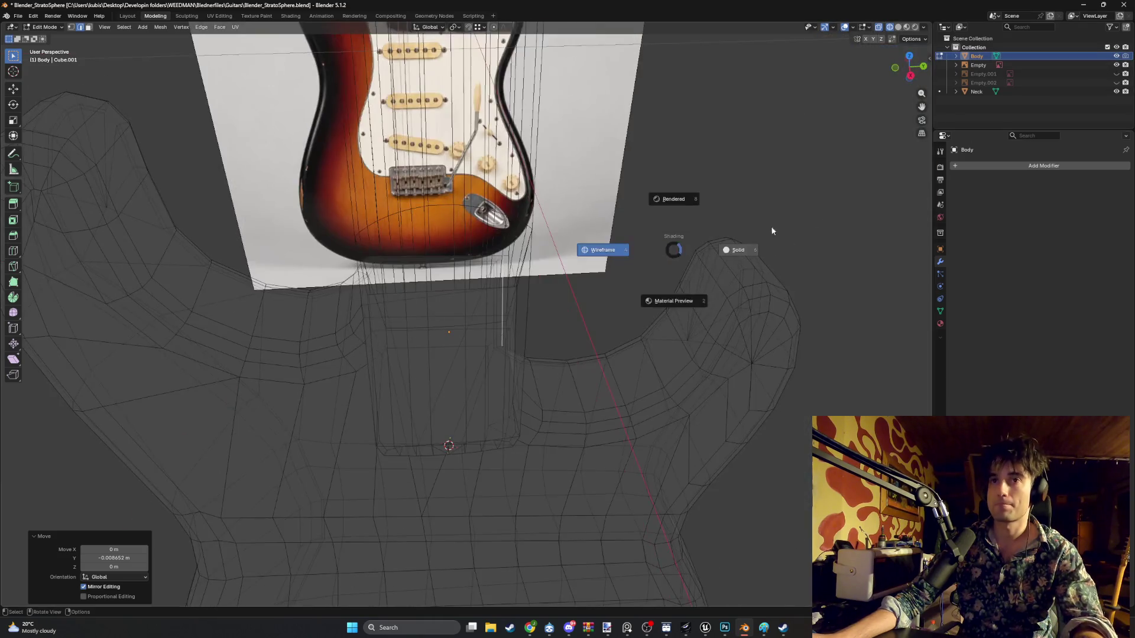
{"action": "left_click", "coordinate": [773, 231]}
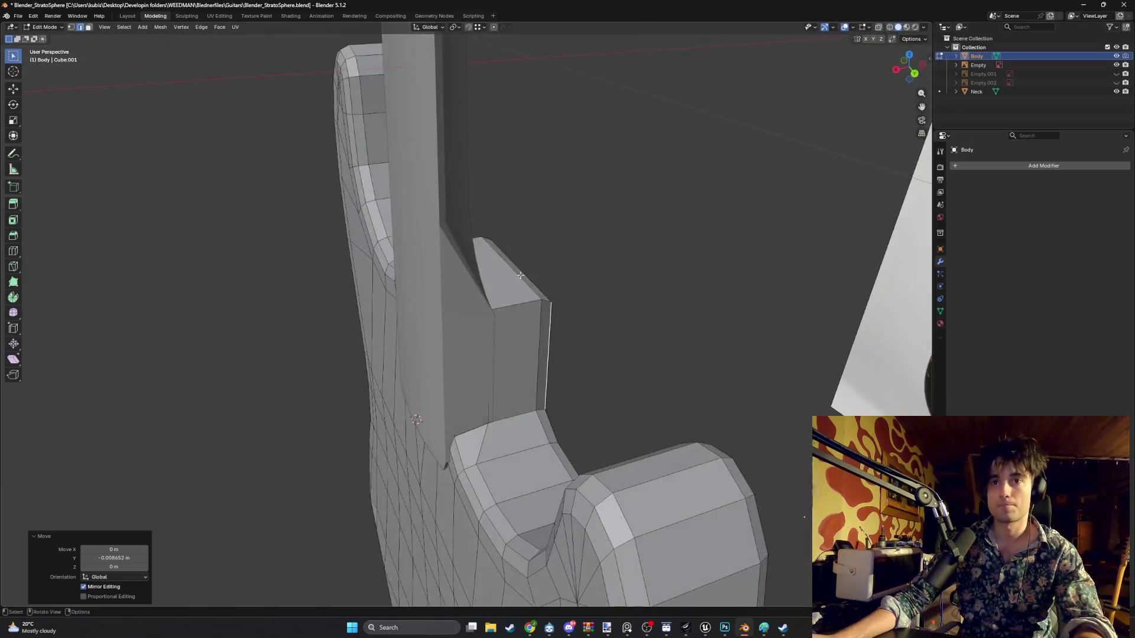
{"action": "mouse_move", "coordinate": [521, 275]}
{"action": "middle_mouse_down"}
{"action": "mouse_move", "coordinate": [527, 256]}
{"action": "mouse_move", "coordinate": [469, 284]}
{"action": "mouse_move", "coordinate": [484, 278]}
{"action": "mouse_move", "coordinate": [466, 268]}
{"action": "mouse_move", "coordinate": [497, 256]}
{"action": "mouse_move", "coordinate": [488, 261]}
{"action": "mouse_move", "coordinate": [478, 207]}
{"action": "middle_mouse_up"}
{"action": "key", "text": "z"}
{"action": "left_click", "coordinate": [460, 260]}
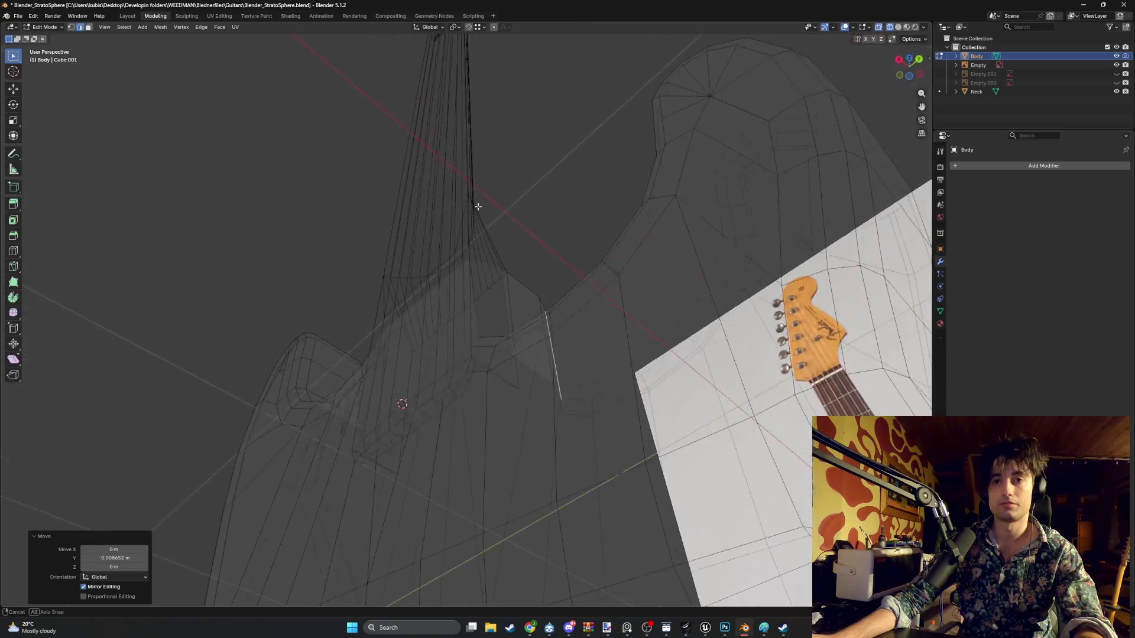
{"action": "key", "text": "Escape"}
{"action": "key", "text": "z"}
{"action": "left_click", "coordinate": [520, 253]}
{"action": "mouse_move", "coordinate": [519, 253]}
{"action": "middle_mouse_down"}
{"action": "mouse_move", "coordinate": [577, 230]}
{"action": "mouse_move", "coordinate": [575, 286]}
{"action": "mouse_move", "coordinate": [613, 259]}
{"action": "mouse_move", "coordinate": [565, 299]}
{"action": "mouse_move", "coordinate": [546, 336]}
{"action": "mouse_move", "coordinate": [512, 324]}
{"action": "mouse_move", "coordinate": [461, 332]}
{"action": "mouse_move", "coordinate": [500, 340]}
{"action": "mouse_move", "coordinate": [472, 363]}
{"action": "mouse_move", "coordinate": [488, 318]}
{"action": "mouse_move", "coordinate": [479, 299]}
{"action": "mouse_move", "coordinate": [494, 313]}
{"action": "mouse_move", "coordinate": [445, 319]}
{"action": "mouse_move", "coordinate": [543, 295]}
{"action": "mouse_move", "coordinate": [517, 298]}
{"action": "mouse_move", "coordinate": [520, 267]}
{"action": "mouse_move", "coordinate": [568, 246]}
{"action": "mouse_move", "coordinate": [522, 215]}
{"action": "mouse_move", "coordinate": [492, 338]}
{"action": "middle_mouse_up"}
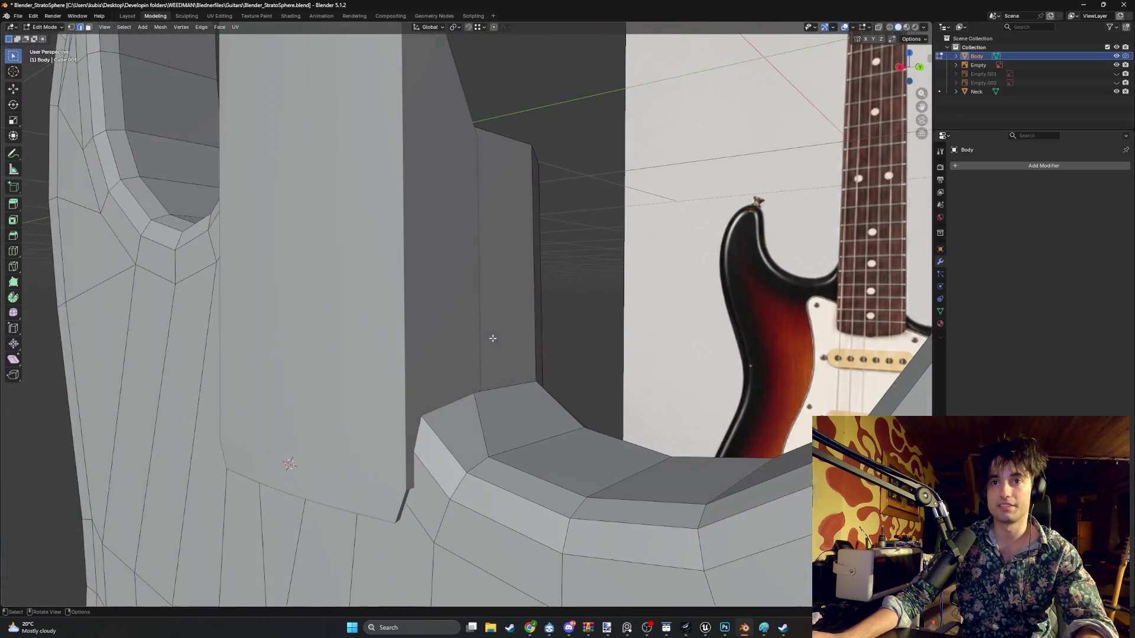
- Hide the Neck object and enter Edit Mode on the guitar body in side view
{"action": "left_click", "coordinate": [1115, 92]}
{"action": "middle_click_drag", "start_coordinate": [736, 297], "coordinate": [434, 421]}
{"action": "key", "text": "Tab"}
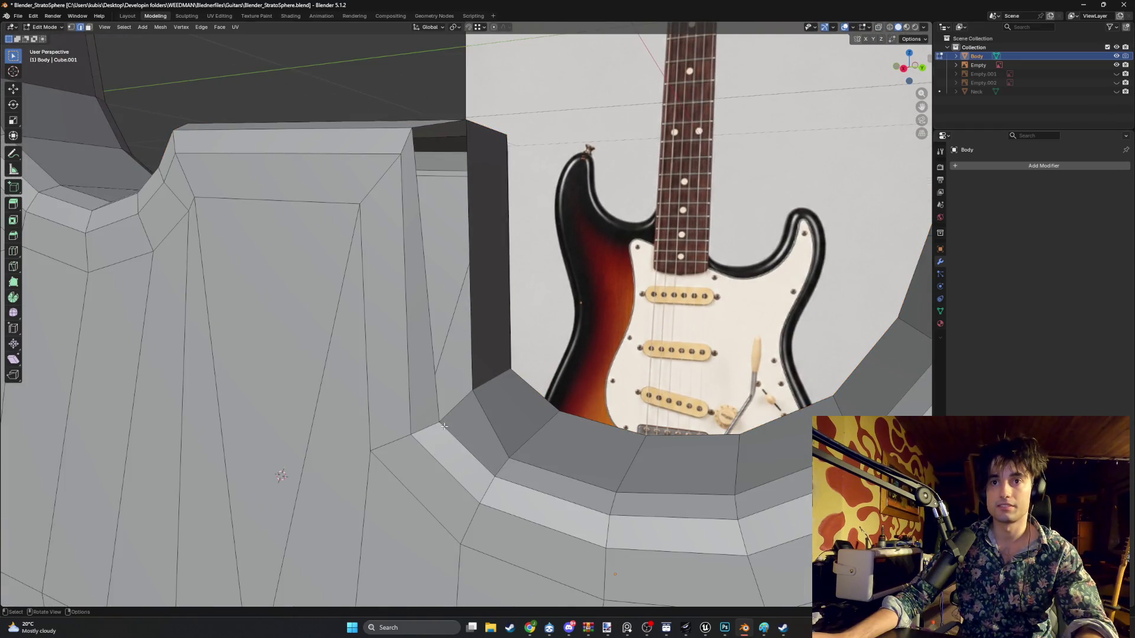
{"action": "key", "text": "KP_3"}
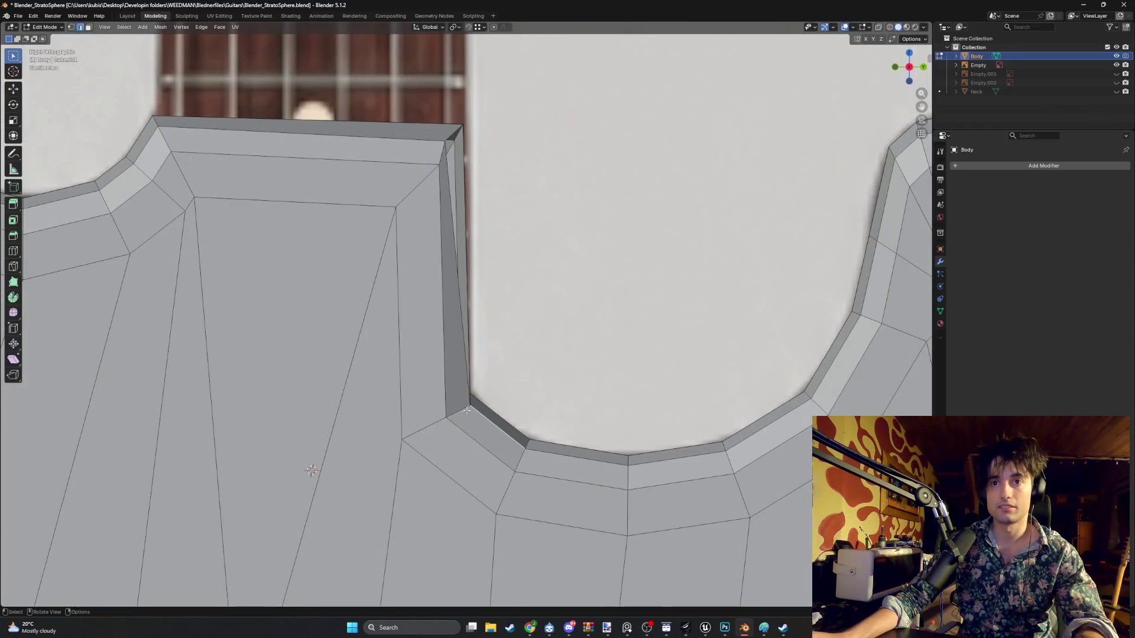
{"action": "left_click", "coordinate": [471, 393]}
{"action": "mouse_move", "coordinate": [471, 393]}
{"action": "middle_mouse_down"}
{"action": "mouse_move", "coordinate": [427, 395]}
{"action": "mouse_move", "coordinate": [357, 289]}
{"action": "mouse_move", "coordinate": [365, 260]}
{"action": "mouse_move", "coordinate": [475, 244]}
{"action": "mouse_move", "coordinate": [430, 242]}
{"action": "mouse_move", "coordinate": [509, 280]}
{"action": "mouse_move", "coordinate": [469, 268]}
{"action": "mouse_move", "coordinate": [358, 278]}
{"action": "middle_mouse_up"}
- Delete the selected face and the side faces beside the neck pocket
{"action": "key", "text": "x"}
{"action": "left_click", "coordinate": [426, 235]}
{"action": "mouse_move", "coordinate": [385, 286]}
{"action": "middle_mouse_down"}
{"action": "mouse_move", "coordinate": [405, 317]}
{"action": "mouse_move", "coordinate": [486, 327]}
{"action": "mouse_move", "coordinate": [366, 273]}
{"action": "mouse_move", "coordinate": [278, 281]}
{"action": "mouse_move", "coordinate": [337, 274]}
{"action": "middle_mouse_up"}
{"action": "left_click", "coordinate": [486, 327], "text": "shift"}
{"action": "right_click", "coordinate": [458, 331]}
{"action": "left_click", "coordinate": [458, 332]}
- Delete the selected edge and lower the nearby vertex along Z
{"action": "key", "text": "2"}
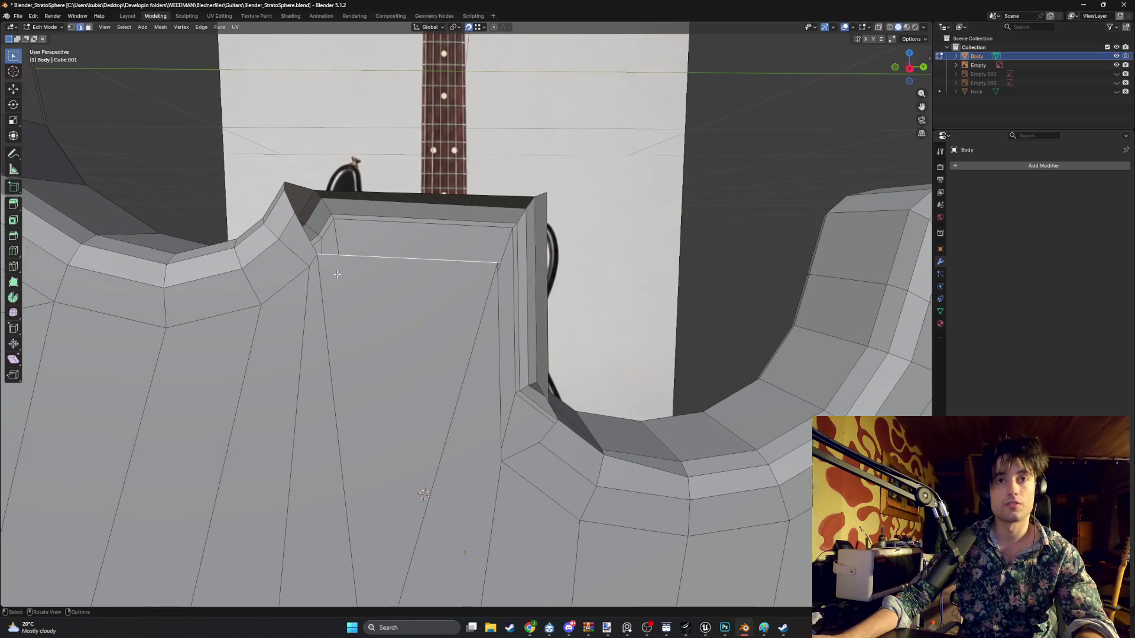
{"action": "mouse_move", "coordinate": [390, 298]}
{"action": "middle_mouse_down"}
{"action": "mouse_move", "coordinate": [414, 331]}
{"action": "mouse_move", "coordinate": [493, 311]}
{"action": "middle_mouse_up"}
{"action": "key", "text": "x"}
{"action": "left_click", "coordinate": [408, 325]}
{"action": "key", "text": "g"}
{"action": "key", "text": "z"}
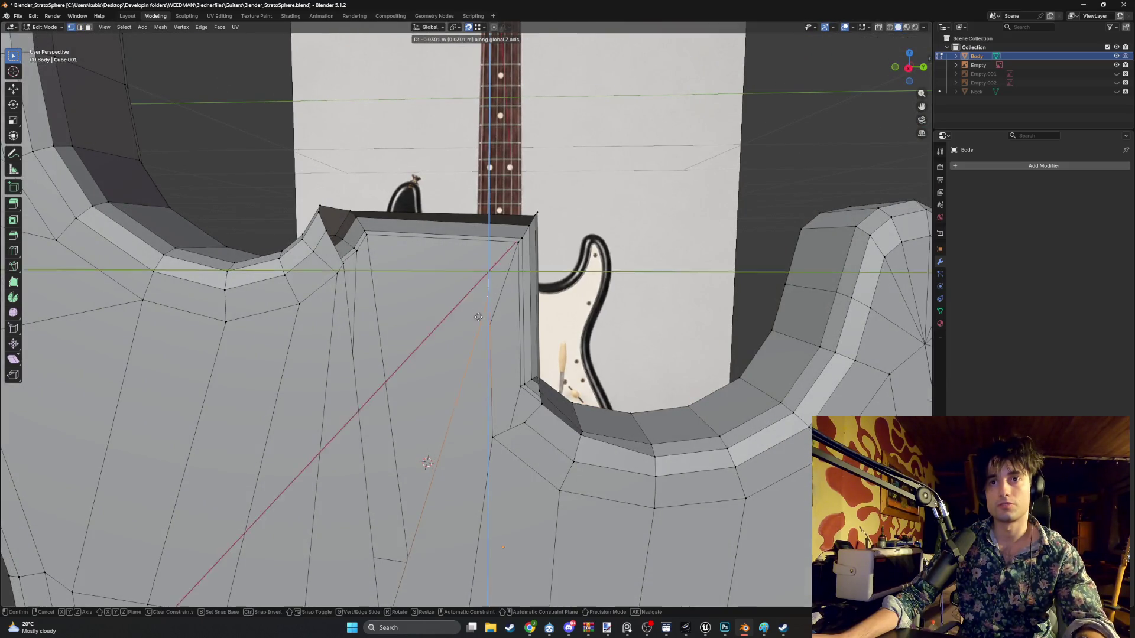
{"action": "left_click", "coordinate": [481, 437]}
{"action": "mouse_move", "coordinate": [482, 437]}
{"action": "middle_mouse_down"}
{"action": "mouse_move", "coordinate": [469, 412]}
{"action": "mouse_move", "coordinate": [492, 368]}
{"action": "mouse_move", "coordinate": [509, 366]}
{"action": "mouse_move", "coordinate": [522, 384]}
{"action": "middle_mouse_up"}
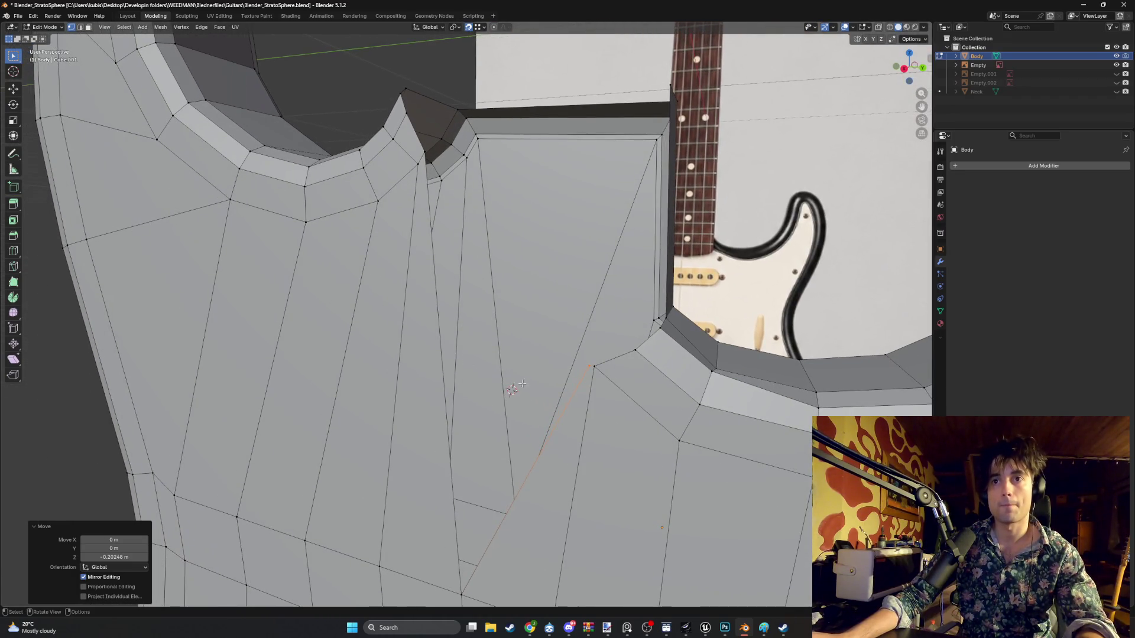
- Knife-cut a new edge at the neck pocket and select the pocket-corner vertex
{"action": "key", "text": "k"}
{"action": "left_click", "coordinate": [443, 363]}
{"action": "key", "text": "Escape"}
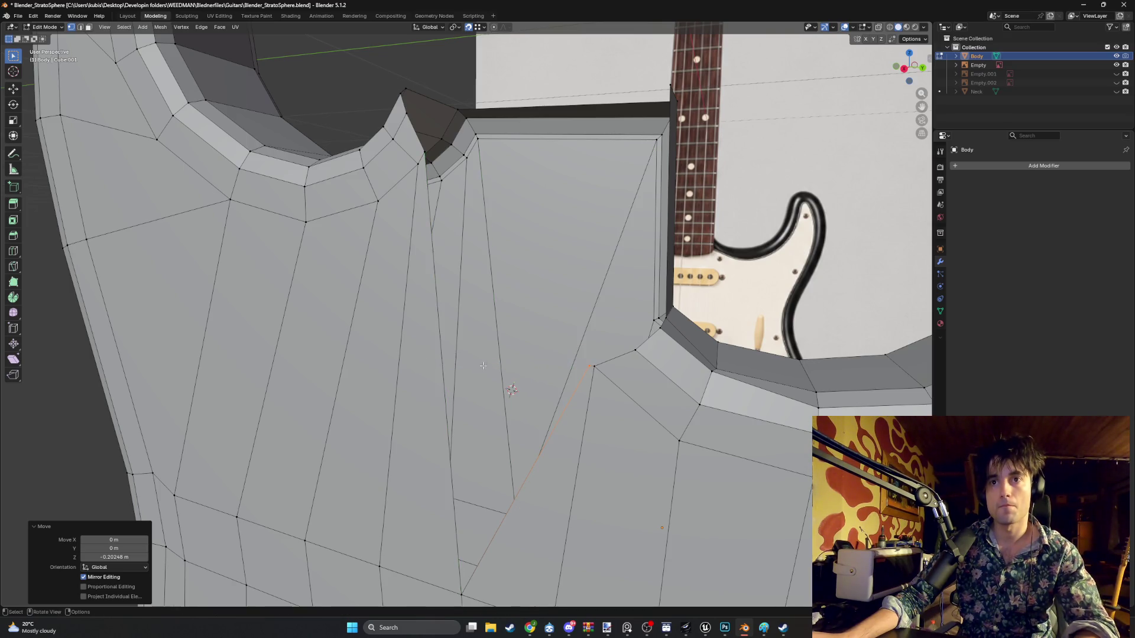
{"action": "mouse_move", "coordinate": [443, 368]}
{"action": "middle_mouse_down"}
{"action": "mouse_move", "coordinate": [449, 355]}
{"action": "mouse_move", "coordinate": [443, 373]}
{"action": "middle_mouse_up"}
{"action": "key", "text": "k"}
{"action": "left_click", "coordinate": [441, 371]}
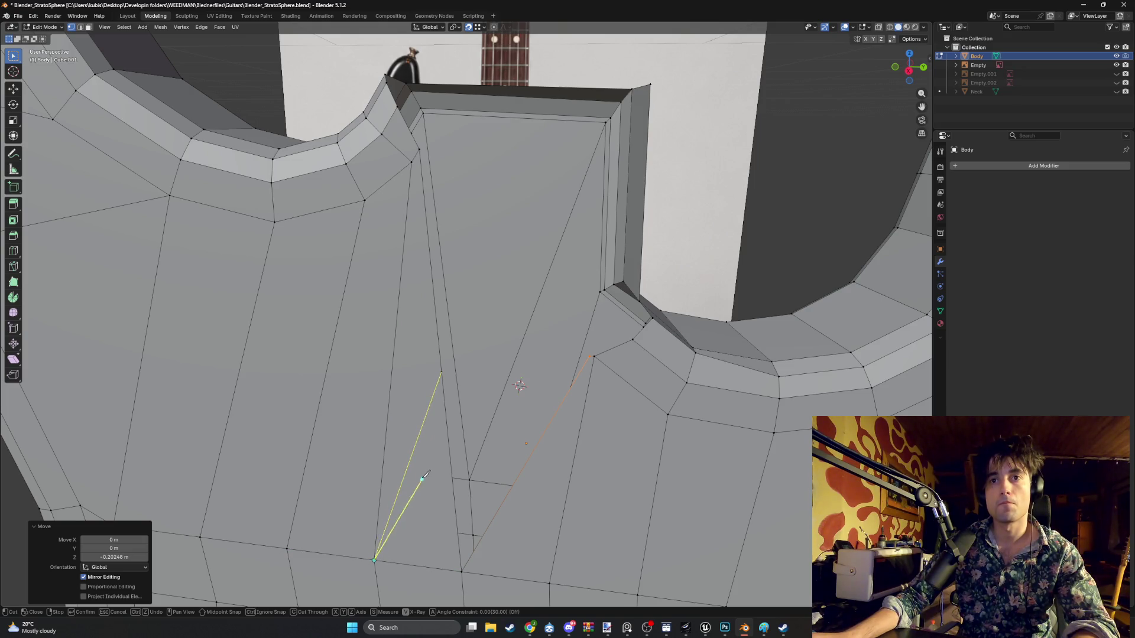
{"action": "key", "text": "Return"}
{"action": "left_click", "coordinate": [582, 362]}
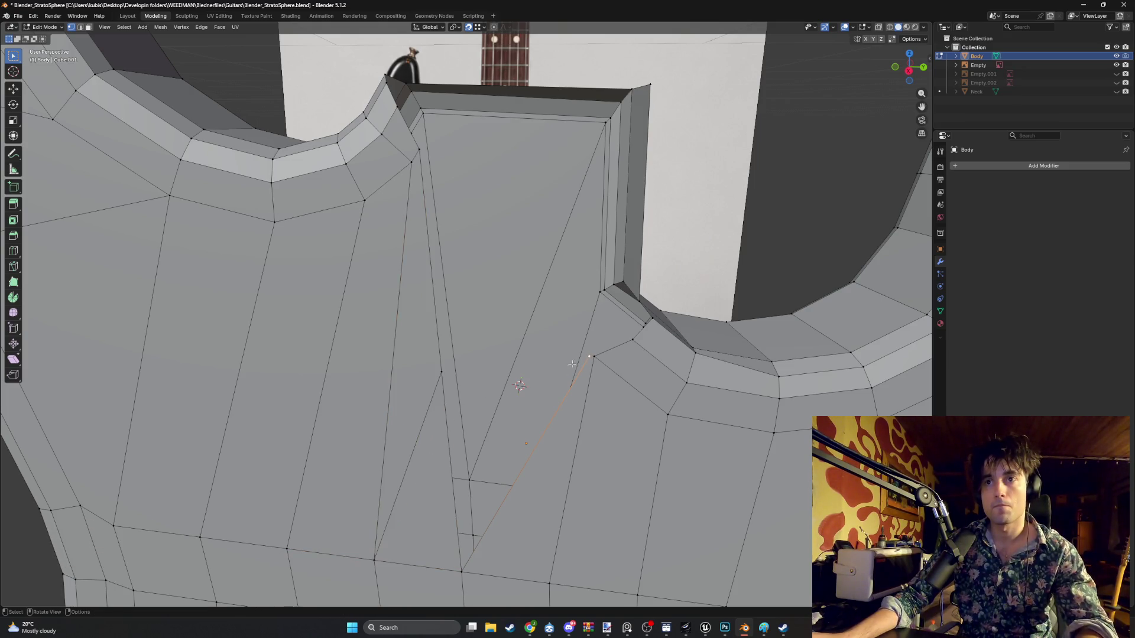
- Delete the diagonal edge inside the neck pocket
{"action": "middle_click_drag", "start_coordinate": [455, 368], "coordinate": [415, 393], "text": "alt"}
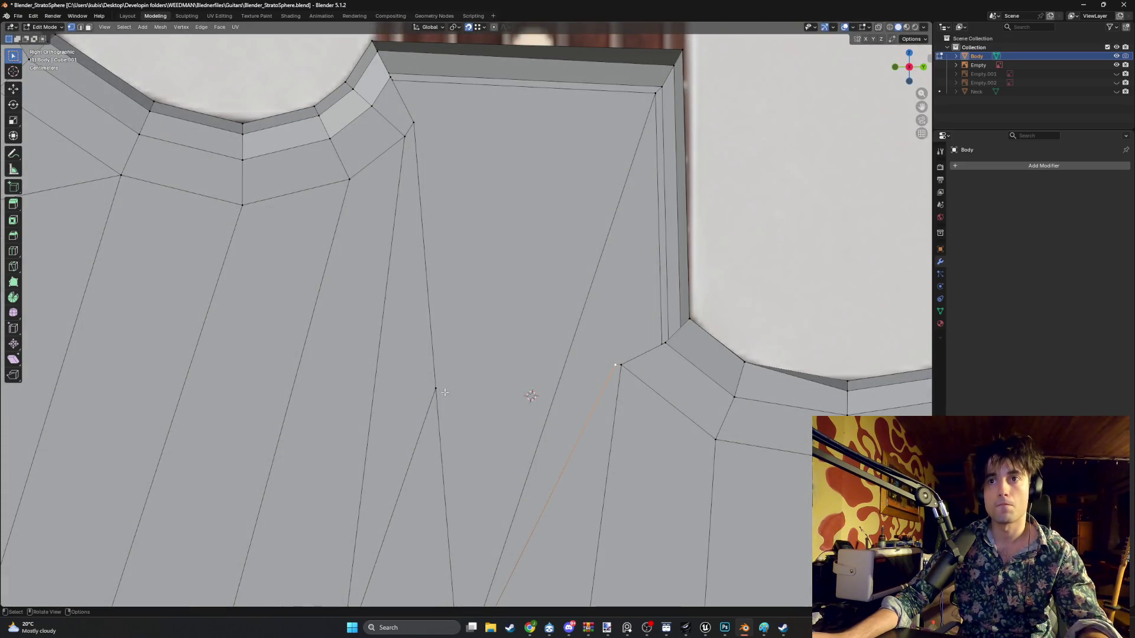
{"action": "scroll", "coordinate": [607, 389], "scroll_direction": "down", "scroll_amount": 4}
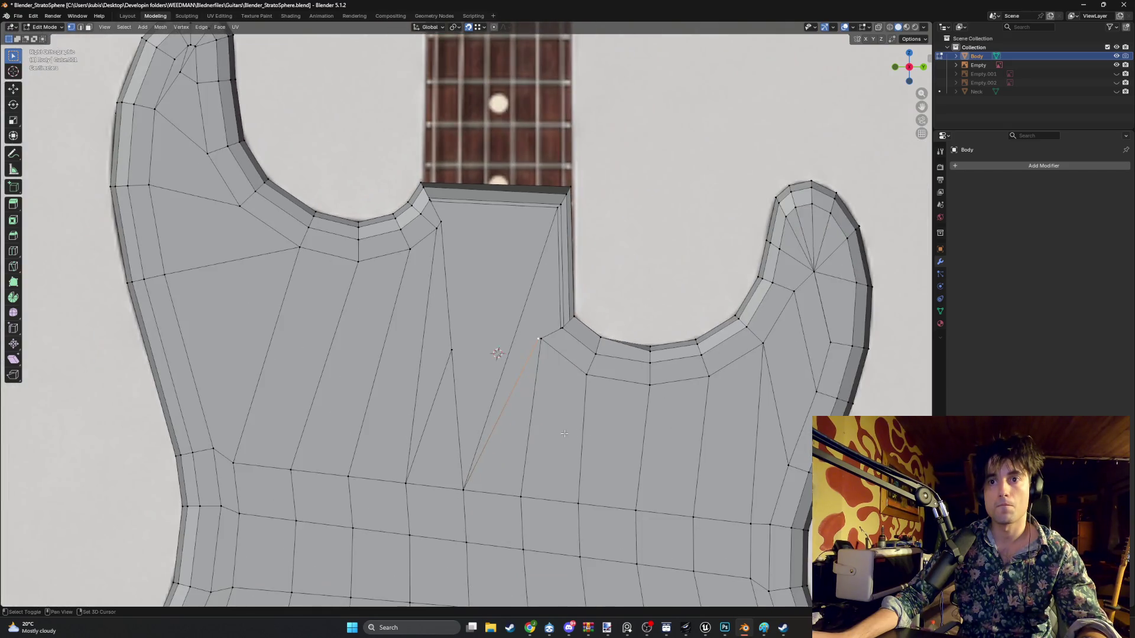
{"action": "scroll", "coordinate": [525, 448], "scroll_direction": "up", "scroll_amount": 1}
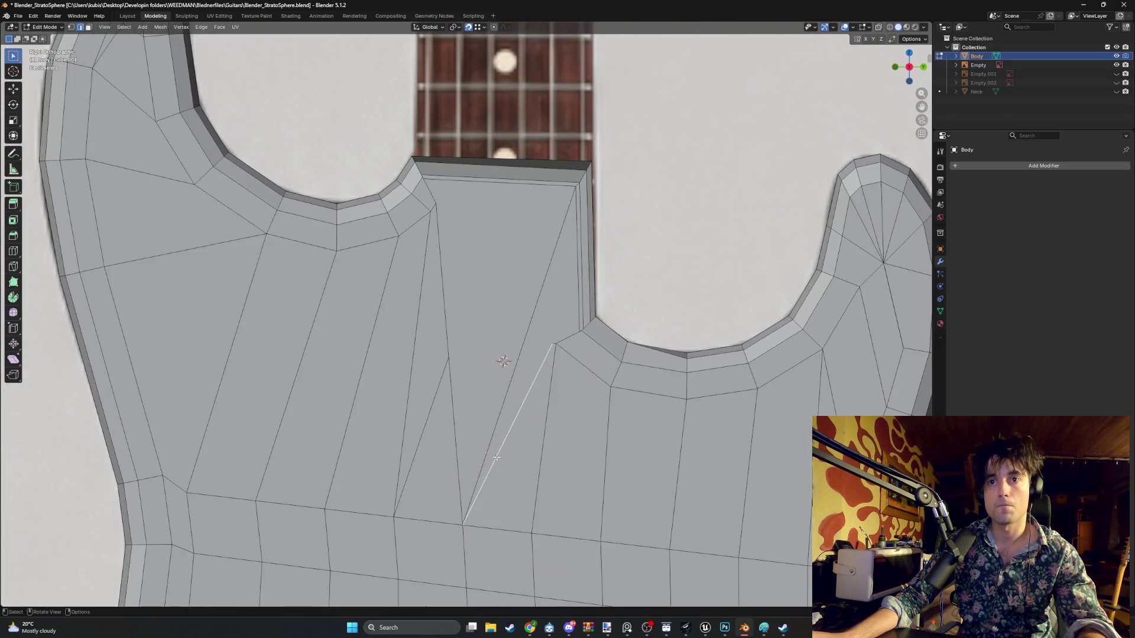
{"action": "key", "text": "x"}
{"action": "left_click", "coordinate": [526, 429]}
{"action": "scroll", "coordinate": [586, 353], "scroll_direction": "up", "scroll_amount": 2}
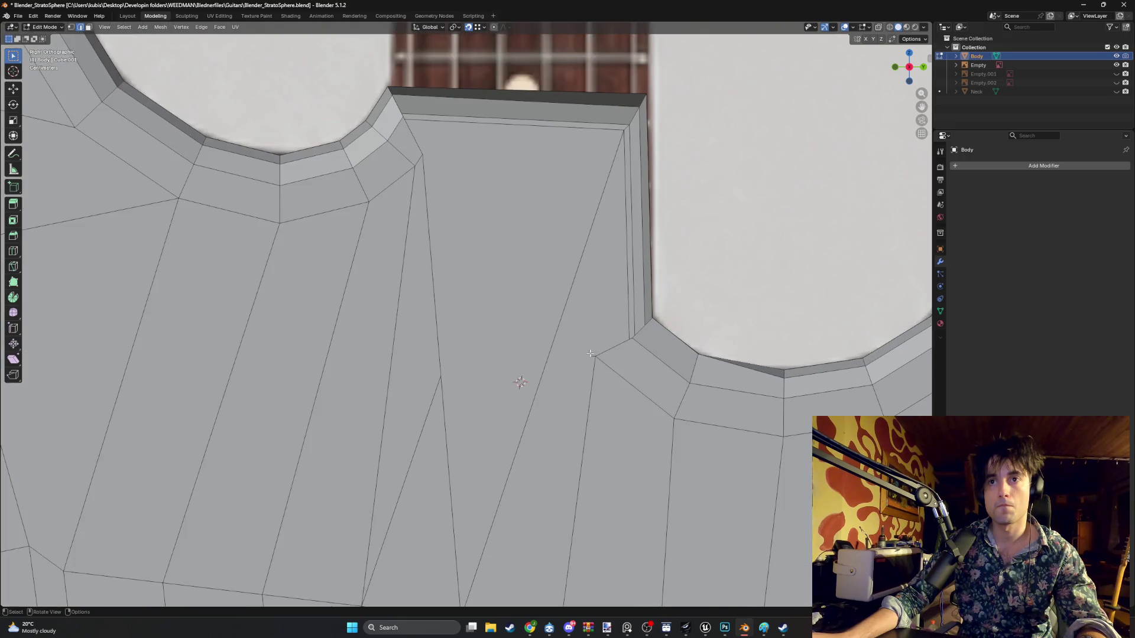
{"action": "key", "text": "x"}
{"action": "key", "text": "Escape"}
{"action": "scroll", "coordinate": [583, 372], "scroll_direction": "up", "scroll_amount": 1}
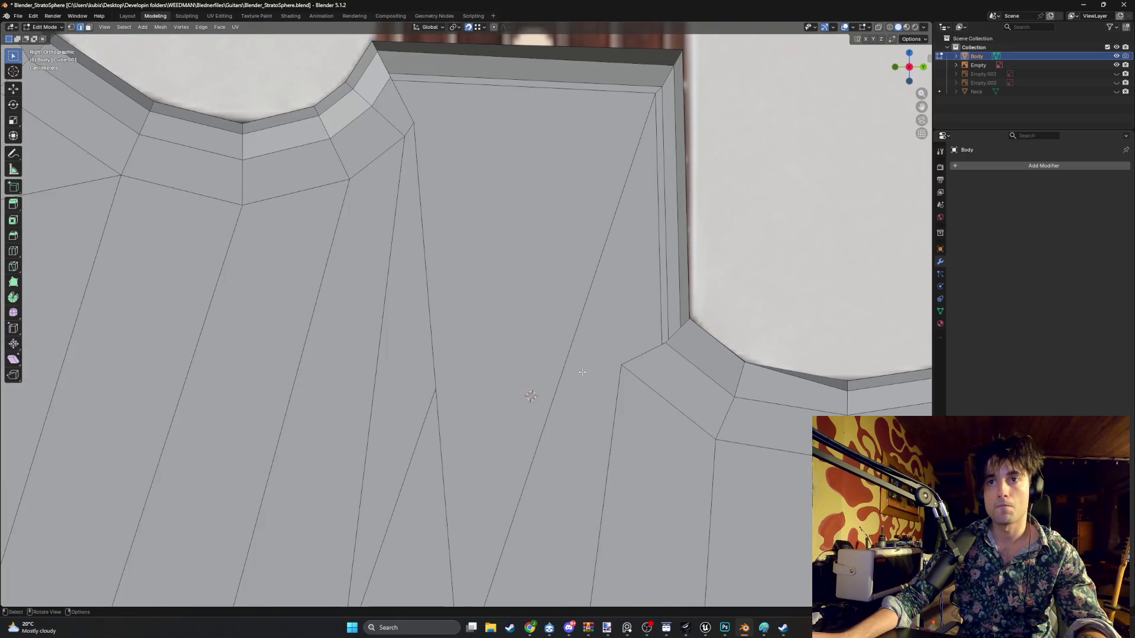
- Shift the edge loop through the pocket corner 0.02041 m along Z, then select two vertices
{"action": "left_click", "coordinate": [423, 385], "text": "alt"}
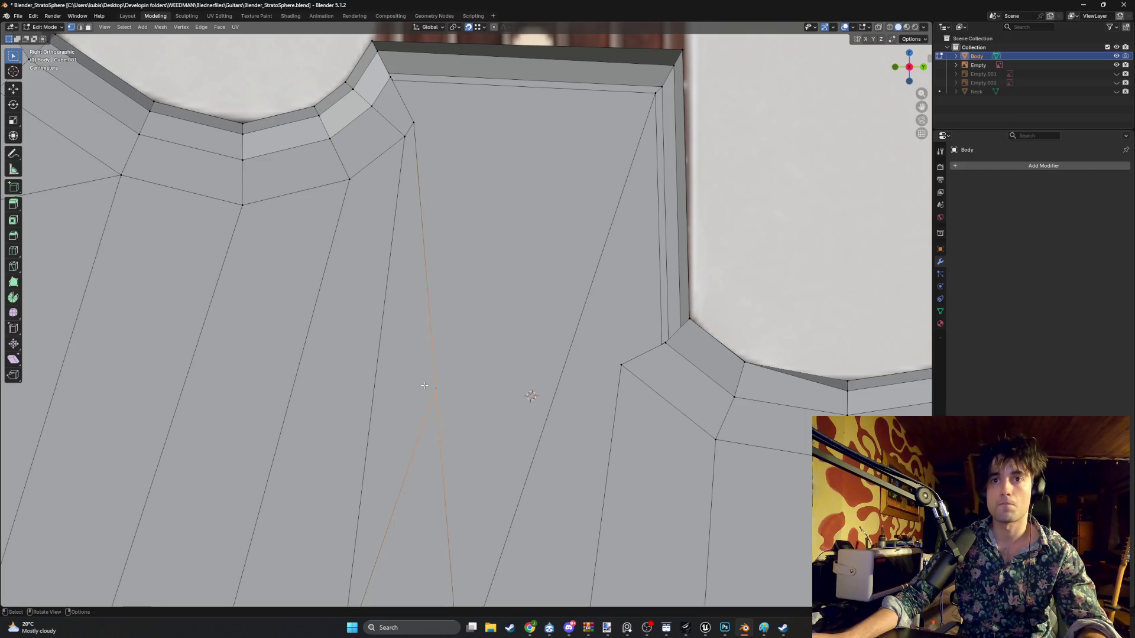
{"action": "key", "text": "g"}
{"action": "key", "text": "z"}
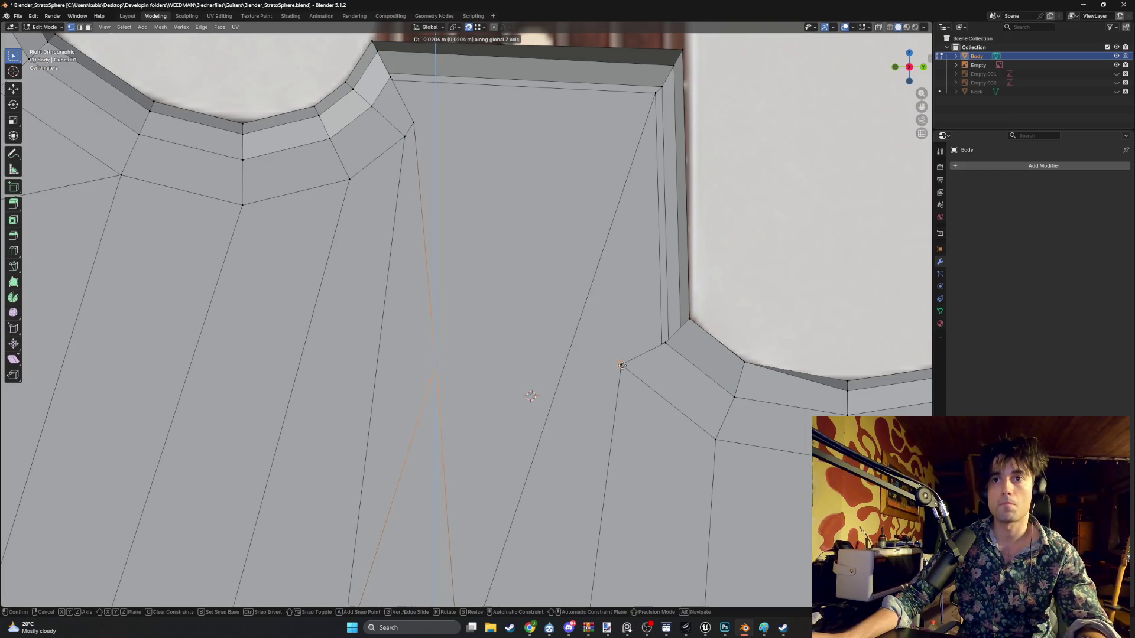
{"action": "left_click", "coordinate": [623, 365]}
{"action": "mouse_move", "coordinate": [623, 365]}
{"action": "middle_mouse_down"}
{"action": "mouse_move", "coordinate": [398, 385]}
{"action": "mouse_move", "coordinate": [438, 407]}
{"action": "mouse_move", "coordinate": [598, 397]}
{"action": "mouse_move", "coordinate": [560, 386]}
{"action": "middle_mouse_up"}
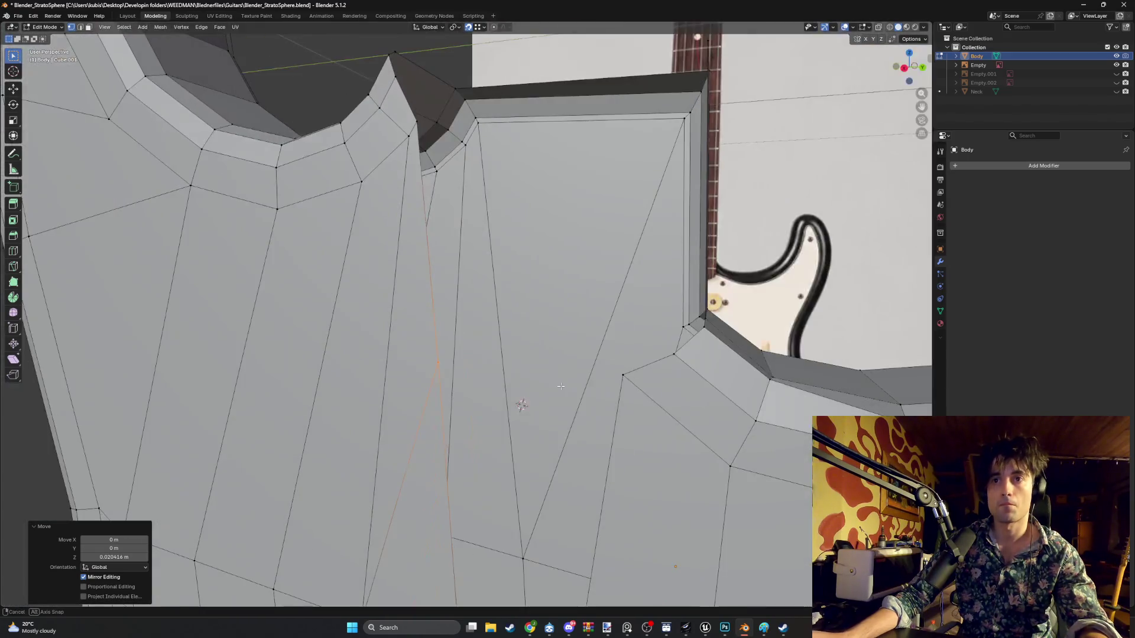
{"action": "left_click", "coordinate": [623, 376], "text": "shift"}
{"action": "right_click", "coordinate": [600, 372]}
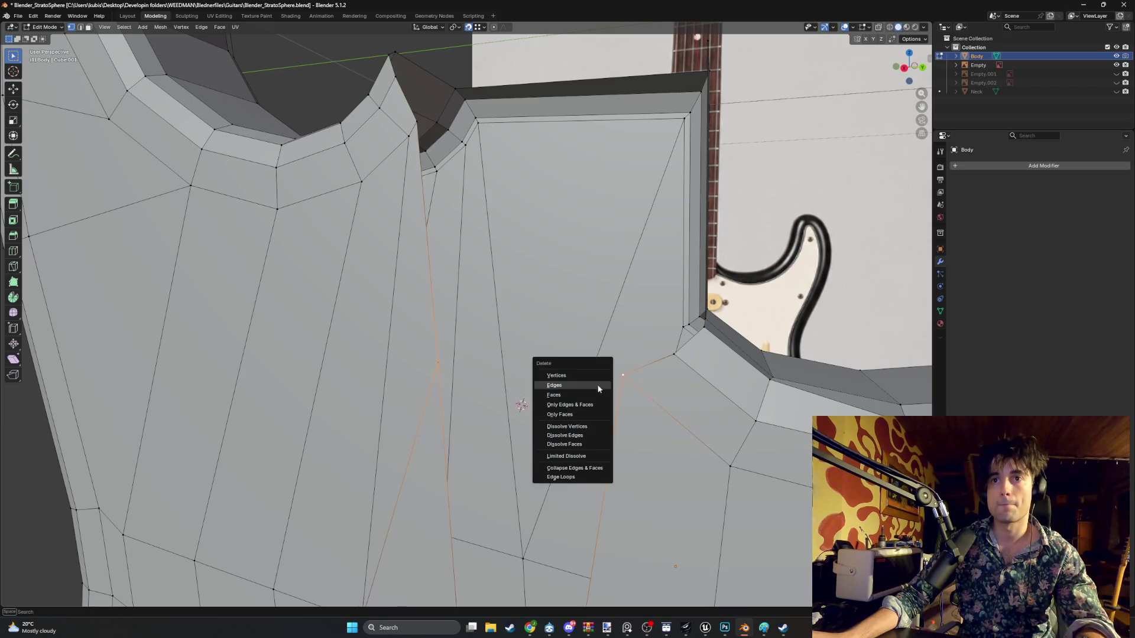
- Connect the two vertices and fill a new face below the neck pocket
{"action": "key", "text": "j"}
{"action": "mouse_move", "coordinate": [545, 336]}
{"action": "middle_mouse_down"}
{"action": "mouse_move", "coordinate": [523, 354]}
{"action": "mouse_move", "coordinate": [555, 365]}
{"action": "mouse_move", "coordinate": [523, 418]}
{"action": "middle_mouse_up"}
{"action": "key", "text": "2"}
{"action": "mouse_move", "coordinate": [454, 408]}
{"action": "middle_mouse_down"}
{"action": "mouse_move", "coordinate": [514, 426]}
{"action": "mouse_move", "coordinate": [561, 334]}
{"action": "mouse_move", "coordinate": [474, 359]}
{"action": "middle_mouse_up"}
{"action": "key", "text": "f"}
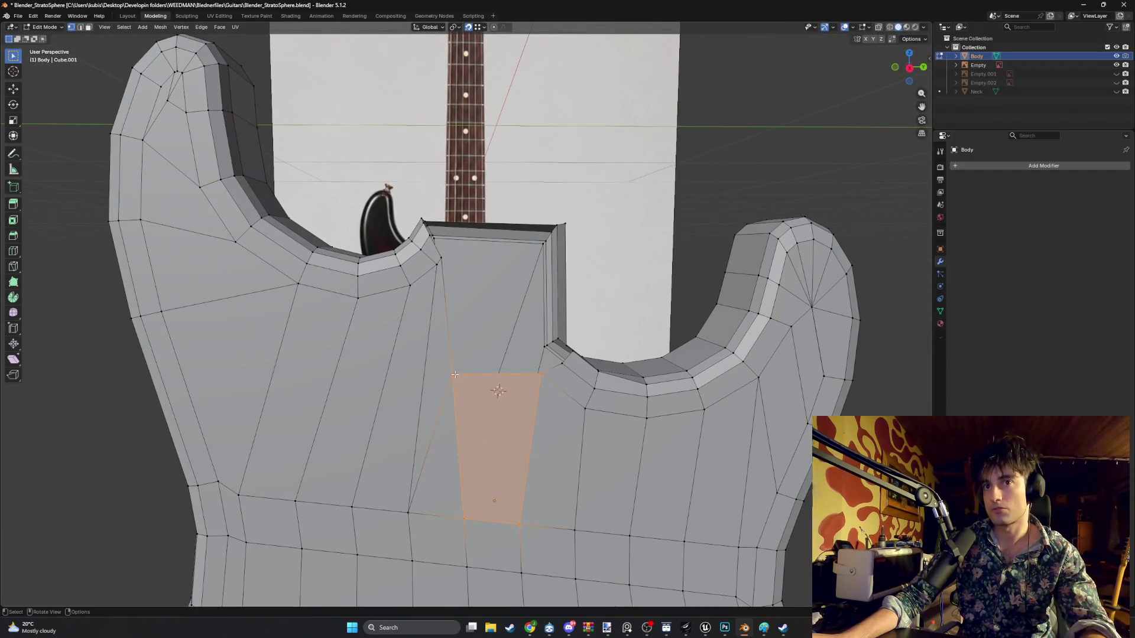
- Push the new face back about 0.019 m along Y
{"action": "key", "text": "g"}
{"action": "key", "text": "y"}
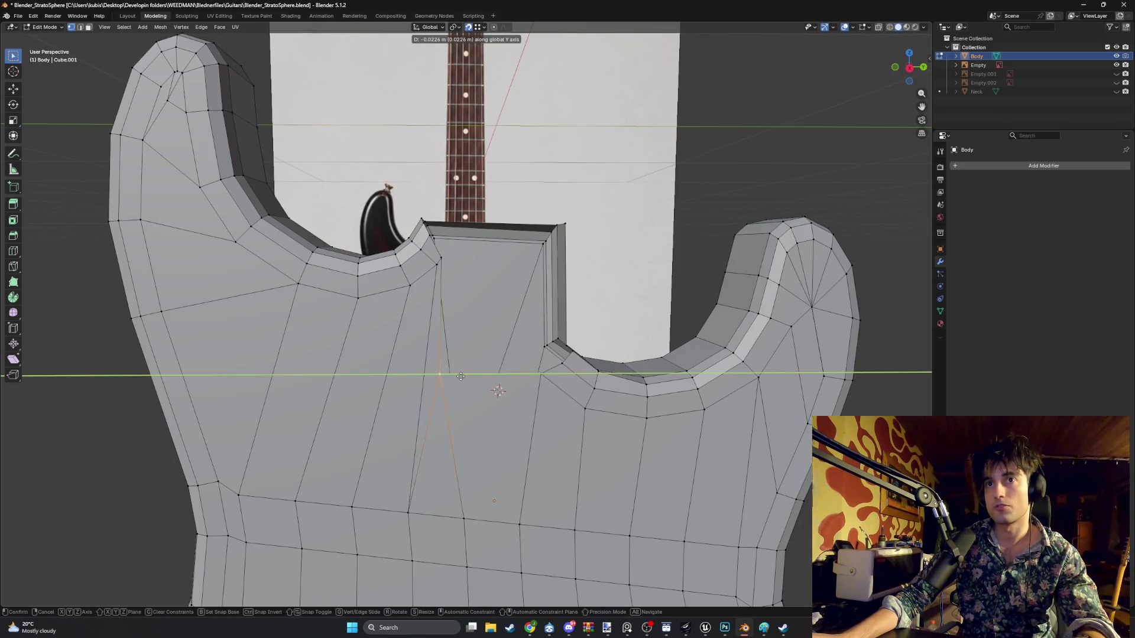
{"action": "left_click", "coordinate": [459, 351]}
{"action": "mouse_move", "coordinate": [458, 351]}
{"action": "middle_mouse_down"}
{"action": "mouse_move", "coordinate": [460, 402]}
{"action": "mouse_move", "coordinate": [460, 369]}
{"action": "mouse_move", "coordinate": [476, 380]}
{"action": "mouse_move", "coordinate": [445, 393]}
{"action": "mouse_move", "coordinate": [473, 407]}
{"action": "middle_mouse_up"}
{"action": "scroll", "coordinate": [461, 373], "scroll_direction": "up", "scroll_amount": 5}
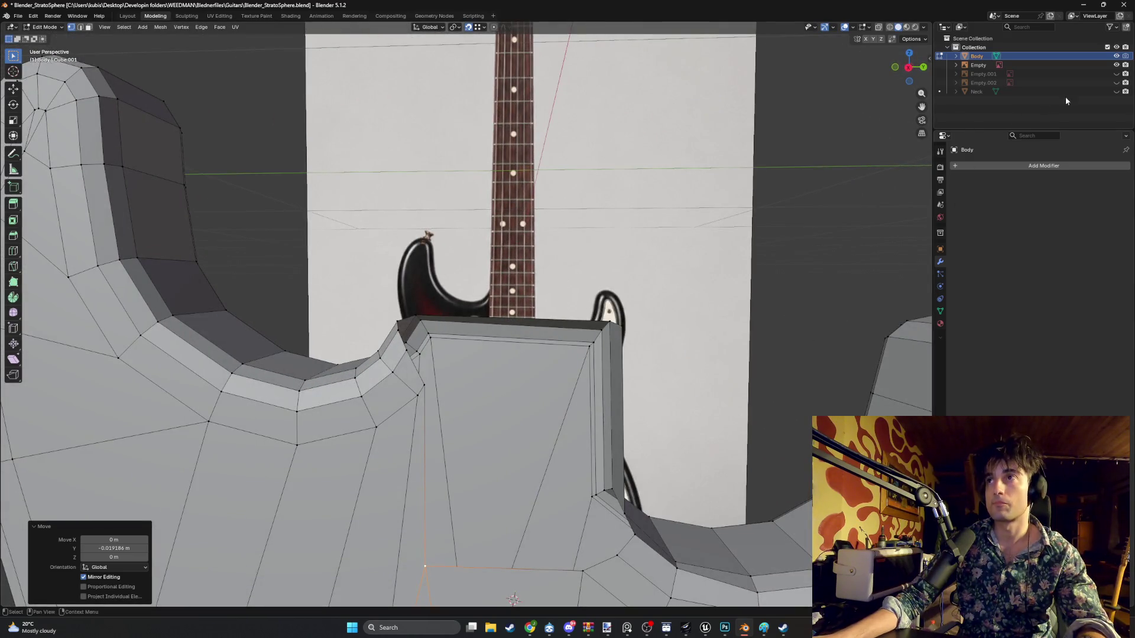
- Toggle the Neck on and off to check the fit, then select the pocket's upper corner vertex
{"action": "left_click", "coordinate": [1116, 91]}
{"action": "left_click", "coordinate": [1117, 91]}
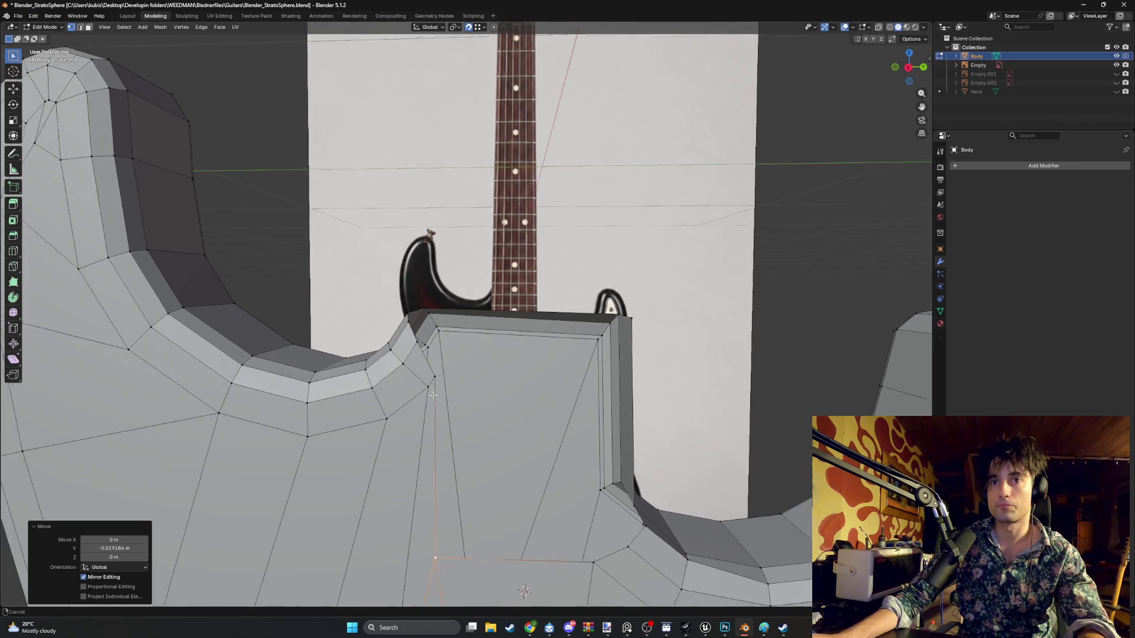
{"action": "middle_click_drag", "start_coordinate": [520, 361], "coordinate": [553, 348]}
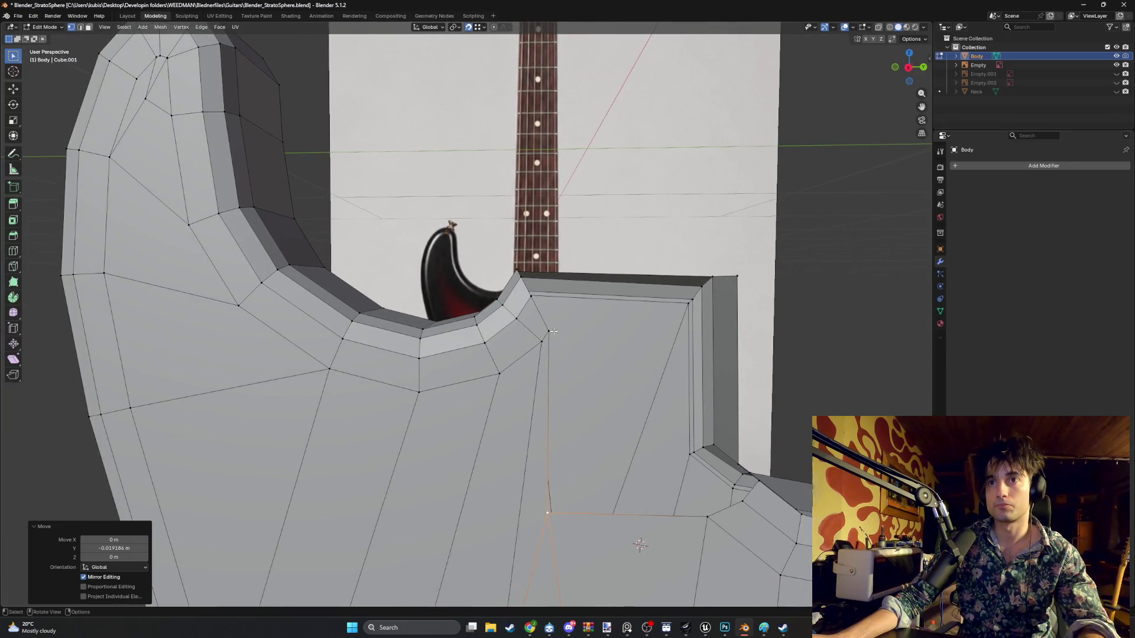
{"action": "left_click", "coordinate": [547, 334]}
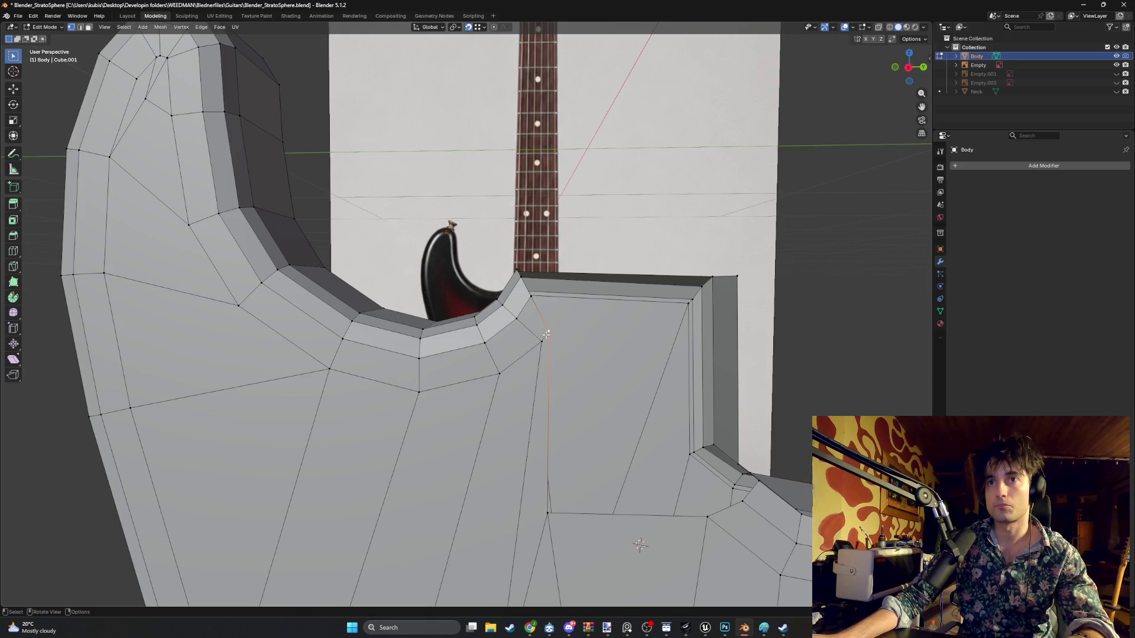
{"action": "mouse_move", "coordinate": [546, 335]}
{"action": "middle_mouse_down"}
{"action": "mouse_move", "coordinate": [571, 373]}
{"action": "mouse_move", "coordinate": [533, 346]}
{"action": "mouse_move", "coordinate": [459, 377]}
{"action": "mouse_move", "coordinate": [491, 370]}
{"action": "middle_mouse_up"}
- Reposition two pocket-corner vertices, moving the second along Y
{"action": "key", "text": "g"}
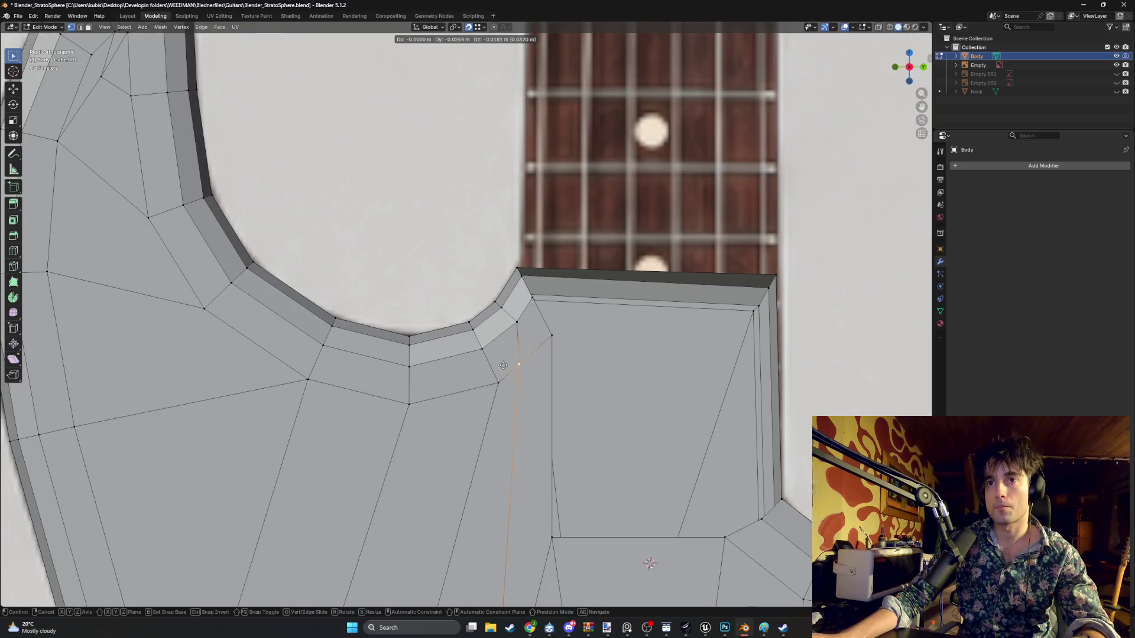
{"action": "left_click", "coordinate": [503, 366]}
{"action": "left_click", "coordinate": [551, 335]}
{"action": "key", "text": "g"}
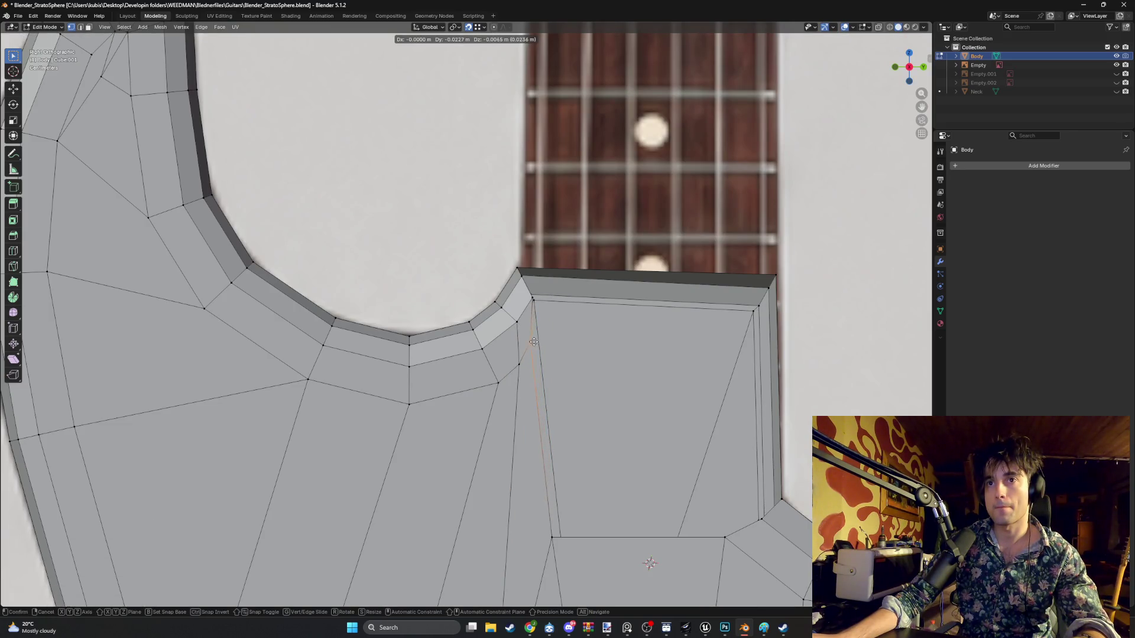
{"action": "key", "text": "y"}
{"action": "left_click", "coordinate": [538, 339]}
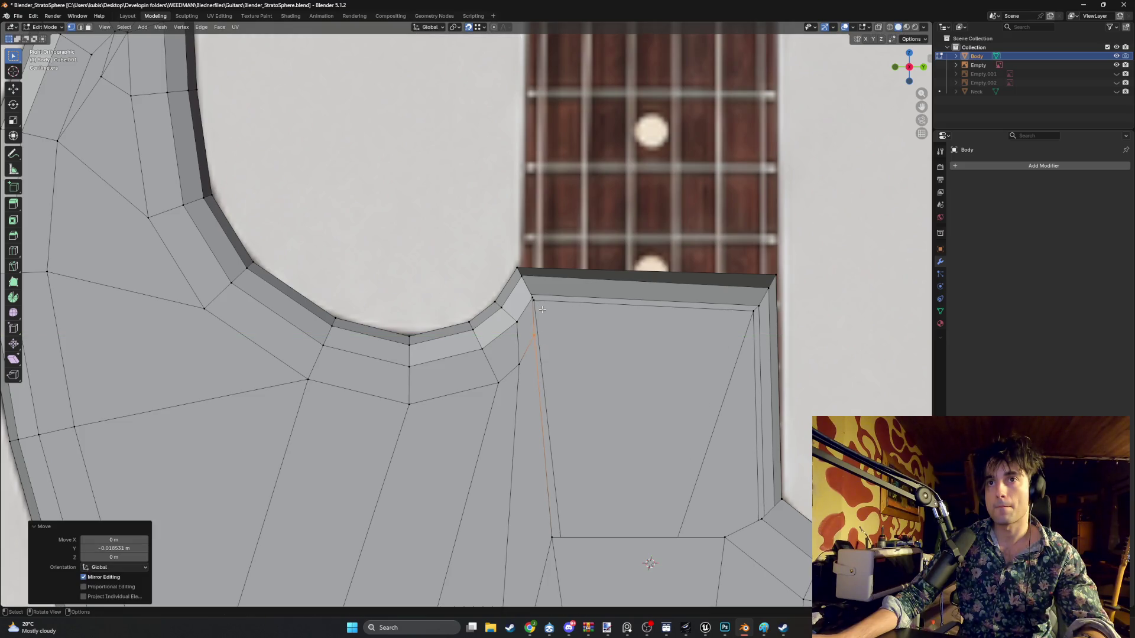
- Nudge the vertex at the pocket's top corner slightly upward in right-side view
{"action": "left_click", "coordinate": [526, 303]}
{"action": "key", "text": "g"}
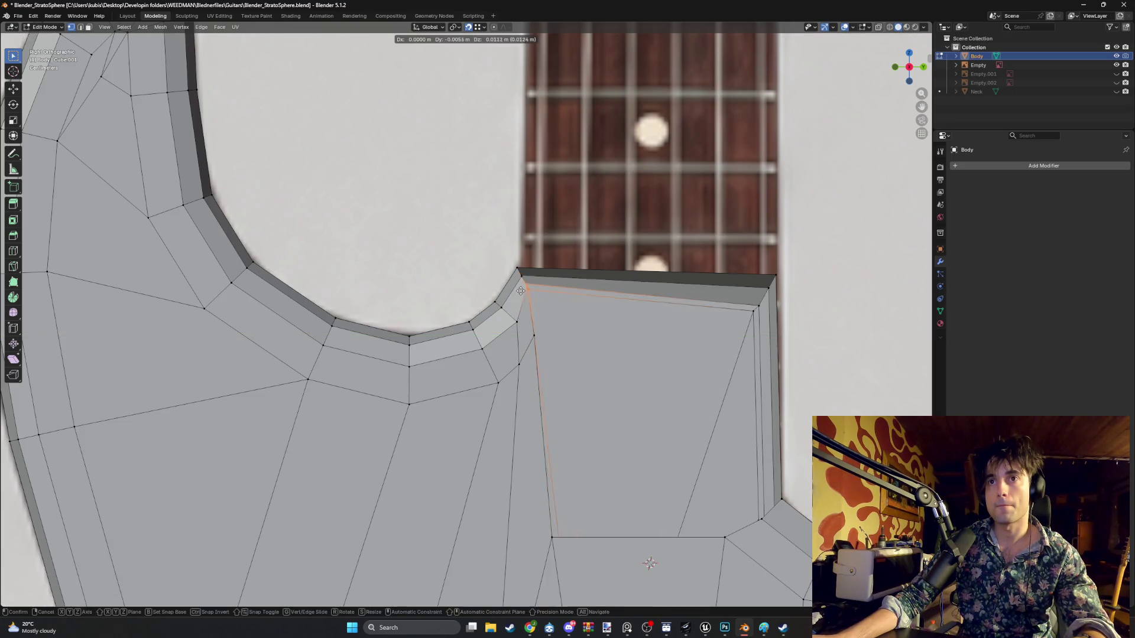
{"action": "key", "text": "Escape"}
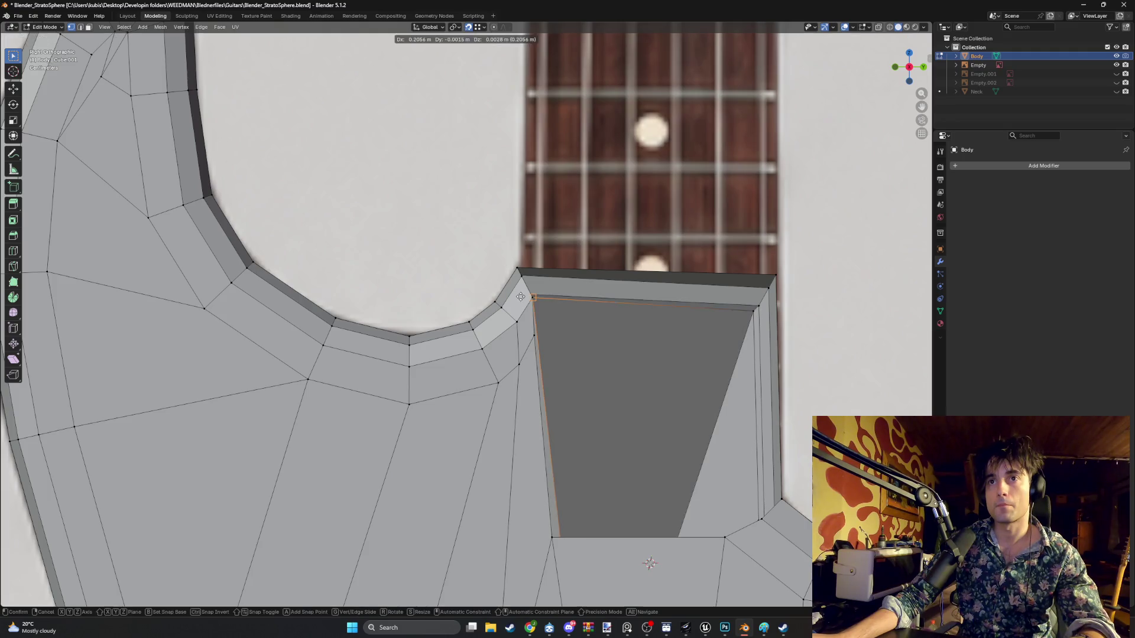
{"action": "middle_click_drag", "start_coordinate": [548, 320], "coordinate": [526, 319]}
{"action": "key", "text": "KP_3"}
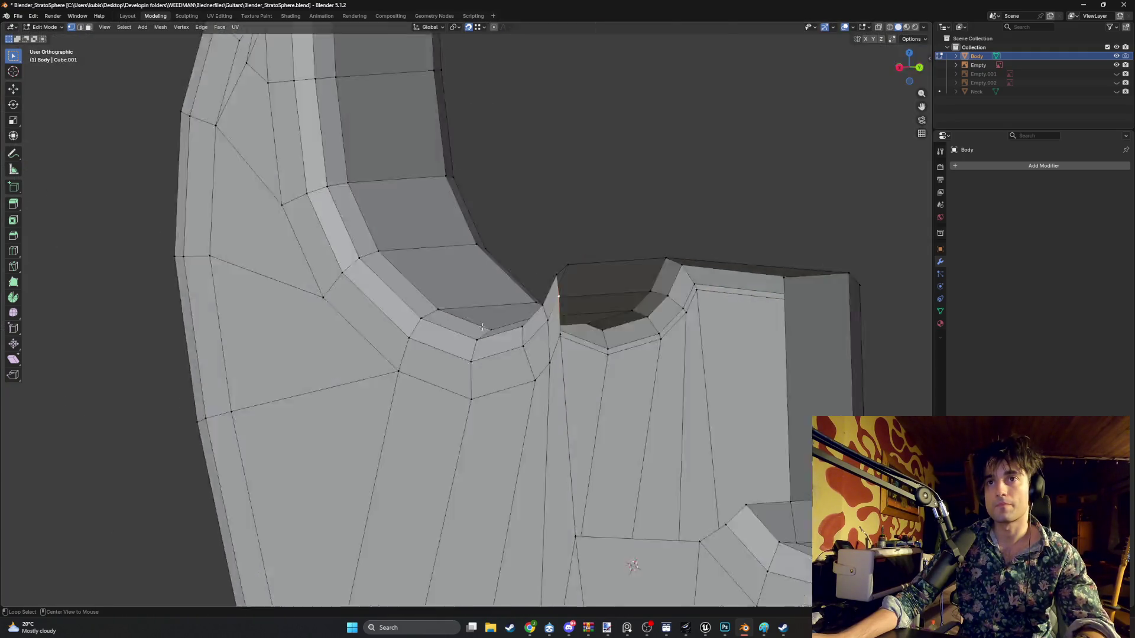
{"action": "key", "text": "g"}
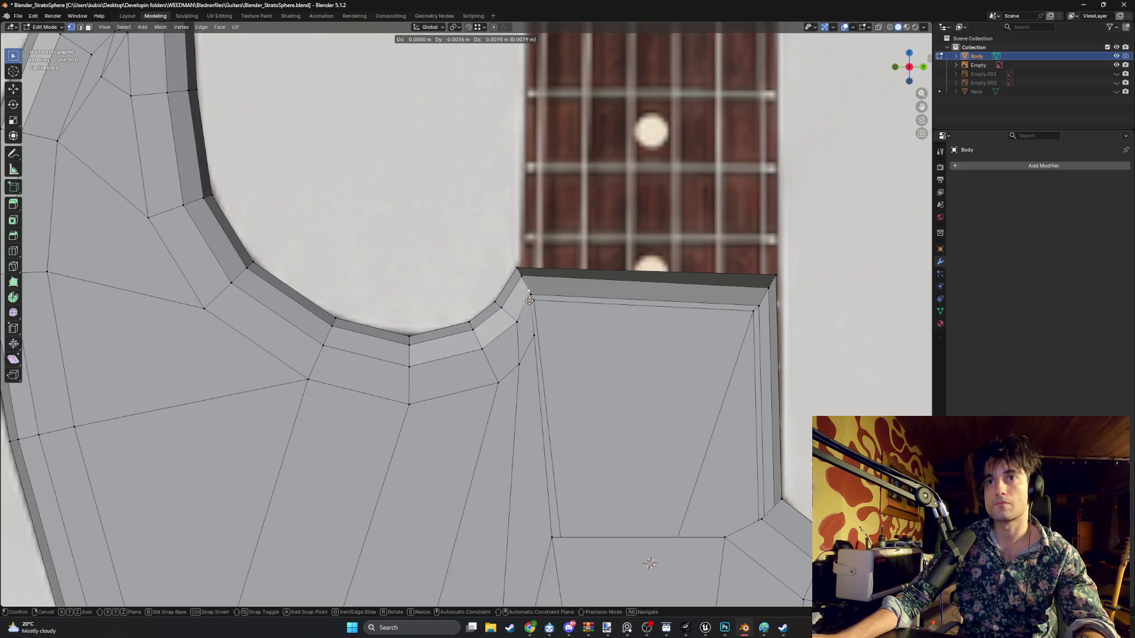
{"action": "left_click", "coordinate": [528, 294]}
- Move the pocket's top corner vertex along Z to line up with the horn curve
{"action": "left_click", "coordinate": [518, 273]}
{"action": "key", "text": "g"}
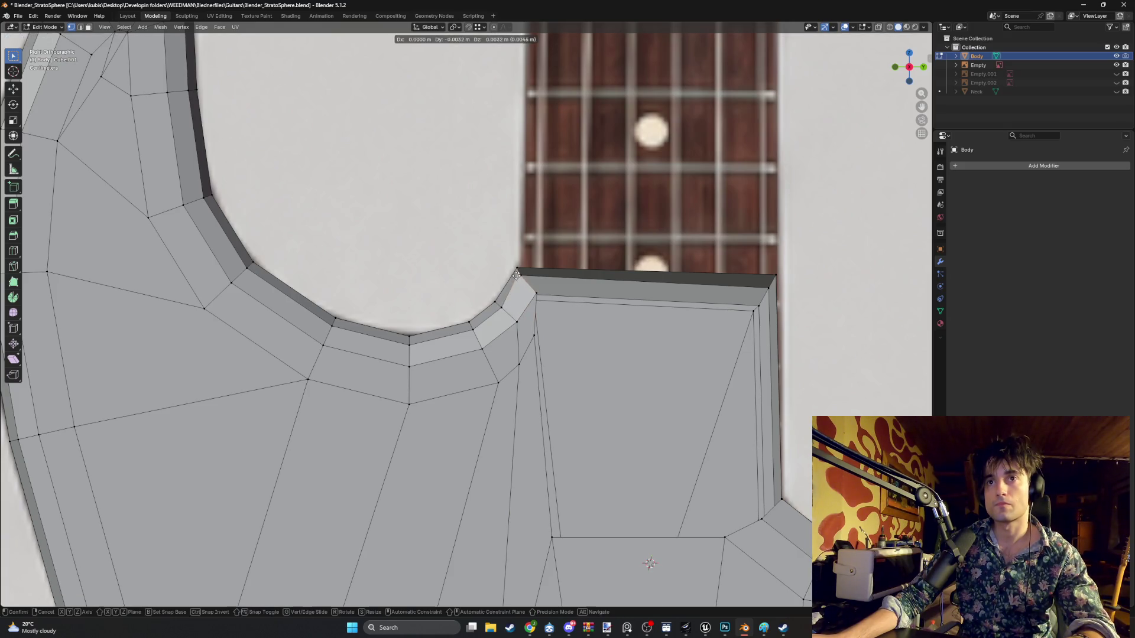
{"action": "key", "text": "z"}
{"action": "left_click", "coordinate": [512, 269]}
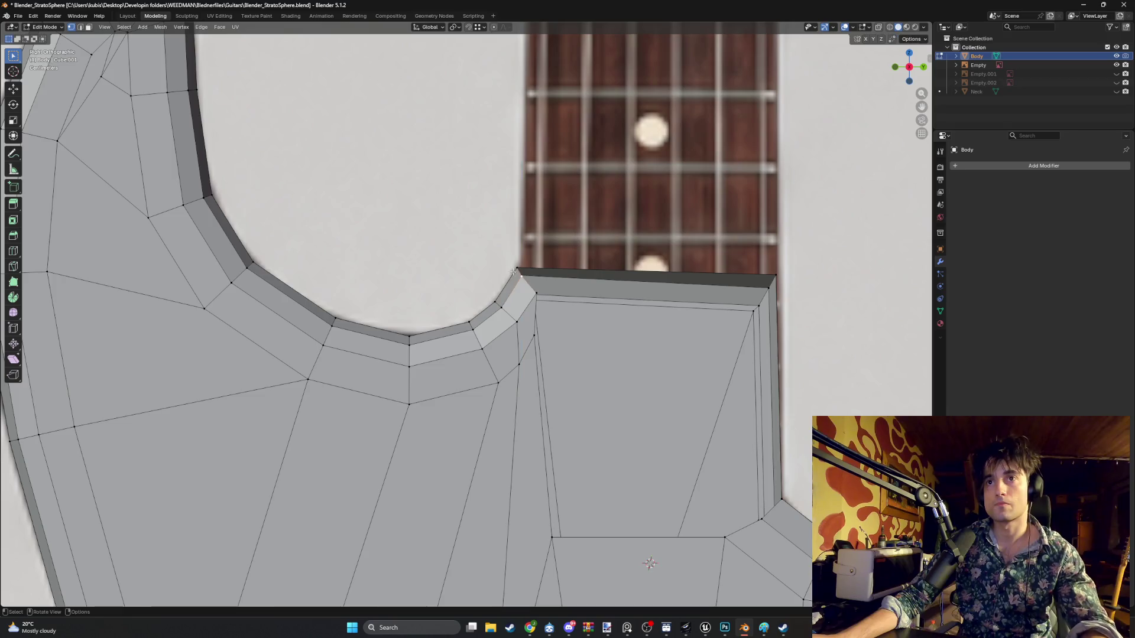
{"action": "key", "text": "g"}
{"action": "key", "text": "z"}
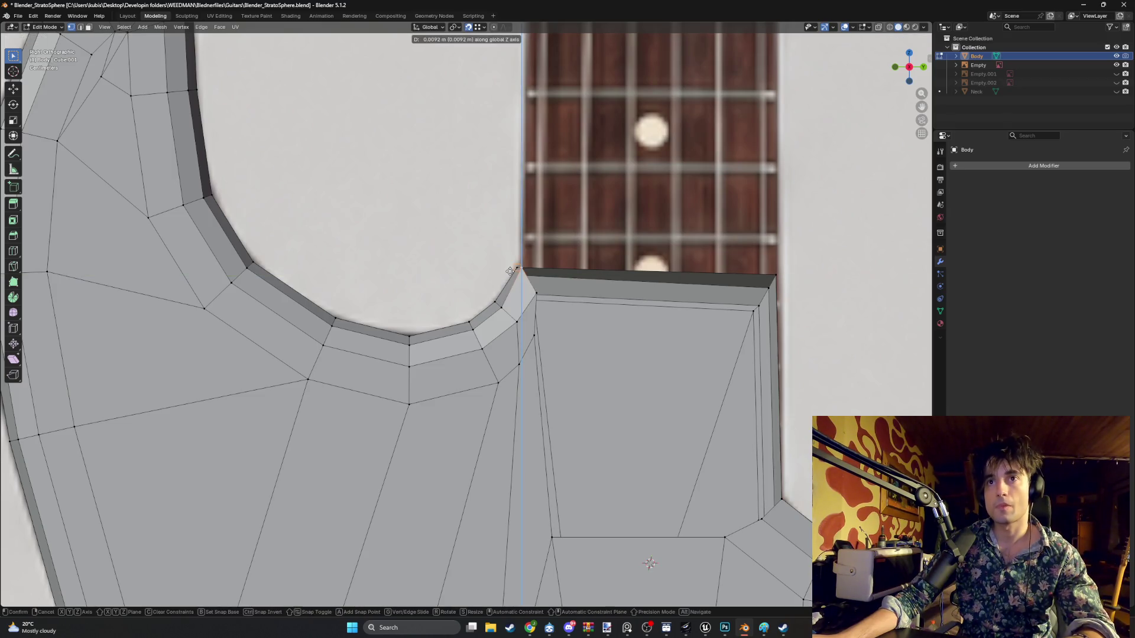
{"action": "left_click", "coordinate": [510, 270]}
{"action": "mouse_move", "coordinate": [511, 271]}
{"action": "middle_mouse_down"}
{"action": "mouse_move", "coordinate": [524, 292]}
{"action": "mouse_move", "coordinate": [473, 320]}
{"action": "middle_mouse_up"}
{"action": "key", "text": "KP_3"}
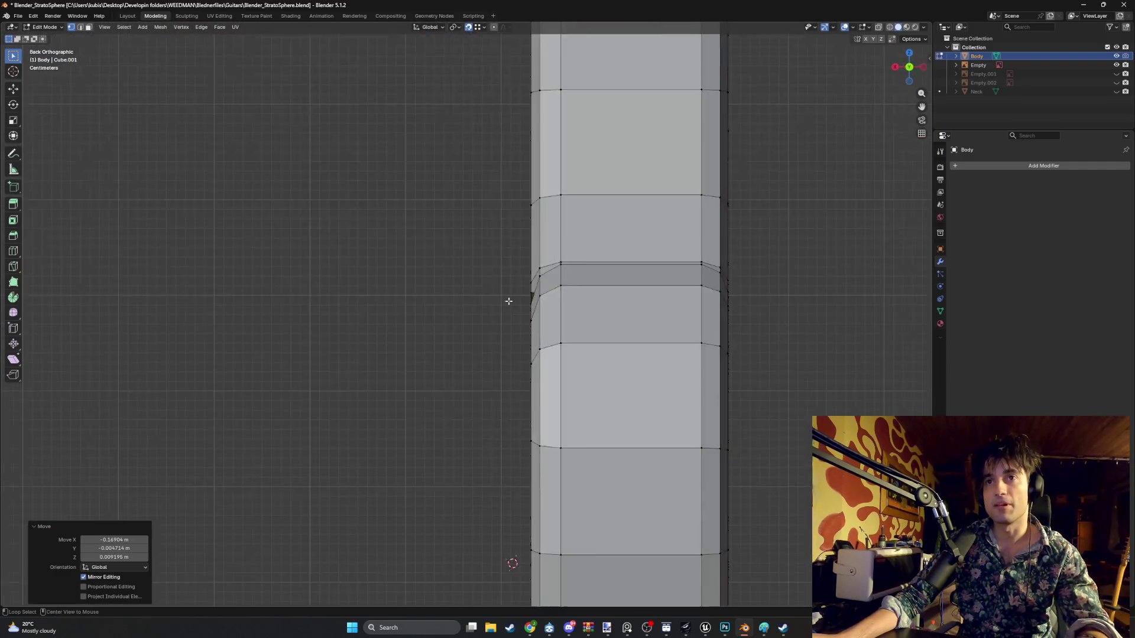
- Place the vertex at the notch corner and refine its position
{"action": "scroll", "coordinate": [544, 280], "scroll_direction": "up", "scroll_amount": 2}
{"action": "middle_click_drag", "start_coordinate": [543, 280], "coordinate": [525, 412], "text": "shift"}
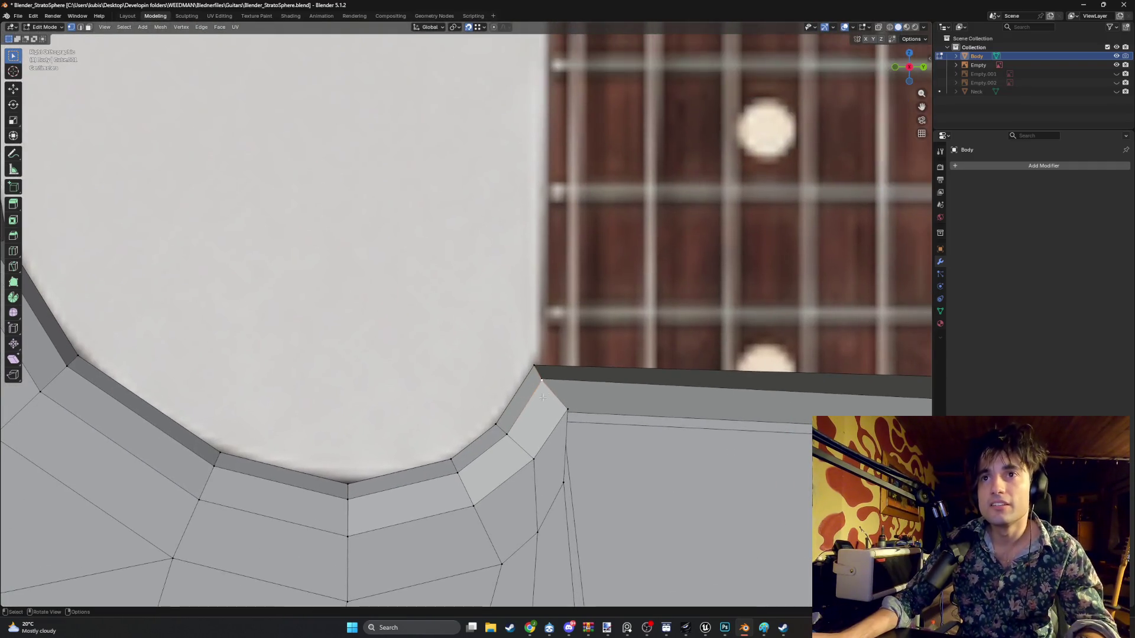
{"action": "key", "text": "g"}
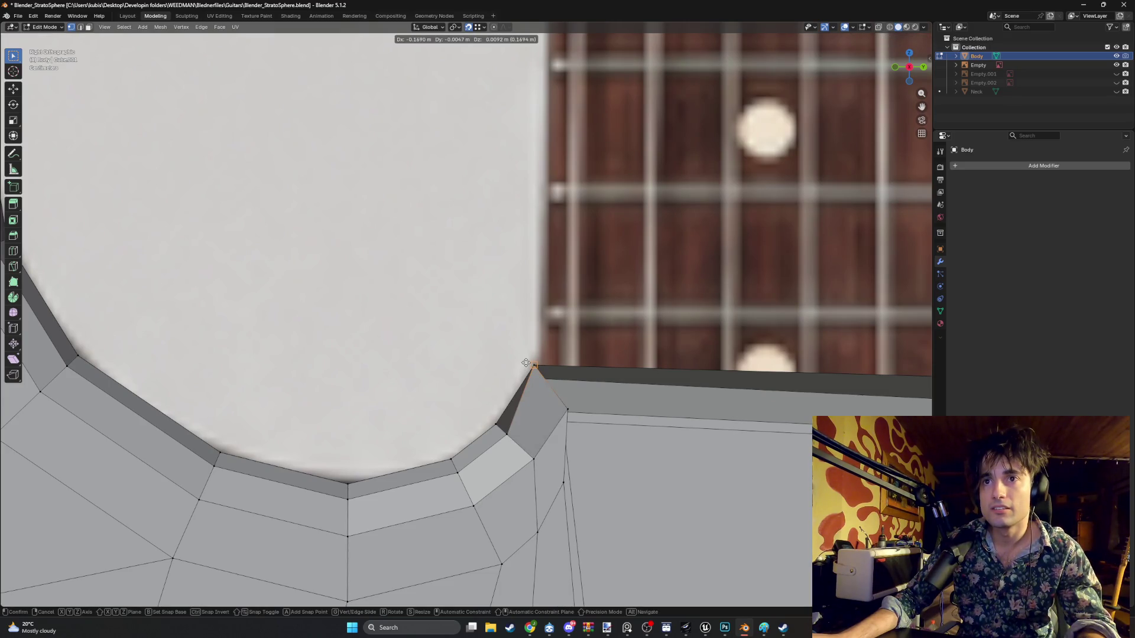
{"action": "left_click", "coordinate": [526, 363]}
{"action": "mouse_move", "coordinate": [526, 363]}
{"action": "middle_mouse_down"}
{"action": "mouse_move", "coordinate": [475, 403]}
{"action": "mouse_move", "coordinate": [615, 337]}
{"action": "middle_mouse_up"}
{"action": "key", "text": "g"}
{"action": "right_click", "coordinate": [602, 365]}
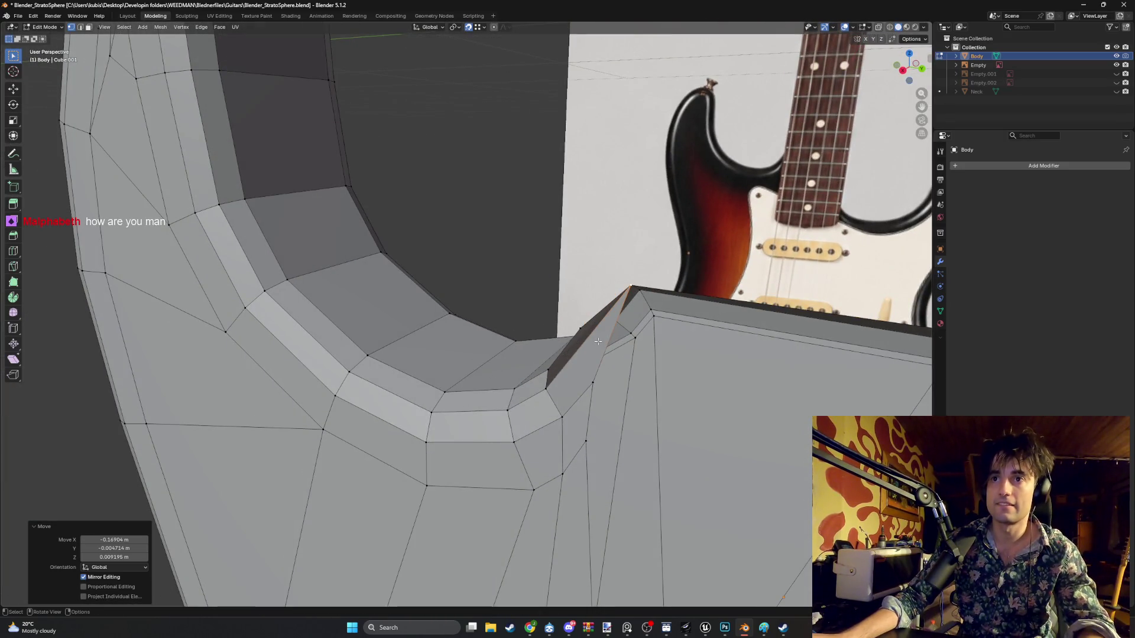
{"action": "key", "text": "g"}
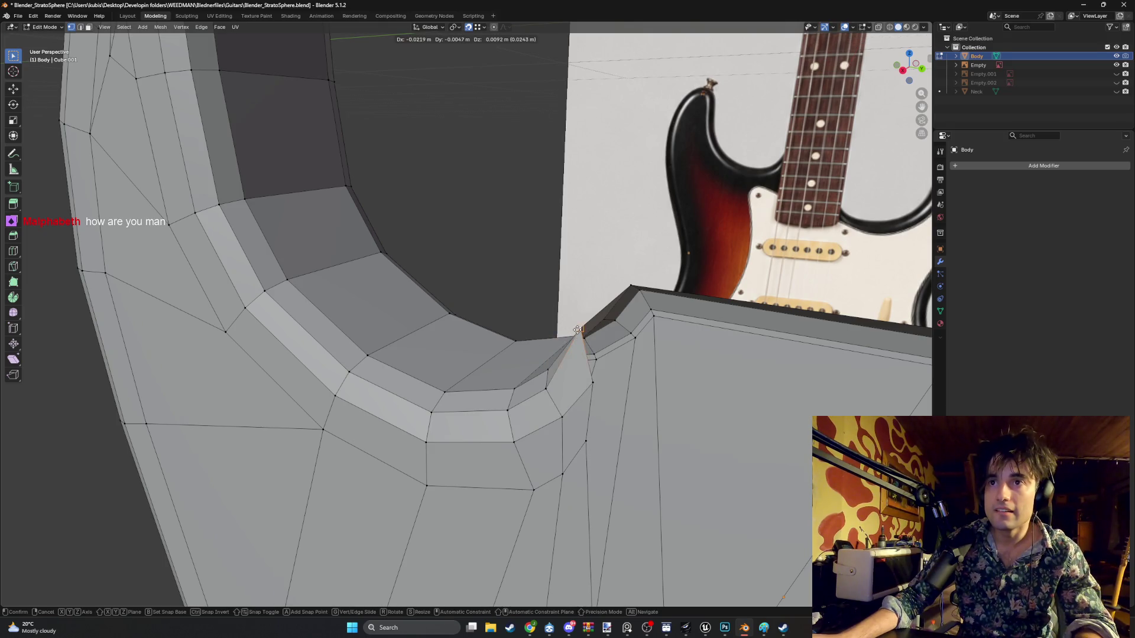
{"action": "left_click", "coordinate": [578, 330]}
- Adjust another corner vertex and move the edge at the pocket corner
{"action": "mouse_move", "coordinate": [577, 330]}
{"action": "middle_mouse_down"}
{"action": "mouse_move", "coordinate": [526, 353]}
{"action": "mouse_move", "coordinate": [559, 482]}
{"action": "mouse_move", "coordinate": [495, 418]}
{"action": "mouse_move", "coordinate": [473, 469]}
{"action": "mouse_move", "coordinate": [485, 487]}
{"action": "mouse_move", "coordinate": [502, 476]}
{"action": "middle_mouse_up"}
{"action": "key", "text": "g"}
{"action": "left_click", "coordinate": [528, 357]}
{"action": "left_click", "coordinate": [559, 482]}
{"action": "key", "text": "g"}
{"action": "left_click", "coordinate": [534, 467]}
{"action": "scroll", "coordinate": [502, 476], "scroll_direction": "down", "scroll_amount": 3}
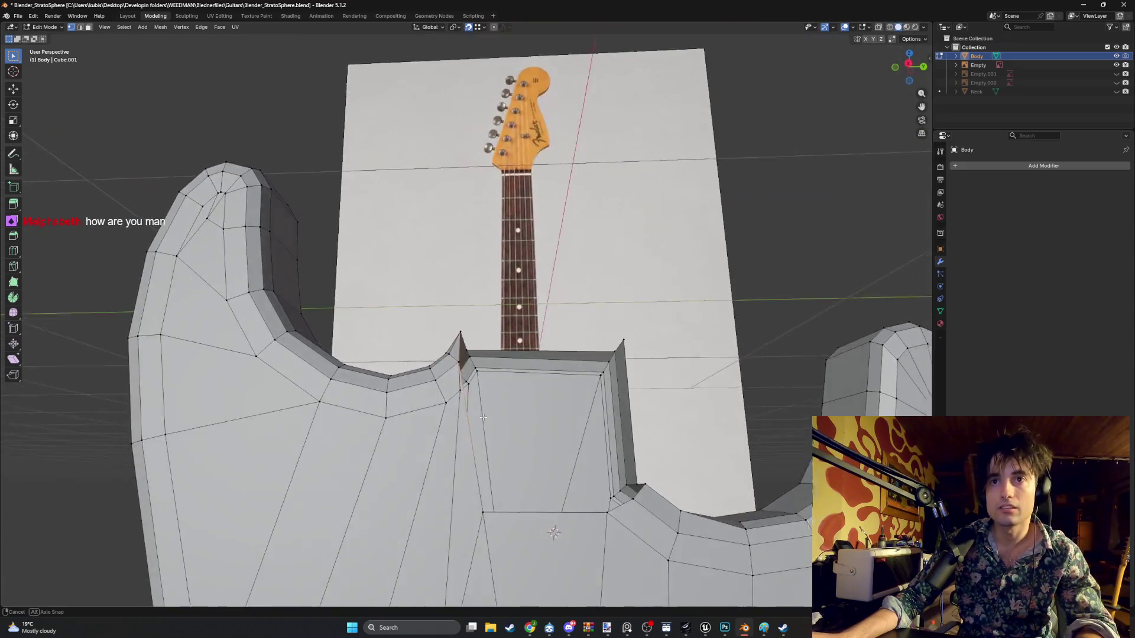
- Knife-cut an edge from the pocket corner to the lower body vertex, then switch to face select
{"action": "scroll", "coordinate": [450, 385], "scroll_direction": "up", "scroll_amount": 2}
{"action": "scroll", "coordinate": [419, 337], "scroll_direction": "up", "scroll_amount": 2}
{"action": "middle_click_drag", "start_coordinate": [419, 337], "coordinate": [422, 315]}
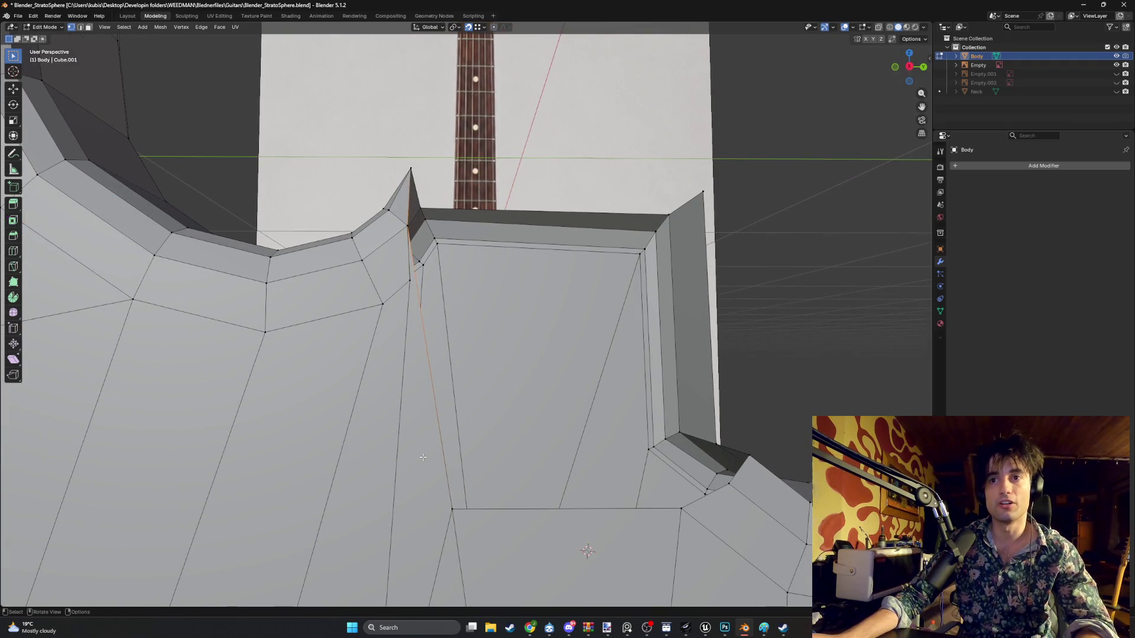
{"action": "left_click", "coordinate": [452, 509], "text": "shift"}
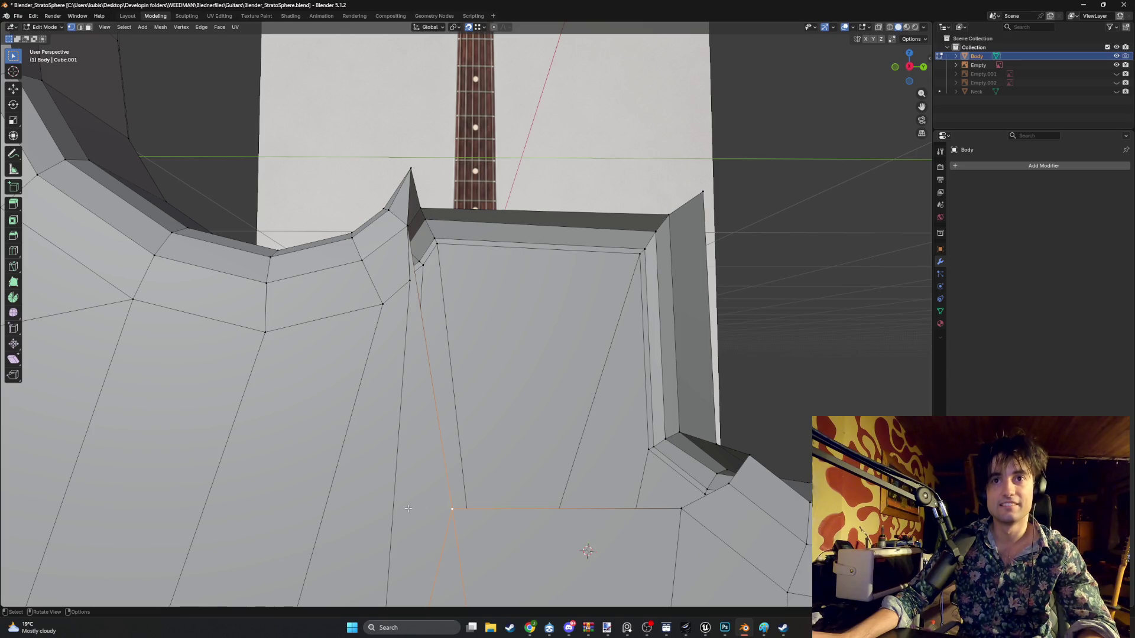
{"action": "mouse_move", "coordinate": [407, 507]}
{"action": "middle_mouse_down"}
{"action": "mouse_move", "coordinate": [441, 447]}
{"action": "mouse_move", "coordinate": [432, 434]}
{"action": "mouse_move", "coordinate": [438, 360]}
{"action": "middle_mouse_up"}
{"action": "key", "text": "k"}
{"action": "left_click", "coordinate": [435, 423]}
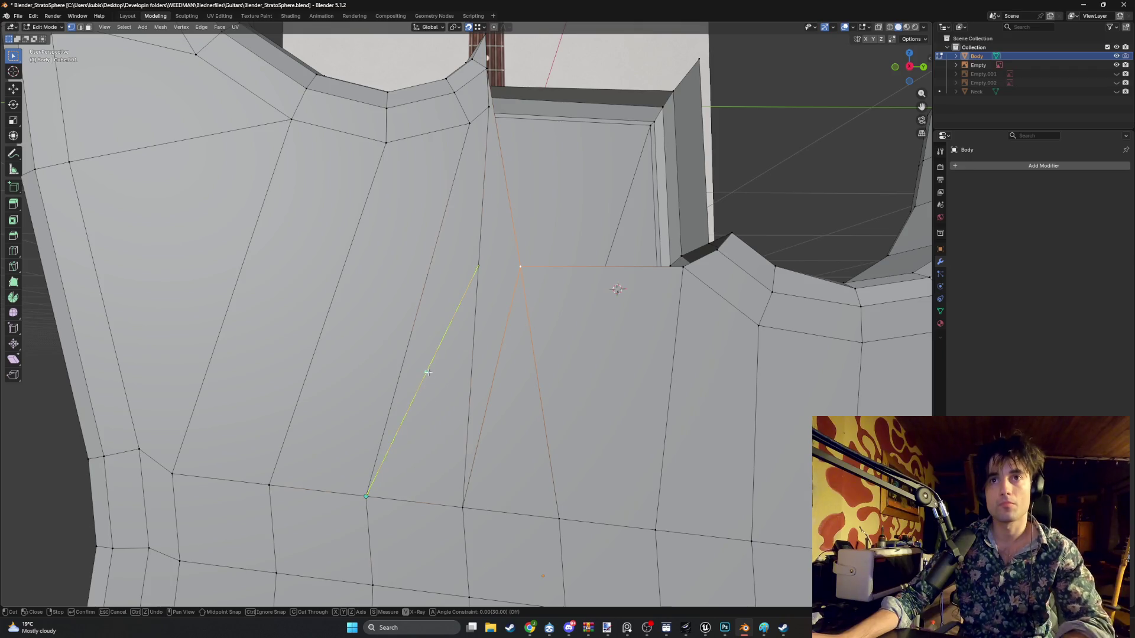
{"action": "key", "text": "Return"}
{"action": "scroll", "coordinate": [548, 235], "scroll_direction": "up", "scroll_amount": 3}
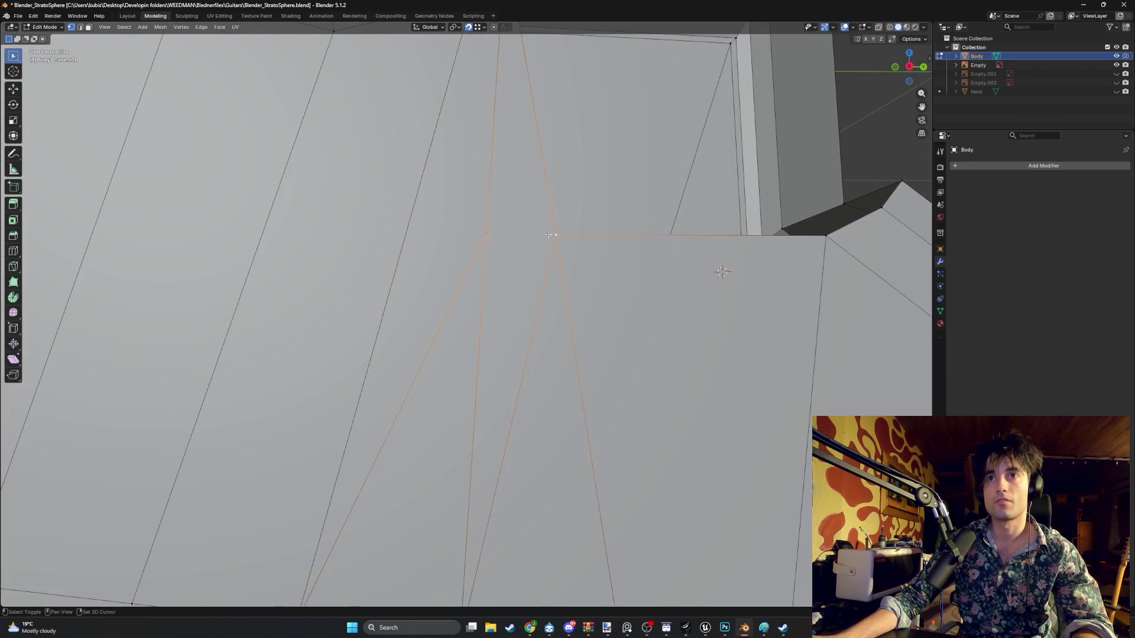
{"action": "scroll", "coordinate": [546, 238], "scroll_direction": "down", "scroll_amount": 3}
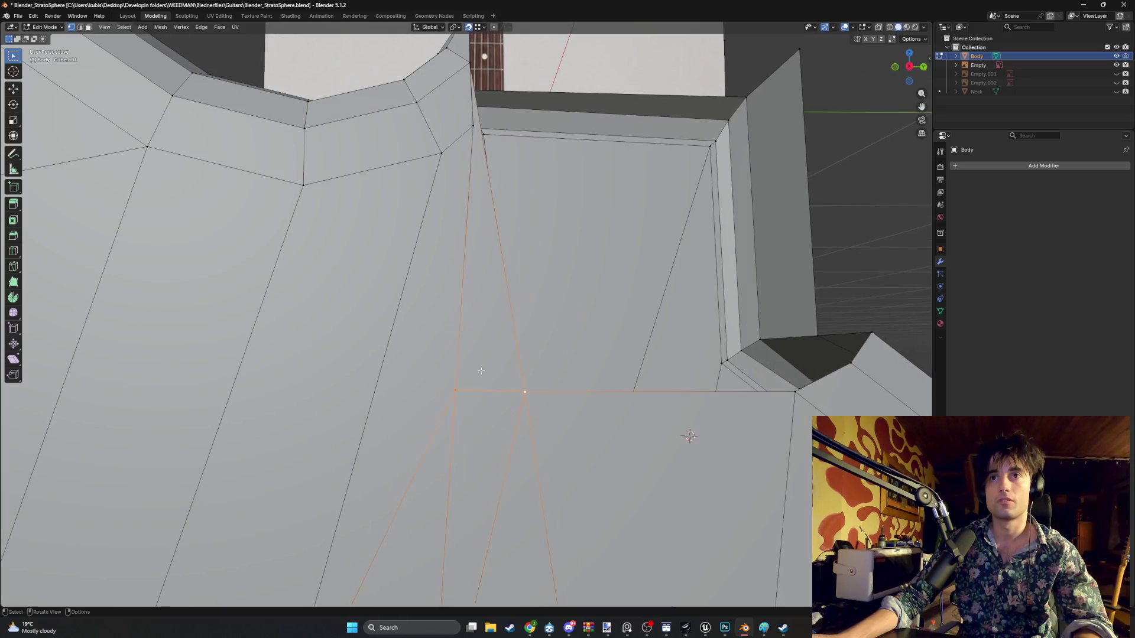
{"action": "key", "text": "3"}
{"action": "scroll", "coordinate": [489, 331], "scroll_direction": "down", "scroll_amount": 2}
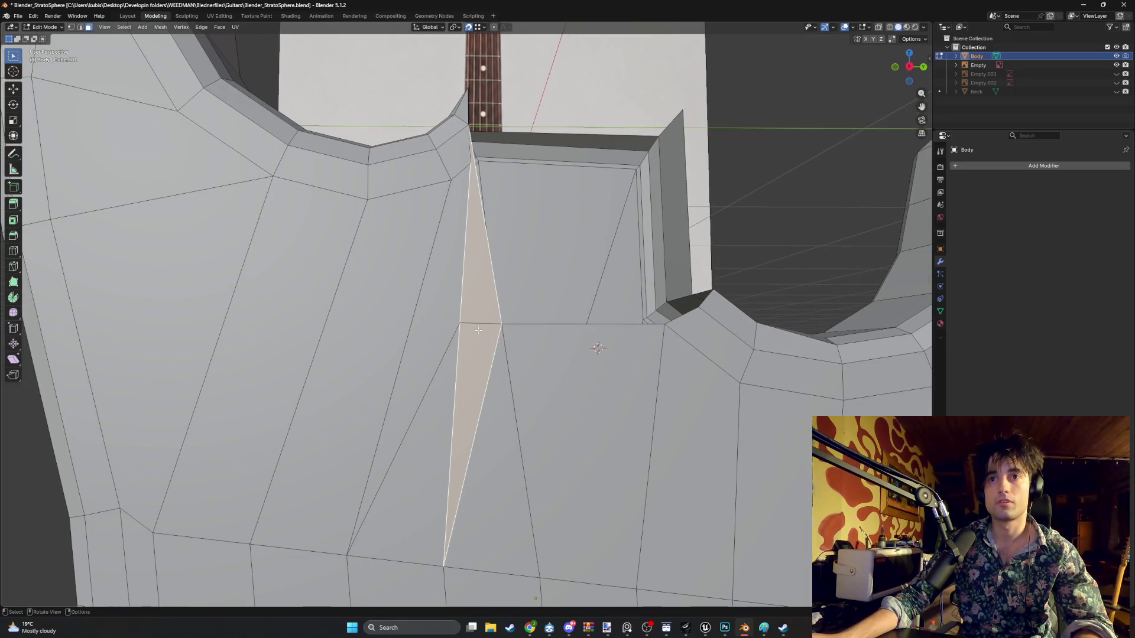
- Delete the sliver face and select the faces around the resulting gap
{"action": "key", "text": "x"}
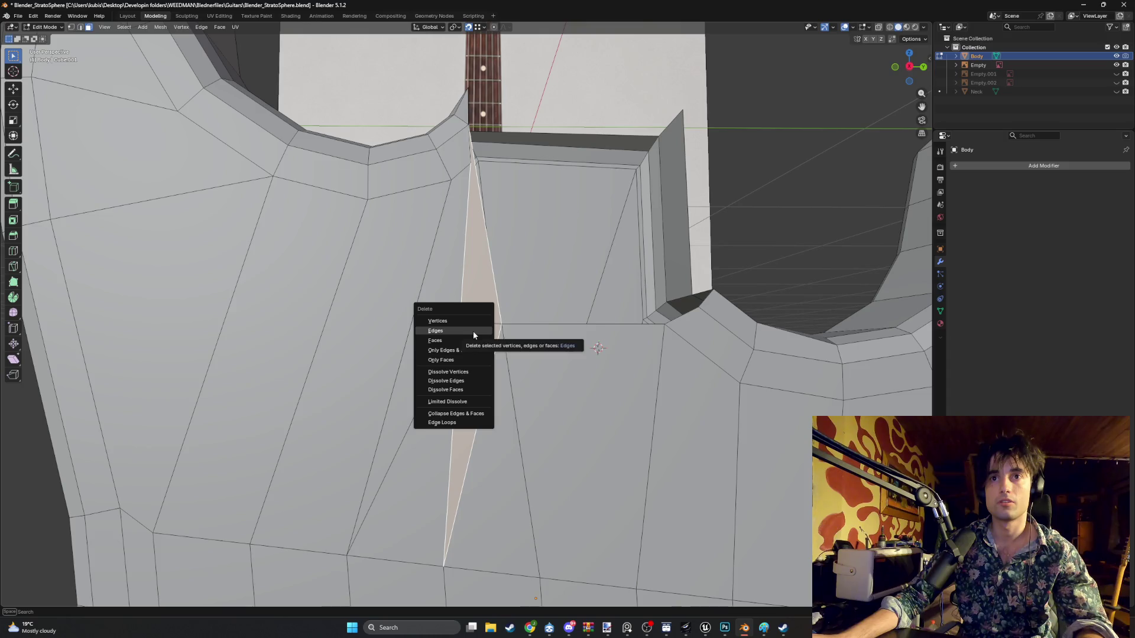
{"action": "left_click", "coordinate": [469, 338]}
{"action": "middle_click_drag", "start_coordinate": [469, 338], "coordinate": [472, 367]}
{"action": "left_click", "coordinate": [471, 368]}
{"action": "left_click", "coordinate": [466, 370]}
{"action": "key", "text": "2"}
{"action": "left_click", "coordinate": [464, 373]}
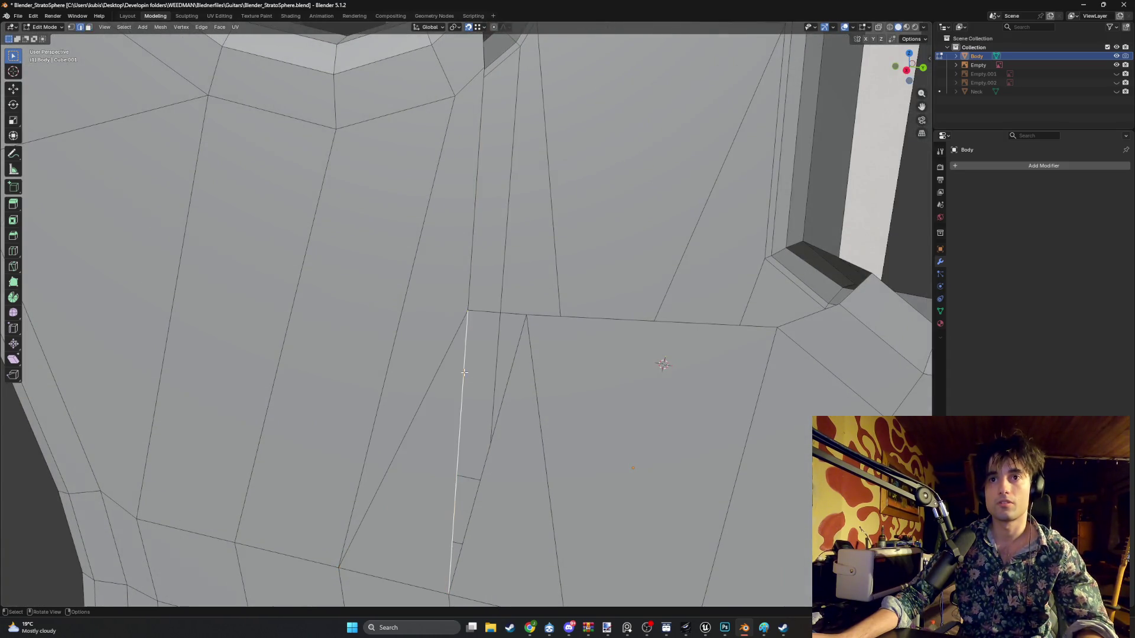
{"action": "key", "text": "3"}
{"action": "left_click", "coordinate": [505, 384]}
{"action": "middle_click_drag", "start_coordinate": [505, 384], "coordinate": [463, 276]}
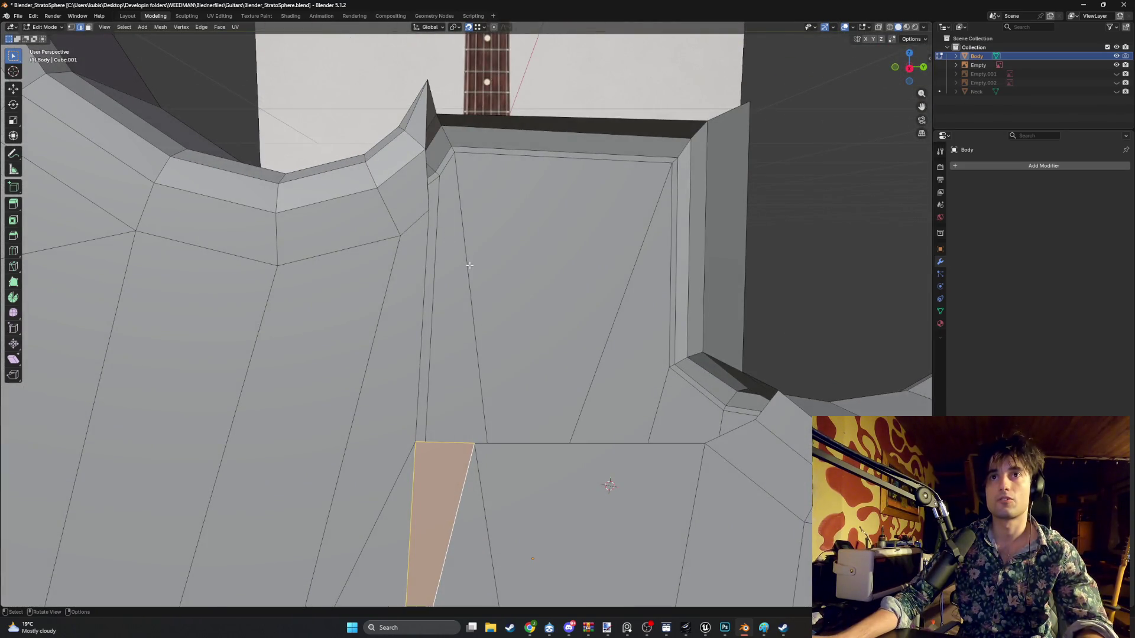
- Toggle the Neck's visibility to compare it against the reshaped pocket
{"action": "left_click", "coordinate": [1117, 92]}
{"action": "left_click", "coordinate": [1117, 91]}
{"action": "left_click", "coordinate": [1117, 92]}
{"action": "mouse_move", "coordinate": [680, 254]}
{"action": "middle_mouse_down"}
{"action": "mouse_move", "coordinate": [526, 299]}
{"action": "mouse_move", "coordinate": [507, 284]}
{"action": "mouse_move", "coordinate": [571, 296]}
{"action": "mouse_move", "coordinate": [479, 264]}
{"action": "mouse_move", "coordinate": [515, 274]}
{"action": "mouse_move", "coordinate": [579, 242]}
{"action": "mouse_move", "coordinate": [552, 296]}
{"action": "mouse_move", "coordinate": [608, 271]}
{"action": "mouse_move", "coordinate": [597, 305]}
{"action": "mouse_move", "coordinate": [496, 328]}
{"action": "mouse_move", "coordinate": [482, 311]}
{"action": "mouse_move", "coordinate": [593, 273]}
{"action": "mouse_move", "coordinate": [601, 284]}
{"action": "mouse_move", "coordinate": [619, 268]}
{"action": "mouse_move", "coordinate": [588, 326]}
{"action": "mouse_move", "coordinate": [247, 339]}
{"action": "mouse_move", "coordinate": [254, 331]}
{"action": "middle_mouse_up"}
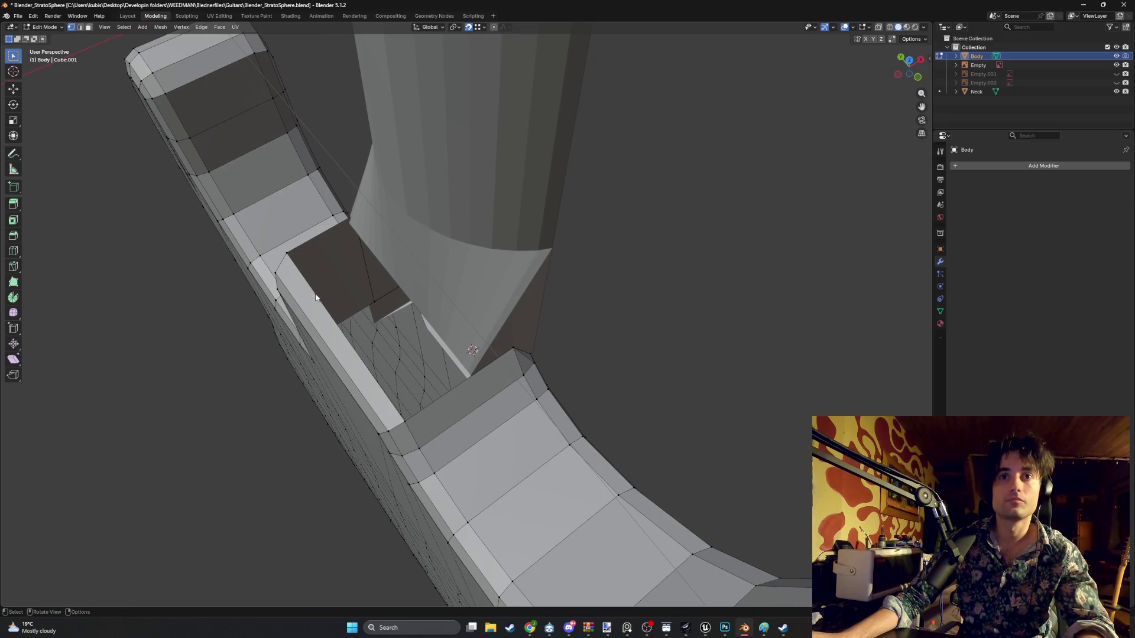
- In edge select, shift the neck-pocket wall about 0.09 m along X
{"action": "middle_click_drag", "start_coordinate": [316, 298], "coordinate": [381, 299]}
{"action": "key", "text": "2"}
{"action": "middle_click_drag", "start_coordinate": [356, 400], "coordinate": [570, 347]}
{"action": "key", "text": "g"}
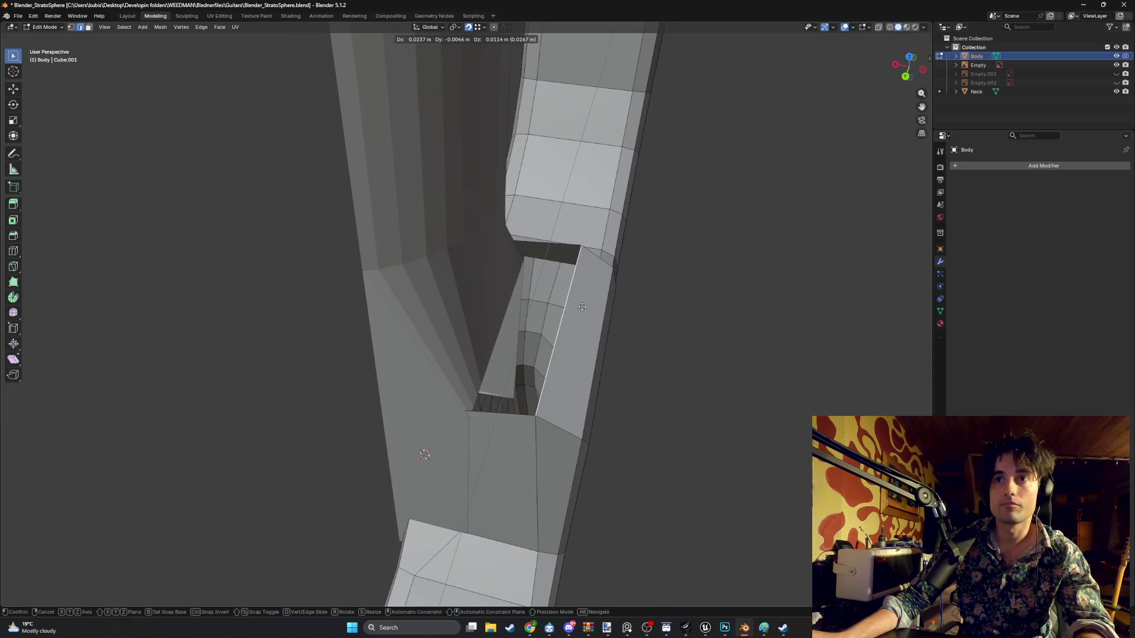
{"action": "key", "text": "x"}
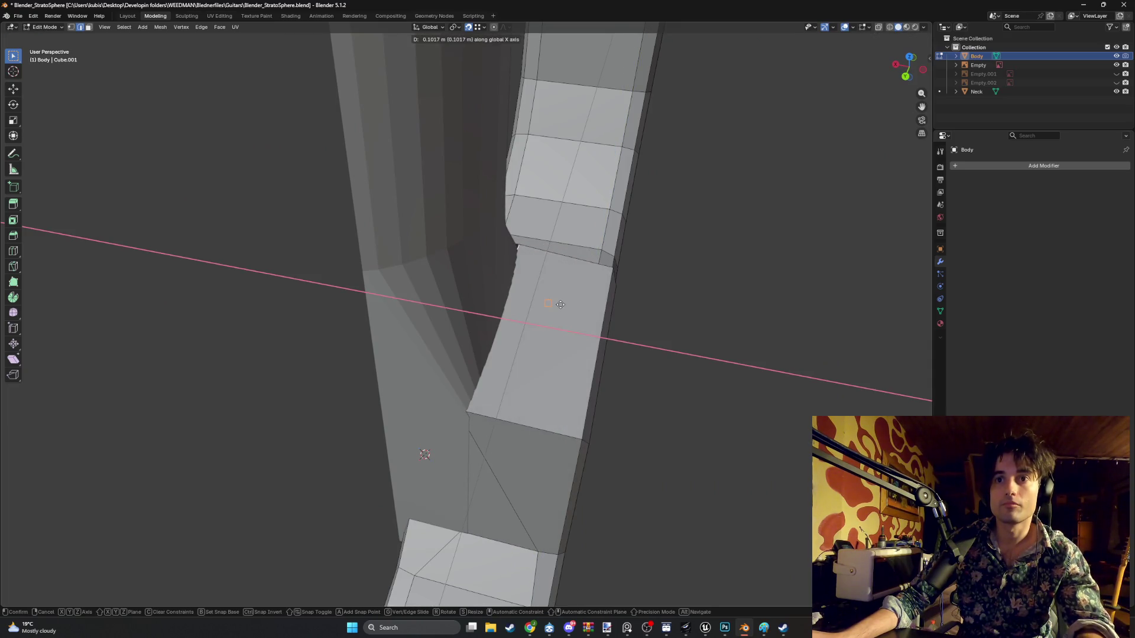
{"action": "left_click", "coordinate": [524, 300]}
- Nudge the adjacent pocket edge about 0.007 m along Y to close the gap
{"action": "mouse_move", "coordinate": [528, 289]}
{"action": "middle_mouse_down"}
{"action": "mouse_move", "coordinate": [443, 311]}
{"action": "mouse_move", "coordinate": [532, 336]}
{"action": "mouse_move", "coordinate": [546, 377]}
{"action": "mouse_move", "coordinate": [441, 314]}
{"action": "mouse_move", "coordinate": [334, 296]}
{"action": "middle_mouse_up"}
{"action": "left_click", "coordinate": [560, 374]}
{"action": "key", "text": "g"}
{"action": "key", "text": "y"}
{"action": "left_click", "coordinate": [555, 369]}
- Cancel a Y move on another pocket edge, then reframe the view and select the whole mesh
{"action": "left_click", "coordinate": [357, 301]}
{"action": "key", "text": "g"}
{"action": "key", "text": "y"}
{"action": "key", "text": "Escape"}
{"action": "scroll", "coordinate": [315, 291], "scroll_direction": "up", "scroll_amount": 2}
{"action": "mouse_move", "coordinate": [315, 291]}
{"action": "middle_mouse_down"}
{"action": "mouse_move", "coordinate": [370, 289]}
{"action": "mouse_move", "coordinate": [430, 324]}
{"action": "mouse_move", "coordinate": [422, 347]}
{"action": "middle_mouse_up"}
{"action": "scroll", "coordinate": [421, 341], "scroll_direction": "down", "scroll_amount": 3}
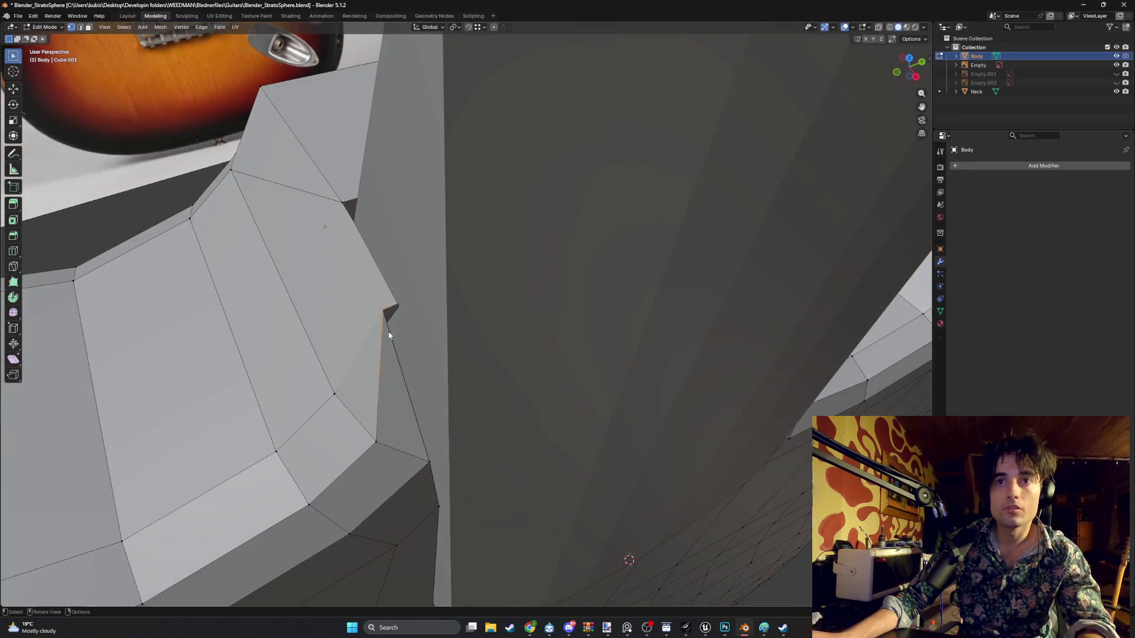
{"action": "scroll", "coordinate": [394, 331], "scroll_direction": "up", "scroll_amount": 1}
{"action": "key", "text": "a"}
{"action": "scroll", "coordinate": [393, 331], "scroll_direction": "down", "scroll_amount": 5}
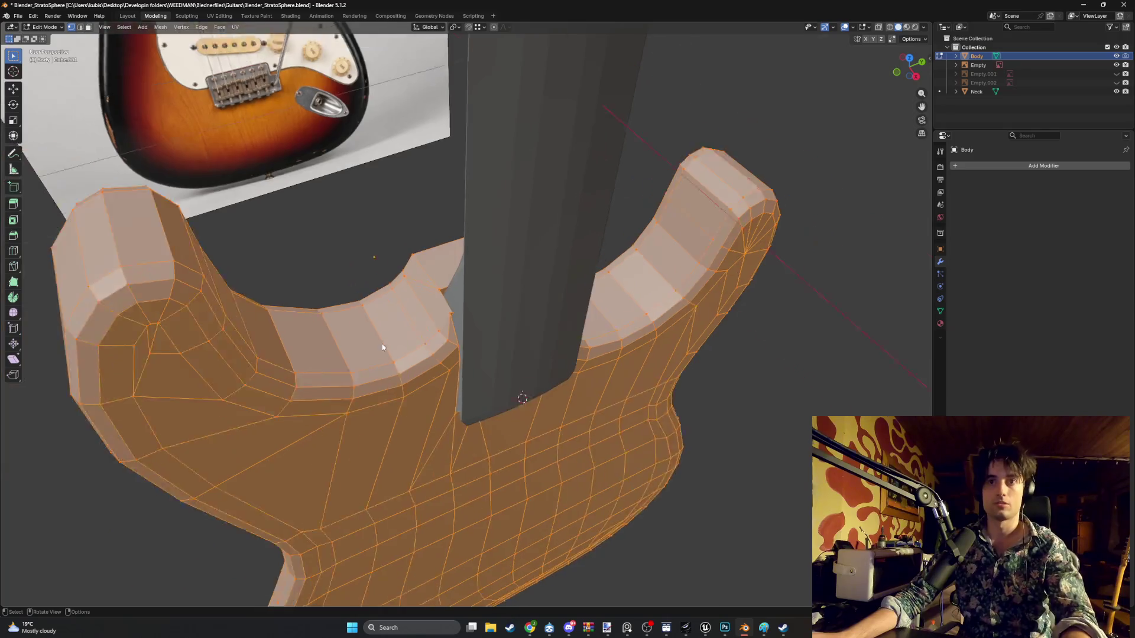
- Merge by distance to remove 72 duplicate vertices, then inspect the body and upper horn
{"action": "key", "text": "m"}
{"action": "left_click", "coordinate": [349, 344]}
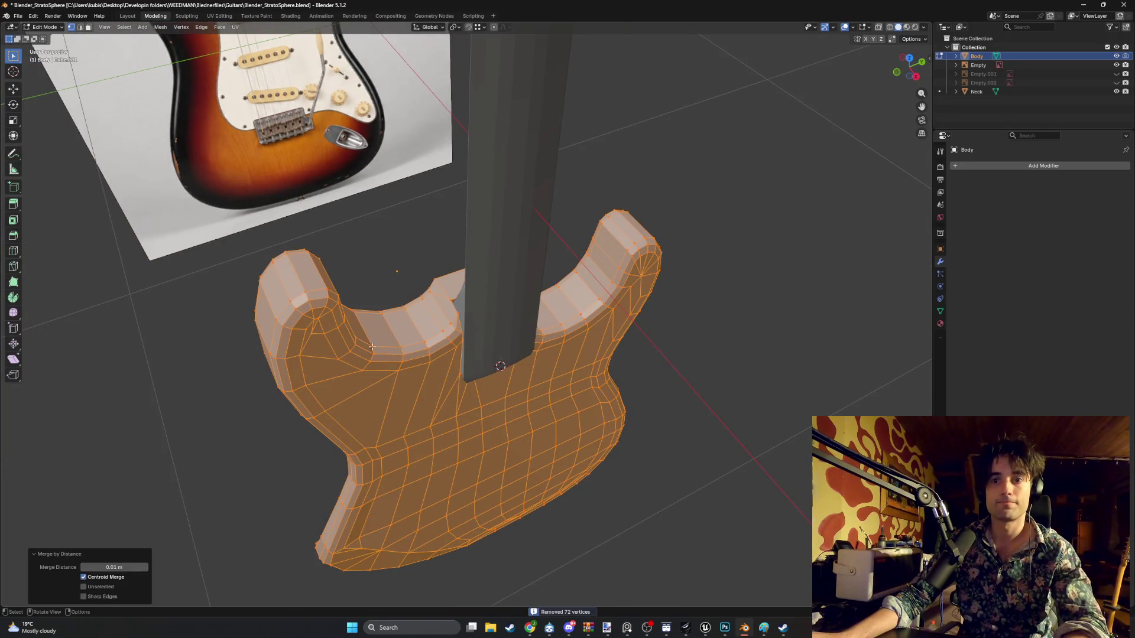
{"action": "middle_click_drag", "start_coordinate": [714, 280], "coordinate": [651, 286]}
{"action": "scroll", "coordinate": [457, 334], "scroll_direction": "up", "scroll_amount": 5}
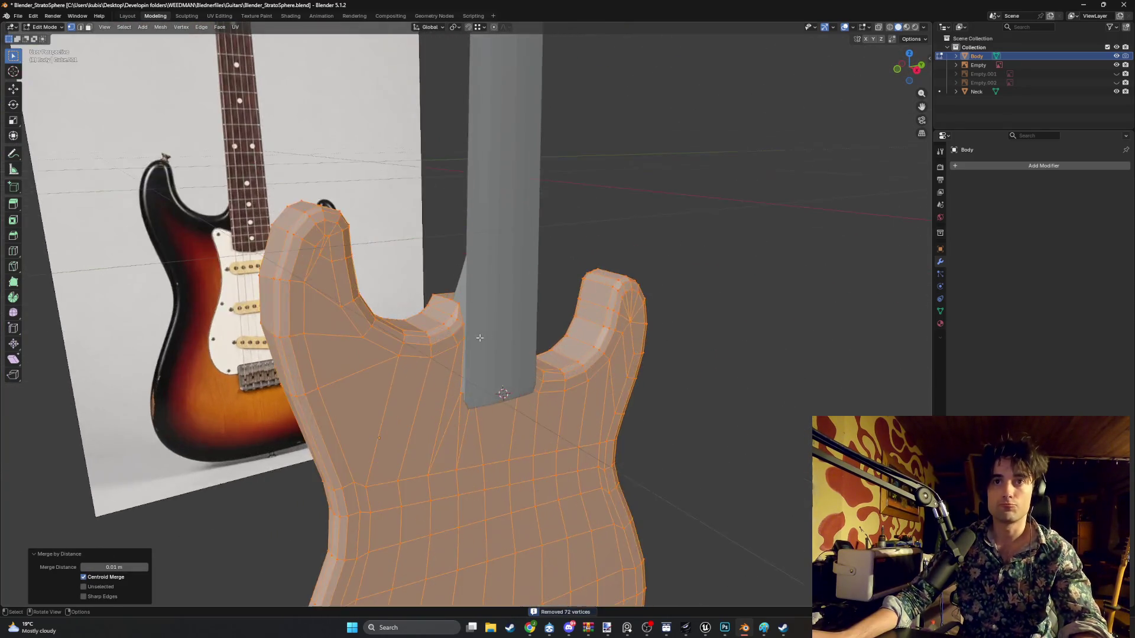
{"action": "mouse_move", "coordinate": [457, 334]}
{"action": "middle_mouse_down"}
{"action": "mouse_move", "coordinate": [388, 337]}
{"action": "mouse_move", "coordinate": [410, 218]}
{"action": "mouse_move", "coordinate": [374, 302]}
{"action": "mouse_move", "coordinate": [439, 330]}
{"action": "mouse_move", "coordinate": [520, 299]}
{"action": "mouse_move", "coordinate": [481, 291]}
{"action": "middle_mouse_up"}
{"action": "scroll", "coordinate": [425, 335], "scroll_direction": "up", "scroll_amount": 3}
{"action": "scroll", "coordinate": [388, 337], "scroll_direction": "down", "scroll_amount": 5}
{"action": "scroll", "coordinate": [440, 330], "scroll_direction": "up", "scroll_amount": 6}
{"action": "left_click", "coordinate": [408, 305]}
- Move the selected neck-joint vertex along X in two small adjustments
{"action": "middle_click_drag", "start_coordinate": [407, 304], "coordinate": [416, 312]}
{"action": "key", "text": "g"}
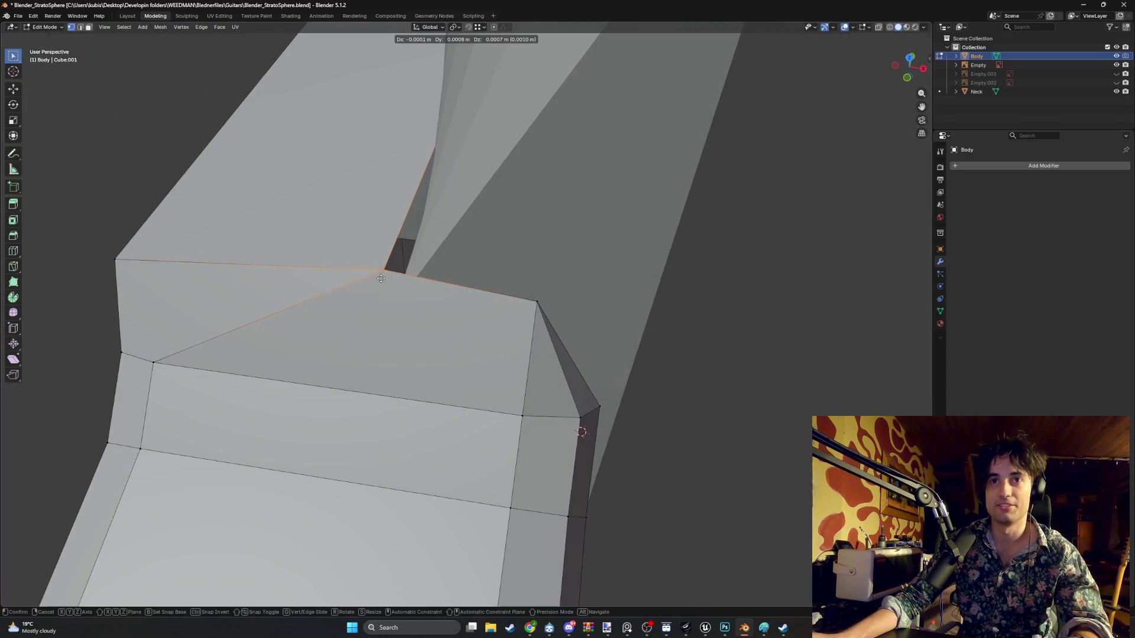
{"action": "key", "text": "x"}
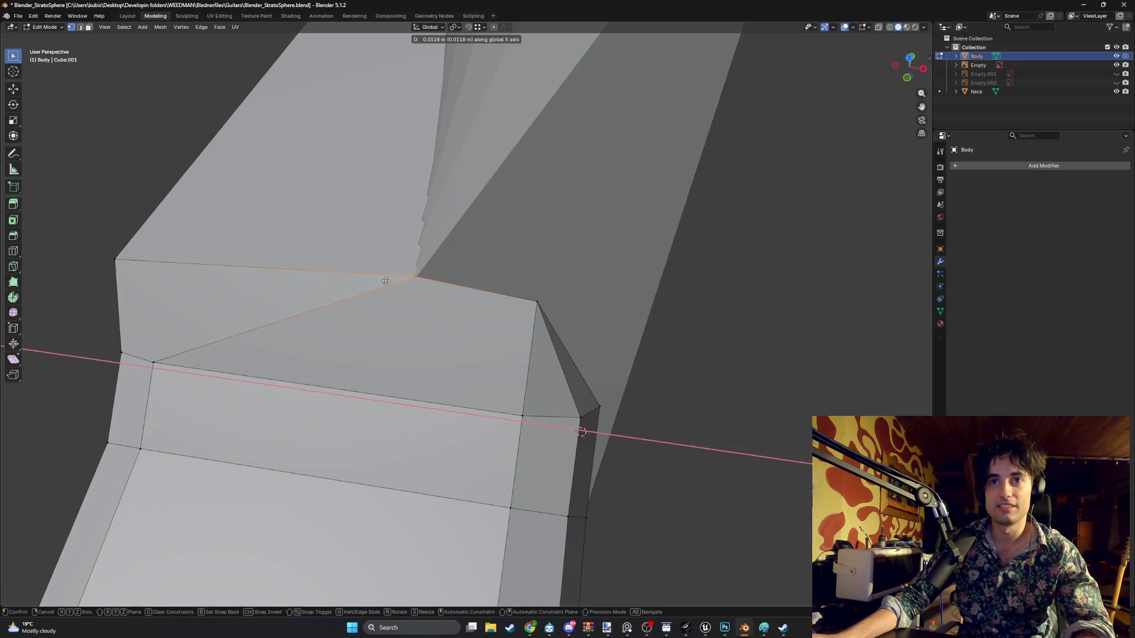
{"action": "left_click", "coordinate": [385, 280]}
{"action": "mouse_move", "coordinate": [385, 280]}
{"action": "middle_mouse_down"}
{"action": "mouse_move", "coordinate": [462, 246]}
{"action": "mouse_move", "coordinate": [400, 255]}
{"action": "mouse_move", "coordinate": [419, 254]}
{"action": "mouse_move", "coordinate": [415, 270]}
{"action": "mouse_move", "coordinate": [385, 244]}
{"action": "mouse_move", "coordinate": [420, 245]}
{"action": "mouse_move", "coordinate": [416, 287]}
{"action": "middle_mouse_up"}
{"action": "key", "text": "g"}
{"action": "key", "text": "x"}
{"action": "left_click", "coordinate": [412, 270]}
- Reposition the corner vertex and two more pocket-edge vertices against the neck
{"action": "left_click", "coordinate": [430, 245]}
{"action": "key", "text": "g"}
{"action": "left_click", "coordinate": [425, 275]}
{"action": "left_click", "coordinate": [413, 376]}
{"action": "key", "text": "g"}
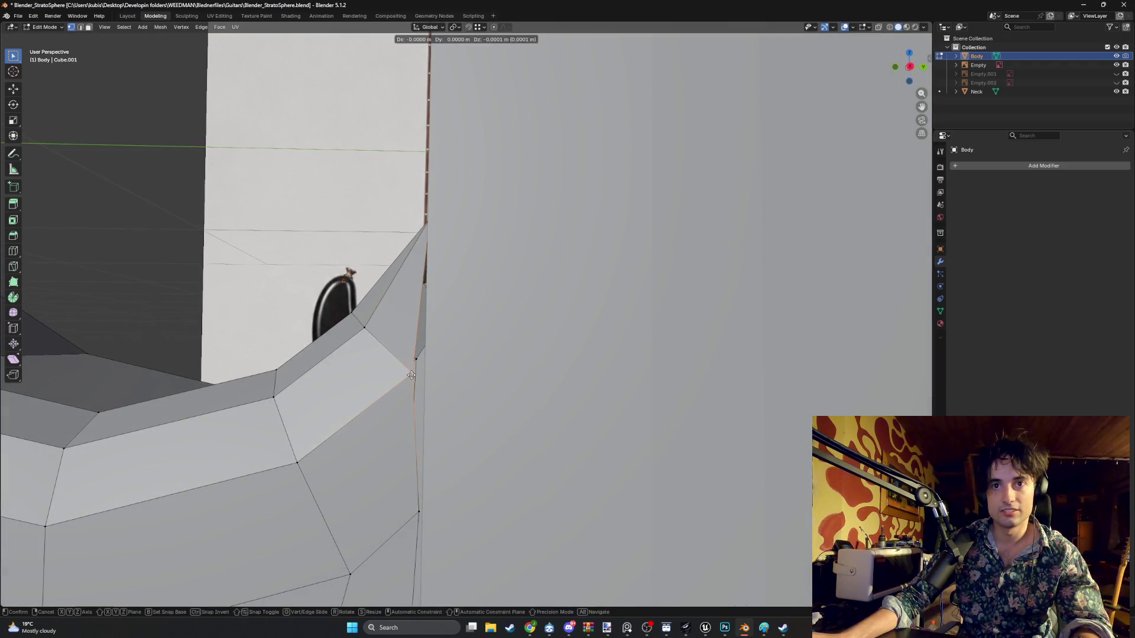
{"action": "left_click", "coordinate": [424, 376]}
{"action": "middle_click_drag", "start_coordinate": [425, 376], "coordinate": [416, 415]}
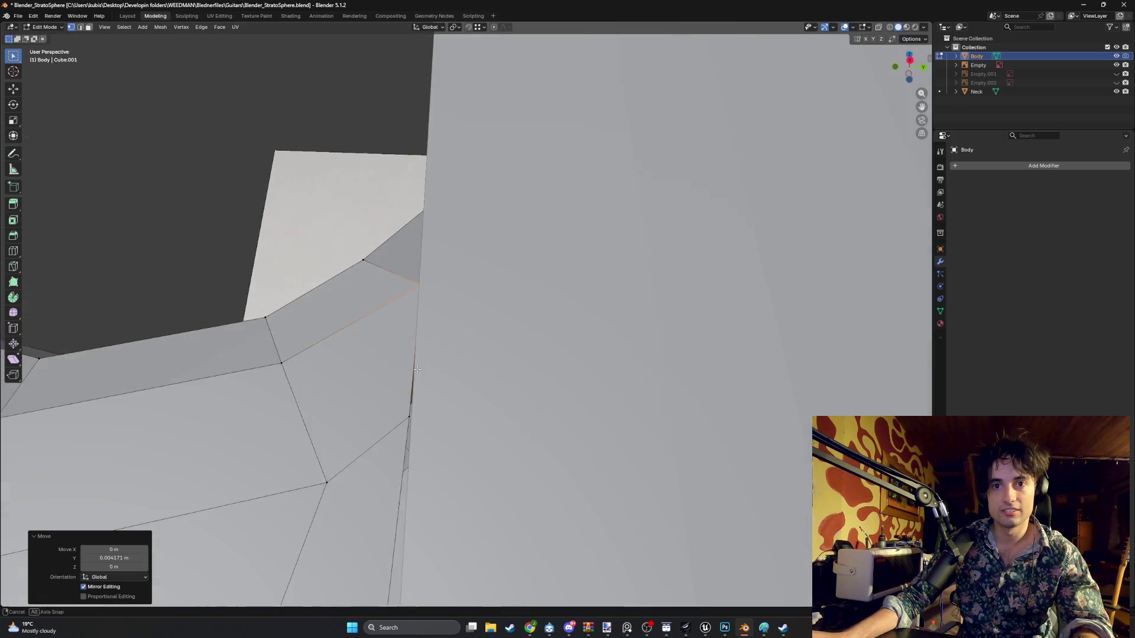
{"action": "left_click", "coordinate": [414, 418]}
{"action": "key", "text": "g"}
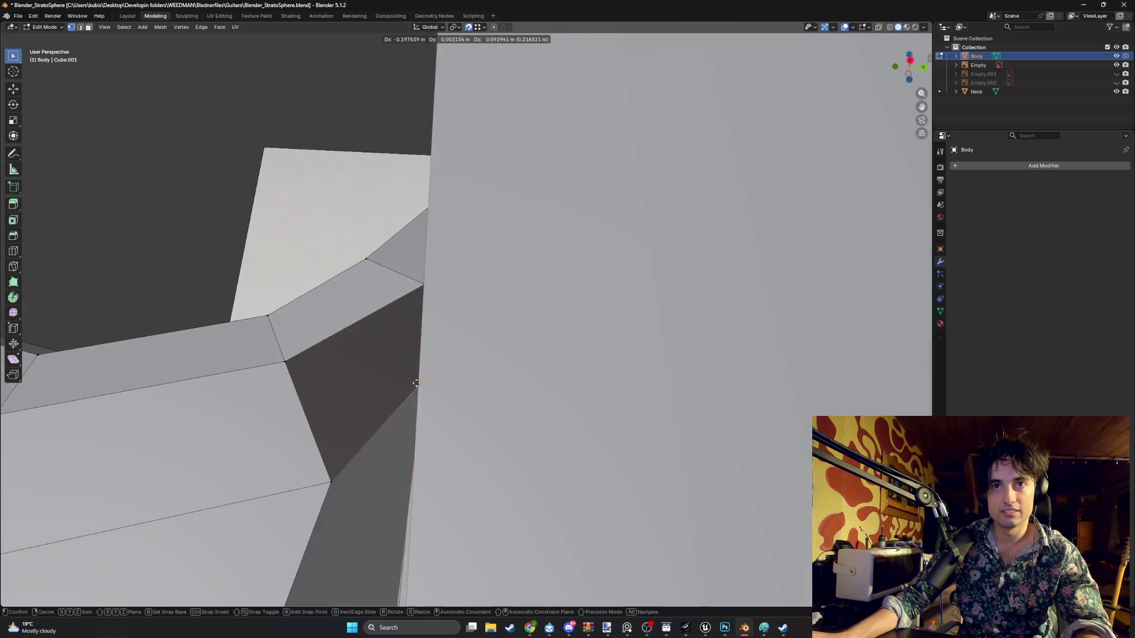
{"action": "left_click", "coordinate": [430, 417]}
- Slide another pocket vertex along Y, about 0.0138 m, closing the seam
{"action": "left_click", "coordinate": [416, 409]}
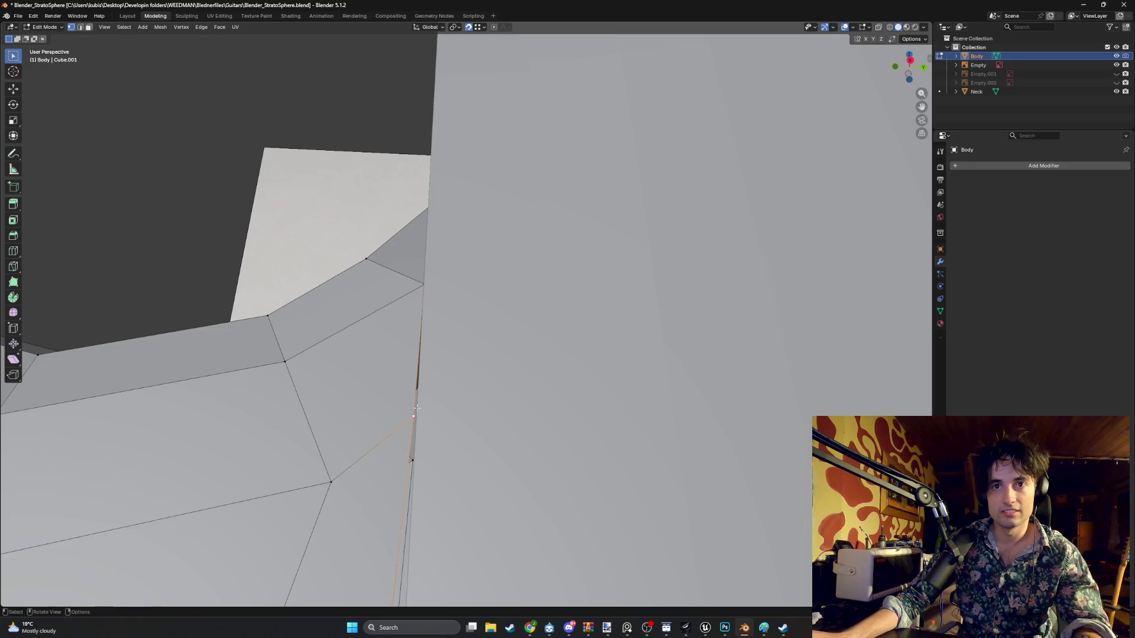
{"action": "key", "text": "g"}
{"action": "key", "text": "y"}
{"action": "left_click", "coordinate": [424, 299]}
{"action": "middle_click_drag", "start_coordinate": [424, 299], "coordinate": [447, 438]}
{"action": "key", "text": "g"}
{"action": "key", "text": "y"}
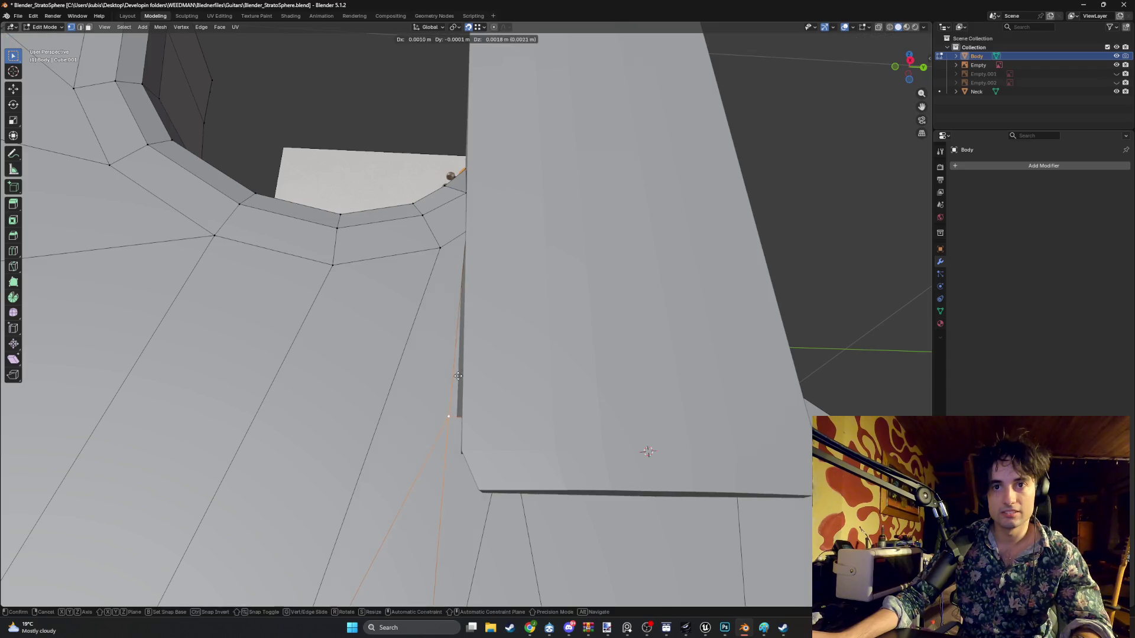
{"action": "left_click", "coordinate": [468, 232]}
{"action": "mouse_move", "coordinate": [468, 232]}
{"action": "middle_mouse_down"}
{"action": "mouse_move", "coordinate": [477, 317]}
{"action": "mouse_move", "coordinate": [449, 324]}
{"action": "mouse_move", "coordinate": [358, 419]}
{"action": "mouse_move", "coordinate": [397, 309]}
{"action": "mouse_move", "coordinate": [411, 314]}
{"action": "mouse_move", "coordinate": [451, 244]}
{"action": "mouse_move", "coordinate": [407, 338]}
{"action": "middle_mouse_up"}
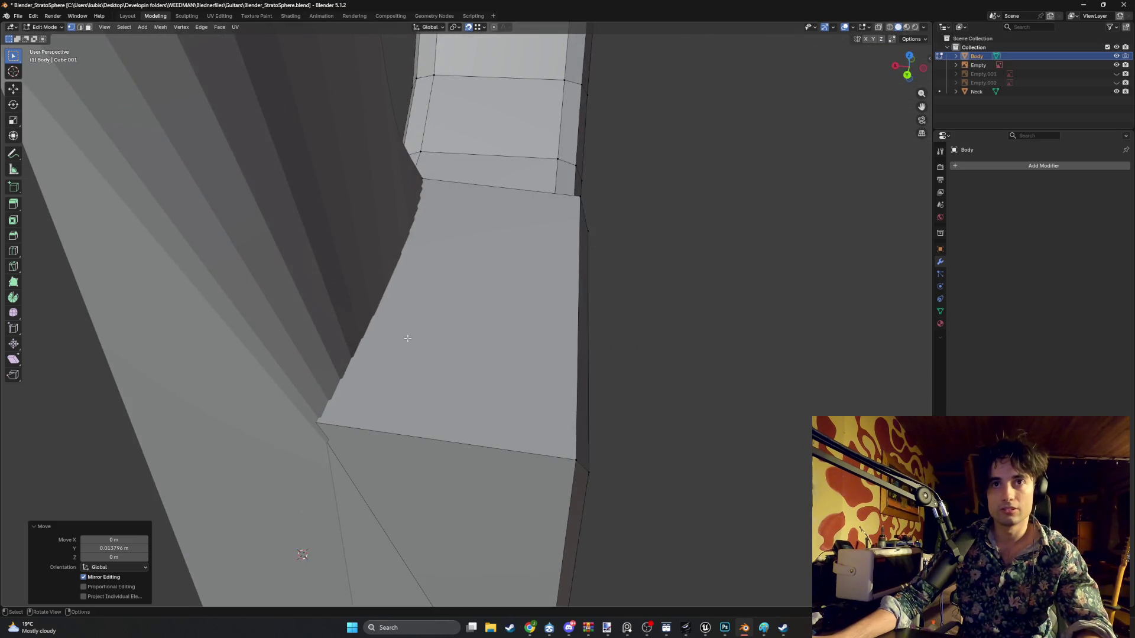
{"action": "left_click", "coordinate": [368, 389]}
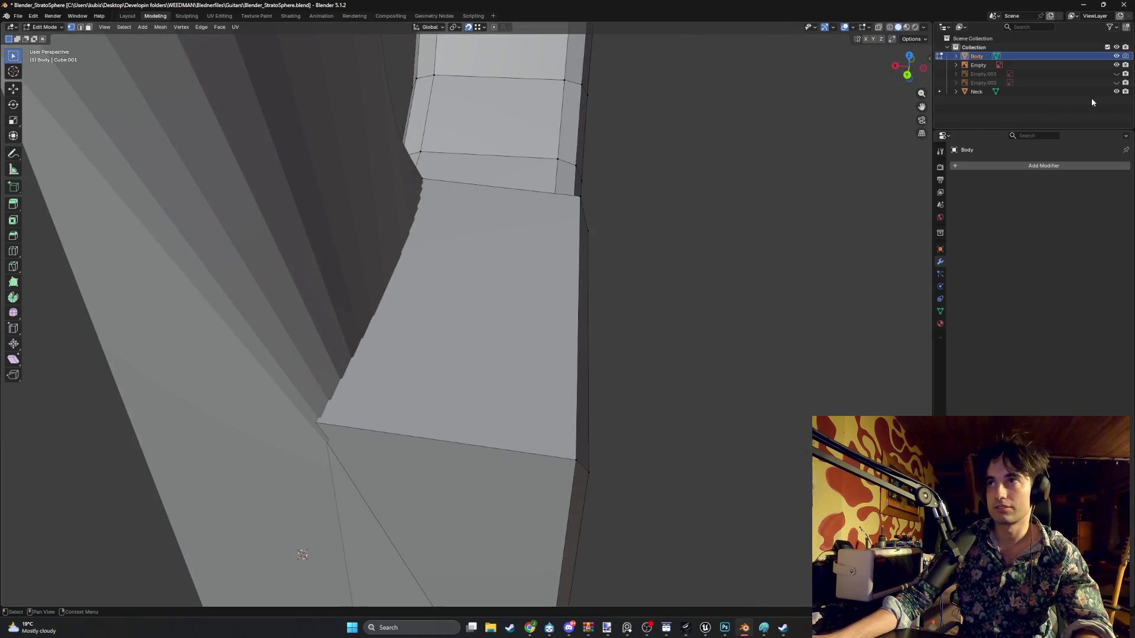
- Toggle the Neck's visibility, then lower a pocket vertex about 0.010 m along Z
{"action": "left_click", "coordinate": [1116, 92]}
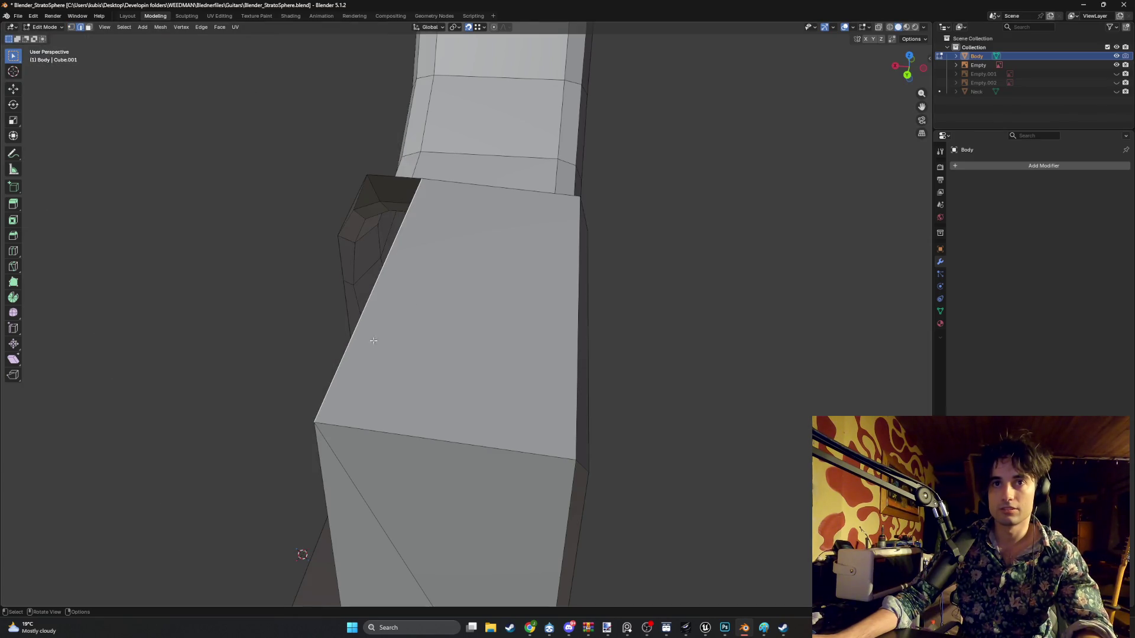
{"action": "left_click", "coordinate": [1116, 92]}
{"action": "mouse_move", "coordinate": [446, 337]}
{"action": "middle_mouse_down"}
{"action": "mouse_move", "coordinate": [325, 288]}
{"action": "mouse_move", "coordinate": [408, 314]}
{"action": "mouse_move", "coordinate": [239, 342]}
{"action": "mouse_move", "coordinate": [253, 347]}
{"action": "mouse_move", "coordinate": [180, 309]}
{"action": "middle_mouse_up"}
{"action": "scroll", "coordinate": [257, 346], "scroll_direction": "up", "scroll_amount": 4}
{"action": "scroll", "coordinate": [200, 327], "scroll_direction": "down", "scroll_amount": 4}
{"action": "key", "text": "g"}
{"action": "key", "text": "z"}
{"action": "left_click", "coordinate": [129, 329]}
- Hide the Neck in the Outliner and orbit in close to the neck pocket
{"action": "mouse_move", "coordinate": [128, 329]}
{"action": "middle_mouse_down"}
{"action": "mouse_move", "coordinate": [211, 321]}
{"action": "mouse_move", "coordinate": [345, 337]}
{"action": "mouse_move", "coordinate": [335, 330]}
{"action": "mouse_move", "coordinate": [348, 334]}
{"action": "mouse_move", "coordinate": [282, 370]}
{"action": "mouse_move", "coordinate": [367, 401]}
{"action": "mouse_move", "coordinate": [361, 409]}
{"action": "middle_mouse_up"}
{"action": "key", "text": "Tab"}
{"action": "key", "text": "Tab"}
{"action": "scroll", "coordinate": [361, 433], "scroll_direction": "up", "scroll_amount": 5}
{"action": "left_click", "coordinate": [1114, 92]}
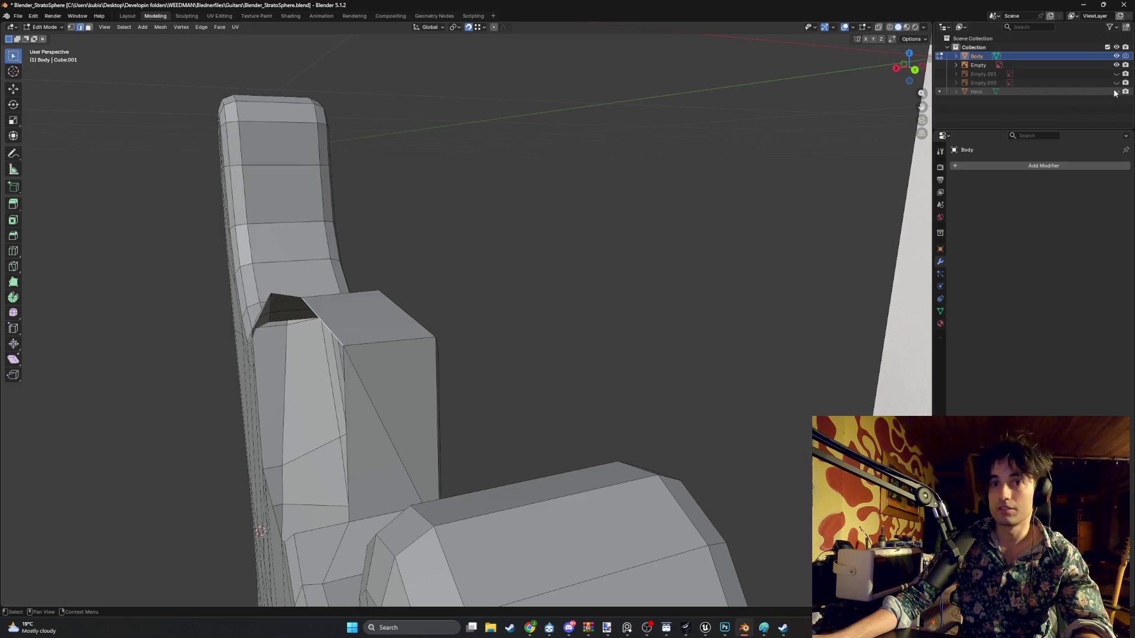
{"action": "middle_click_drag", "start_coordinate": [456, 395], "coordinate": [477, 375]}
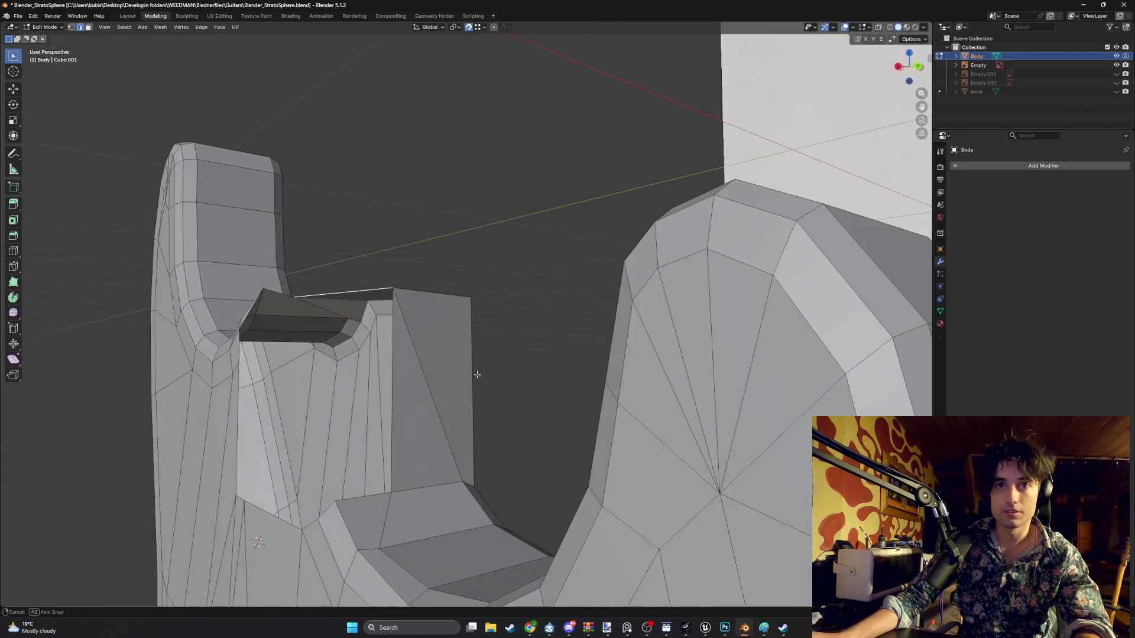
{"action": "left_click", "coordinate": [1117, 92]}
{"action": "left_click", "coordinate": [1116, 93]}
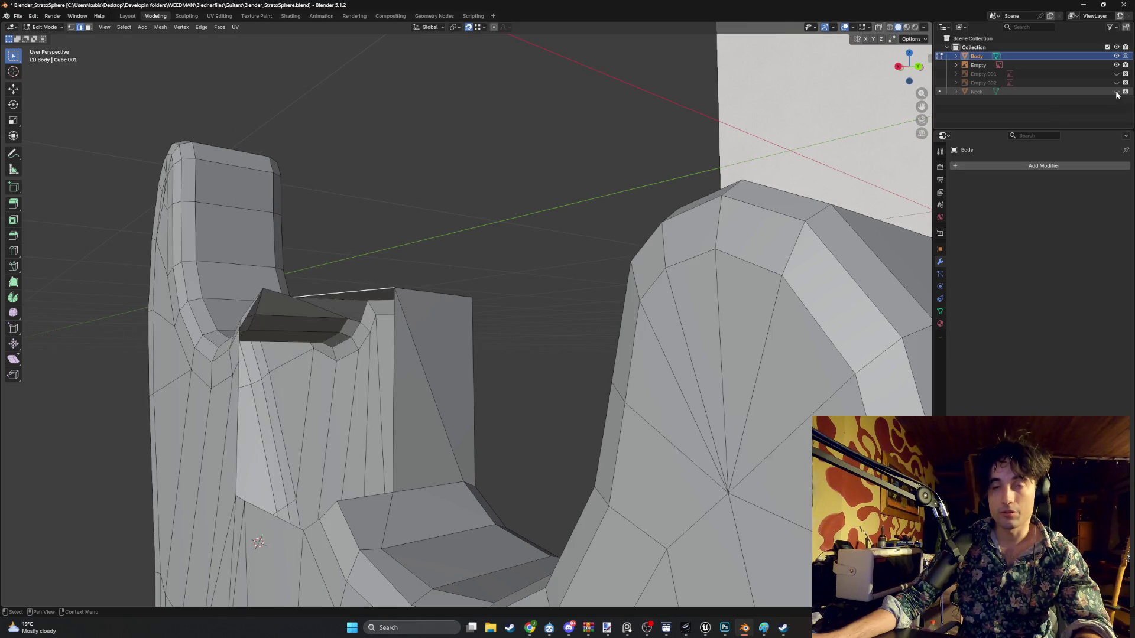
{"action": "mouse_move", "coordinate": [450, 378]}
{"action": "middle_mouse_down"}
{"action": "mouse_move", "coordinate": [496, 387]}
{"action": "mouse_move", "coordinate": [583, 348]}
{"action": "middle_mouse_up"}
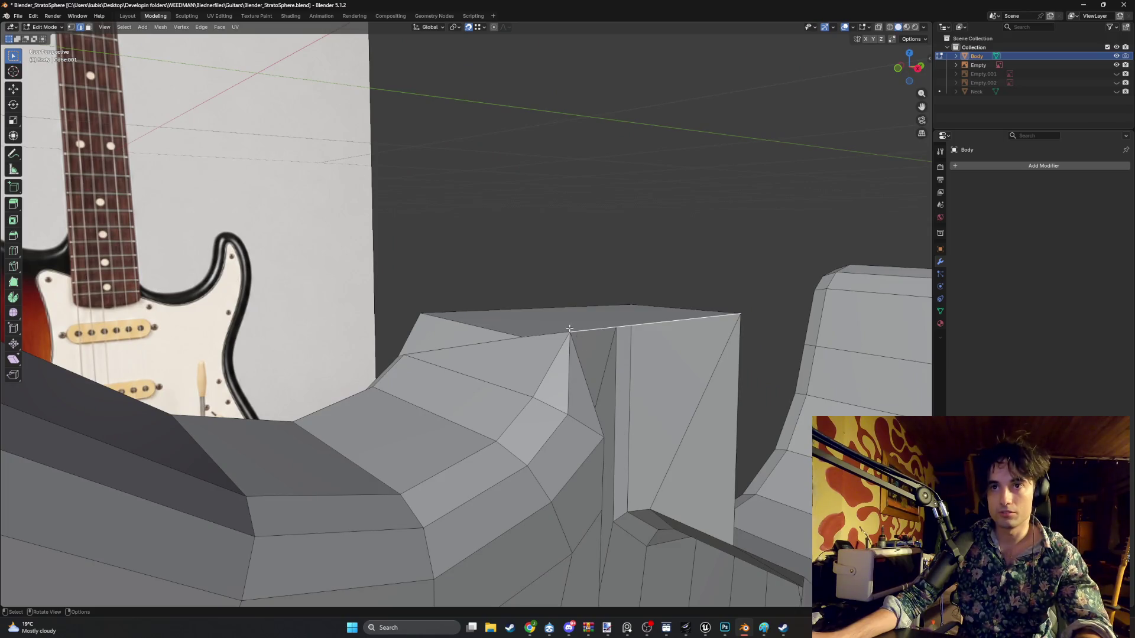
- Lower the selected pocket vertex along Z, then switch to a side view of the pocket
{"action": "key", "text": "g"}
{"action": "key", "text": "z"}
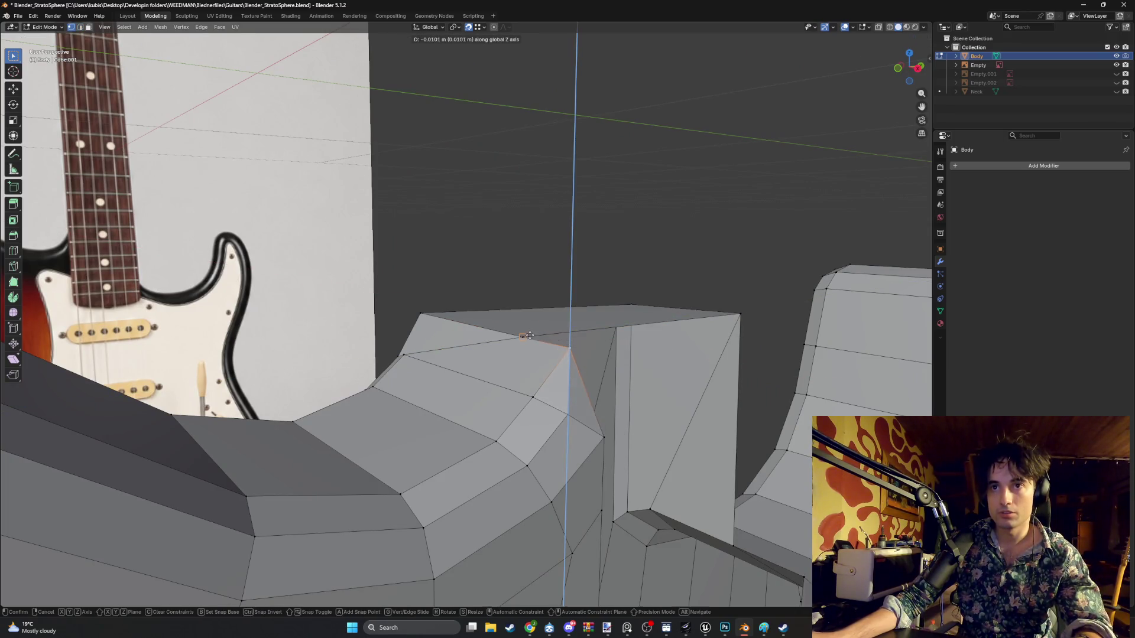
{"action": "left_click", "coordinate": [530, 335]}
{"action": "middle_click_drag", "start_coordinate": [529, 336], "coordinate": [523, 351]}
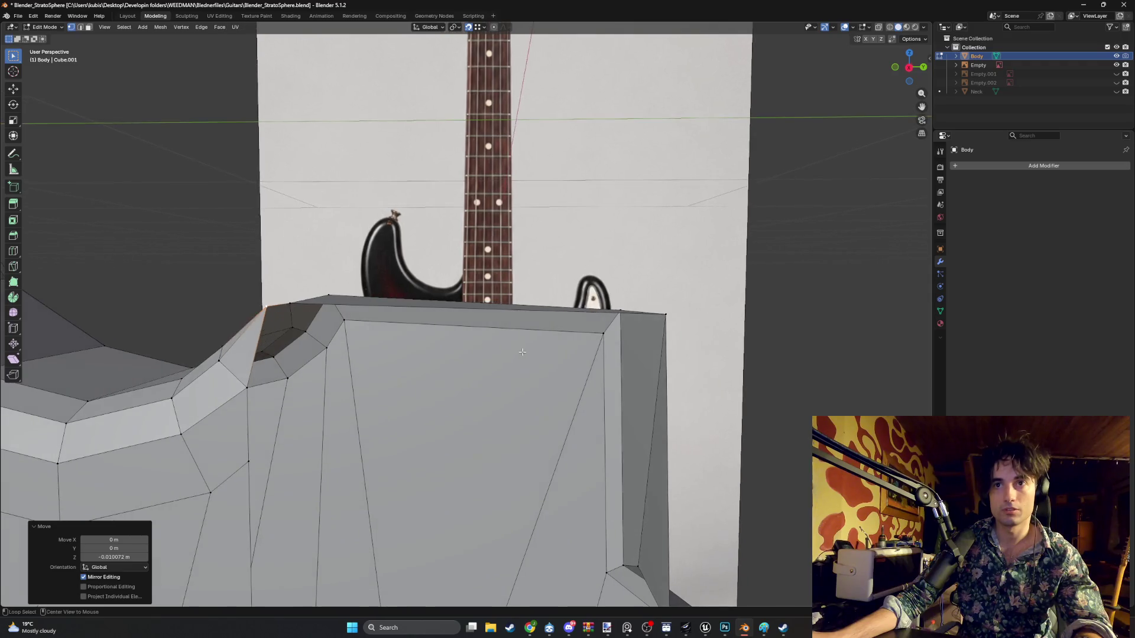
{"action": "key", "text": "KP_3"}
{"action": "mouse_move", "coordinate": [471, 305]}
{"action": "middle_mouse_down", "text": "shift"}
{"action": "mouse_move", "coordinate": [483, 312]}
{"action": "mouse_move", "coordinate": [417, 350]}
{"action": "middle_mouse_up", "text": "shift"}
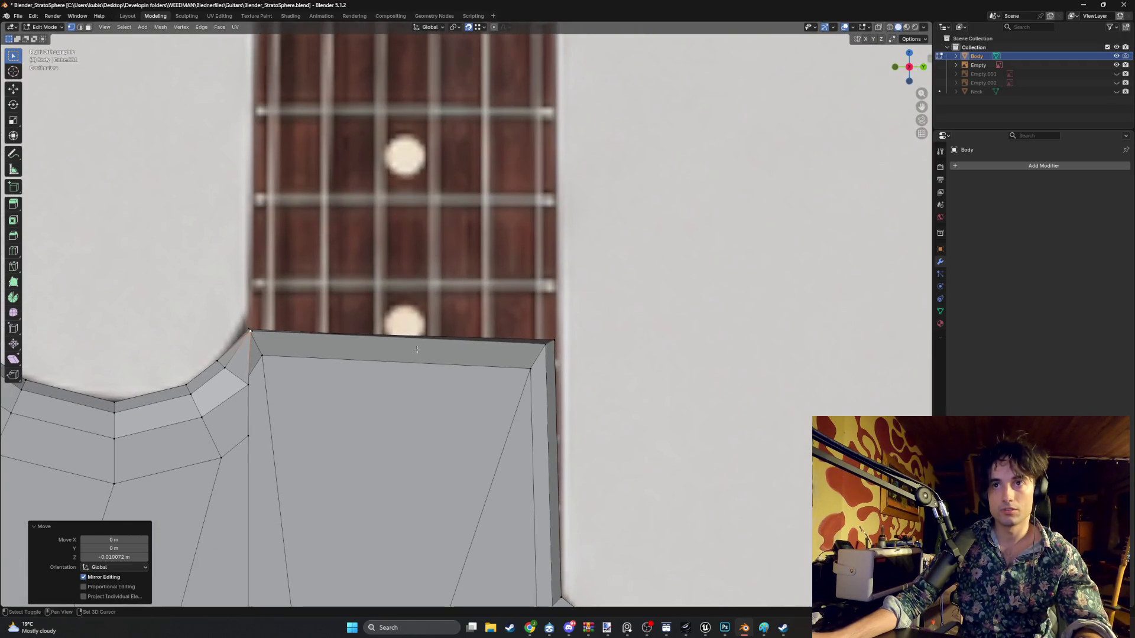
- Raise or lower the pocket's inner corner vertex vertically into line
{"action": "left_click", "coordinate": [532, 357]}
{"action": "key", "text": "g"}
{"action": "key", "text": "y"}
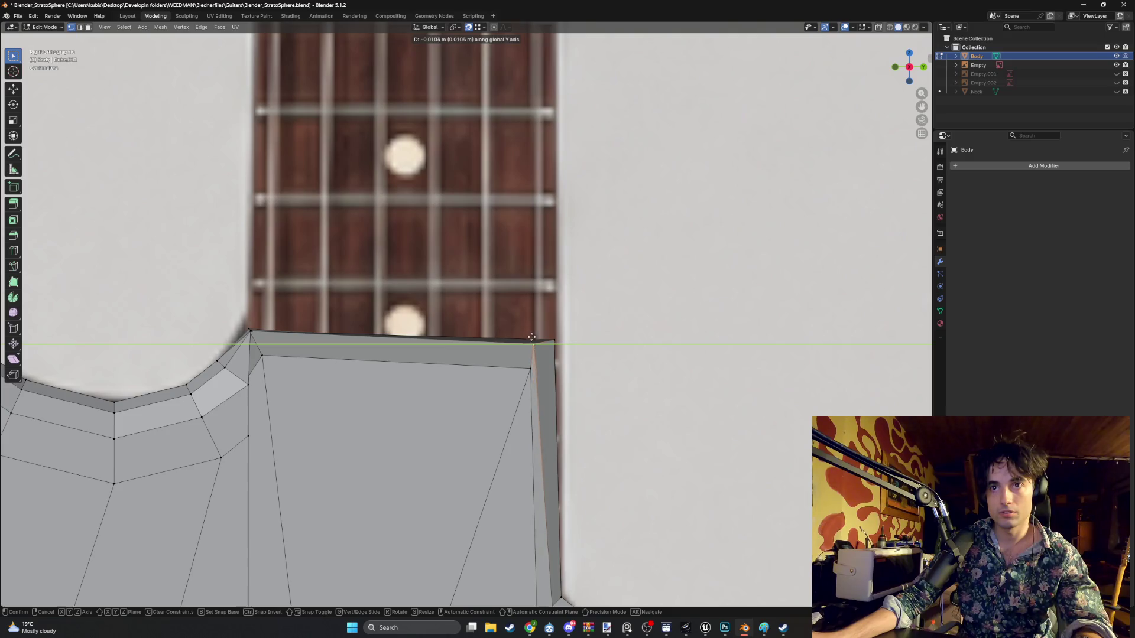
{"action": "key", "text": "z"}
{"action": "left_click", "coordinate": [546, 338]}
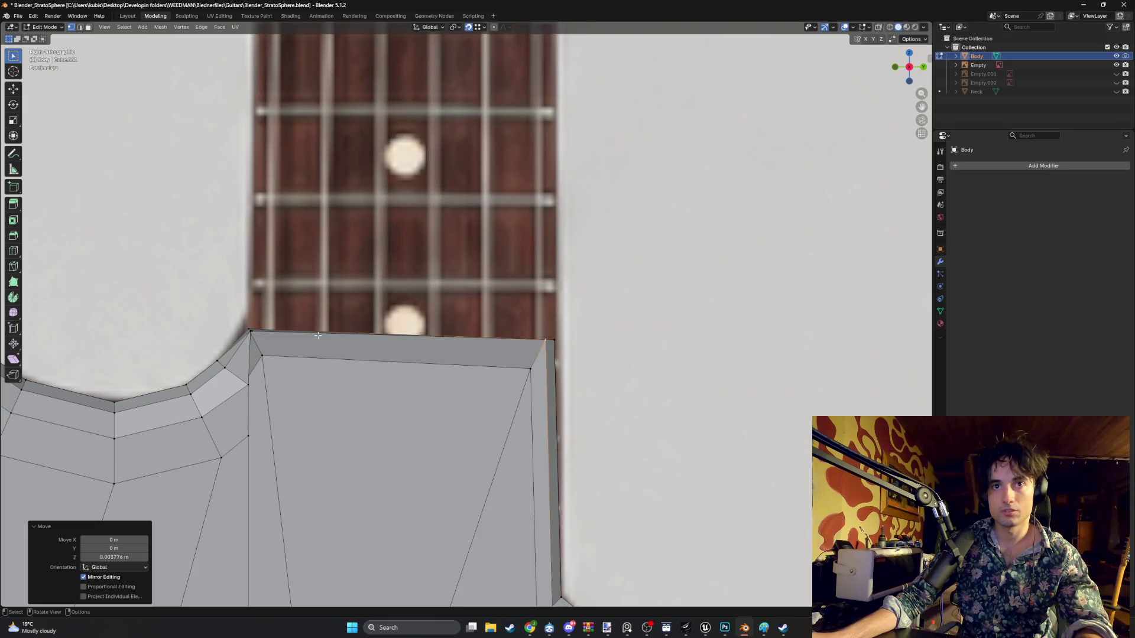
{"action": "mouse_move", "coordinate": [254, 334]}
{"action": "middle_mouse_down"}
{"action": "mouse_move", "coordinate": [352, 364]}
{"action": "mouse_move", "coordinate": [367, 395]}
{"action": "middle_mouse_up"}
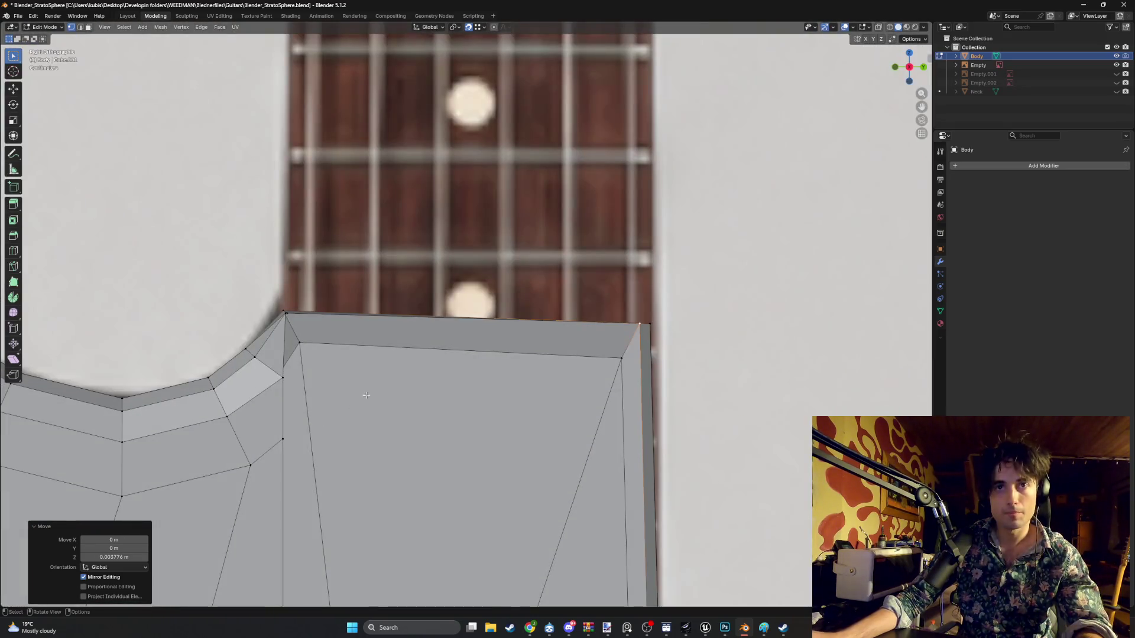
- Move the pocket's top edge vertically to match the reference fretboard end
{"action": "key", "text": "g"}
{"action": "key", "text": "z"}
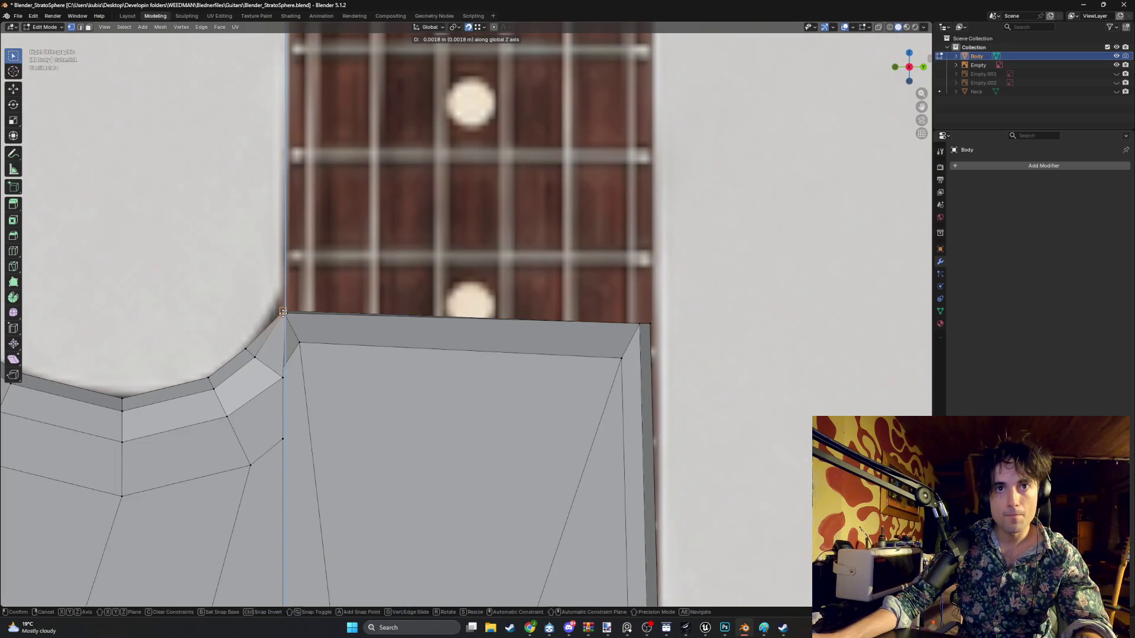
{"action": "left_click", "coordinate": [283, 310]}
{"action": "key", "text": "g"}
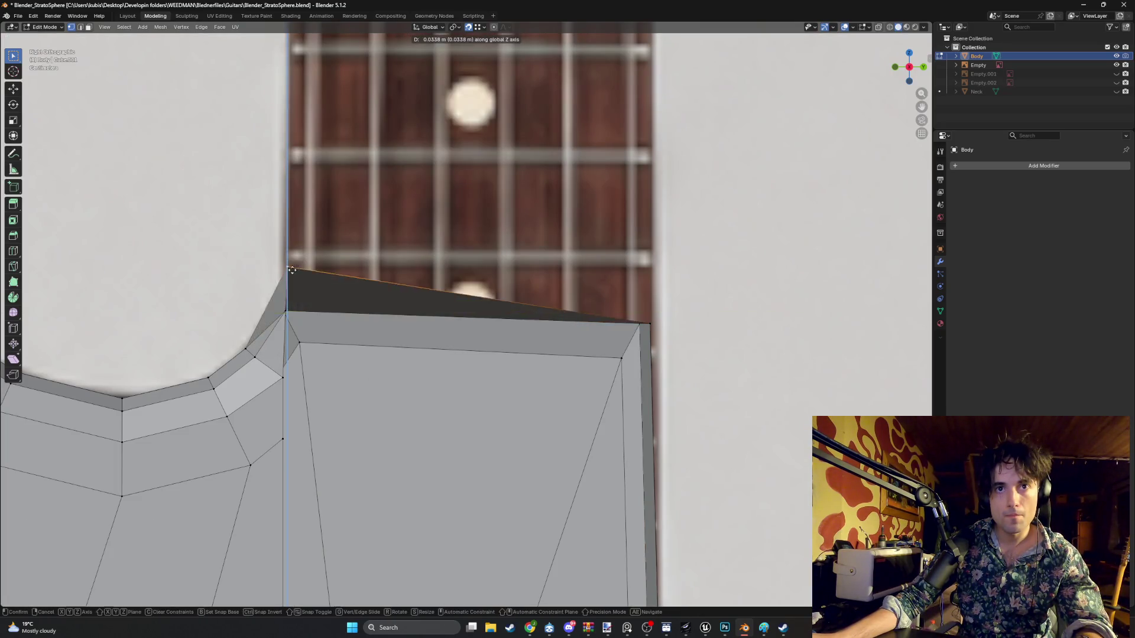
{"action": "key", "text": "Escape"}
{"action": "left_click", "coordinate": [513, 318]}
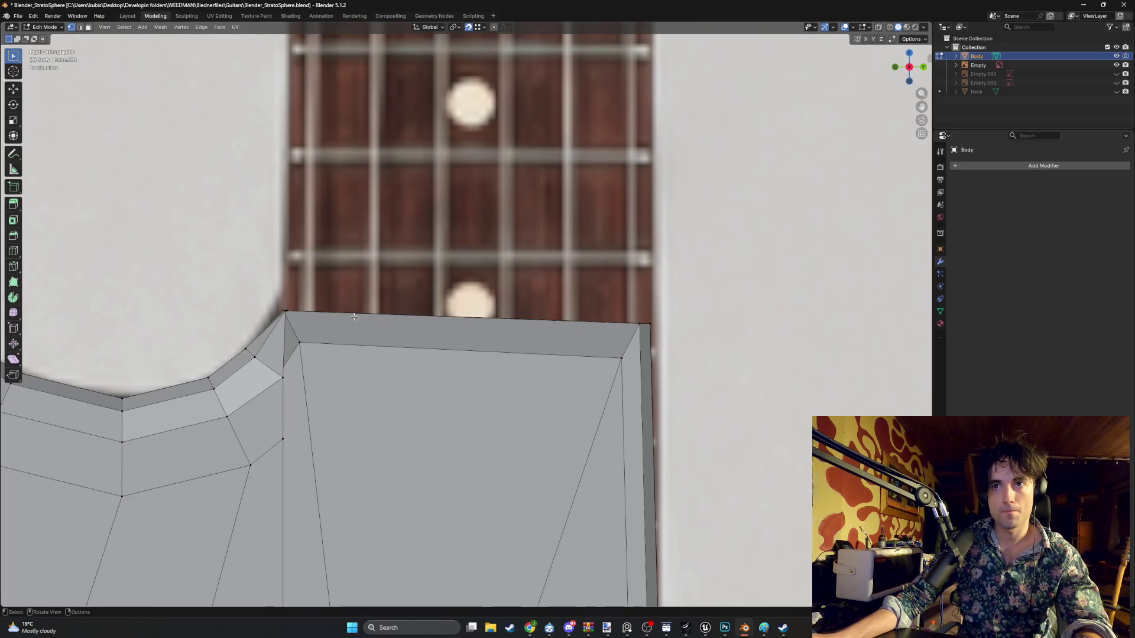
- Adjust the heights of the top-left corner vertex and the top edge along Z
{"action": "left_click", "coordinate": [286, 310]}
{"action": "key", "text": "g"}
{"action": "key", "text": "z"}
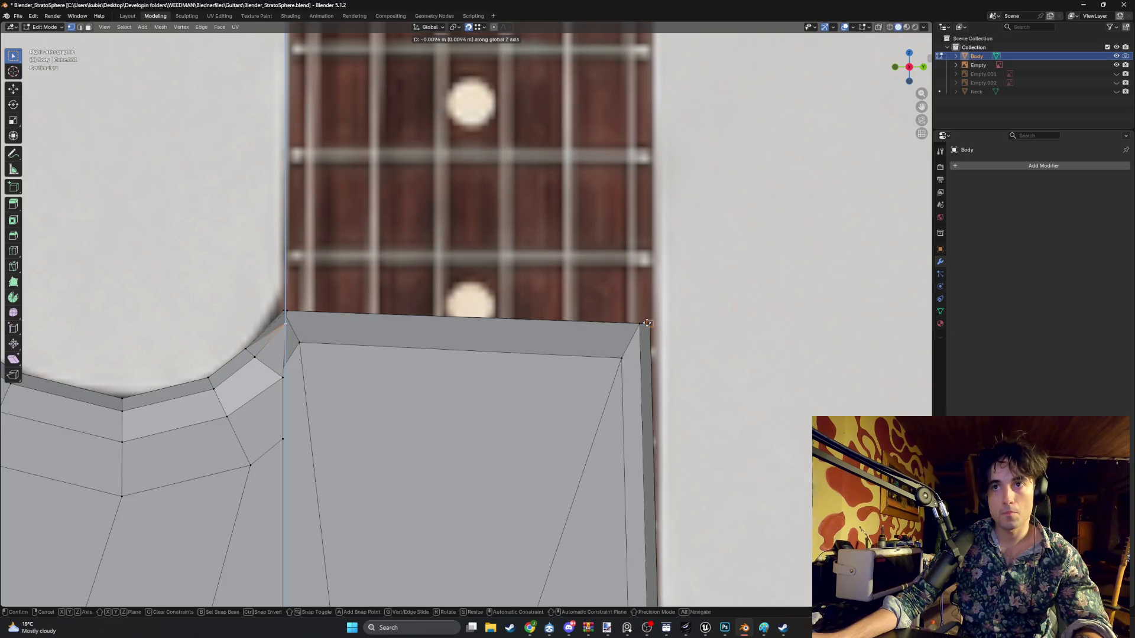
{"action": "left_click", "coordinate": [639, 324]}
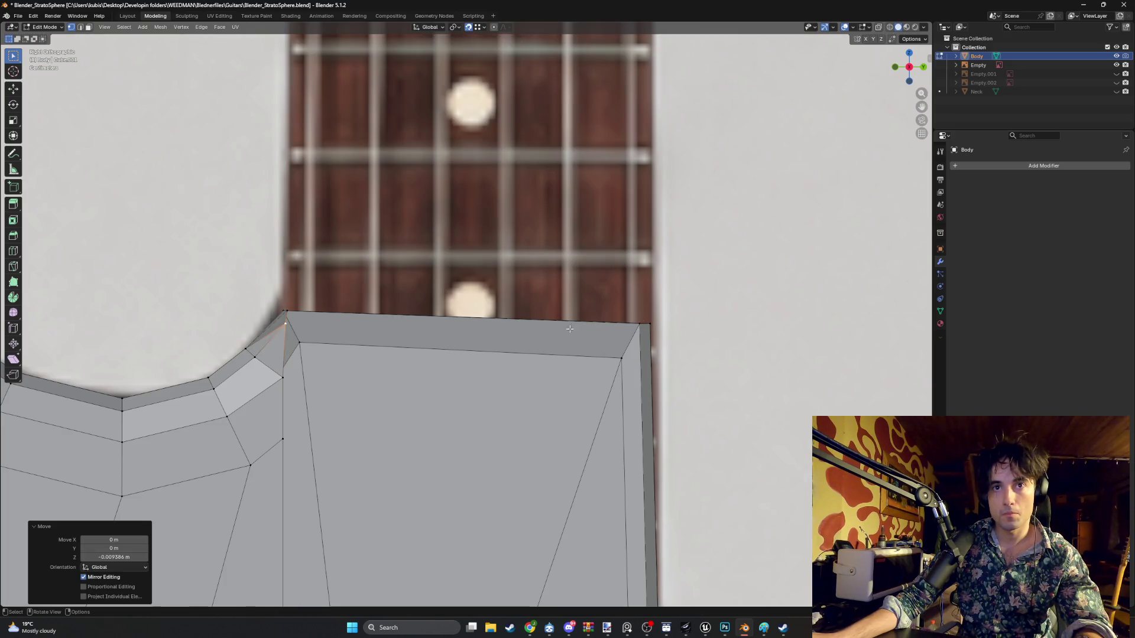
{"action": "left_click", "coordinate": [290, 312]}
{"action": "key", "text": "g"}
{"action": "key", "text": "z"}
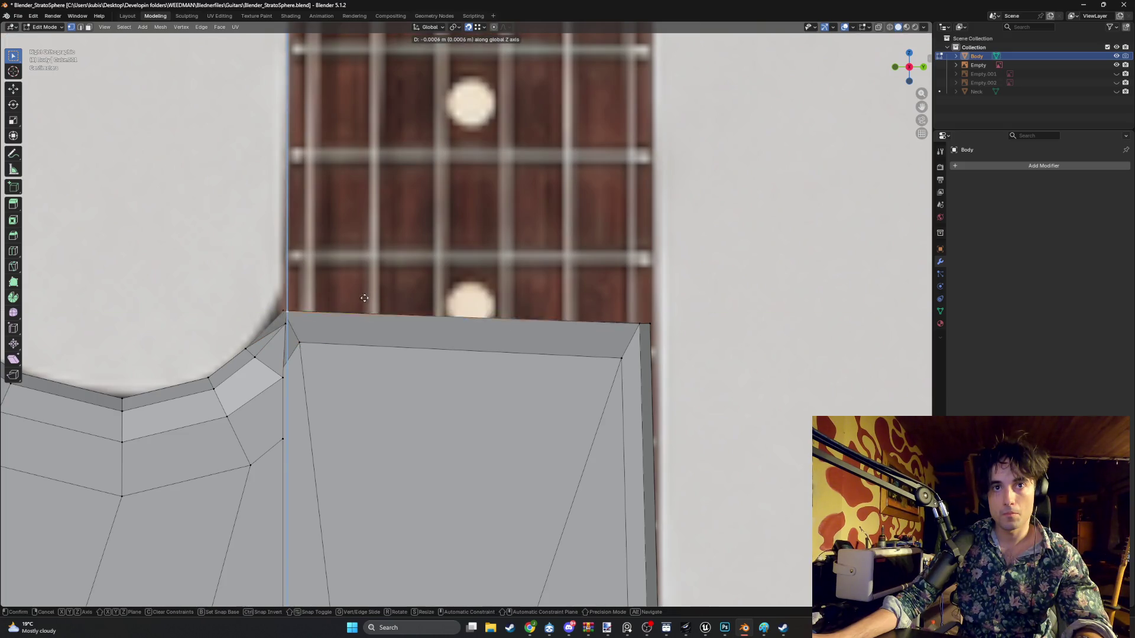
{"action": "left_click", "coordinate": [640, 325]}
- Set the top-right corner vertex's height along Z to align the pocket
{"action": "left_click", "coordinate": [650, 312]}
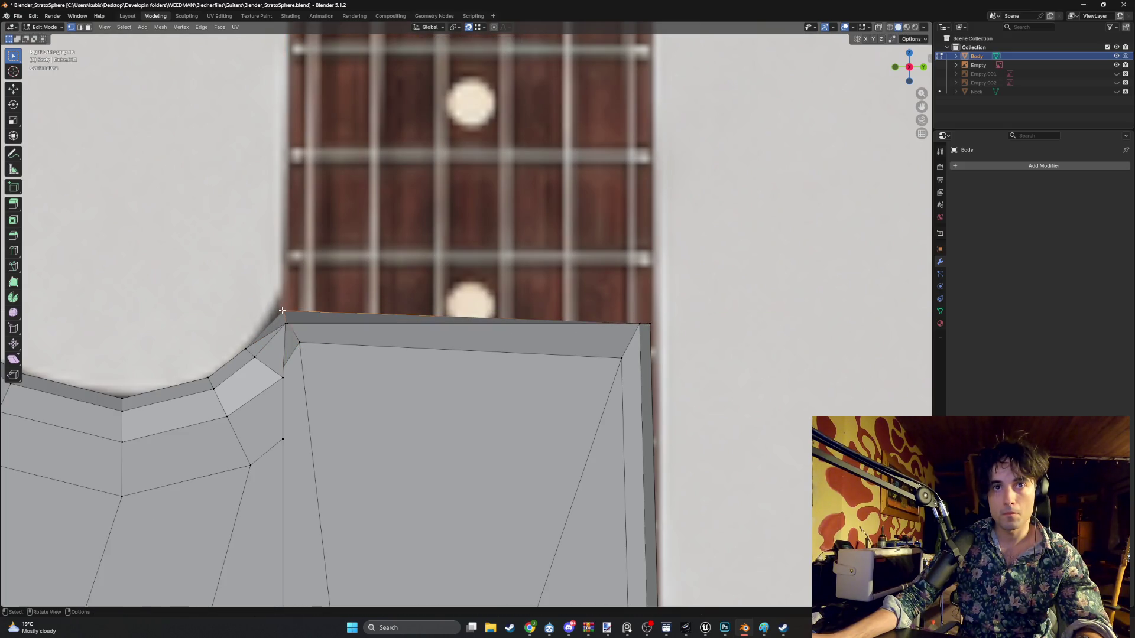
{"action": "key", "text": "g"}
{"action": "key", "text": "y"}
{"action": "key", "text": "z"}
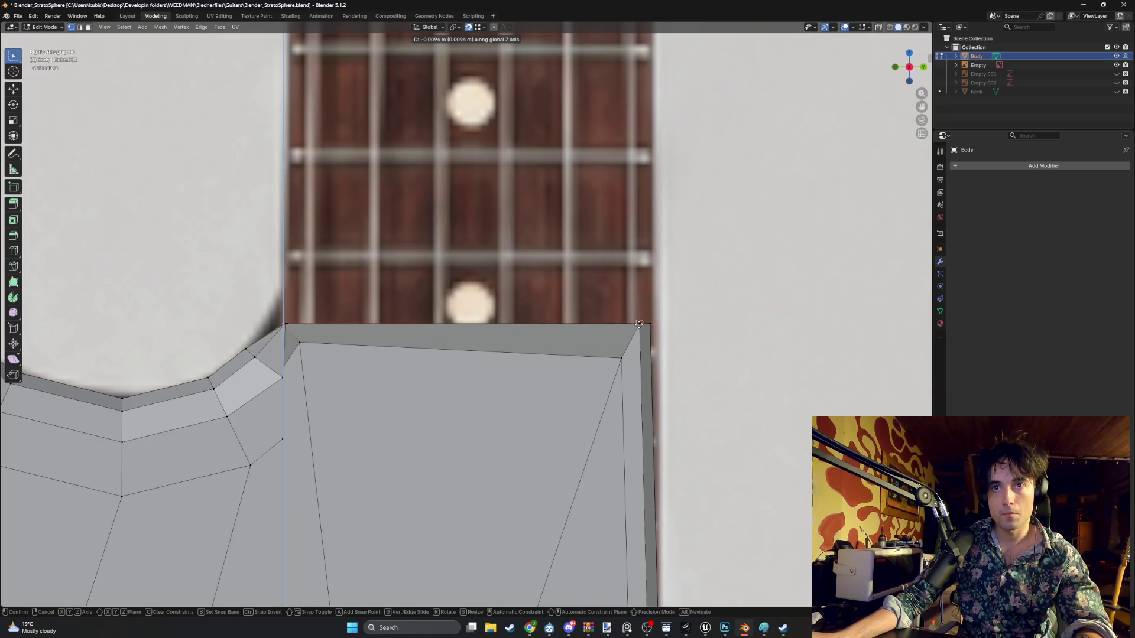
{"action": "left_click", "coordinate": [639, 324]}
{"action": "mouse_move", "coordinate": [581, 335]}
{"action": "middle_mouse_down"}
{"action": "mouse_move", "coordinate": [481, 329]}
{"action": "mouse_move", "coordinate": [535, 343]}
{"action": "mouse_move", "coordinate": [338, 349]}
{"action": "middle_mouse_up"}
{"action": "scroll", "coordinate": [339, 349], "scroll_direction": "up", "scroll_amount": 5}
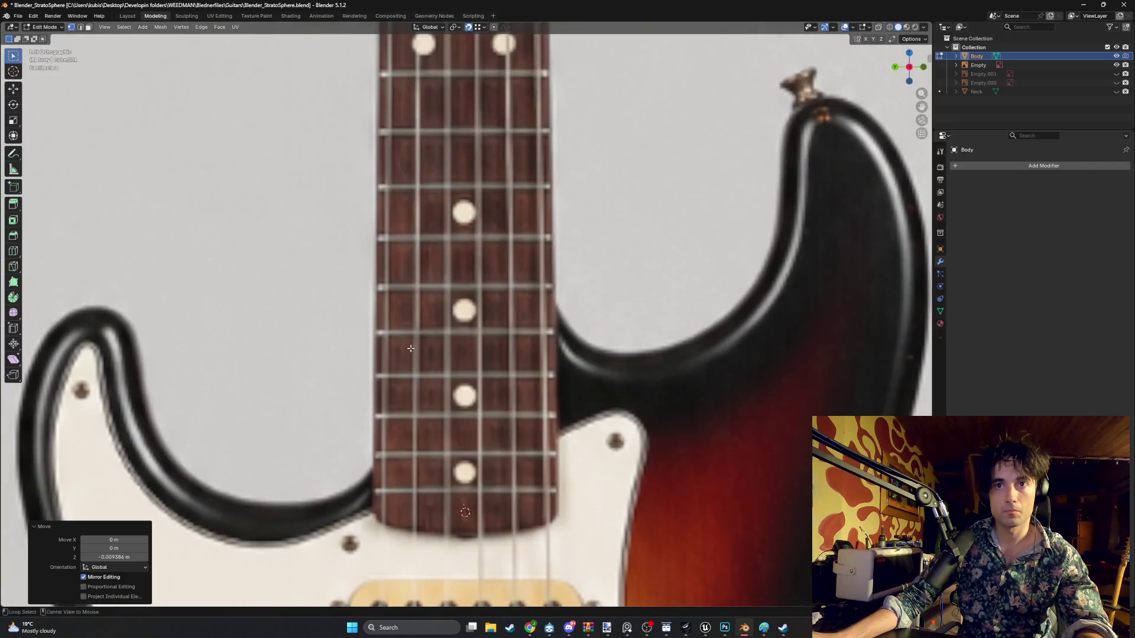
- Check the pocket in the opposite side view and perspective, then frame the whole guitar
{"action": "key", "text": "KP_3"}
{"action": "scroll", "coordinate": [420, 340], "scroll_direction": "up", "scroll_amount": 3}
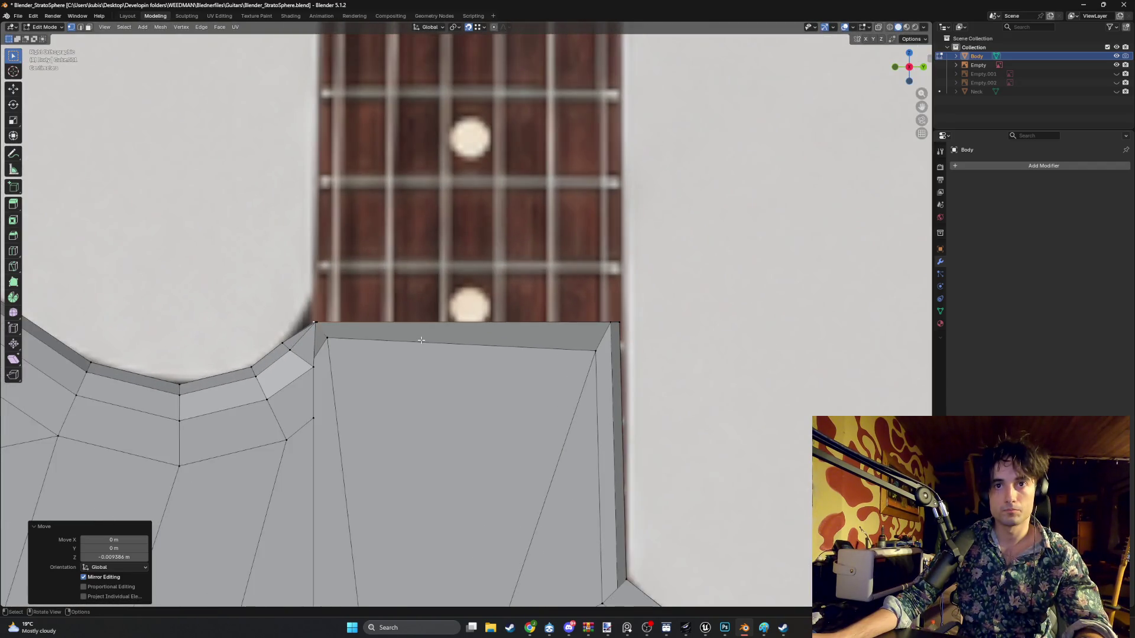
{"action": "scroll", "coordinate": [421, 341], "scroll_direction": "down", "scroll_amount": 4}
{"action": "scroll", "coordinate": [656, 279], "scroll_direction": "up", "scroll_amount": 2}
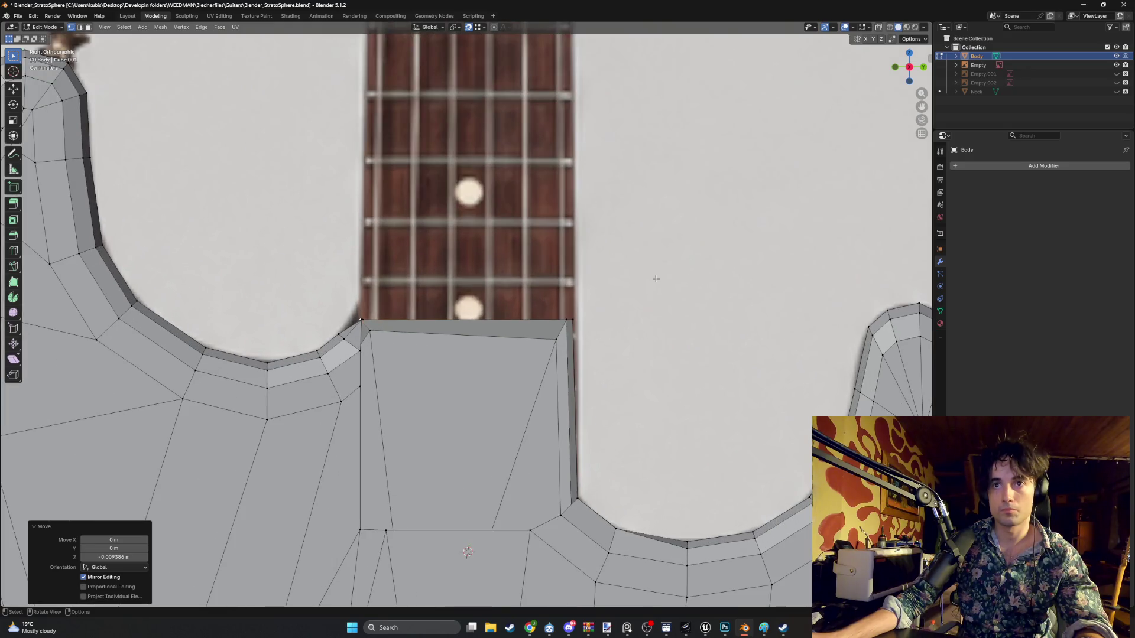
{"action": "mouse_move", "coordinate": [656, 278]}
{"action": "middle_mouse_down"}
{"action": "mouse_move", "coordinate": [568, 284]}
{"action": "mouse_move", "coordinate": [593, 299]}
{"action": "mouse_move", "coordinate": [747, 287]}
{"action": "middle_mouse_up"}
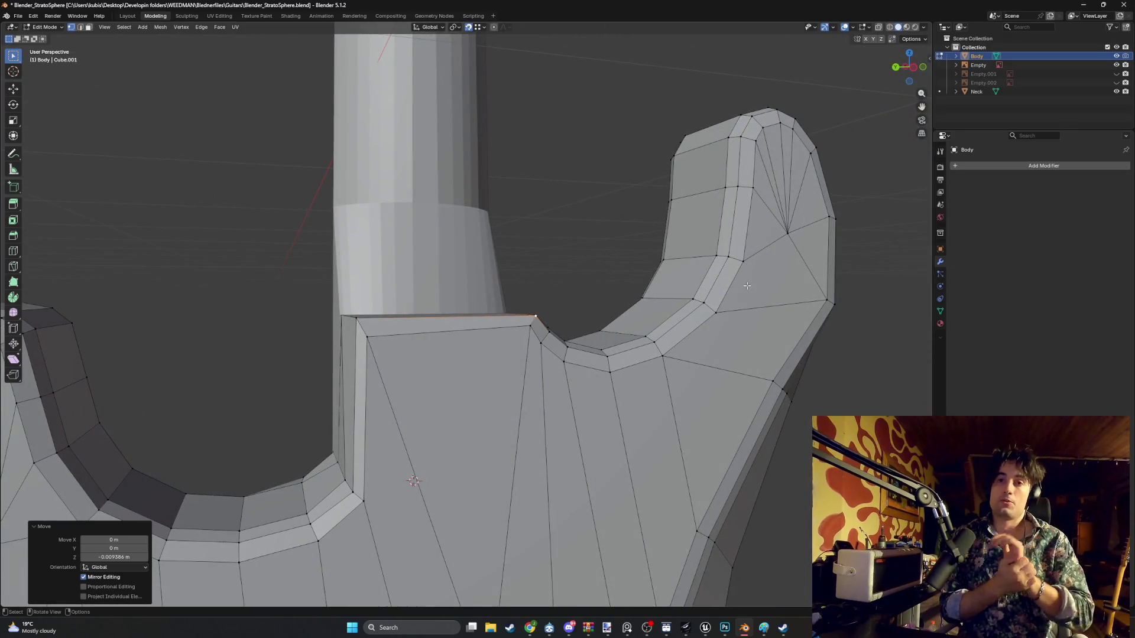
{"action": "key", "text": "Home"}
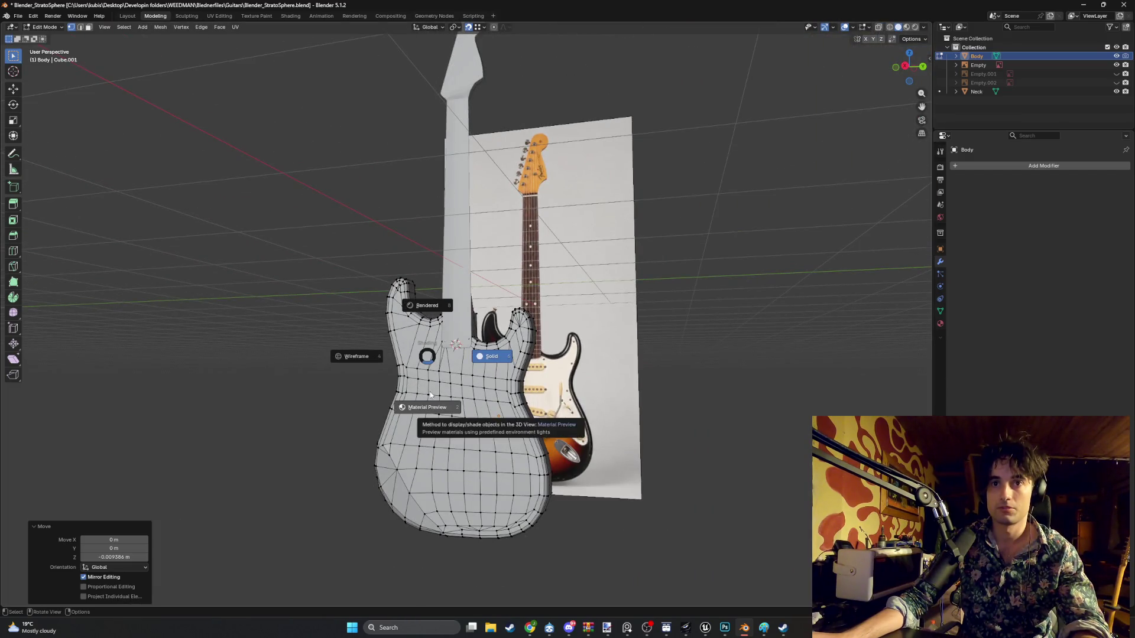
- Switch to Material Preview and orbit around the sunburst-finished guitar beside the reference
{"action": "left_click", "coordinate": [430, 396]}
{"action": "mouse_move", "coordinate": [429, 396]}
{"action": "middle_mouse_down"}
{"action": "mouse_move", "coordinate": [677, 354]}
{"action": "mouse_move", "coordinate": [509, 385]}
{"action": "mouse_move", "coordinate": [409, 360]}
{"action": "mouse_move", "coordinate": [641, 332]}
{"action": "mouse_move", "coordinate": [603, 344]}
{"action": "mouse_move", "coordinate": [456, 338]}
{"action": "mouse_move", "coordinate": [567, 307]}
{"action": "mouse_move", "coordinate": [539, 337]}
{"action": "mouse_move", "coordinate": [578, 314]}
{"action": "mouse_move", "coordinate": [658, 329]}
{"action": "mouse_move", "coordinate": [629, 355]}
{"action": "mouse_move", "coordinate": [522, 346]}
{"action": "mouse_move", "coordinate": [592, 336]}
{"action": "mouse_move", "coordinate": [467, 336]}
{"action": "mouse_move", "coordinate": [392, 357]}
{"action": "mouse_move", "coordinate": [421, 345]}
{"action": "mouse_move", "coordinate": [425, 368]}
{"action": "mouse_move", "coordinate": [440, 372]}
{"action": "mouse_move", "coordinate": [501, 357]}
{"action": "mouse_move", "coordinate": [566, 385]}
{"action": "mouse_move", "coordinate": [413, 375]}
{"action": "mouse_move", "coordinate": [420, 392]}
{"action": "mouse_move", "coordinate": [494, 406]}
{"action": "mouse_move", "coordinate": [621, 380]}
{"action": "mouse_move", "coordinate": [467, 389]}
{"action": "middle_mouse_up"}
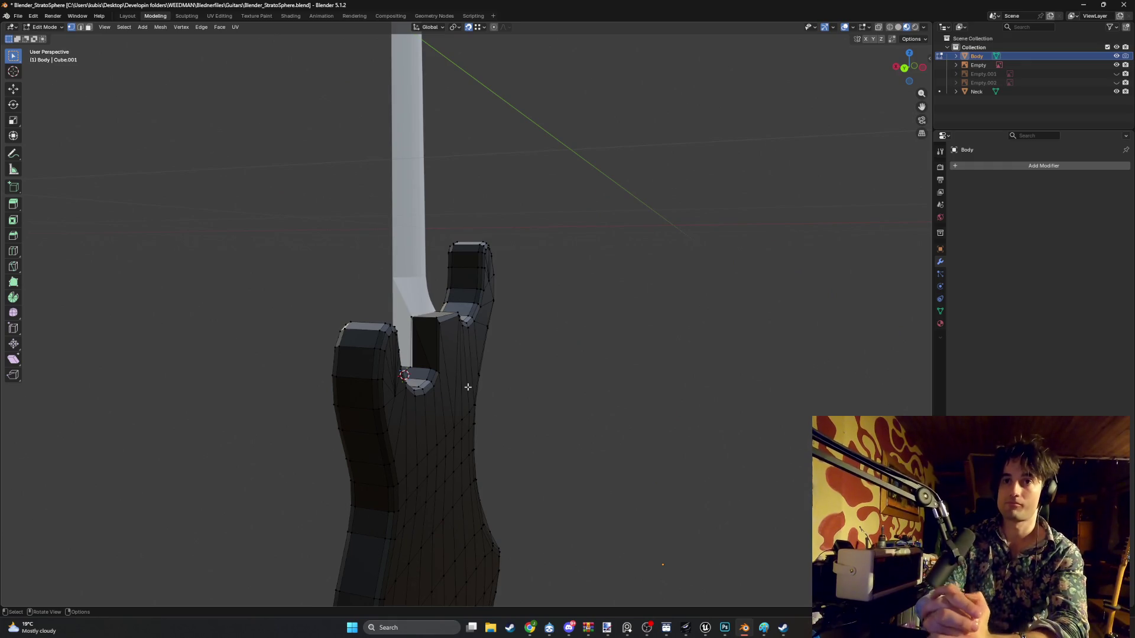
{"action": "mouse_move", "coordinate": [468, 388]}
{"action": "middle_mouse_down"}
{"action": "mouse_move", "coordinate": [514, 398]}
{"action": "mouse_move", "coordinate": [458, 423]}
{"action": "middle_mouse_up"}
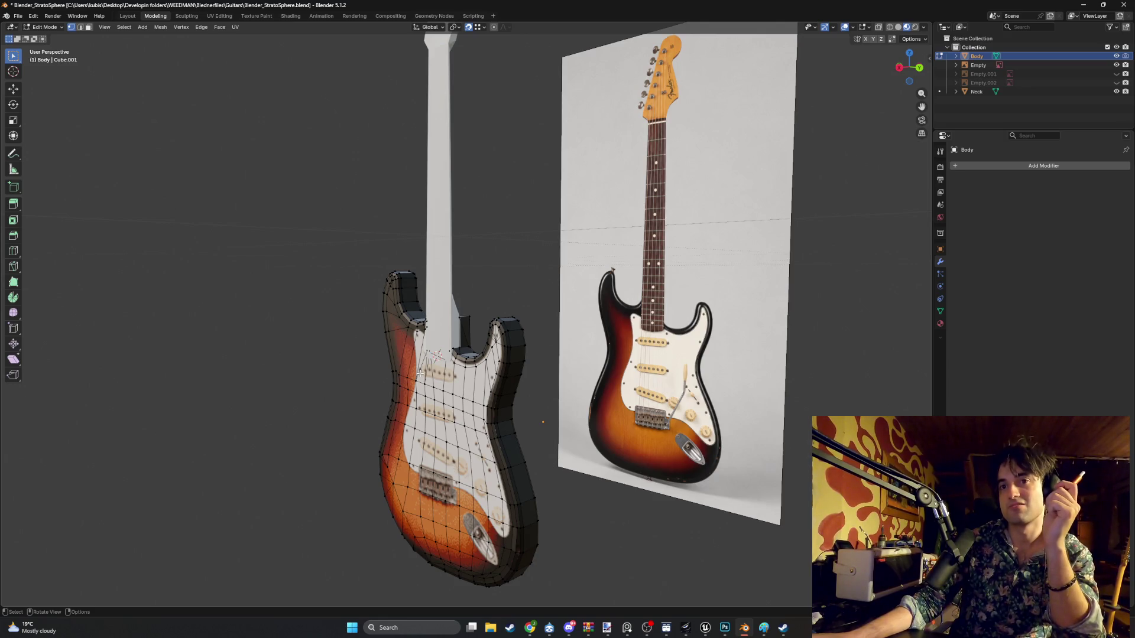
- Save Blender_StratoSphere.blend, then select the Neck and show its guitar_Texture material
{"action": "mouse_move", "coordinate": [230, 411]}
{"action": "middle_mouse_down"}
{"action": "mouse_move", "coordinate": [246, 423]}
{"action": "mouse_move", "coordinate": [225, 424]}
{"action": "mouse_move", "coordinate": [307, 423]}
{"action": "mouse_move", "coordinate": [270, 420]}
{"action": "mouse_move", "coordinate": [312, 401]}
{"action": "mouse_move", "coordinate": [242, 418]}
{"action": "mouse_move", "coordinate": [253, 416]}
{"action": "middle_mouse_up"}
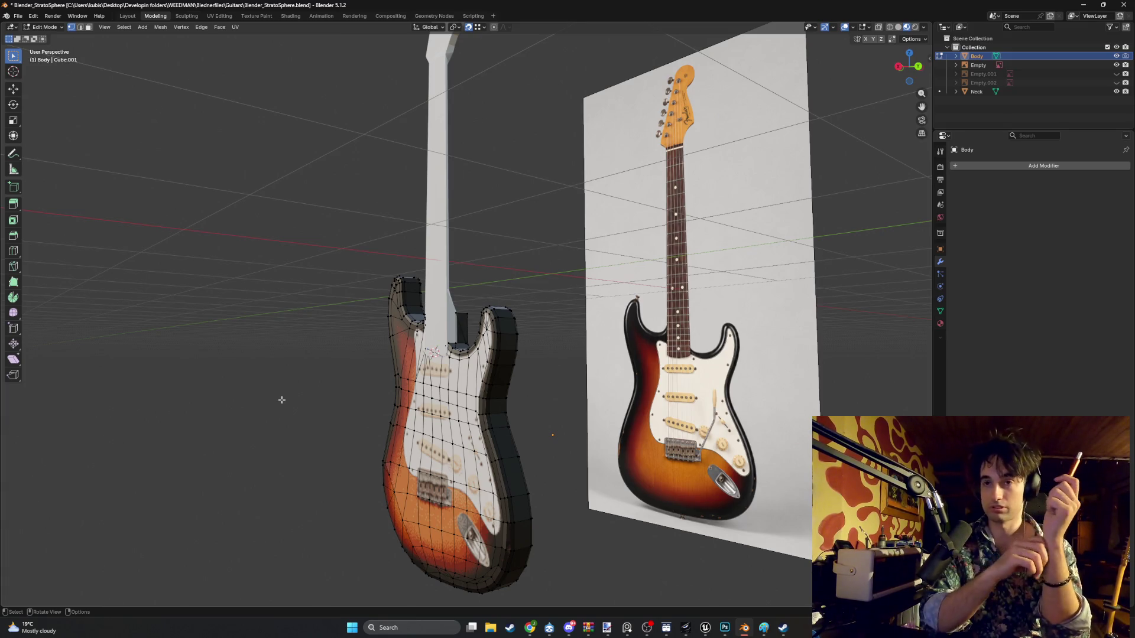
{"action": "key", "text": "ctrl+s"}
{"action": "mouse_move", "coordinate": [248, 373]}
{"action": "middle_mouse_down"}
{"action": "mouse_move", "coordinate": [397, 383]}
{"action": "mouse_move", "coordinate": [384, 384]}
{"action": "middle_mouse_up"}
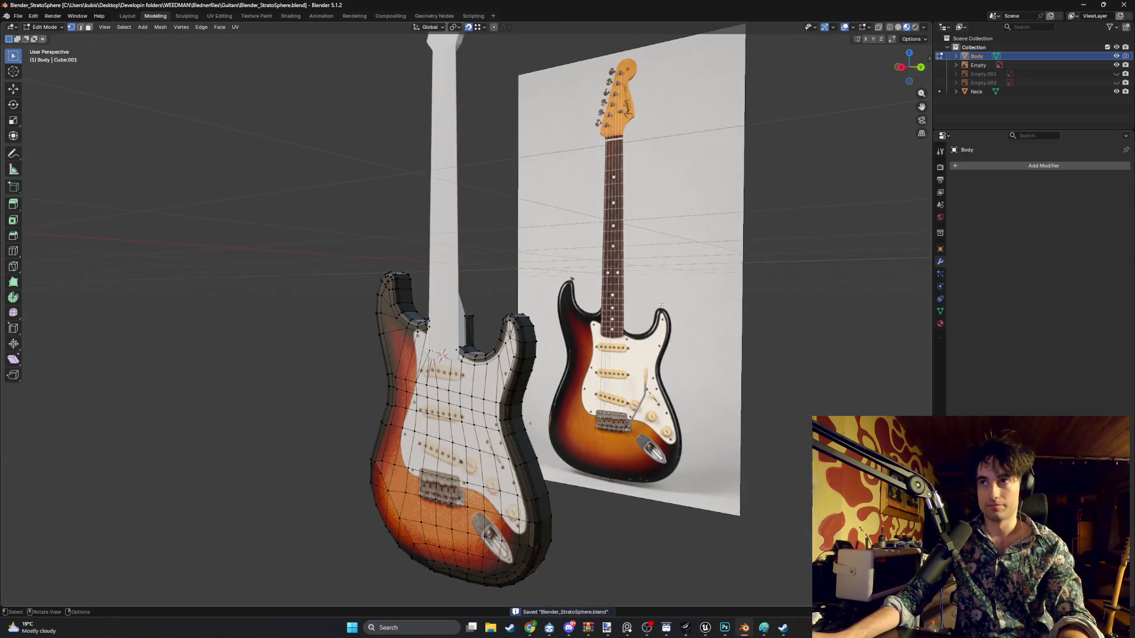
{"action": "left_click", "coordinate": [985, 92]}
{"action": "left_click", "coordinate": [941, 324]}
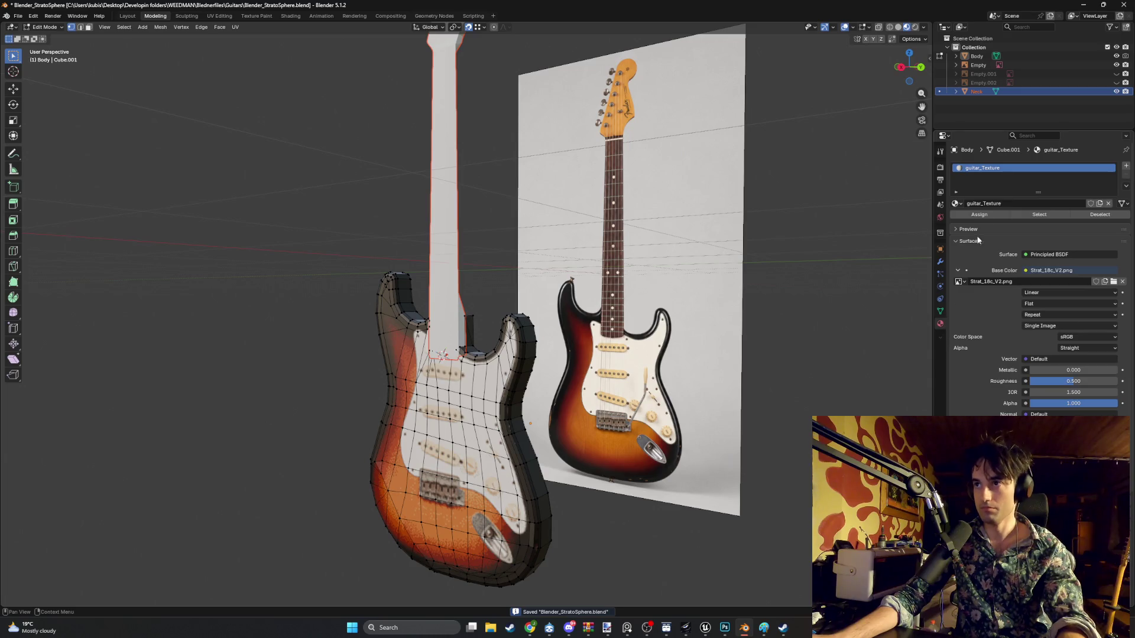
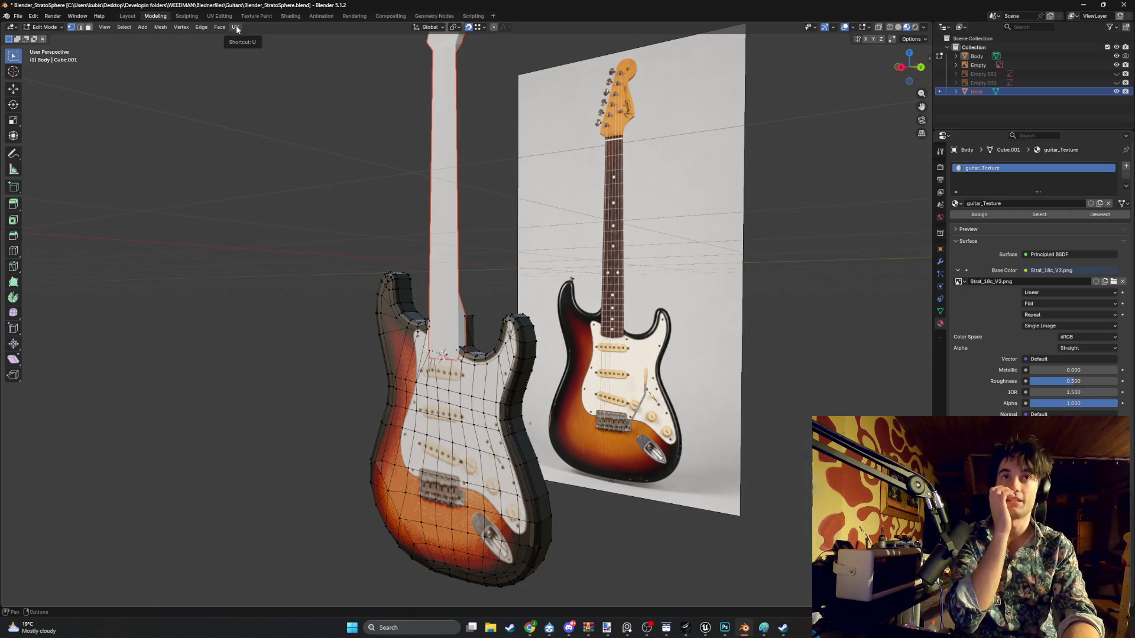
- Switch to the UV Editing workspace and frame the guitar body and neck beside their UVs on the Strat texture
{"action": "mouse_move", "coordinate": [413, 224]}
{"action": "middle_mouse_down"}
{"action": "mouse_move", "coordinate": [357, 233]}
{"action": "mouse_move", "coordinate": [512, 226]}
{"action": "mouse_move", "coordinate": [620, 195]}
{"action": "mouse_move", "coordinate": [491, 155]}
{"action": "middle_mouse_up"}
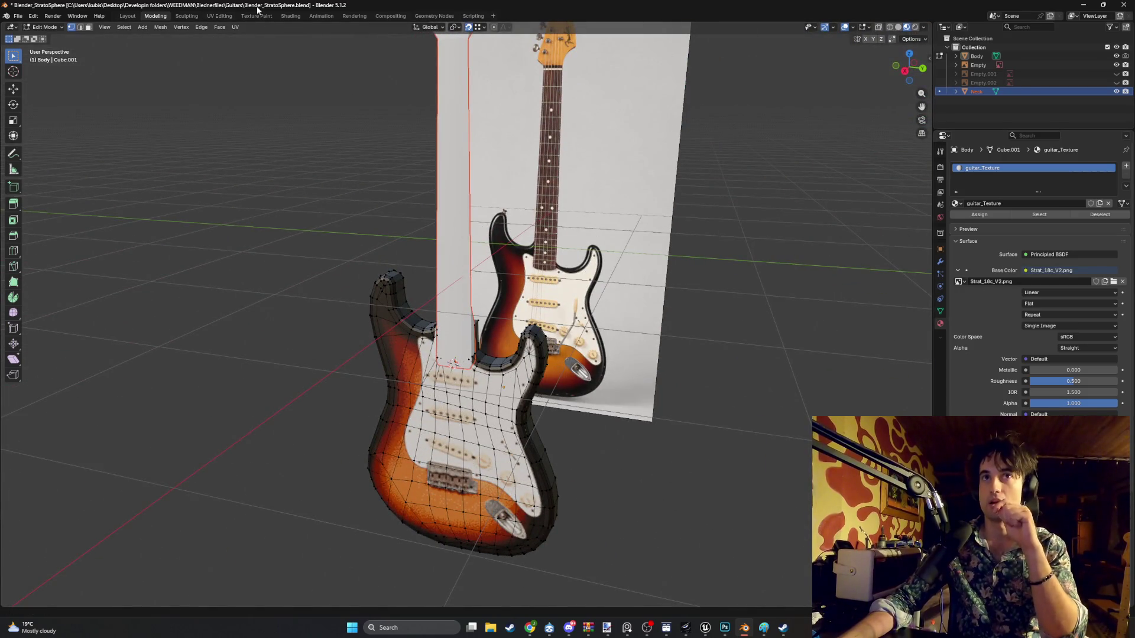
{"action": "left_click", "coordinate": [219, 16]}
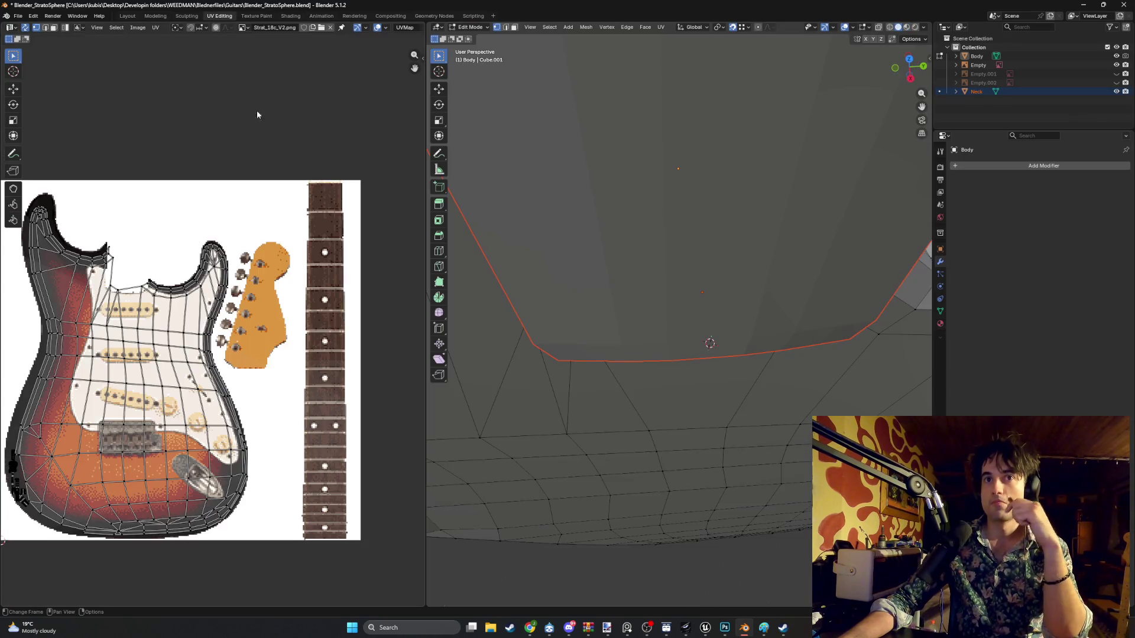
{"action": "scroll", "coordinate": [270, 140], "scroll_direction": "down", "scroll_amount": 8}
{"action": "scroll", "coordinate": [271, 140], "scroll_direction": "up", "scroll_amount": 9}
{"action": "scroll", "coordinate": [267, 147], "scroll_direction": "down", "scroll_amount": 1}
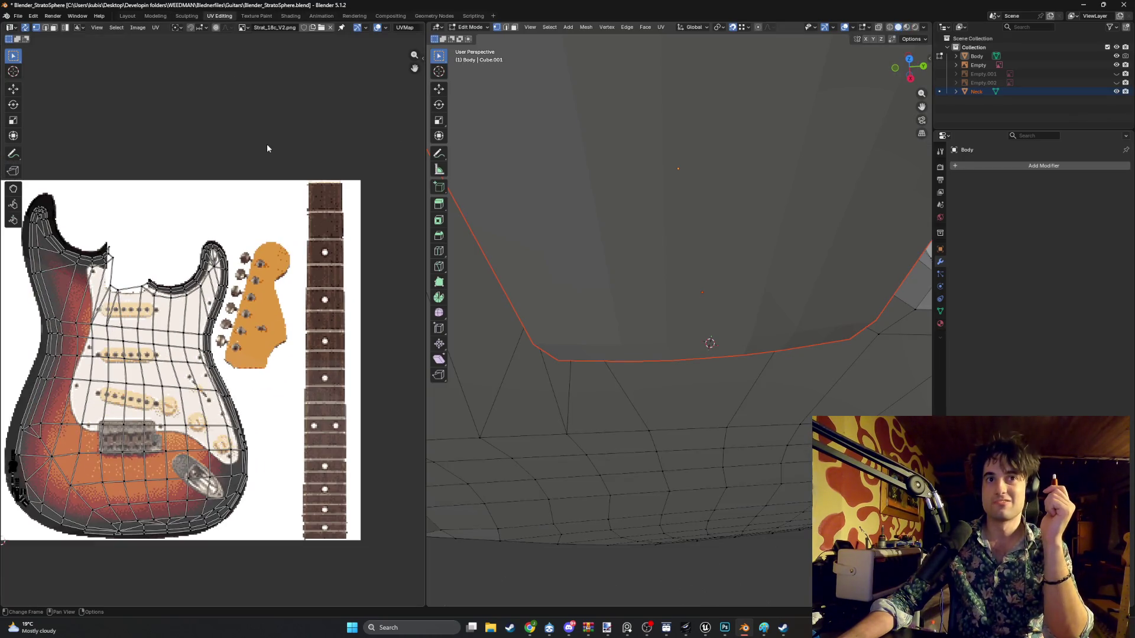
{"action": "scroll", "coordinate": [680, 320], "scroll_direction": "down", "scroll_amount": 10}
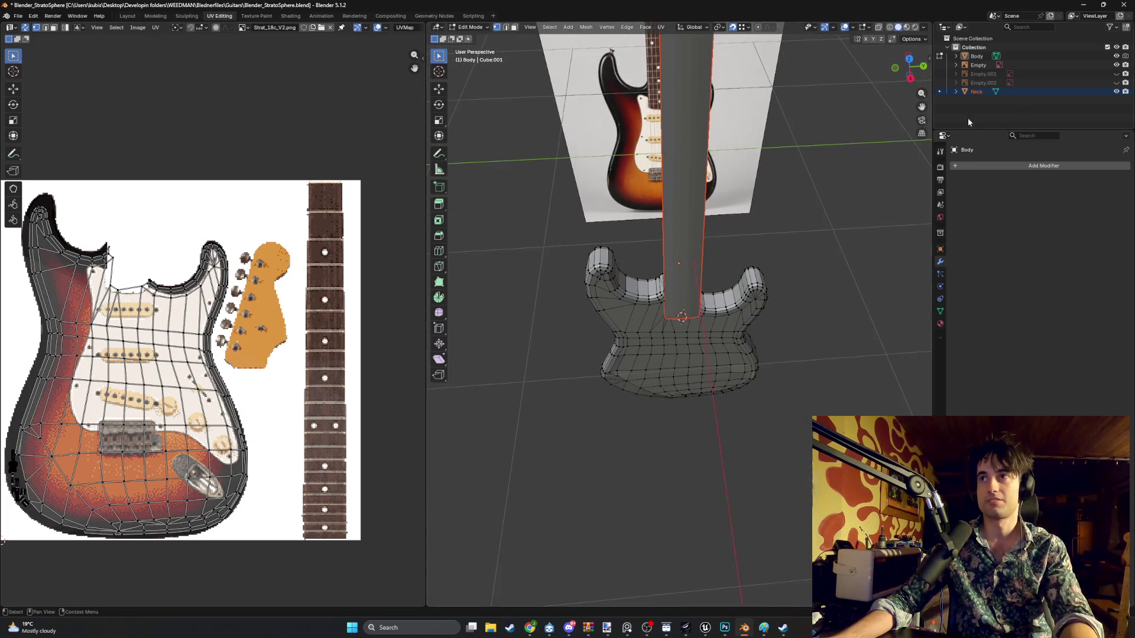
{"action": "mouse_move", "coordinate": [769, 119]}
{"action": "middle_mouse_down"}
{"action": "mouse_move", "coordinate": [682, 108]}
{"action": "mouse_move", "coordinate": [715, 220]}
{"action": "mouse_move", "coordinate": [726, 185]}
{"action": "middle_mouse_up"}
- Leave Edit Mode on the body and make the Neck the active object
{"action": "key", "text": "Tab"}
{"action": "key", "text": "Tab"}
{"action": "key", "text": "Tab"}
{"action": "key", "text": "Tab"}
{"action": "key", "text": "a"}
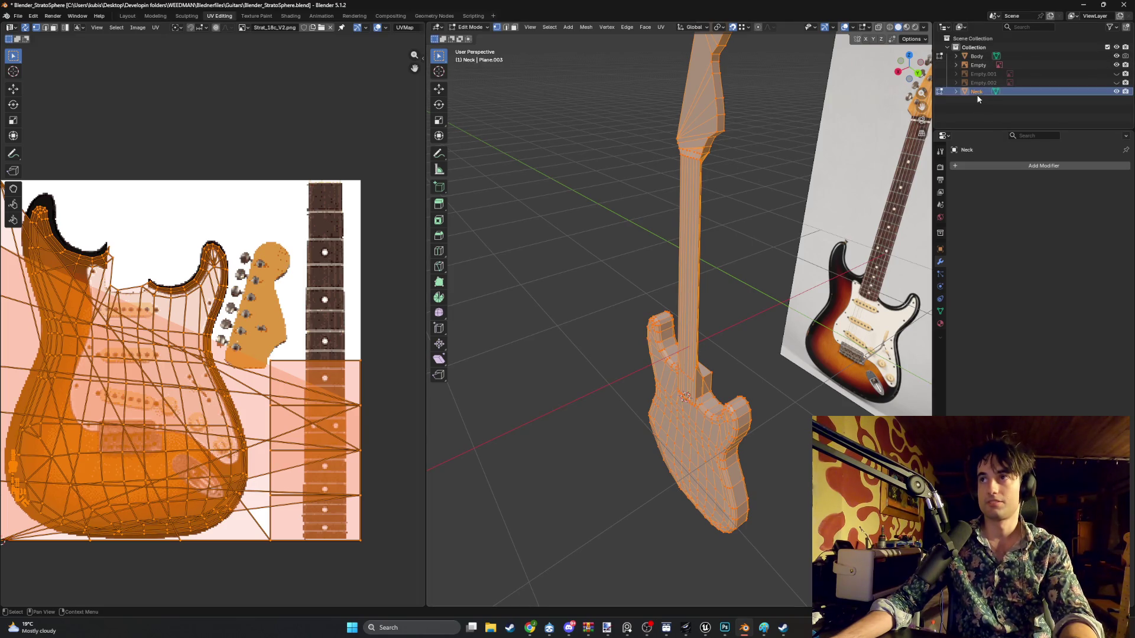
{"action": "left_click", "coordinate": [737, 238]}
{"action": "key", "text": "a"}
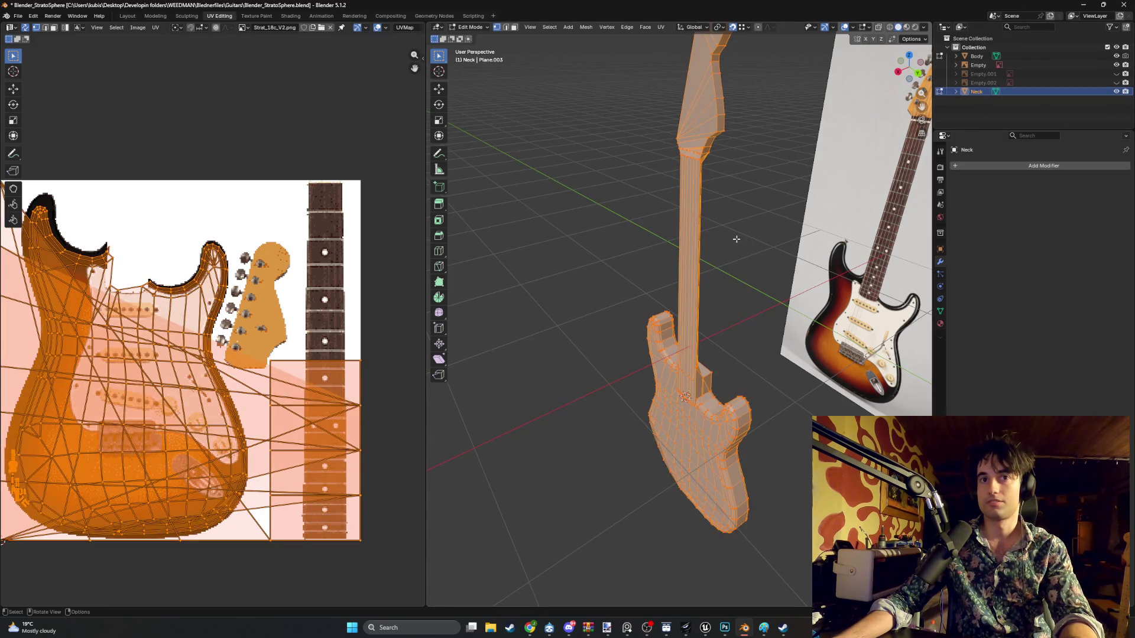
{"action": "left_click", "coordinate": [737, 239]}
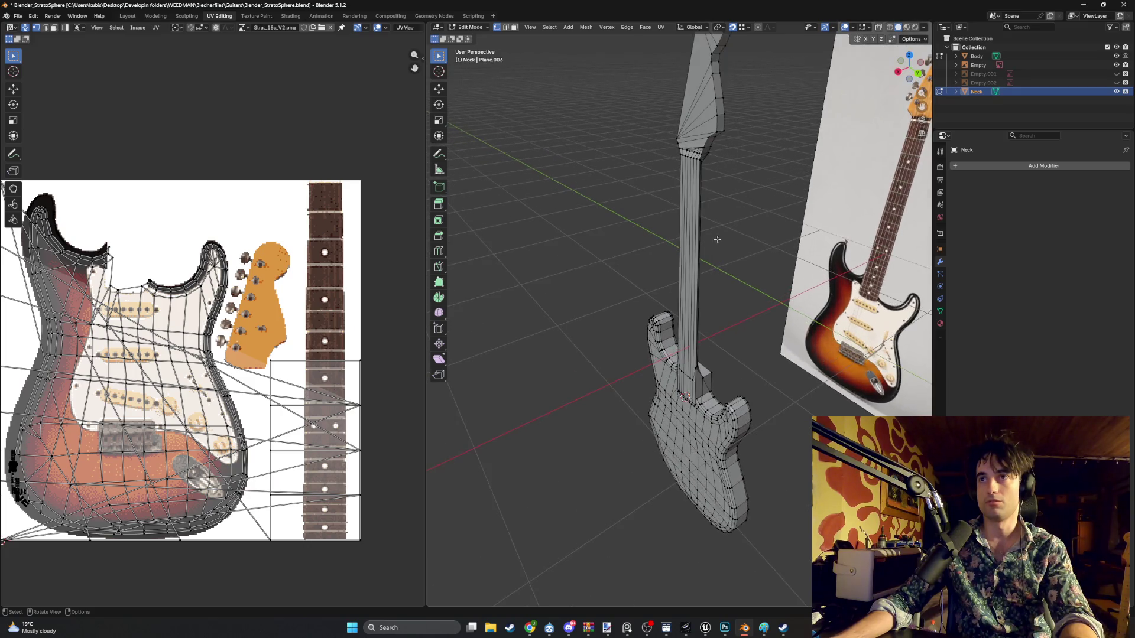
- Hide the Body, select all of the neck's geometry and bring up the UV menu
{"action": "left_click", "coordinate": [1115, 56]}
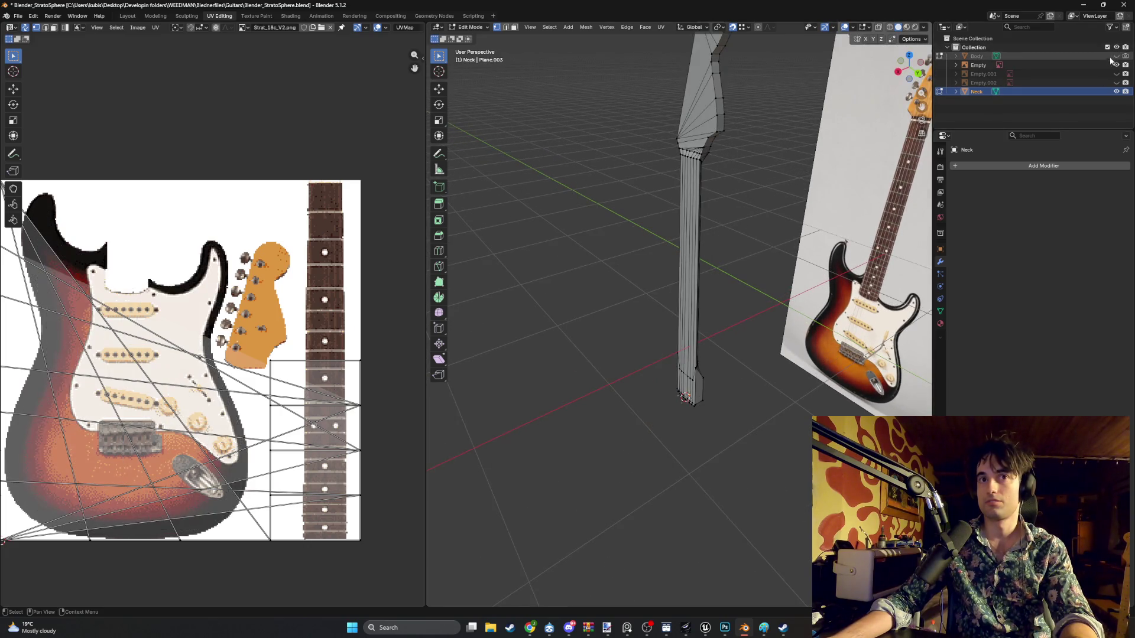
{"action": "scroll", "coordinate": [680, 266], "scroll_direction": "down", "scroll_amount": 4}
{"action": "key", "text": "a"}
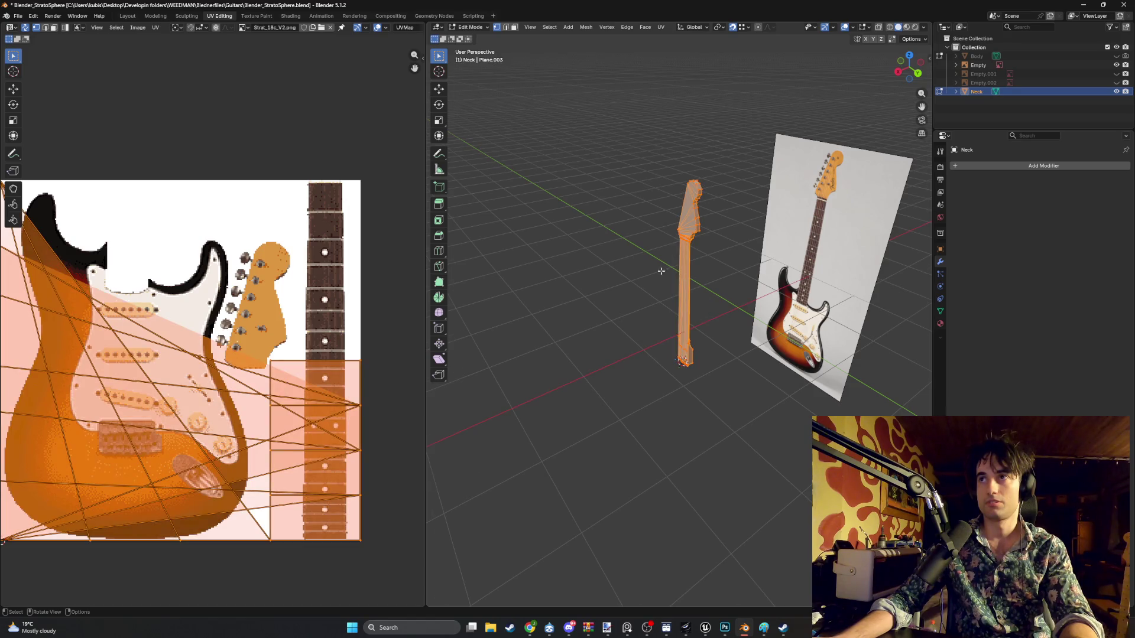
{"action": "middle_click_drag", "start_coordinate": [661, 271], "coordinate": [639, 273]}
{"action": "scroll", "coordinate": [281, 300], "scroll_direction": "down", "scroll_amount": 4}
{"action": "scroll", "coordinate": [282, 300], "scroll_direction": "up", "scroll_amount": 1}
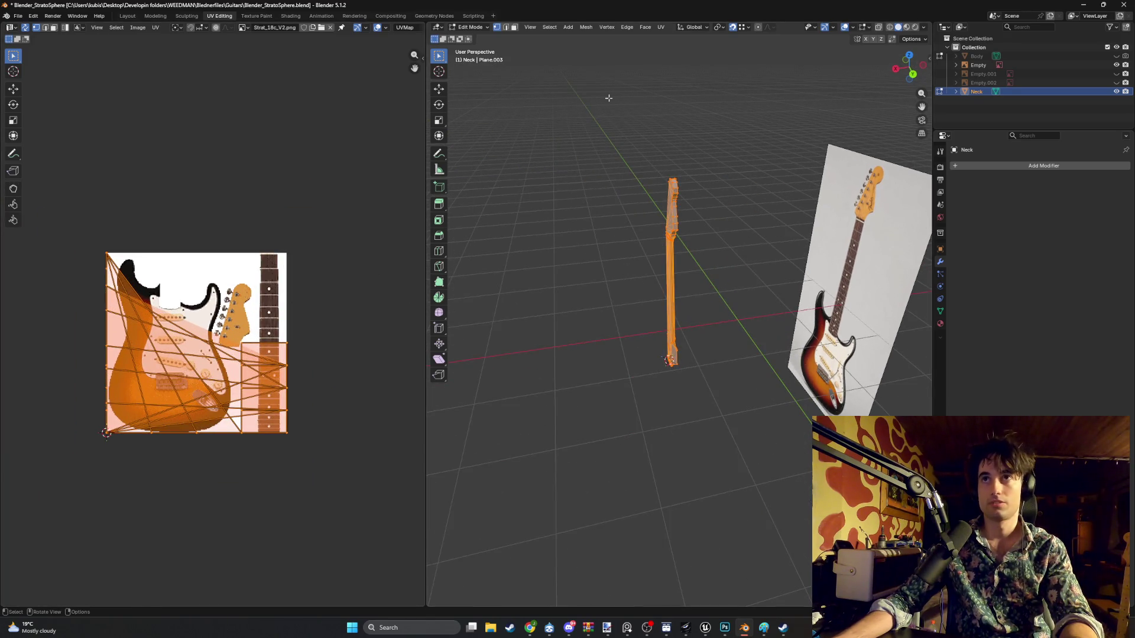
{"action": "left_click", "coordinate": [661, 27]}
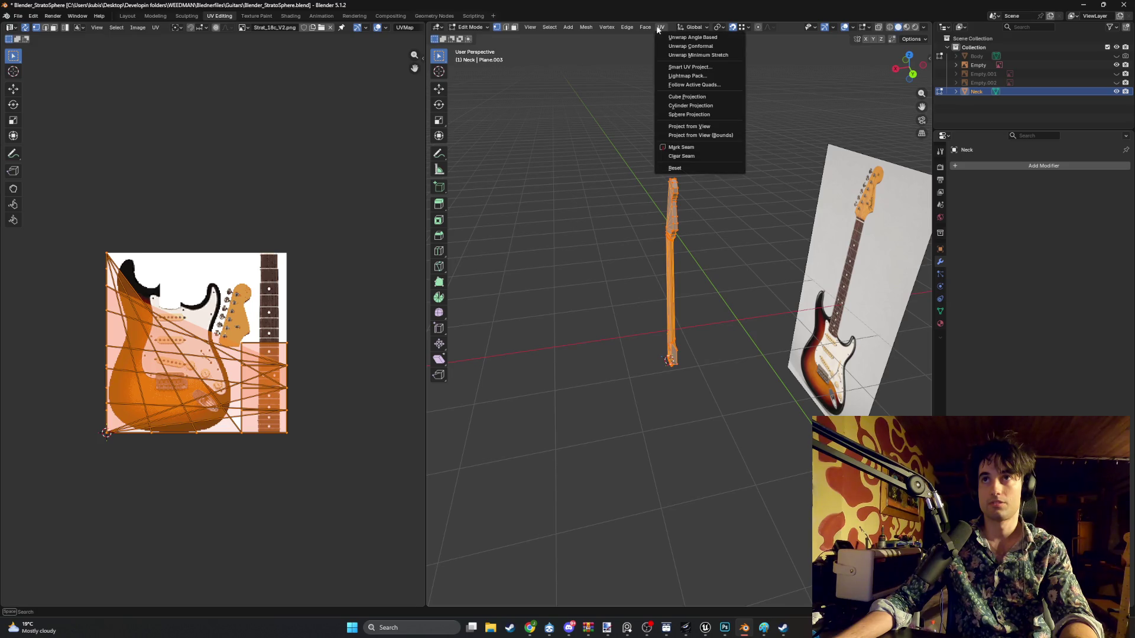
- Smart UV Project the neck with a 66° angle limit, then unhide the Body
{"action": "left_click", "coordinate": [685, 69]}
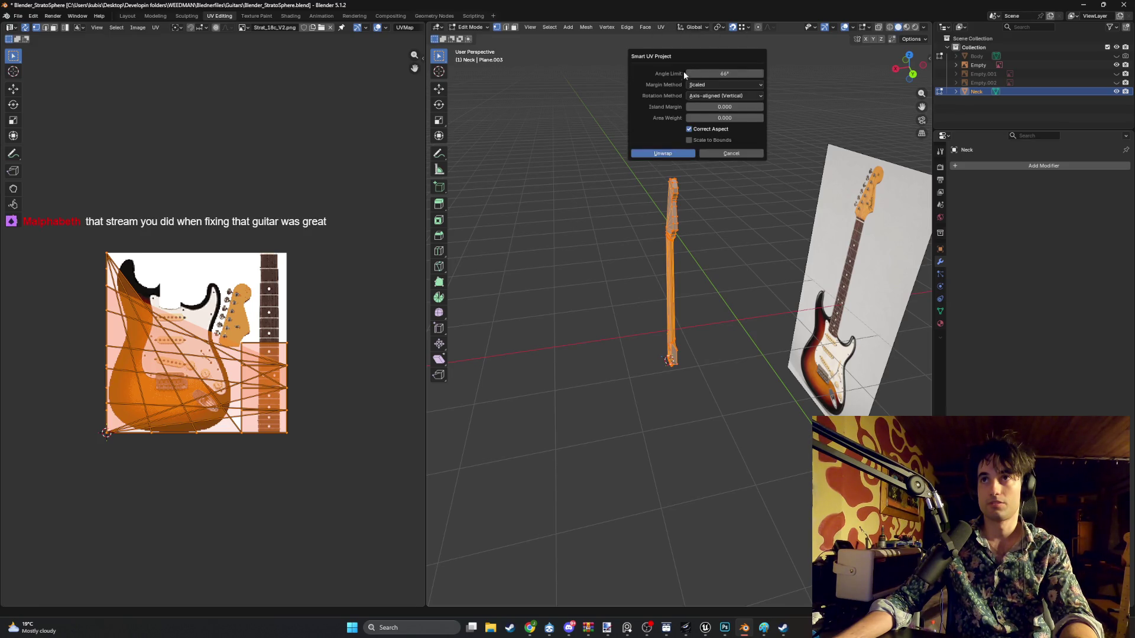
{"action": "left_click", "coordinate": [659, 152]}
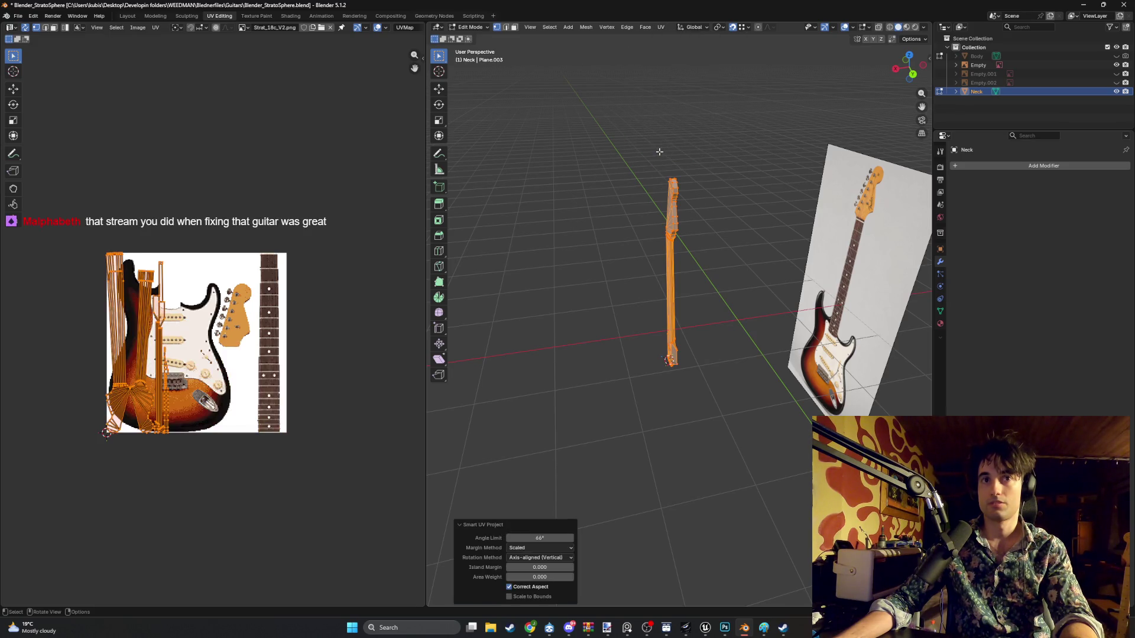
{"action": "left_click", "coordinate": [1117, 56]}
{"action": "middle_click_drag", "start_coordinate": [591, 254], "coordinate": [679, 257]}
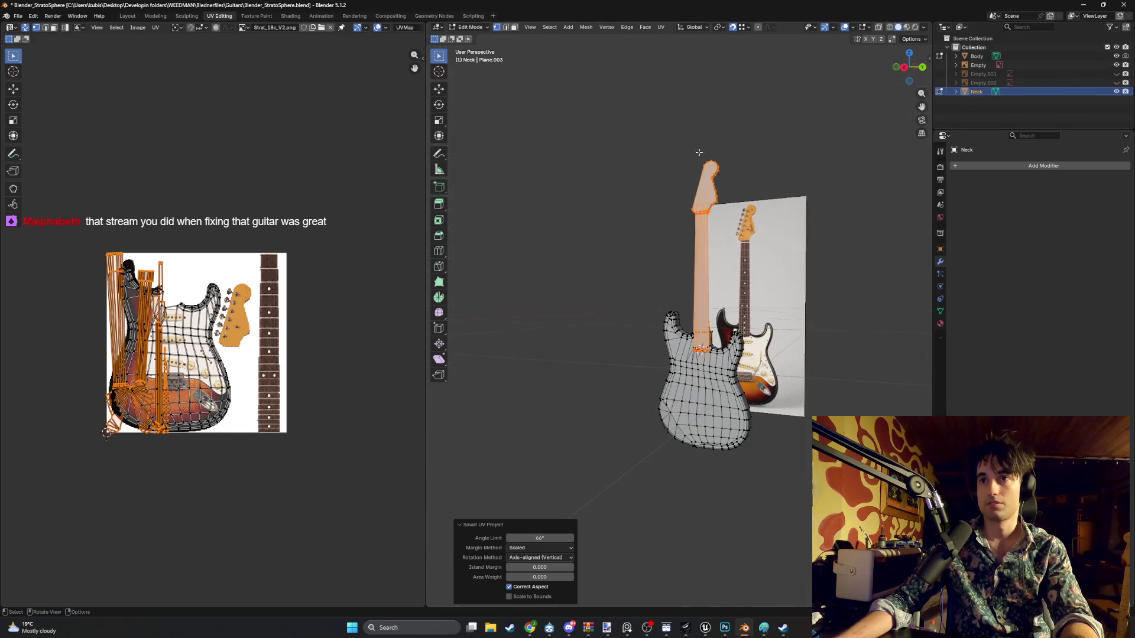
- Switch to Material Preview and move the neck's UV islands right across the Strat texture
{"action": "key", "text": "z"}
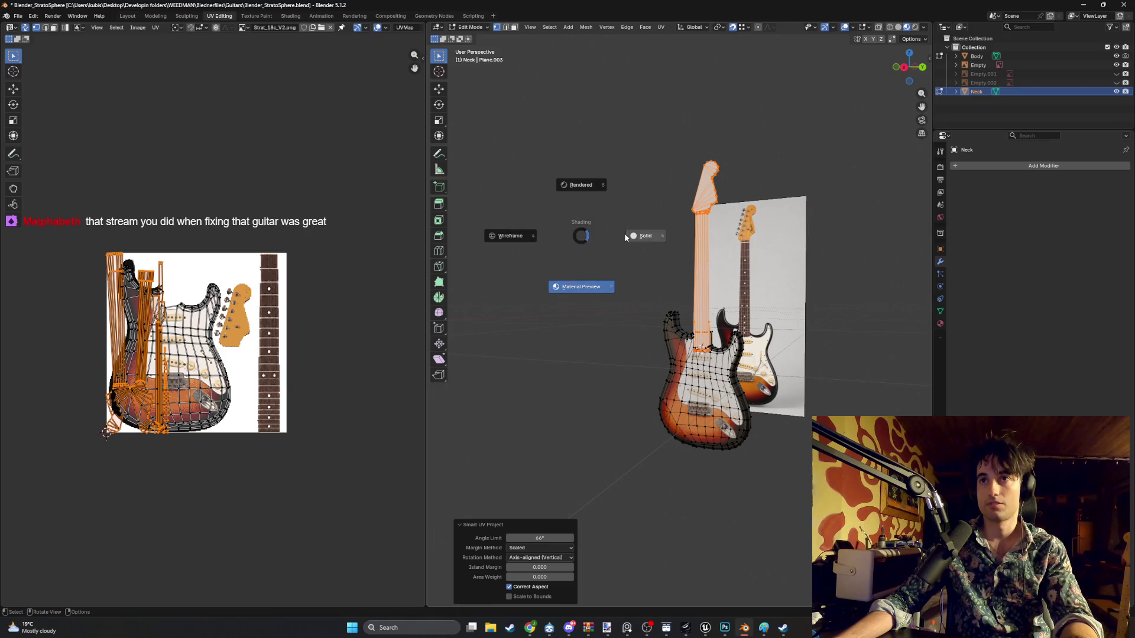
{"action": "mouse_move", "coordinate": [613, 239]}
{"action": "middle_mouse_down"}
{"action": "mouse_move", "coordinate": [613, 221]}
{"action": "mouse_move", "coordinate": [650, 235]}
{"action": "middle_mouse_up"}
{"action": "scroll", "coordinate": [615, 225], "scroll_direction": "up", "scroll_amount": 3}
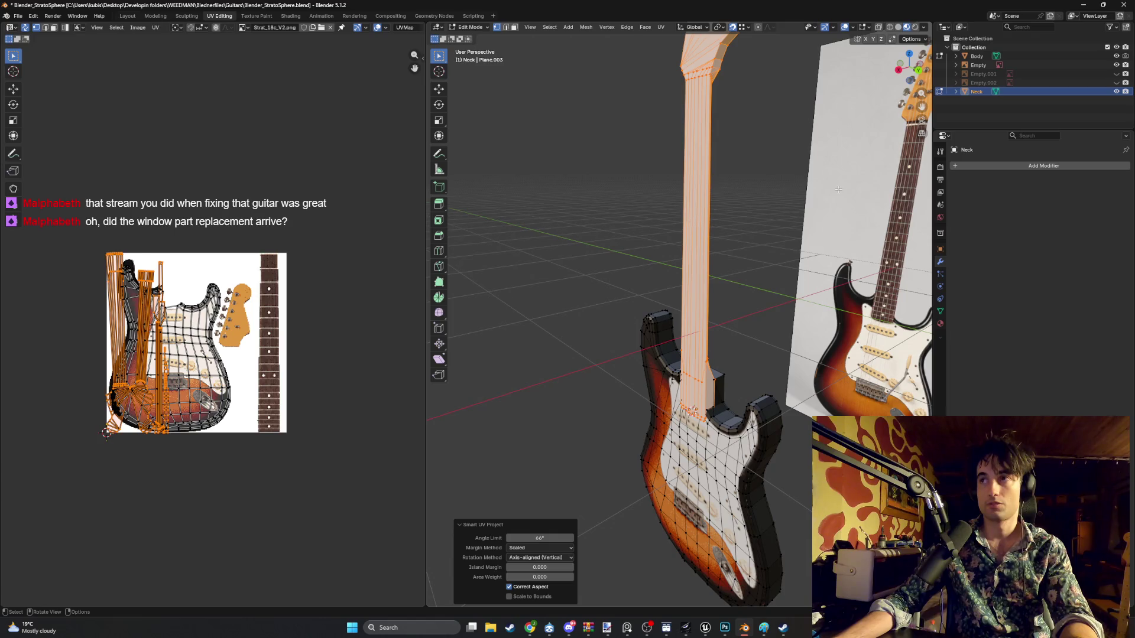
{"action": "scroll", "coordinate": [271, 292], "scroll_direction": "up", "scroll_amount": 7}
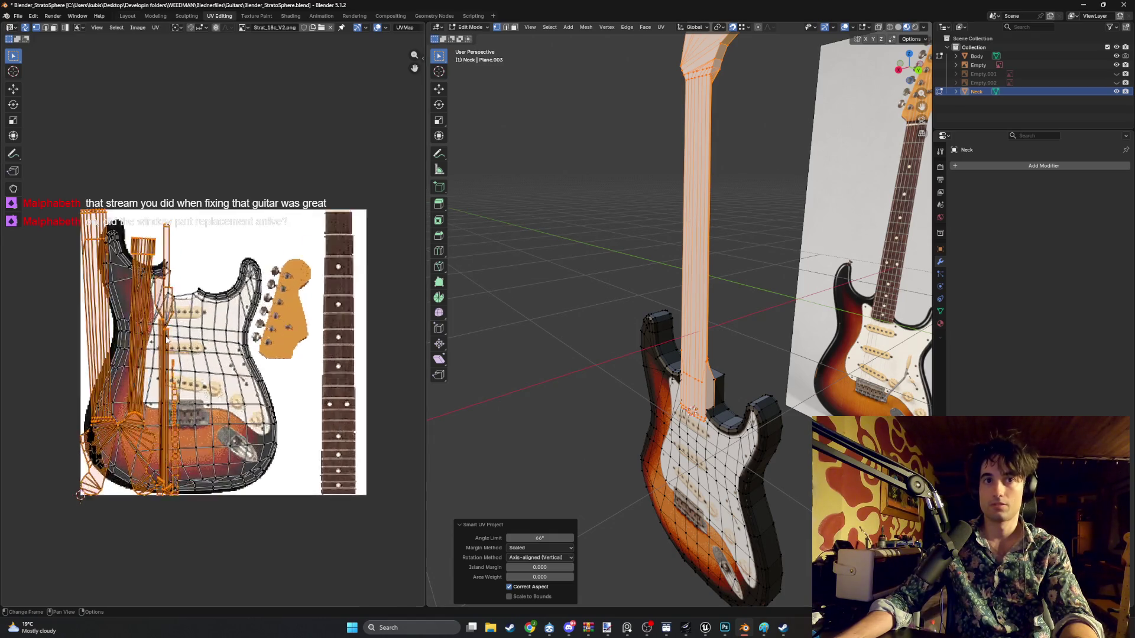
{"action": "scroll", "coordinate": [271, 292], "scroll_direction": "down", "scroll_amount": 5}
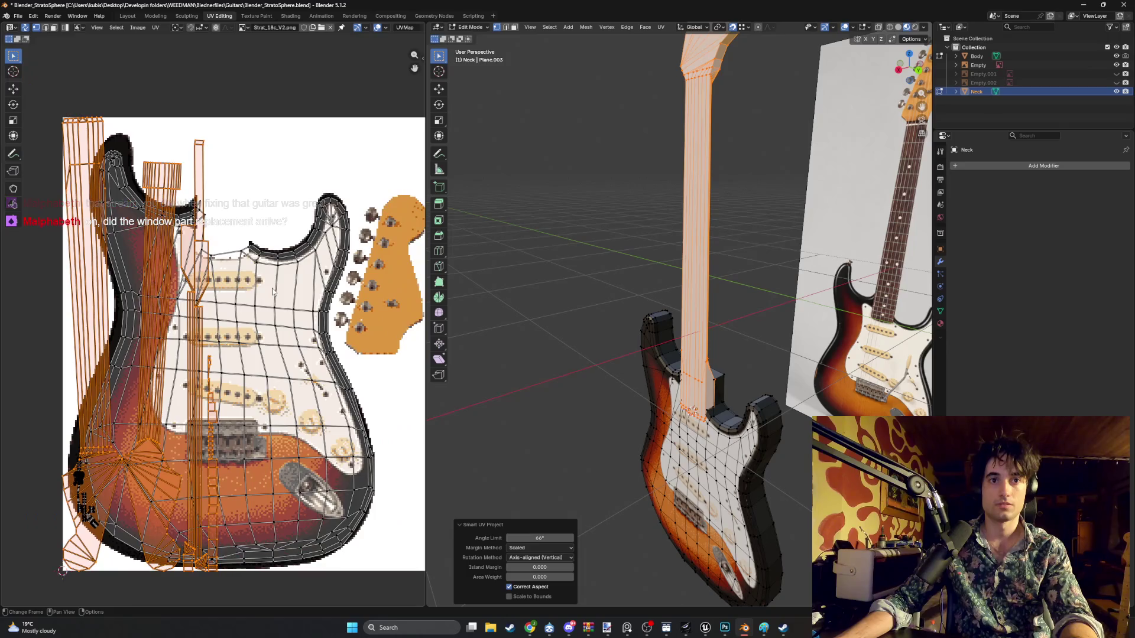
{"action": "middle_click_drag", "start_coordinate": [272, 292], "coordinate": [308, 263]}
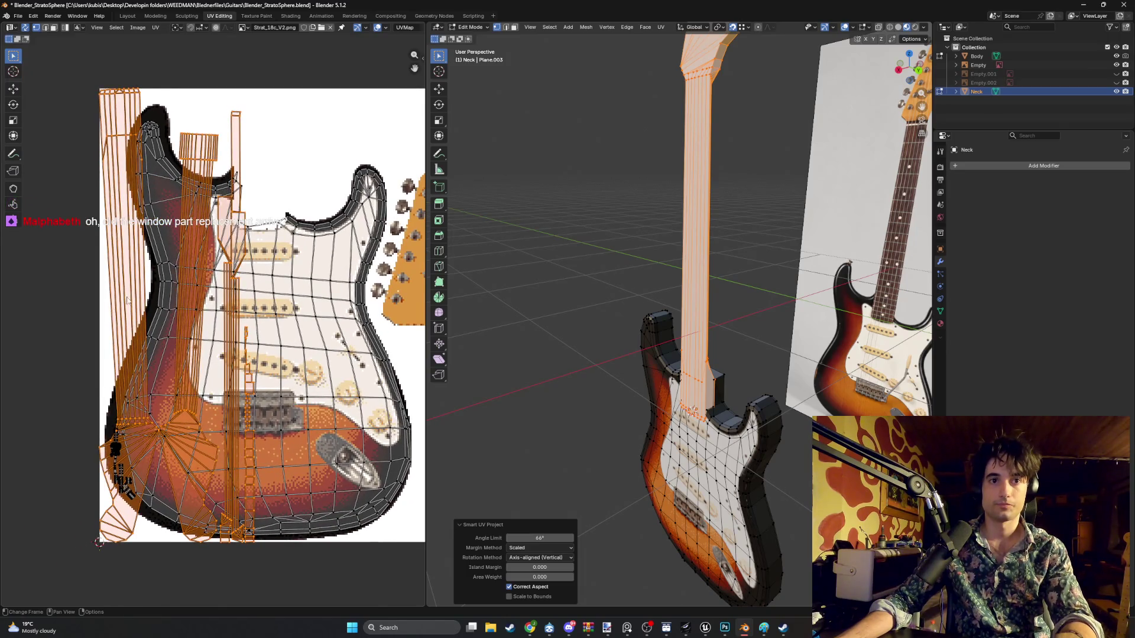
{"action": "key", "text": "g"}
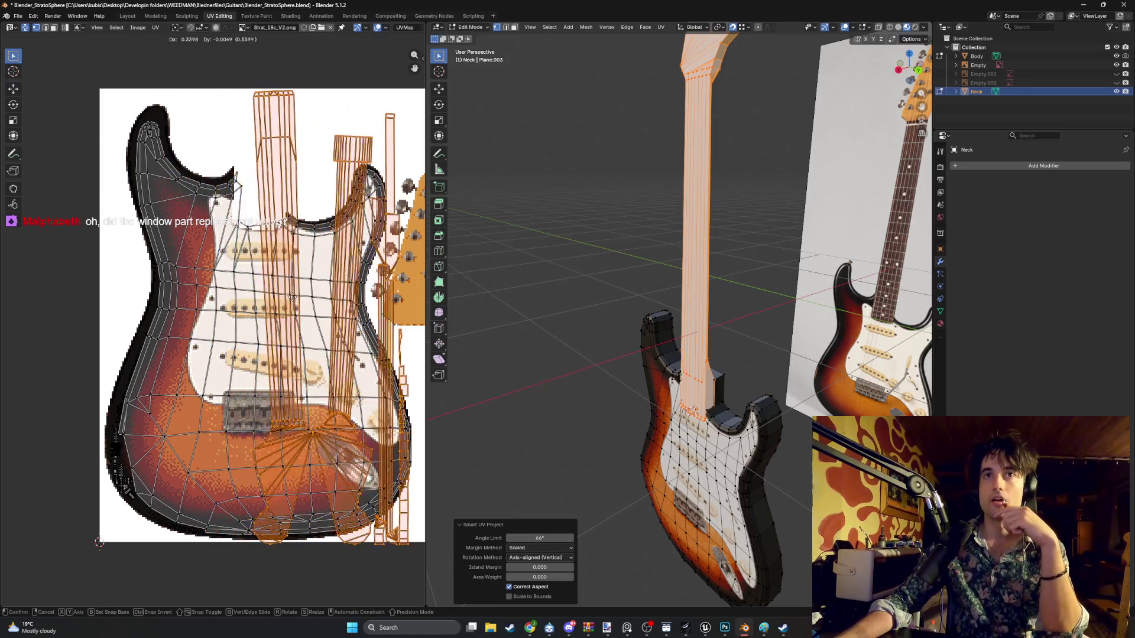
{"action": "left_click", "coordinate": [298, 297]}
{"action": "mouse_move", "coordinate": [302, 279]}
{"action": "middle_mouse_down"}
{"action": "mouse_move", "coordinate": [213, 289]}
{"action": "mouse_move", "coordinate": [232, 290]}
{"action": "middle_mouse_up"}
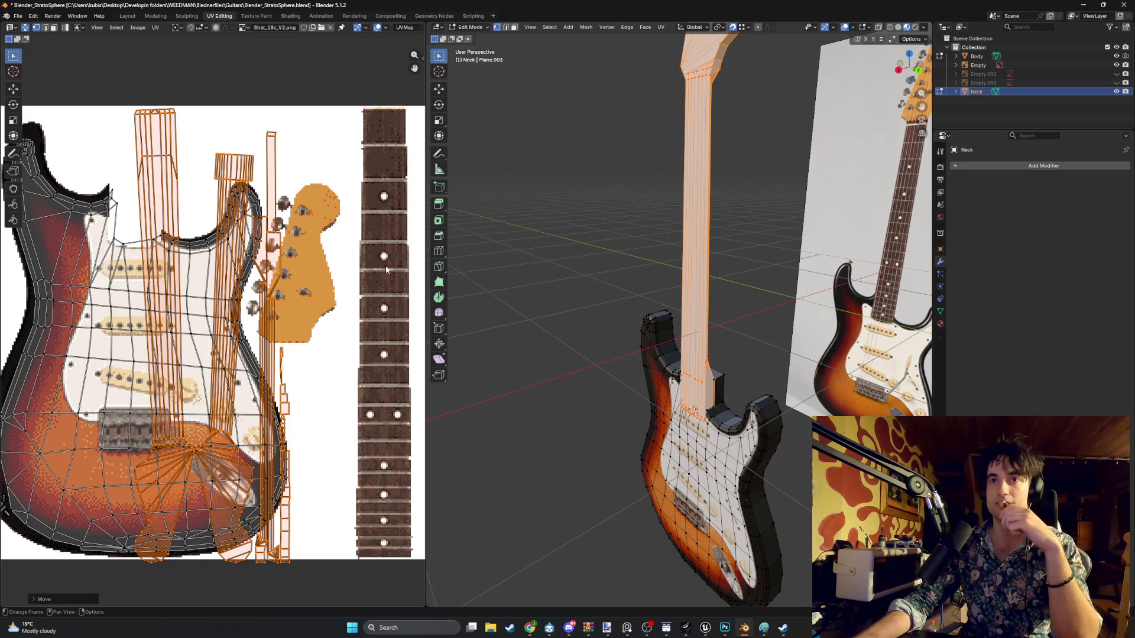
- Create a new material named NeckMaterial and assign it to the selected neck faces
{"action": "middle_click_drag", "start_coordinate": [592, 266], "coordinate": [768, 248]}
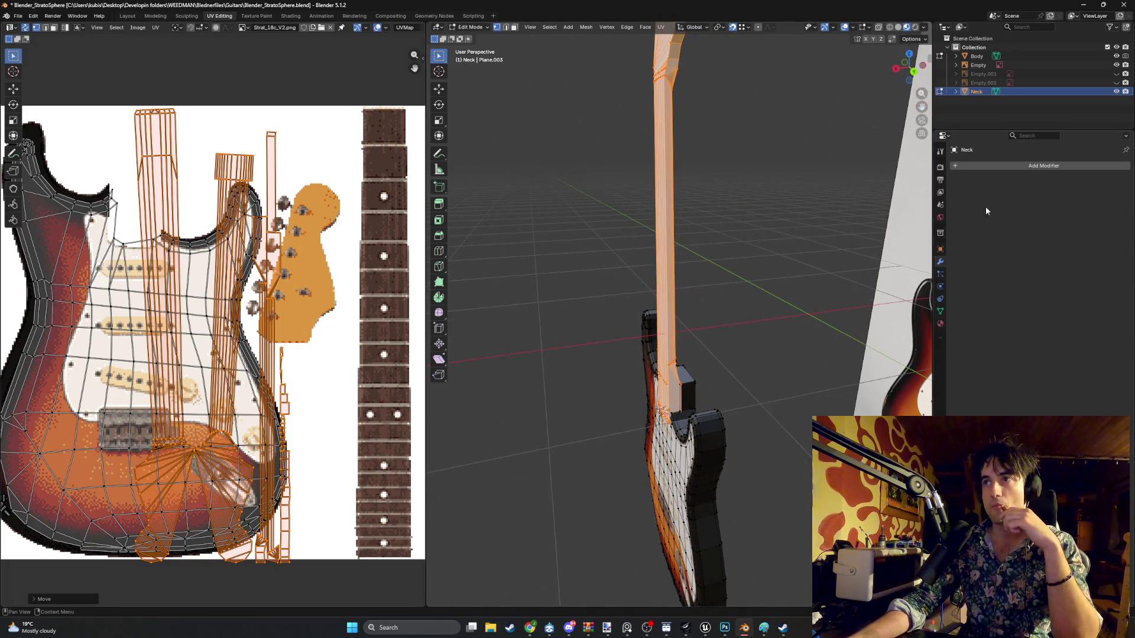
{"action": "left_click", "coordinate": [940, 323]}
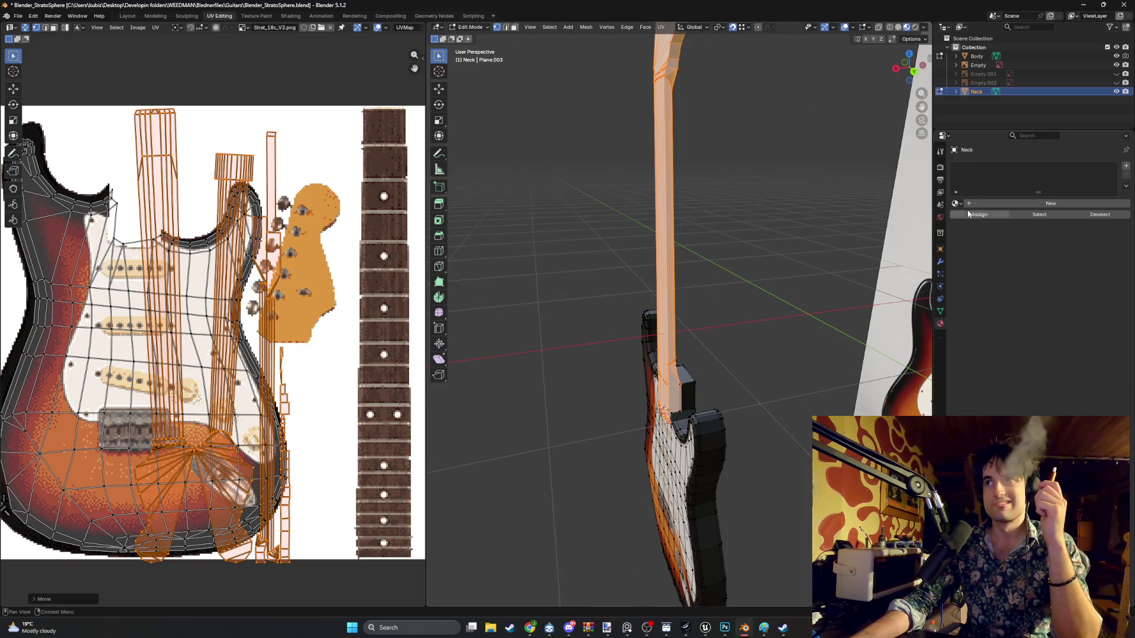
{"action": "left_click", "coordinate": [998, 204]}
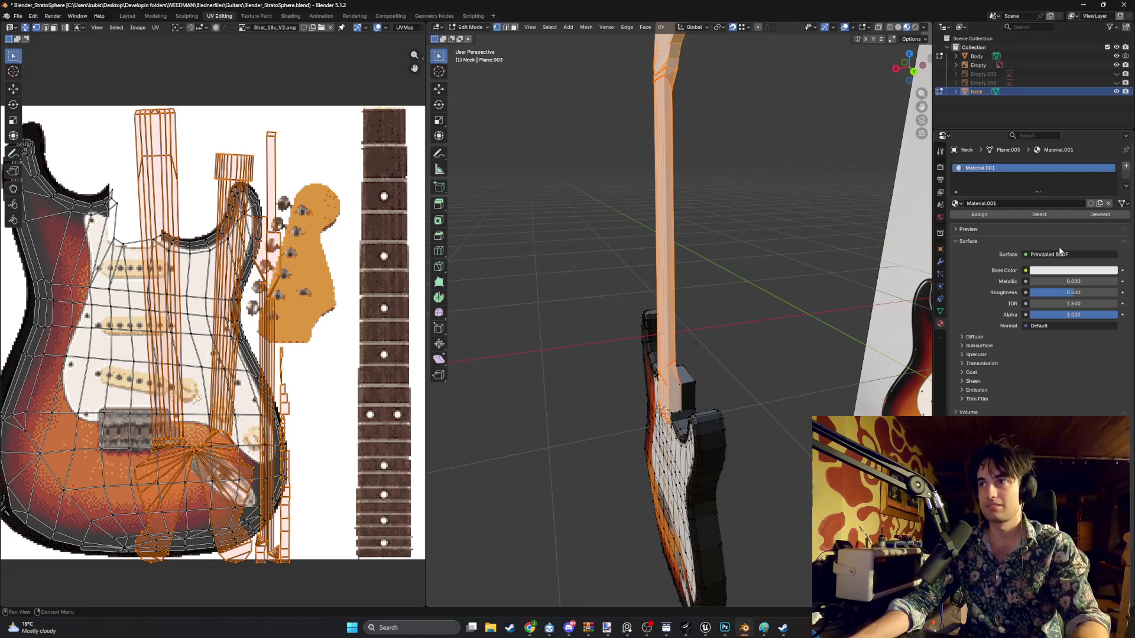
{"action": "left_click", "coordinate": [1014, 205]}
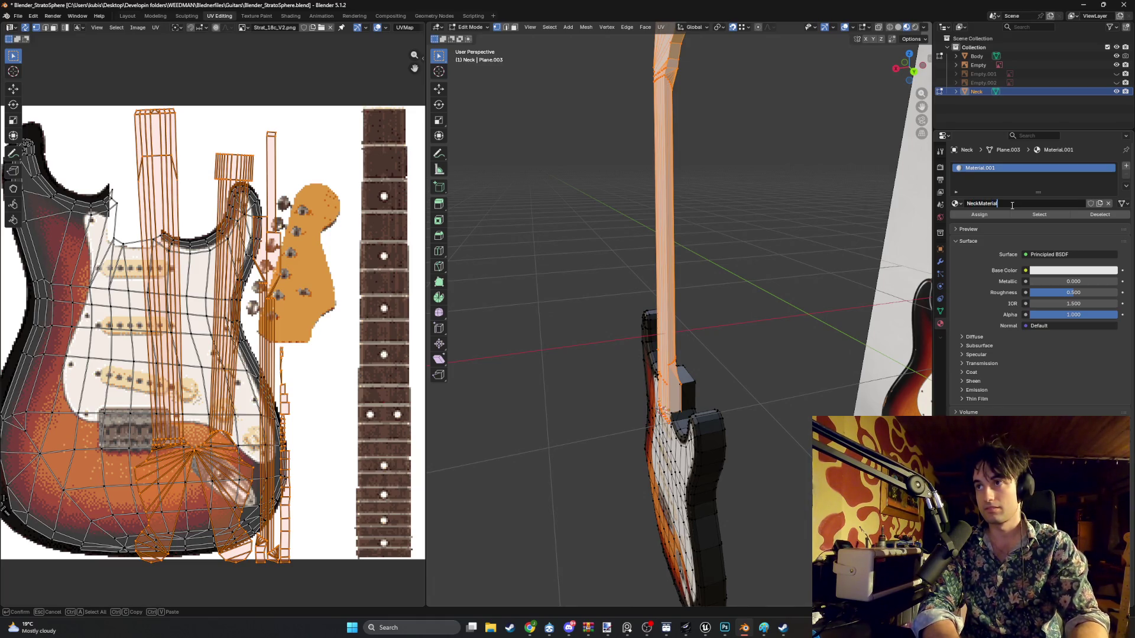
{"action": "left_click", "coordinate": [982, 217]}
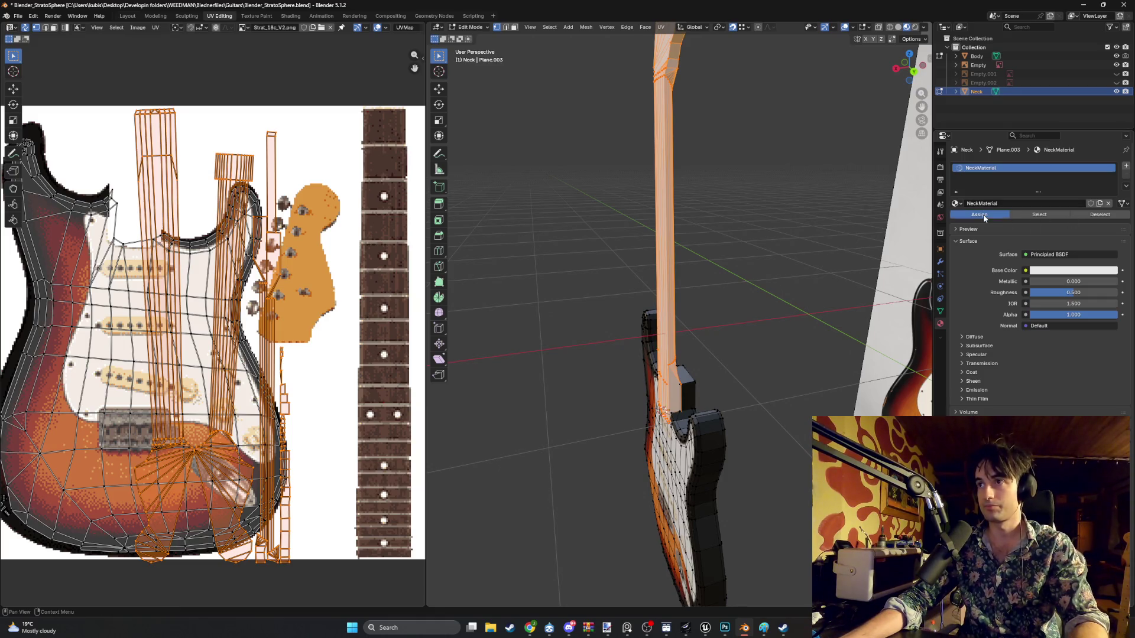
- Set NeckMaterial's Base Color to an Image Texture loading Strat_18c_V2.png from the Guitars folder
{"action": "left_click", "coordinate": [1025, 270]}
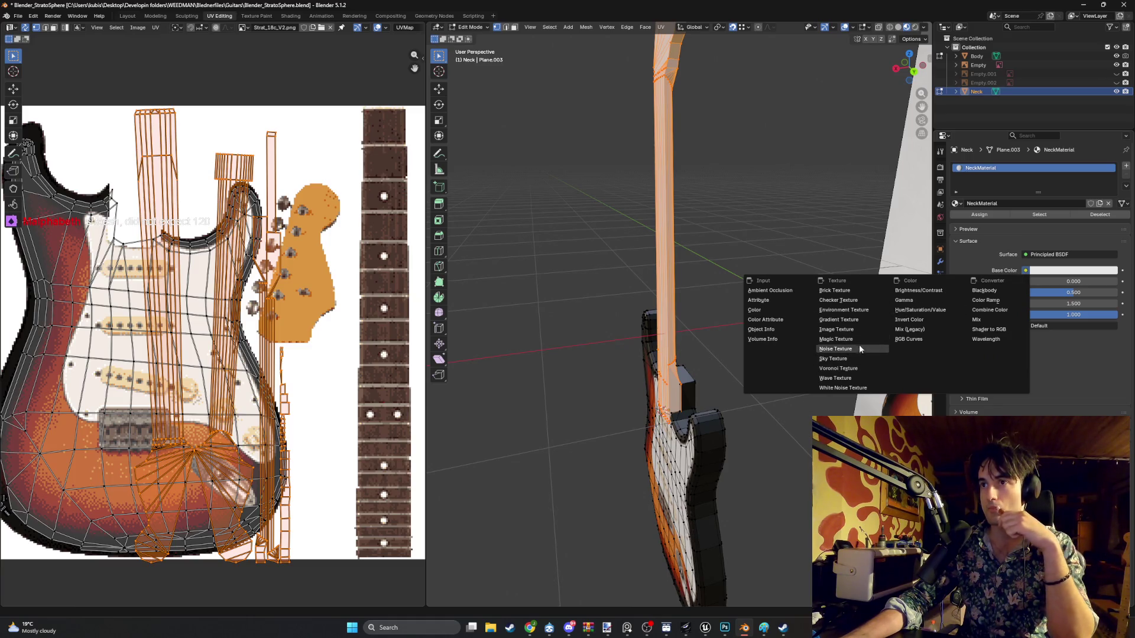
{"action": "left_click", "coordinate": [845, 329]}
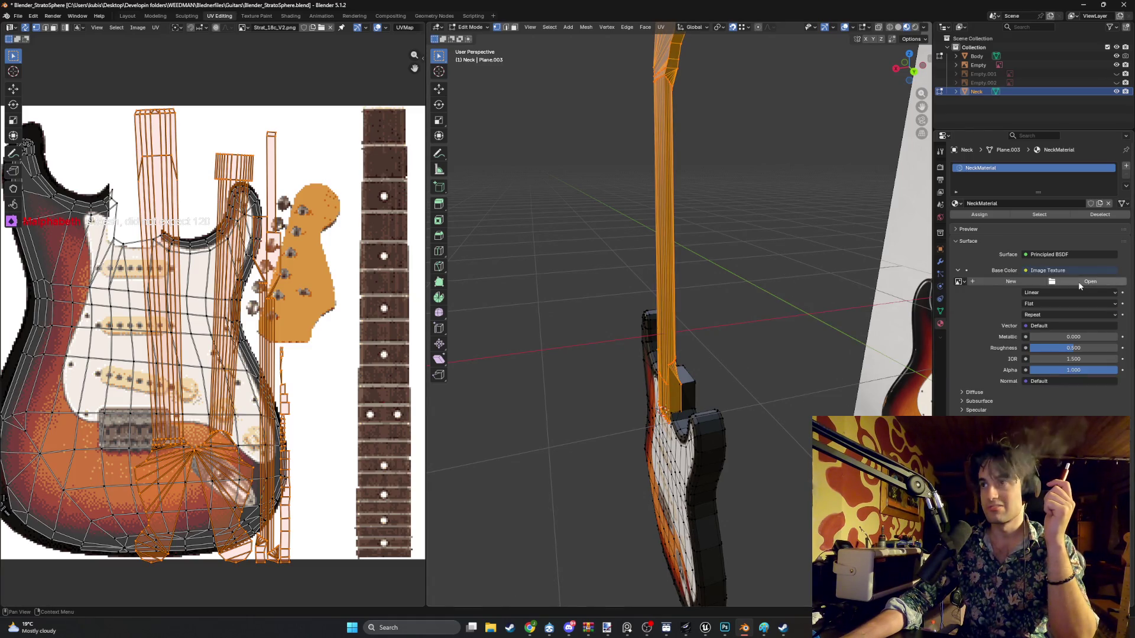
{"action": "left_click", "coordinate": [1078, 281]}
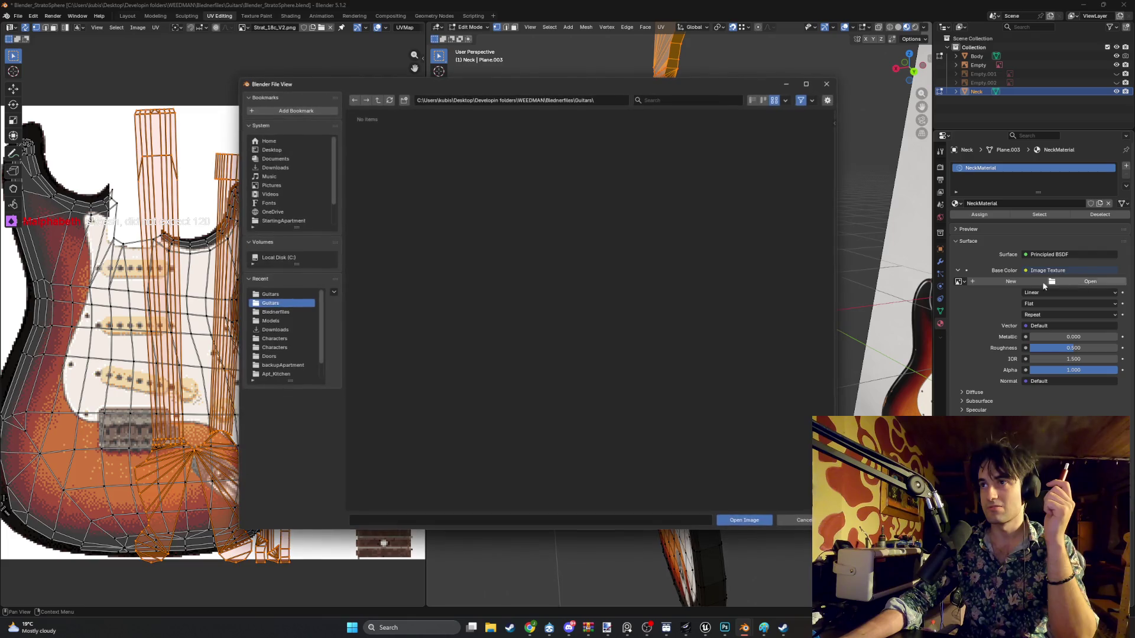
{"action": "left_click", "coordinate": [286, 295]}
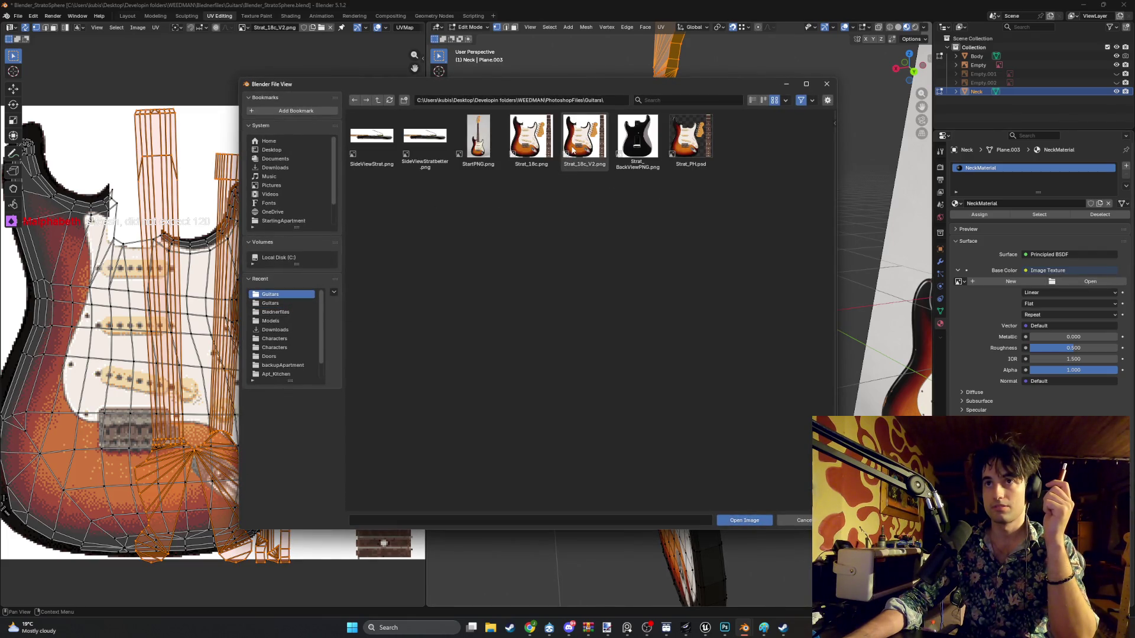
{"action": "double_click", "coordinate": [572, 148]}
{"action": "mouse_move", "coordinate": [481, 248]}
{"action": "middle_mouse_down"}
{"action": "mouse_move", "coordinate": [654, 238]}
{"action": "mouse_move", "coordinate": [545, 256]}
{"action": "middle_mouse_up"}
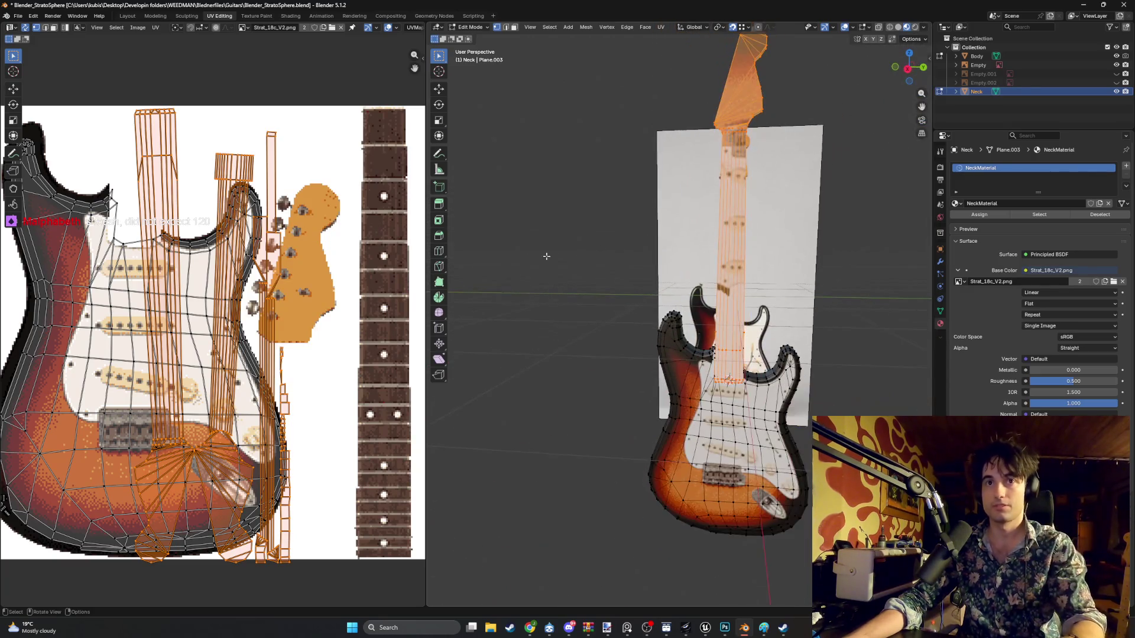
- Hide the Body and orbit to a frontal view of the textured neck
{"action": "middle_click_drag", "start_coordinate": [353, 296], "coordinate": [282, 280]}
{"action": "middle_click_drag", "start_coordinate": [680, 261], "coordinate": [710, 269]}
{"action": "scroll", "coordinate": [664, 298], "scroll_direction": "up", "scroll_amount": 1}
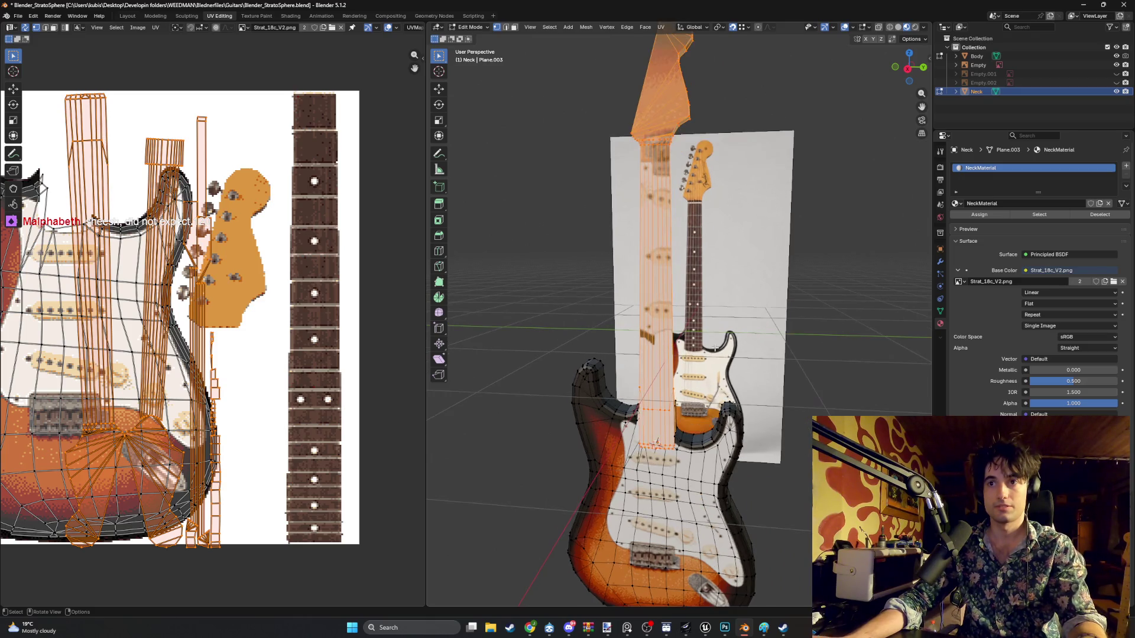
{"action": "left_click", "coordinate": [1117, 56]}
{"action": "middle_click_drag", "start_coordinate": [710, 355], "coordinate": [750, 379]}
{"action": "middle_click_drag", "start_coordinate": [733, 448], "coordinate": [715, 412]}
- Deselect part of the neck mesh and start moving its UV island toward the fretboard strip
{"action": "left_click_drag", "start_coordinate": [601, 404], "coordinate": [552, 199]}
{"action": "mouse_move", "coordinate": [716, 248]}
{"action": "middle_mouse_down"}
{"action": "mouse_move", "coordinate": [742, 205]}
{"action": "mouse_move", "coordinate": [727, 215]}
{"action": "middle_mouse_up"}
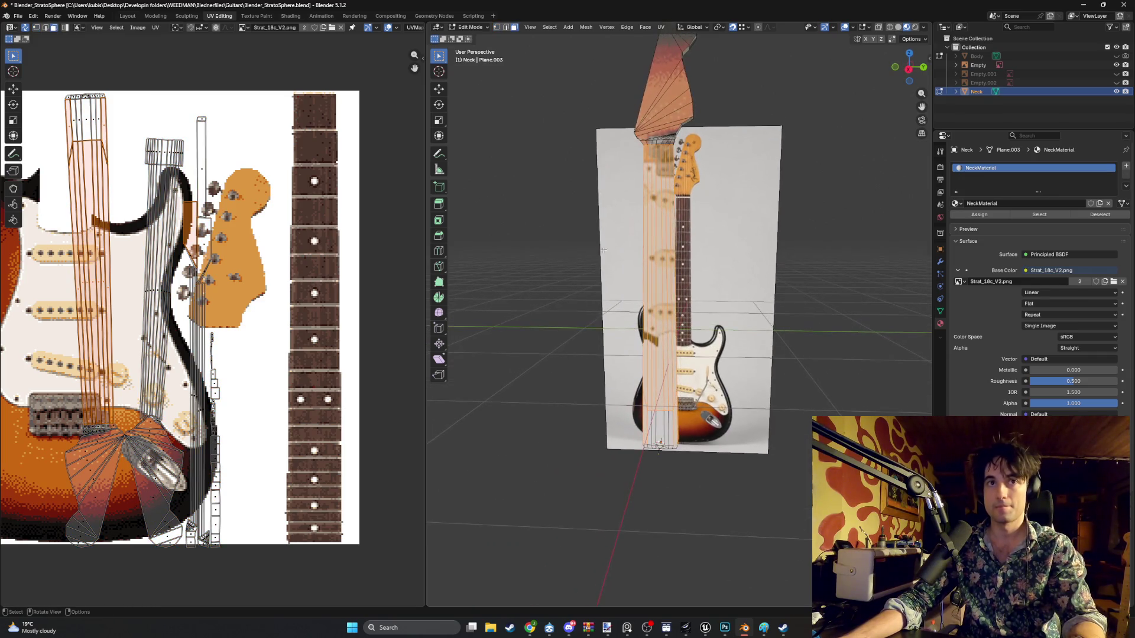
{"action": "scroll", "coordinate": [699, 418], "scroll_direction": "up", "scroll_amount": 2}
{"action": "middle_click_drag", "start_coordinate": [698, 417], "coordinate": [695, 375], "text": "shift"}
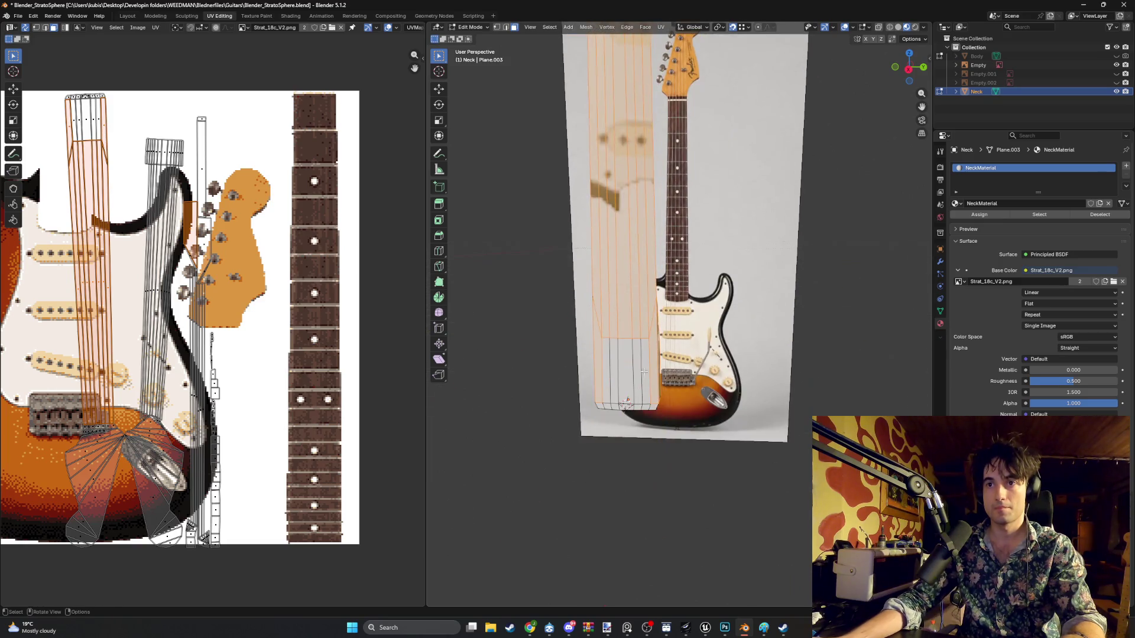
{"action": "mouse_move", "coordinate": [621, 367]}
{"action": "middle_mouse_down"}
{"action": "mouse_move", "coordinate": [632, 362]}
{"action": "mouse_move", "coordinate": [619, 364]}
{"action": "middle_mouse_up"}
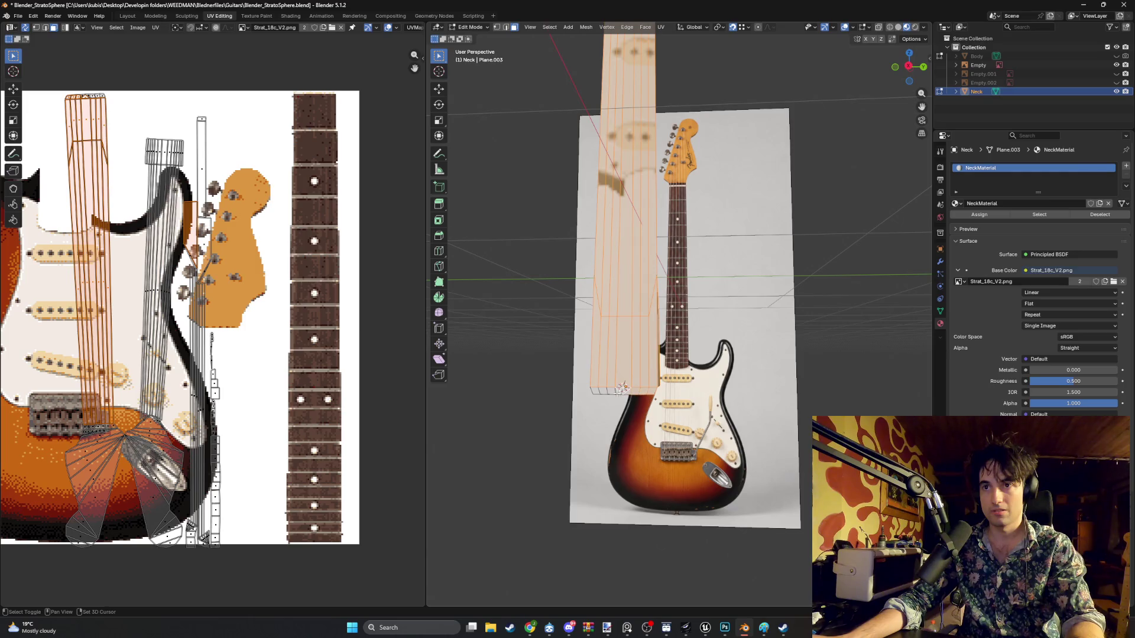
{"action": "mouse_move", "coordinate": [625, 389]}
{"action": "middle_mouse_down"}
{"action": "mouse_move", "coordinate": [558, 385]}
{"action": "mouse_move", "coordinate": [617, 376]}
{"action": "mouse_move", "coordinate": [593, 337]}
{"action": "mouse_move", "coordinate": [578, 347]}
{"action": "mouse_move", "coordinate": [597, 349]}
{"action": "mouse_move", "coordinate": [597, 253]}
{"action": "middle_mouse_up"}
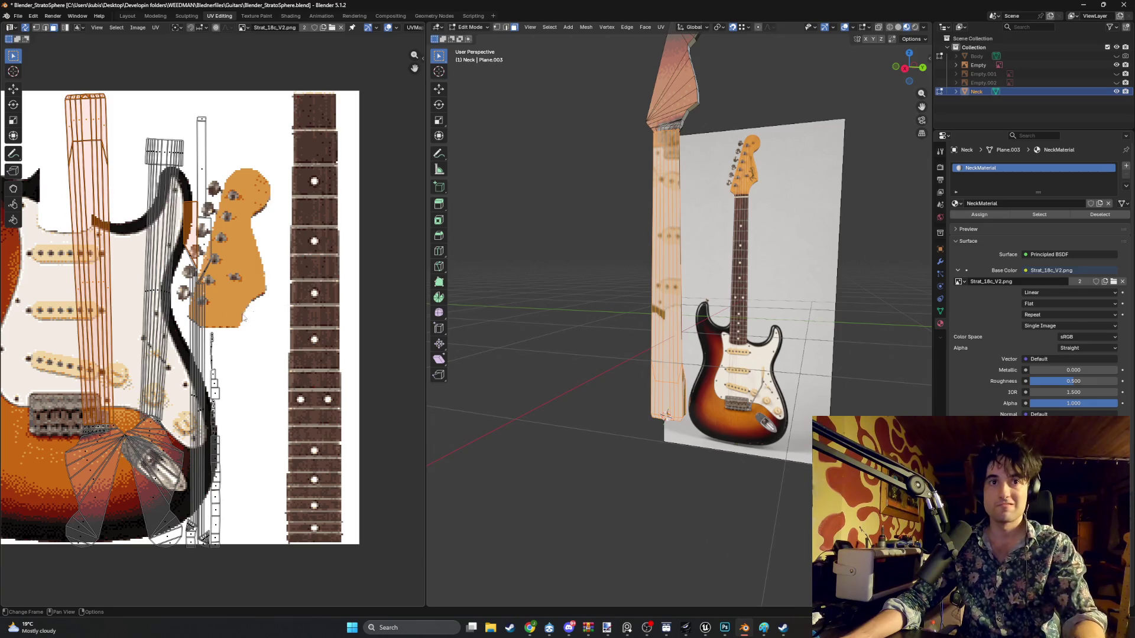
{"action": "key", "text": "g"}
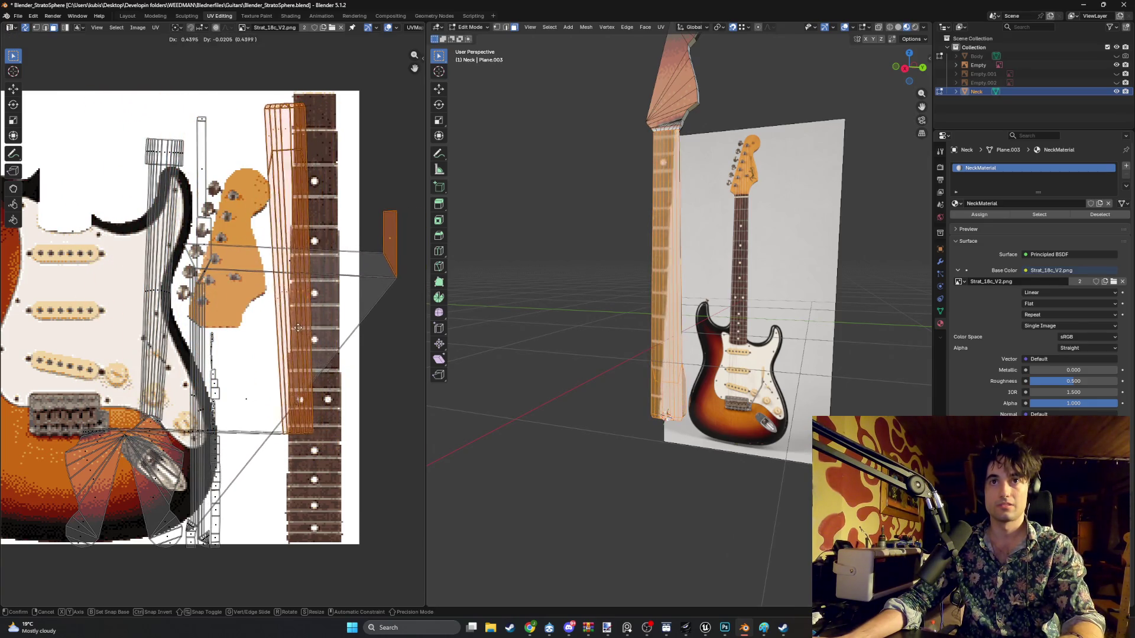
- Drop the neck UV island on the fretboard strip and orbit to face the headstock
{"action": "left_click", "coordinate": [118, 344]}
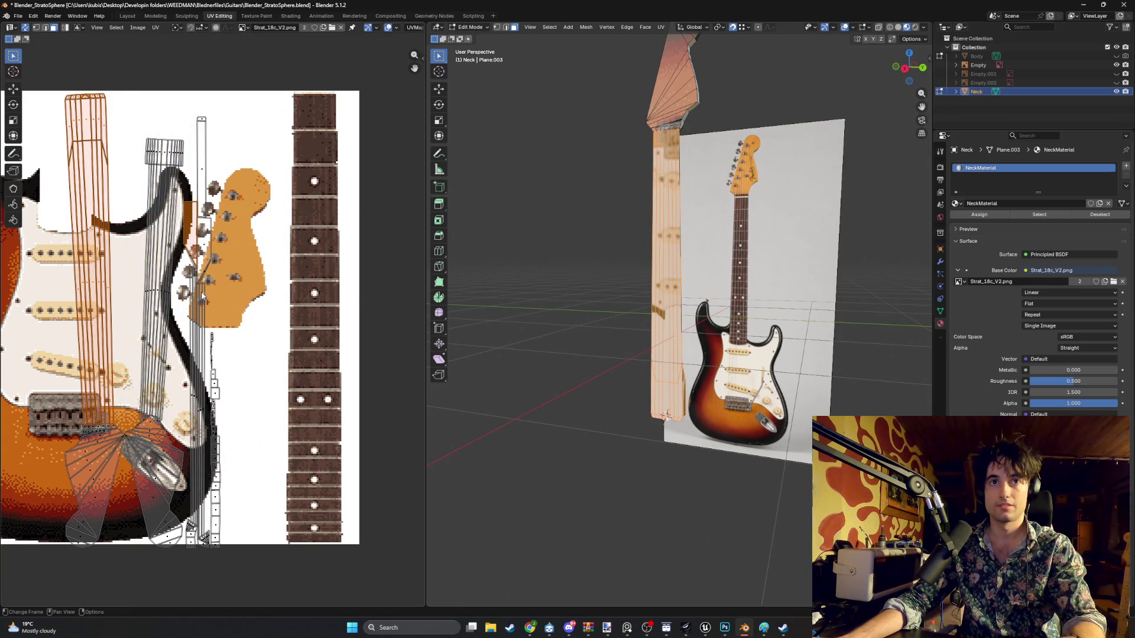
{"action": "middle_click_drag", "start_coordinate": [680, 326], "coordinate": [585, 321]}
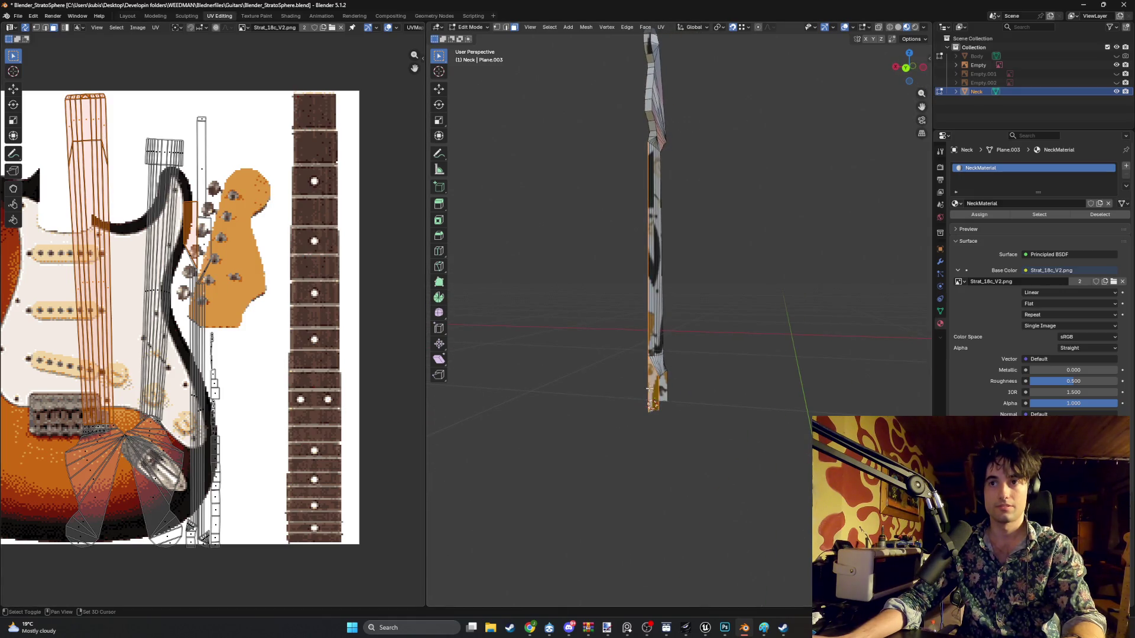
{"action": "middle_click_drag", "start_coordinate": [709, 374], "coordinate": [532, 376]}
{"action": "middle_click_drag", "start_coordinate": [705, 387], "coordinate": [649, 360]}
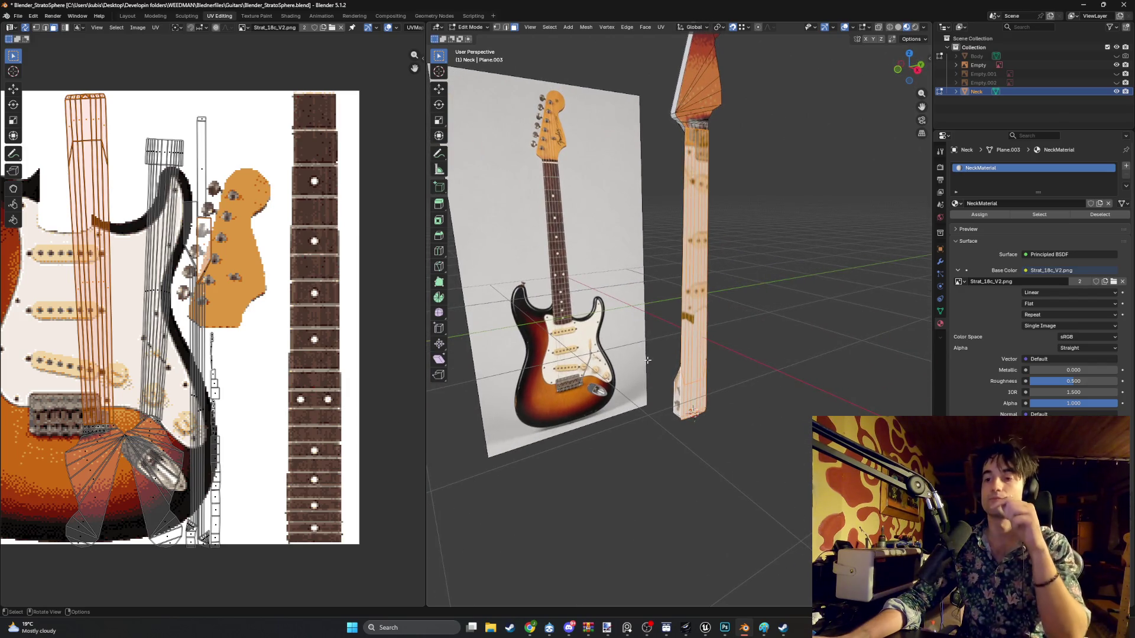
{"action": "middle_click_drag", "start_coordinate": [714, 270], "coordinate": [714, 237]}
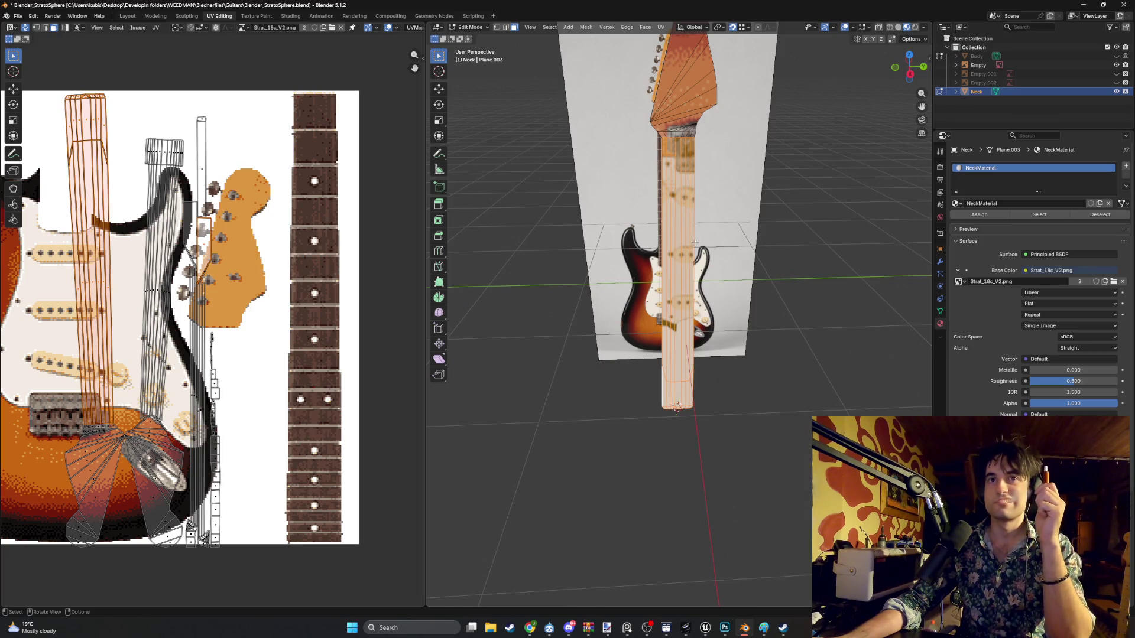
{"action": "middle_click_drag", "start_coordinate": [603, 256], "coordinate": [542, 261]}
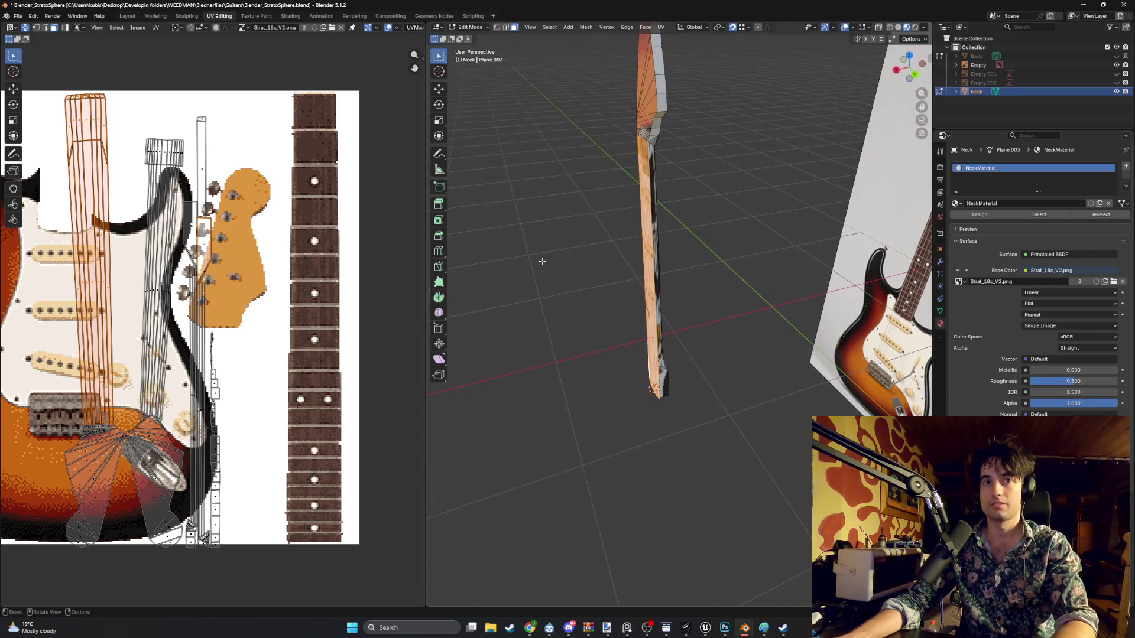
{"action": "mouse_move", "coordinate": [677, 172]}
{"action": "middle_mouse_down"}
{"action": "mouse_move", "coordinate": [745, 294]}
{"action": "mouse_move", "coordinate": [762, 298]}
{"action": "mouse_move", "coordinate": [779, 258]}
{"action": "middle_mouse_up"}
- Switch to Wireframe shading and box-deselect the neck's middle and heel, leaving the headstock selected
{"action": "key", "text": "z"}
{"action": "left_click", "coordinate": [667, 266]}
{"action": "mouse_move", "coordinate": [671, 183]}
{"action": "middle_mouse_down"}
{"action": "mouse_move", "coordinate": [699, 229]}
{"action": "mouse_move", "coordinate": [648, 246]}
{"action": "mouse_move", "coordinate": [723, 259]}
{"action": "mouse_move", "coordinate": [654, 279]}
{"action": "mouse_move", "coordinate": [670, 281]}
{"action": "middle_mouse_up"}
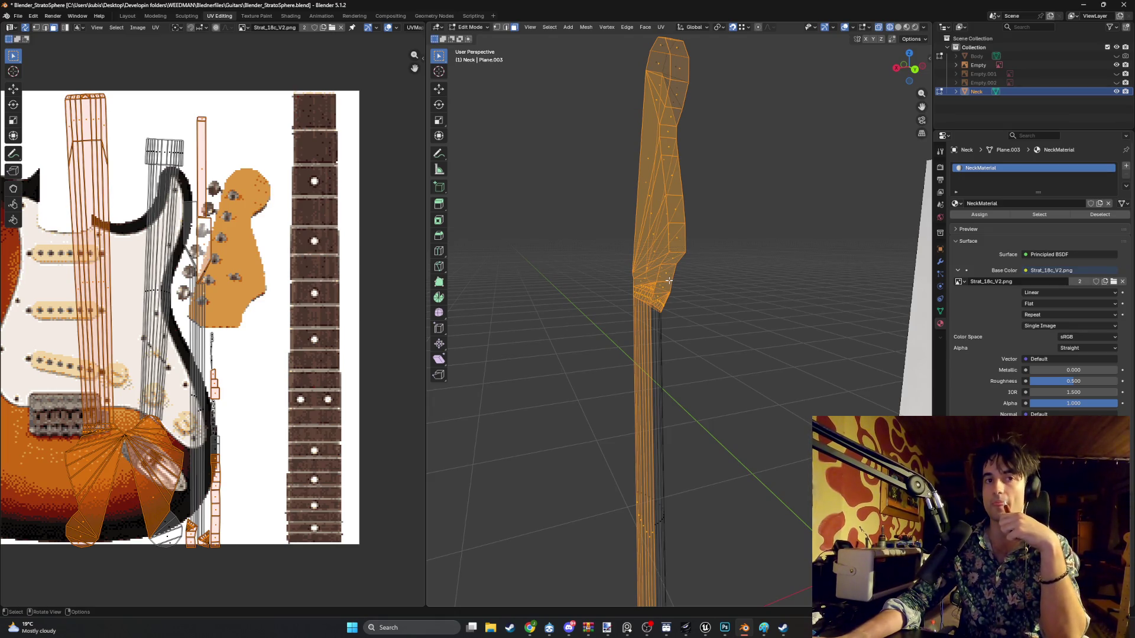
{"action": "middle_click_drag", "start_coordinate": [669, 281], "coordinate": [830, 241]}
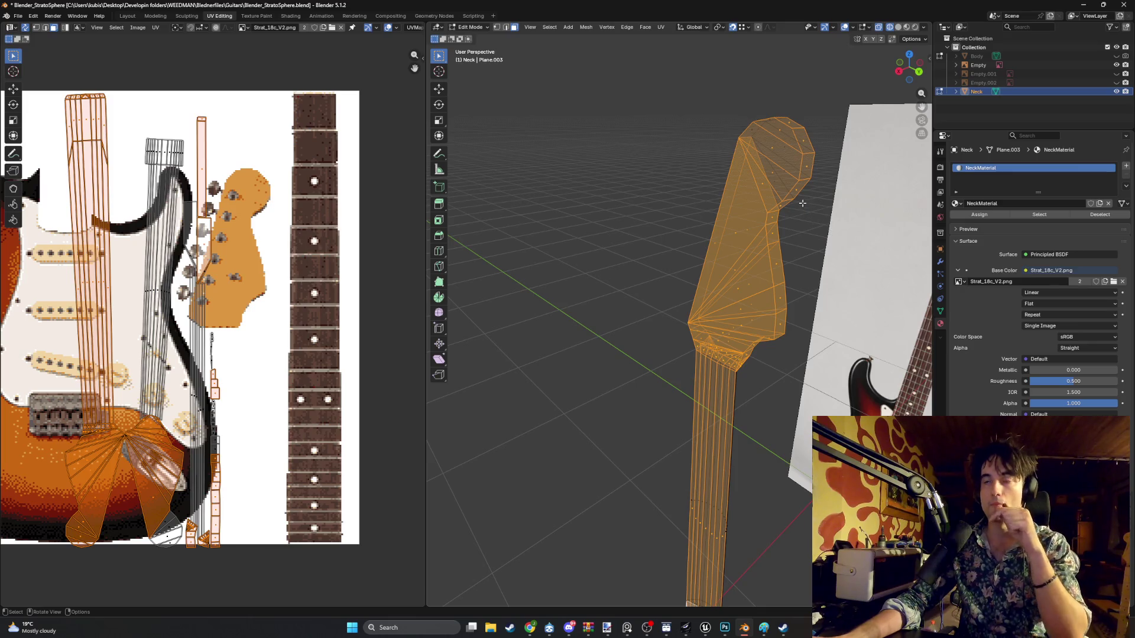
{"action": "middle_click_drag", "start_coordinate": [602, 250], "coordinate": [697, 375]}
{"action": "left_click_drag", "start_coordinate": [701, 359], "coordinate": [612, 422], "text": "ctrl"}
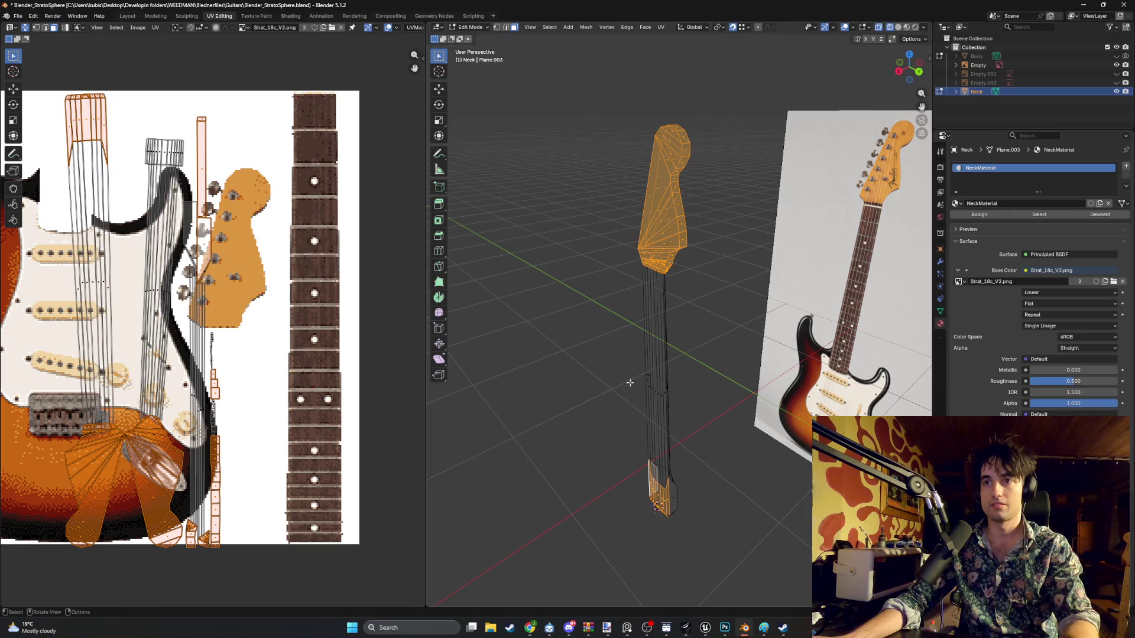
{"action": "left_click_drag", "start_coordinate": [663, 537], "coordinate": [598, 456], "text": "ctrl"}
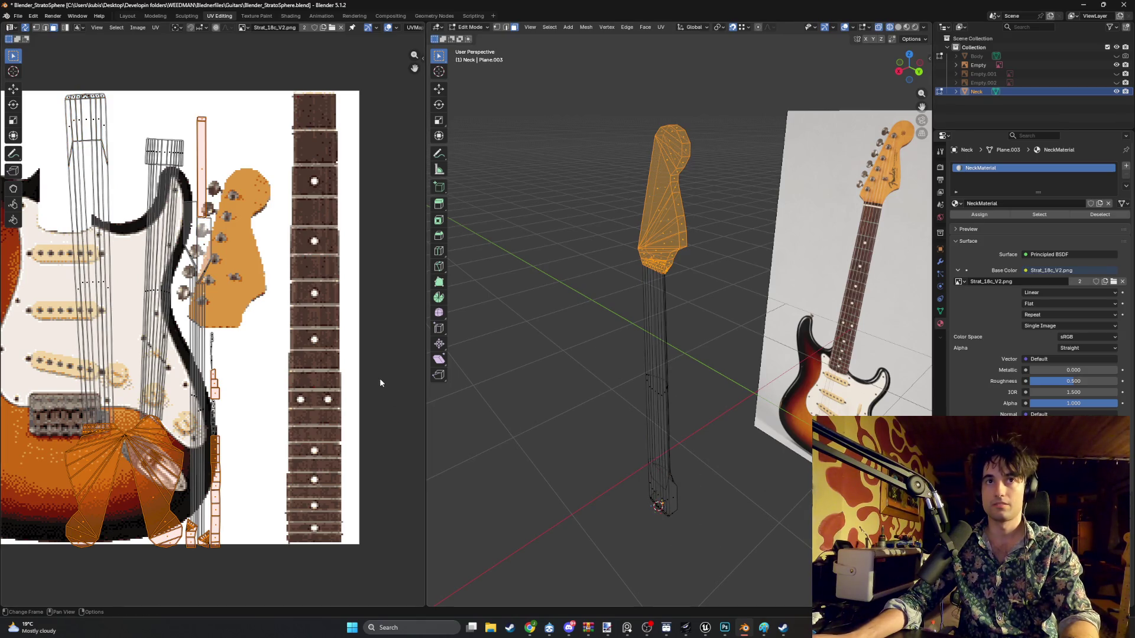
{"action": "mouse_move", "coordinate": [465, 376]}
{"action": "middle_mouse_down"}
{"action": "mouse_move", "coordinate": [563, 370]}
{"action": "mouse_move", "coordinate": [498, 369]}
{"action": "mouse_move", "coordinate": [534, 372]}
{"action": "mouse_move", "coordinate": [636, 332]}
{"action": "middle_mouse_up"}
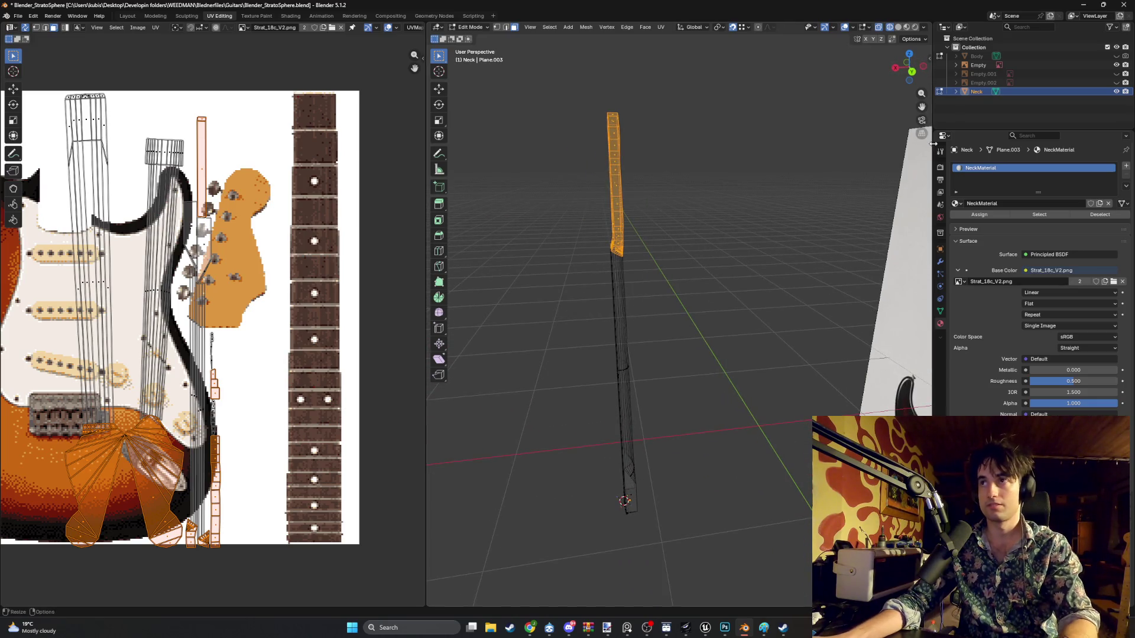
- Separate the selected headstock into its own object and rename it Headstock
{"action": "key", "text": "p"}
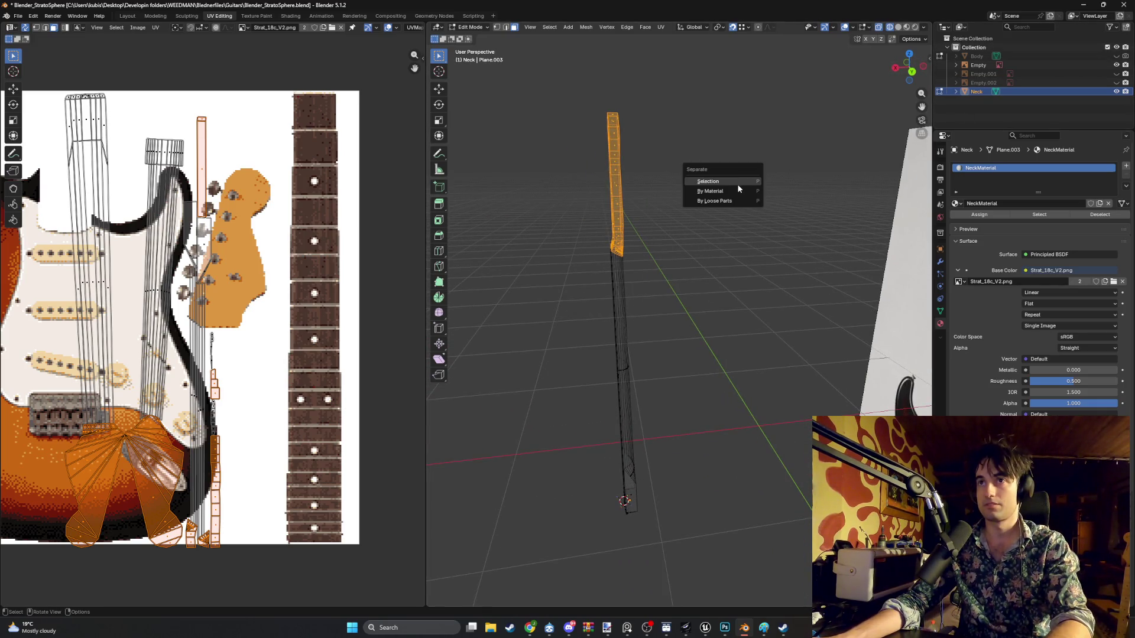
{"action": "left_click", "coordinate": [737, 184]}
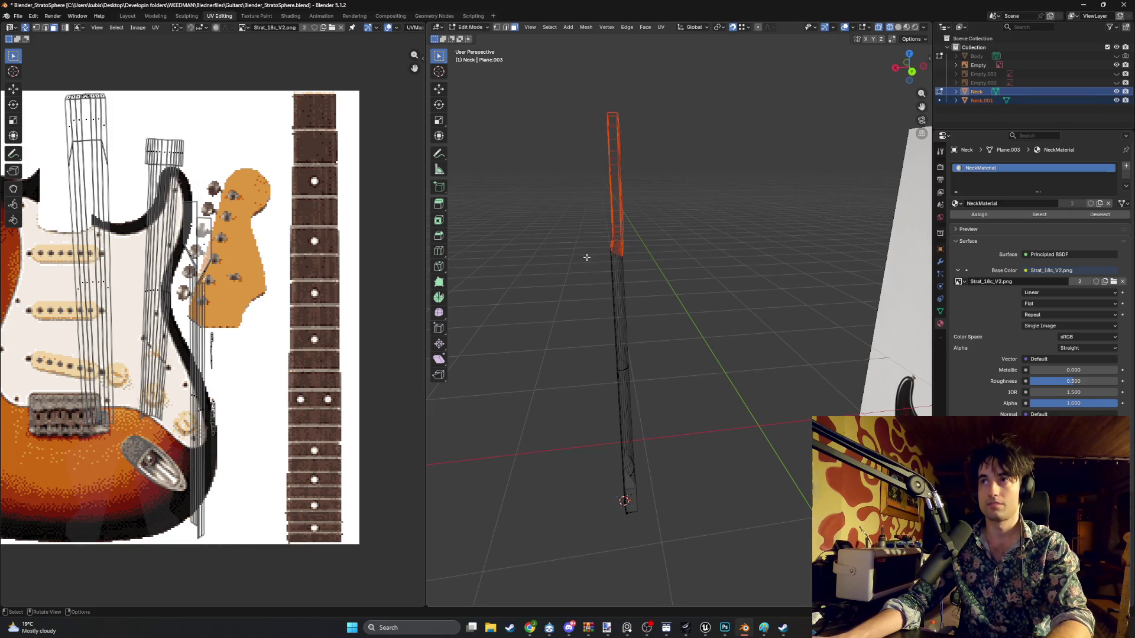
{"action": "double_click", "coordinate": [974, 100]}
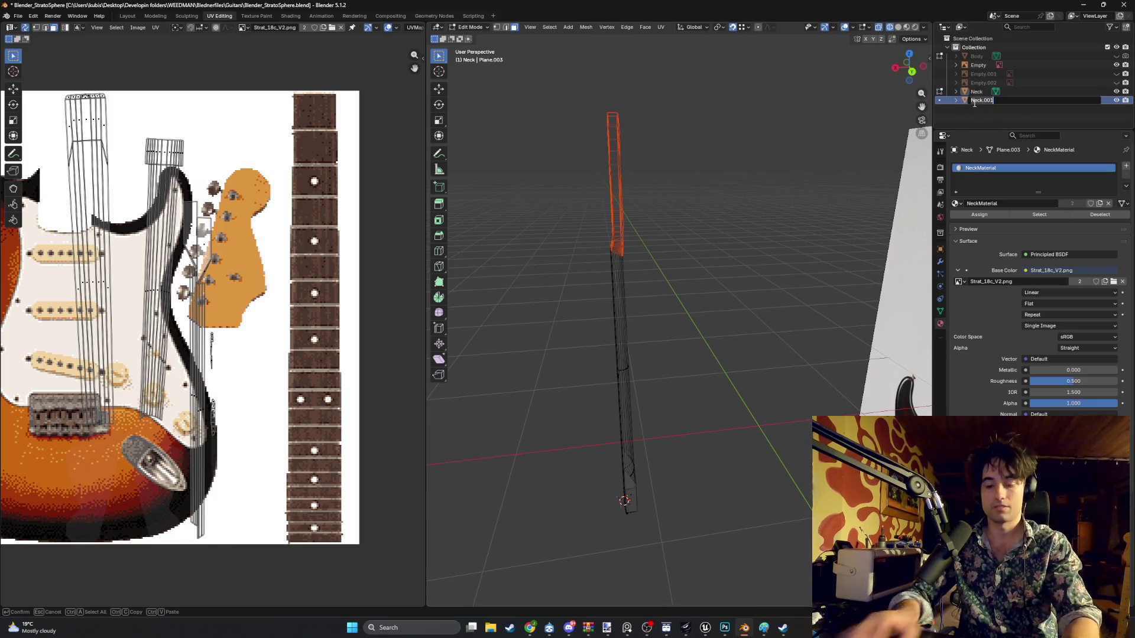
{"action": "type", "text": "Headstock"}
{"action": "key", "text": "Return"}
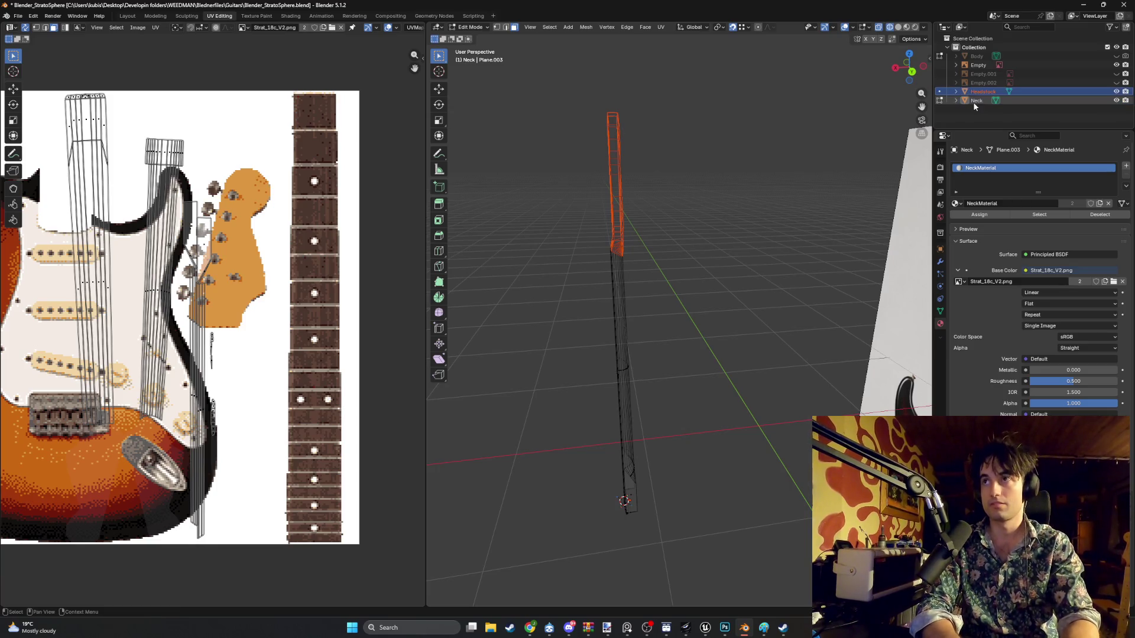
- Return to Object Mode, select the Neck object and enter Edit Mode on it
{"action": "middle_click_drag", "start_coordinate": [700, 263], "coordinate": [742, 259]}
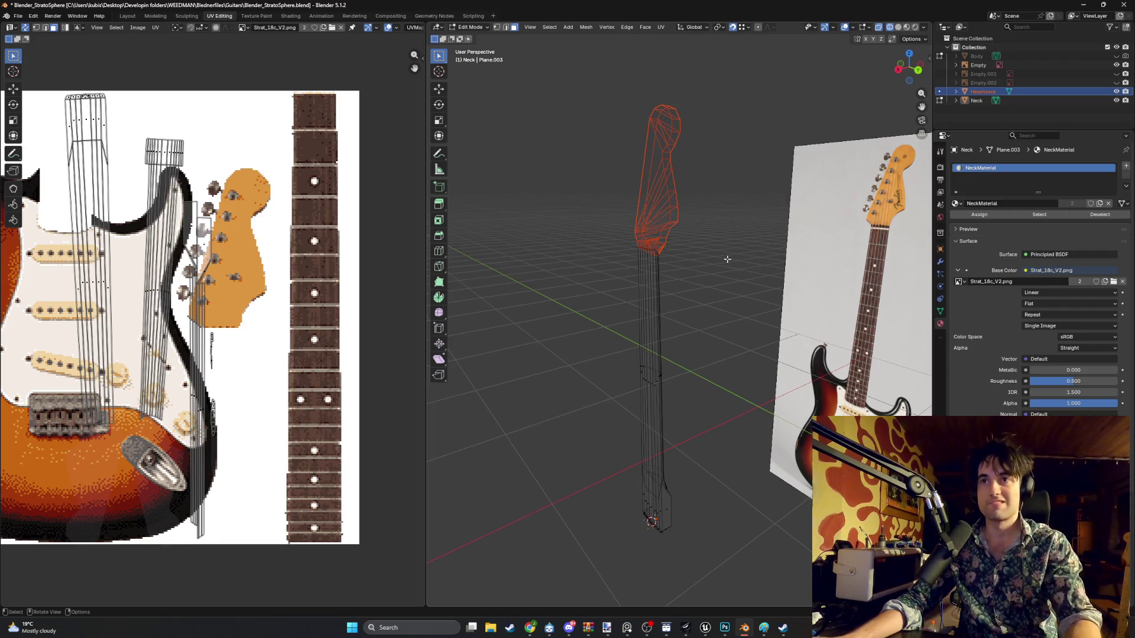
{"action": "key", "text": "Tab"}
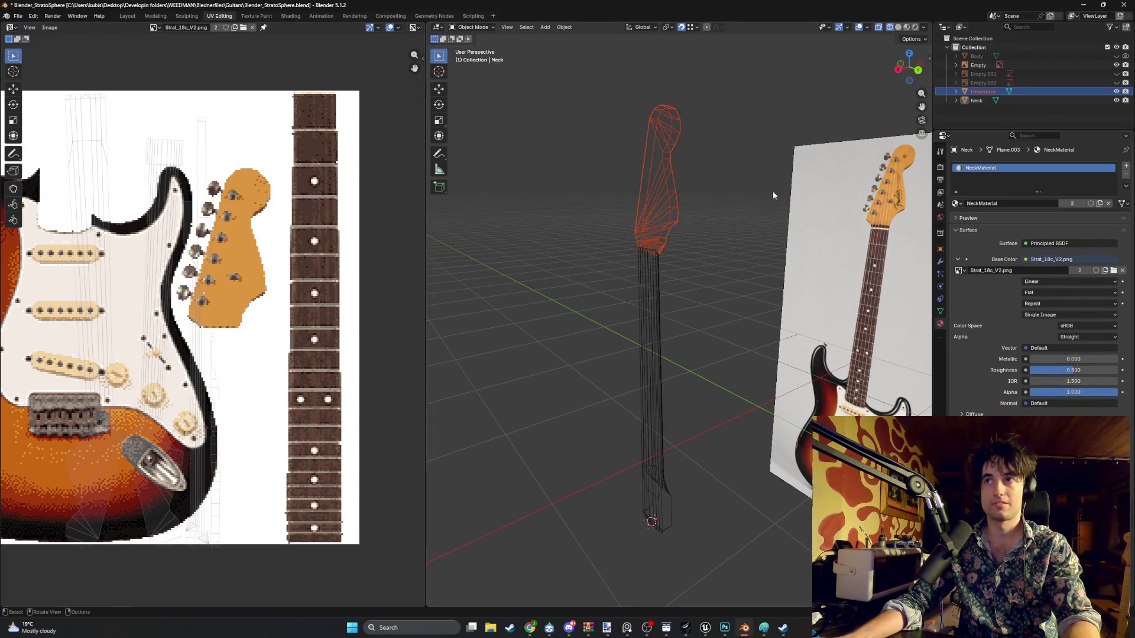
{"action": "left_click", "coordinate": [978, 101]}
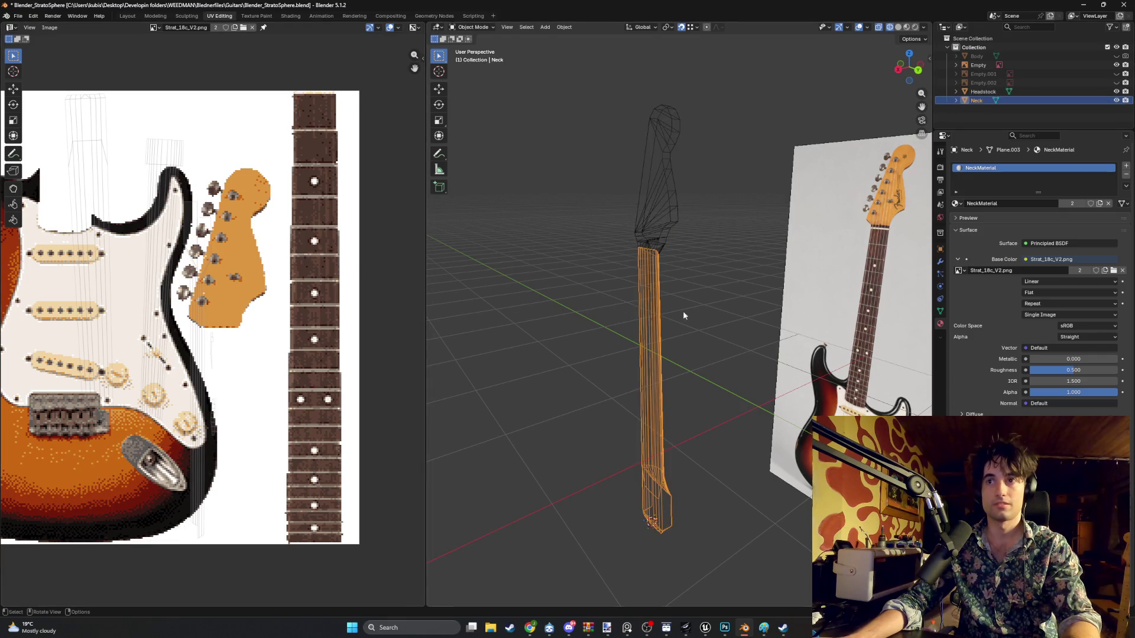
{"action": "scroll", "coordinate": [283, 345], "scroll_direction": "down", "scroll_amount": 1}
{"action": "key", "text": "Tab"}
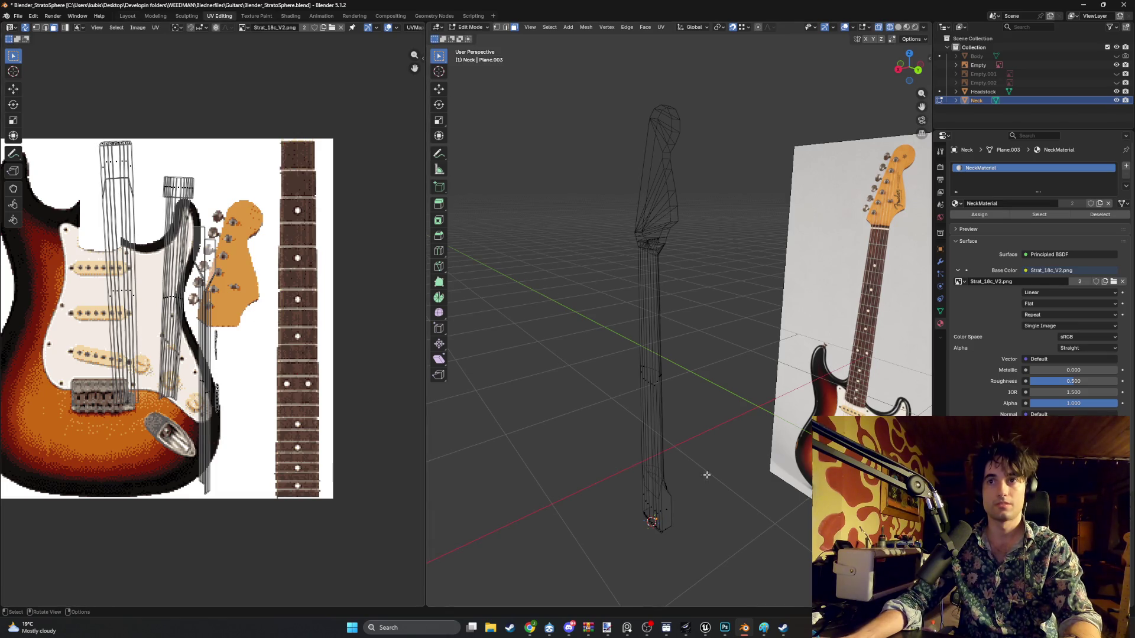
- Select the successive vertical strips of faces across the neck
{"action": "mouse_move", "coordinate": [727, 536]}
{"action": "middle_mouse_down"}
{"action": "mouse_move", "coordinate": [773, 373]}
{"action": "mouse_move", "coordinate": [703, 379]}
{"action": "mouse_move", "coordinate": [679, 396]}
{"action": "middle_mouse_up"}
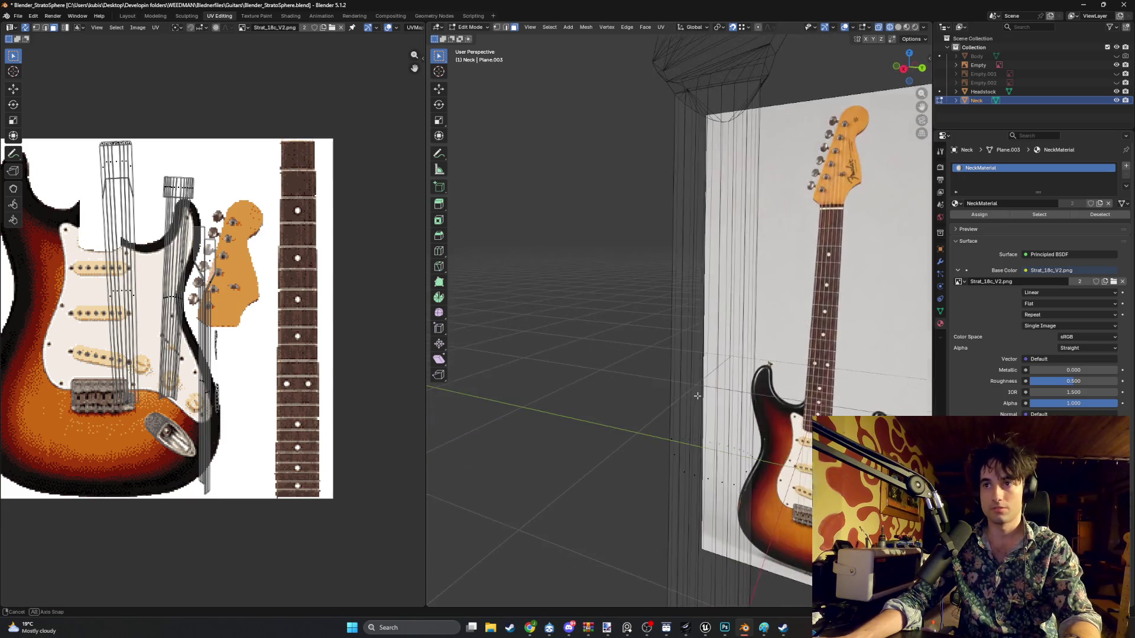
{"action": "scroll", "coordinate": [662, 408], "scroll_direction": "up", "scroll_amount": 2}
{"action": "left_click", "coordinate": [650, 454], "text": "alt+shift"}
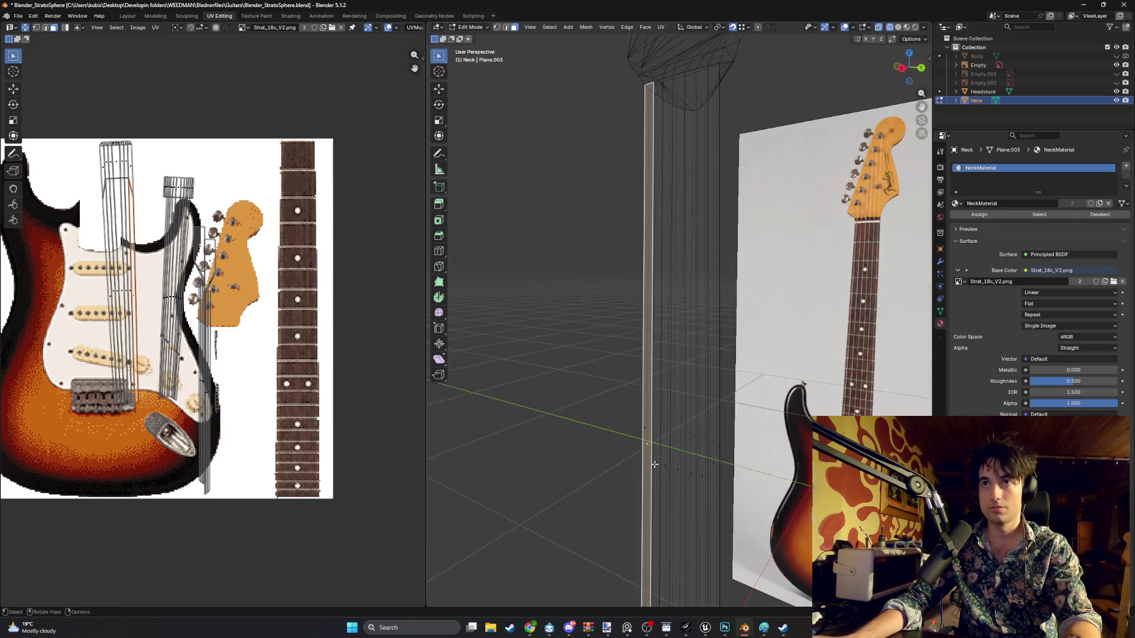
{"action": "left_click", "coordinate": [659, 469], "text": "alt+shift"}
{"action": "left_click", "coordinate": [668, 470], "text": "alt+shift"}
{"action": "left_click", "coordinate": [686, 472], "text": "alt+shift"}
{"action": "left_click", "coordinate": [669, 471], "text": "alt+shift"}
{"action": "left_click", "coordinate": [704, 477], "text": "alt+shift"}
{"action": "left_click", "coordinate": [713, 478], "text": "alt+shift"}
{"action": "mouse_move", "coordinate": [713, 477]}
{"action": "middle_mouse_down"}
{"action": "mouse_move", "coordinate": [678, 353]}
{"action": "mouse_move", "coordinate": [725, 429]}
{"action": "middle_mouse_up"}
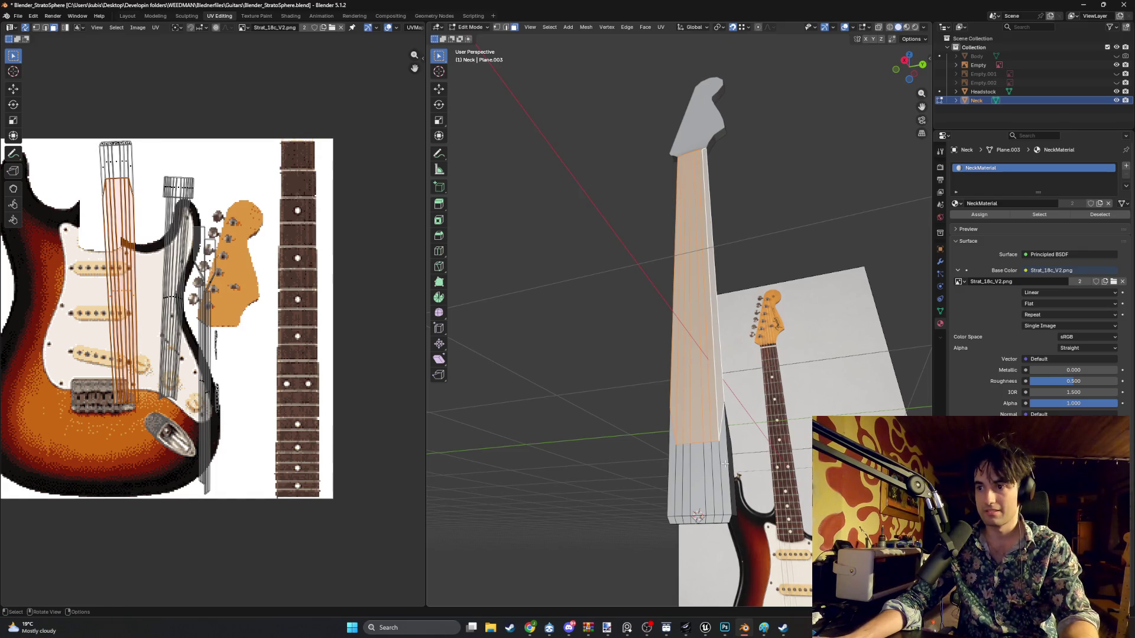
- Add the neck's right-side and bottom face columns, making the end face active
{"action": "left_click", "coordinate": [724, 464], "text": "alt+shift"}
{"action": "left_click", "coordinate": [703, 471], "text": "shift"}
{"action": "left_click", "coordinate": [698, 471], "text": "shift"}
{"action": "left_click", "coordinate": [687, 472], "text": "shift"}
{"action": "left_click", "coordinate": [680, 472], "text": "shift"}
{"action": "left_click", "coordinate": [676, 464], "text": "shift"}
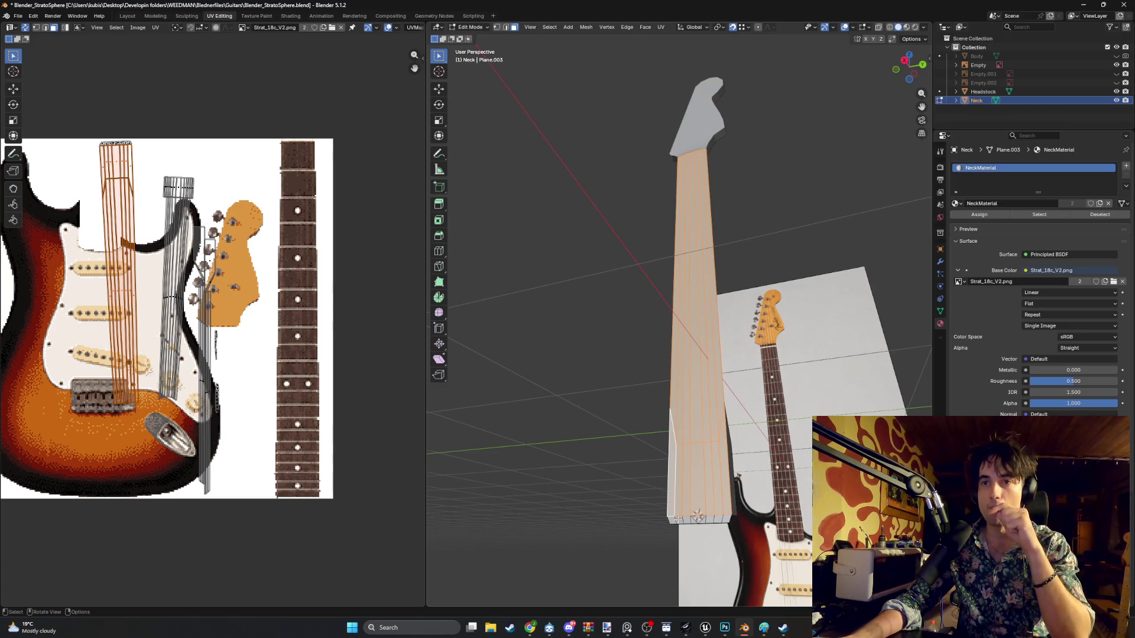
{"action": "left_click", "coordinate": [678, 519], "text": "shift"}
{"action": "mouse_move", "coordinate": [678, 519]}
{"action": "middle_mouse_down"}
{"action": "mouse_move", "coordinate": [672, 442]}
{"action": "mouse_move", "coordinate": [661, 459]}
{"action": "middle_mouse_up"}
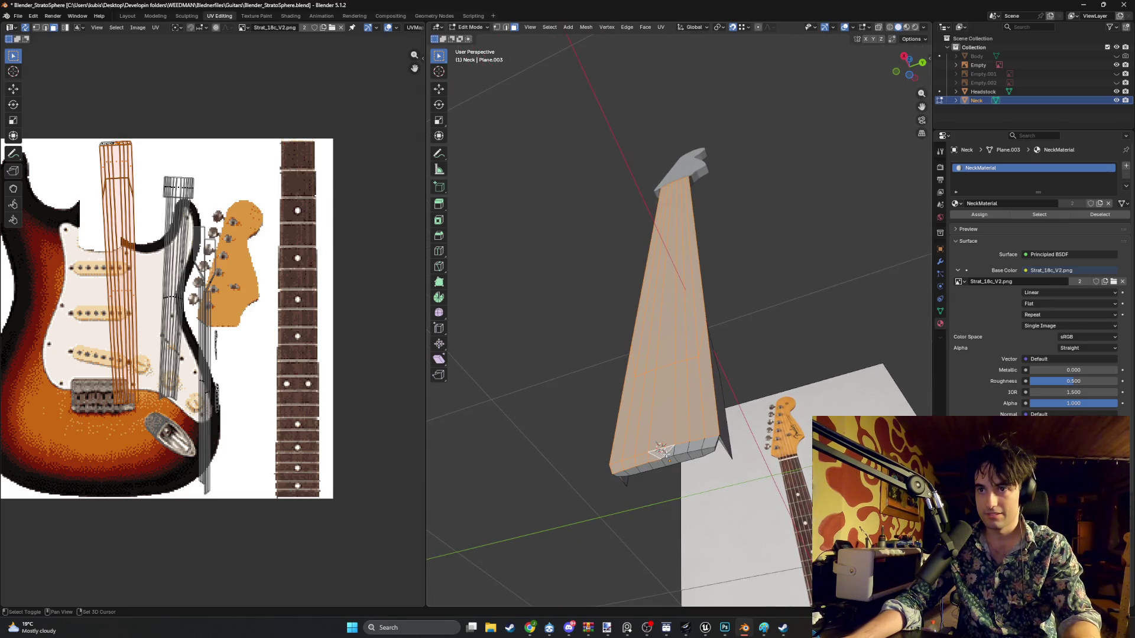
{"action": "left_click", "coordinate": [703, 446], "text": "shift"}
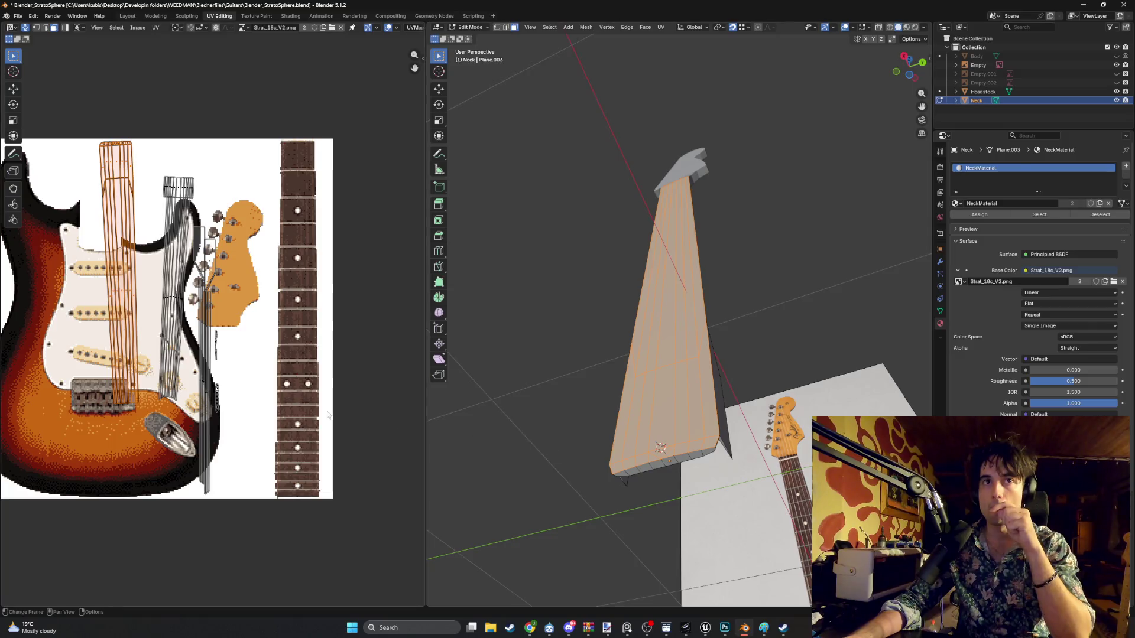
- Slide the neck UV island along X onto the fretboard strip of the texture
{"action": "key", "text": "g"}
{"action": "key", "text": "x"}
{"action": "left_click", "coordinate": [328, 330]}
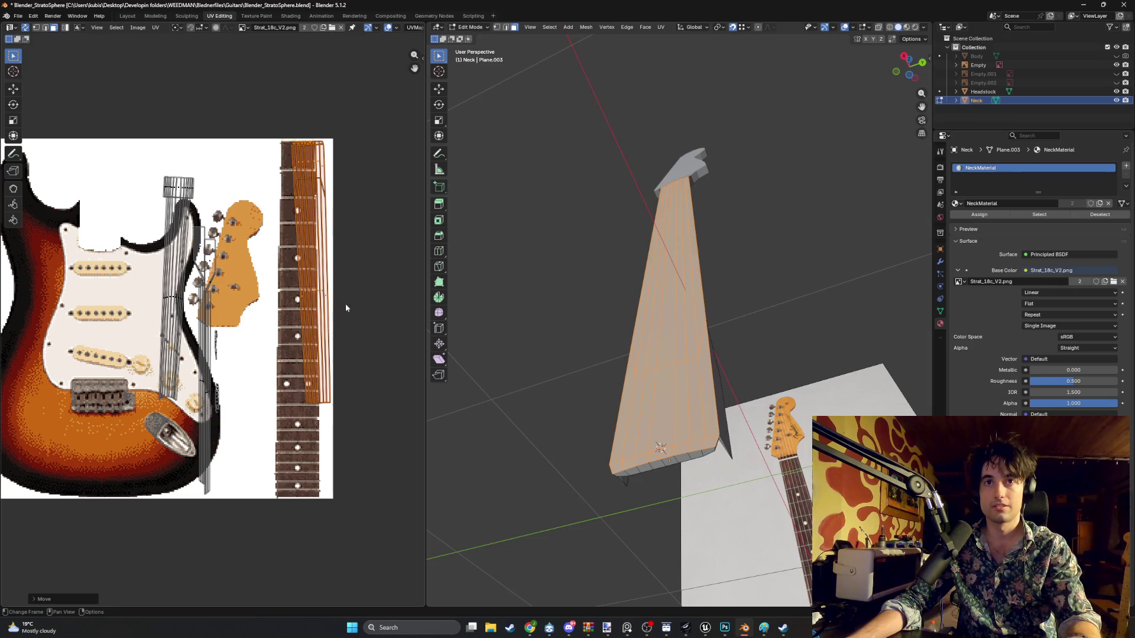
- Show Material Preview, then rotate the neck UVs 180° and shift them down the fretboard
{"action": "key", "text": "z"}
{"action": "left_click", "coordinate": [599, 334]}
{"action": "mouse_move", "coordinate": [515, 393]}
{"action": "middle_mouse_down"}
{"action": "mouse_move", "coordinate": [532, 419]}
{"action": "mouse_move", "coordinate": [334, 355]}
{"action": "middle_mouse_up"}
{"action": "key", "text": "r"}
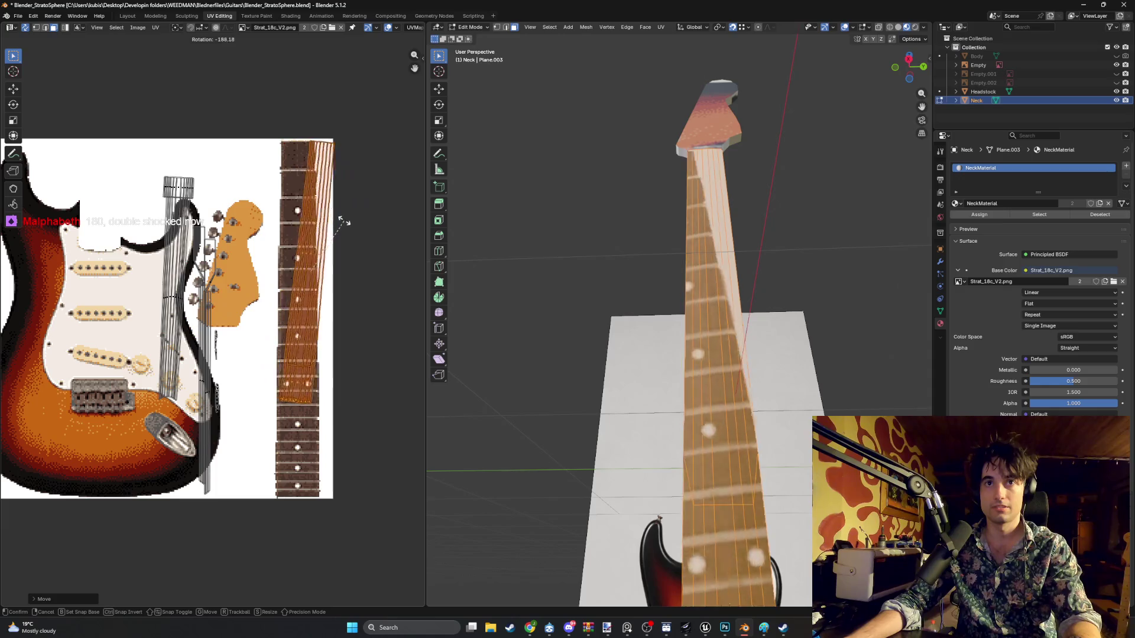
{"action": "left_click", "coordinate": [339, 216]}
{"action": "key", "text": "g"}
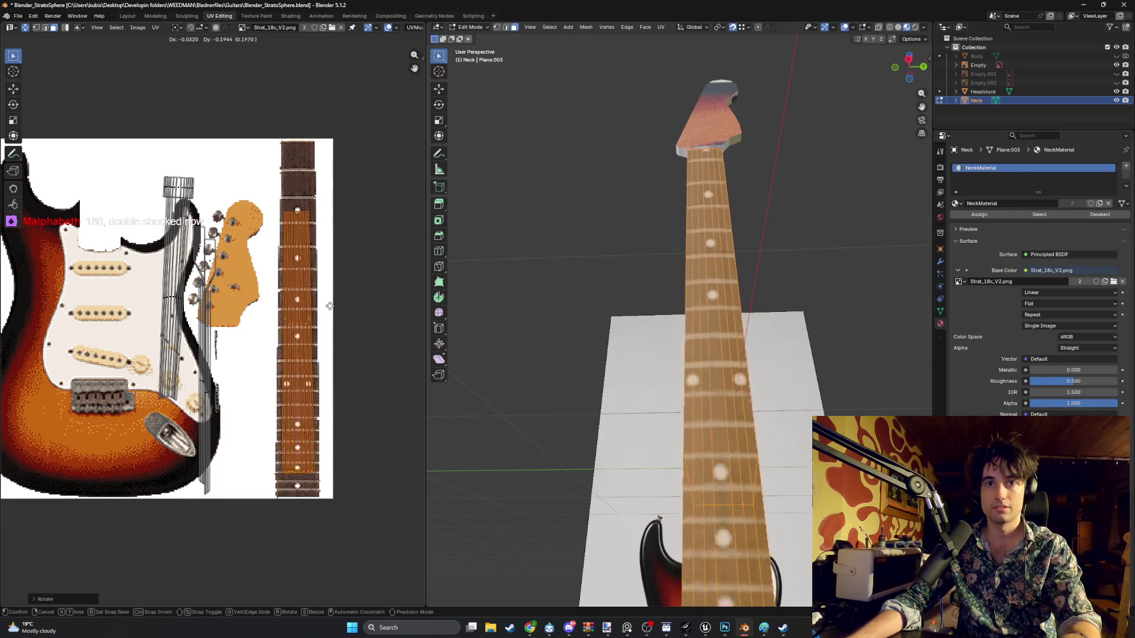
{"action": "left_click", "coordinate": [333, 299]}
- Scale up the neck UVs to fit the fretboard and tilt them slightly straight
{"action": "key", "text": "s"}
{"action": "left_click", "coordinate": [323, 271]}
{"action": "key", "text": "g"}
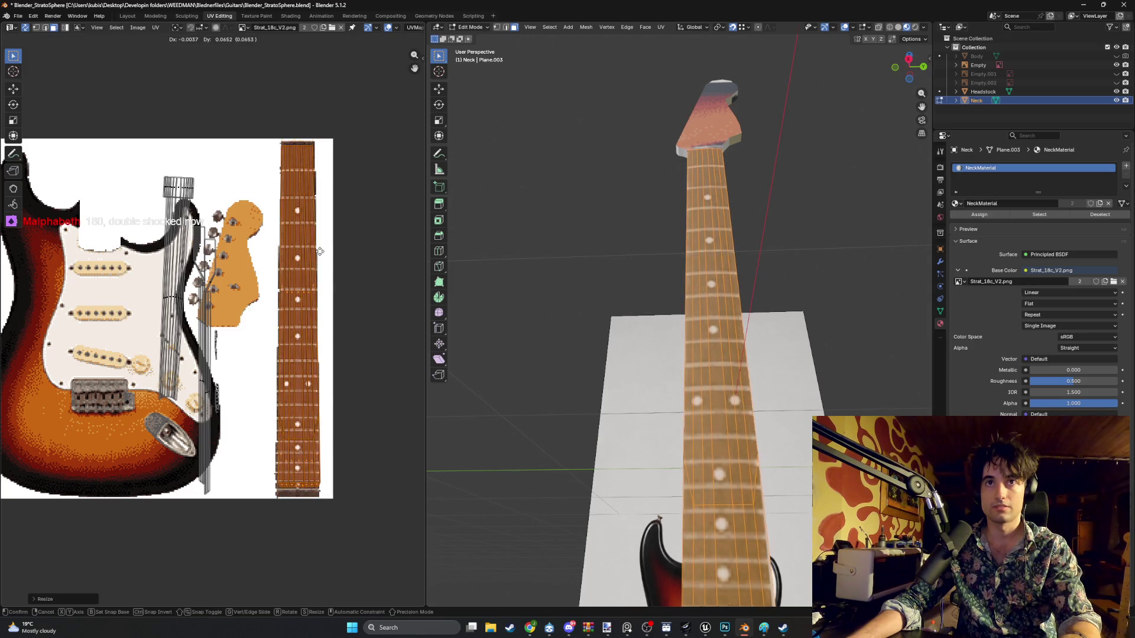
{"action": "right_click", "coordinate": [320, 253]}
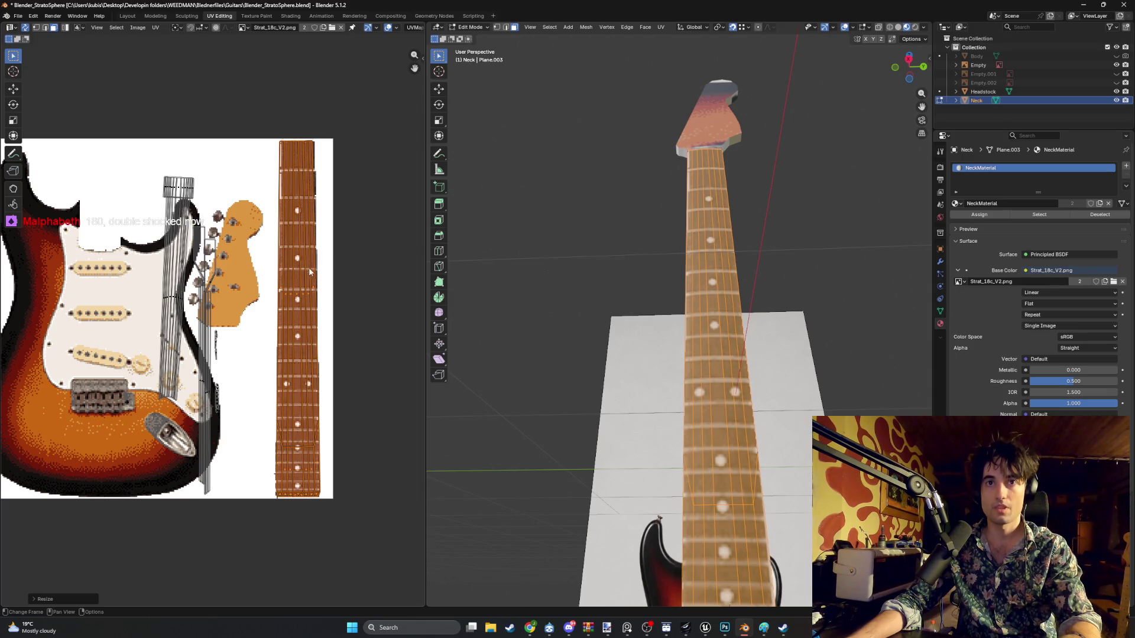
{"action": "key", "text": "r"}
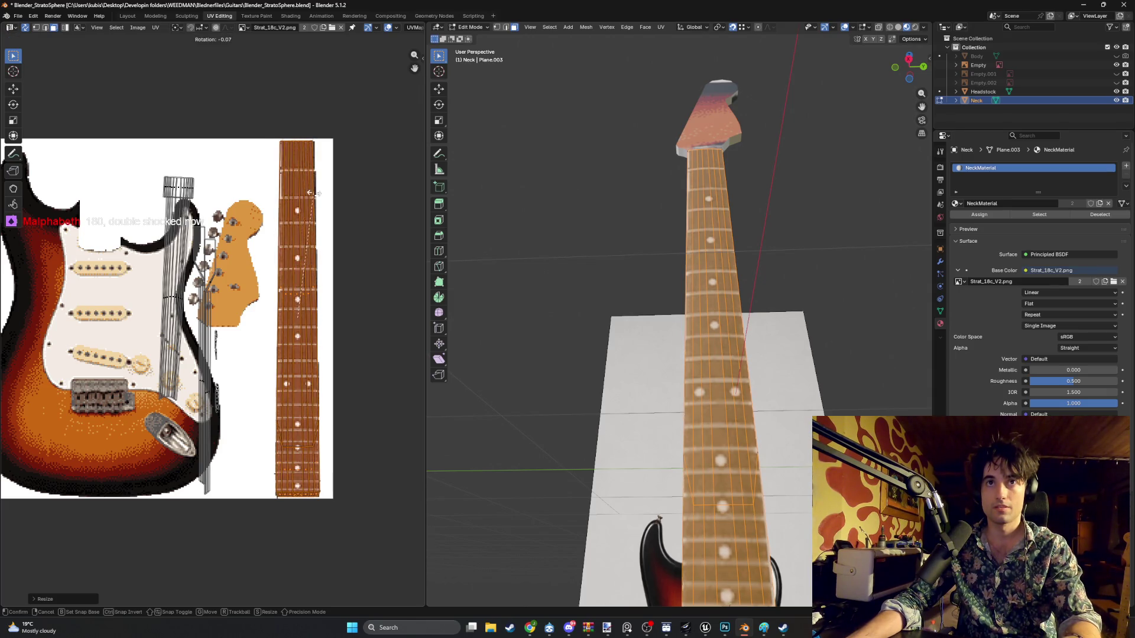
{"action": "left_click", "coordinate": [340, 196]}
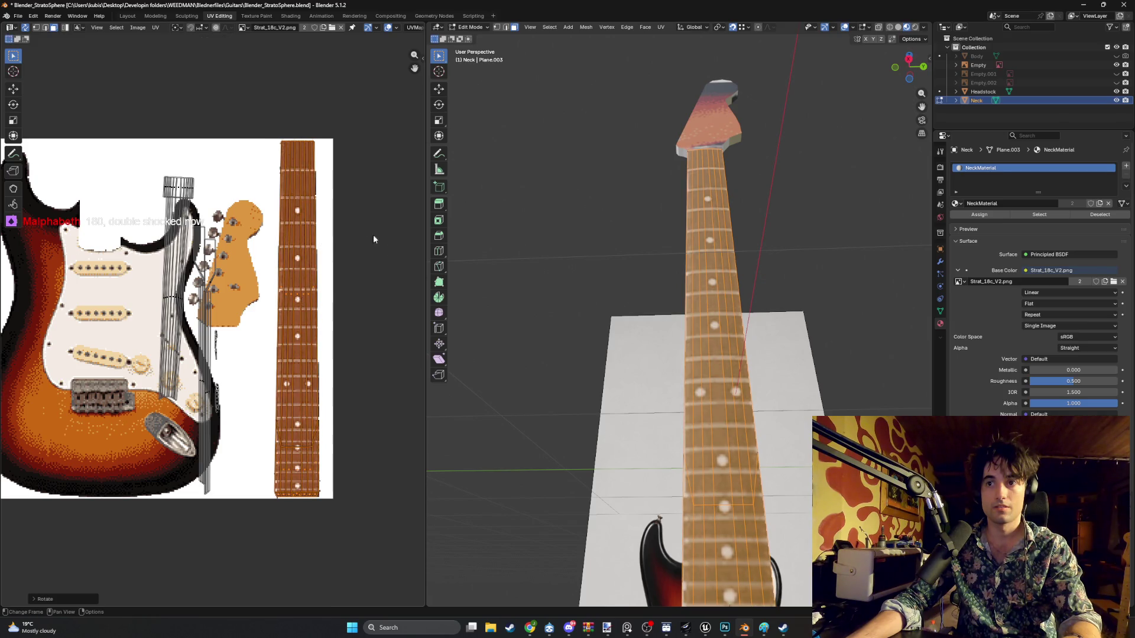
- Orbit around the neck to check the frets and dot inlays along its length
{"action": "middle_click_drag", "start_coordinate": [591, 331], "coordinate": [618, 354]}
{"action": "middle_click_drag", "start_coordinate": [355, 426], "coordinate": [356, 410]}
{"action": "middle_click_drag", "start_coordinate": [681, 425], "coordinate": [686, 470]}
{"action": "scroll", "coordinate": [644, 454], "scroll_direction": "down", "scroll_amount": 4}
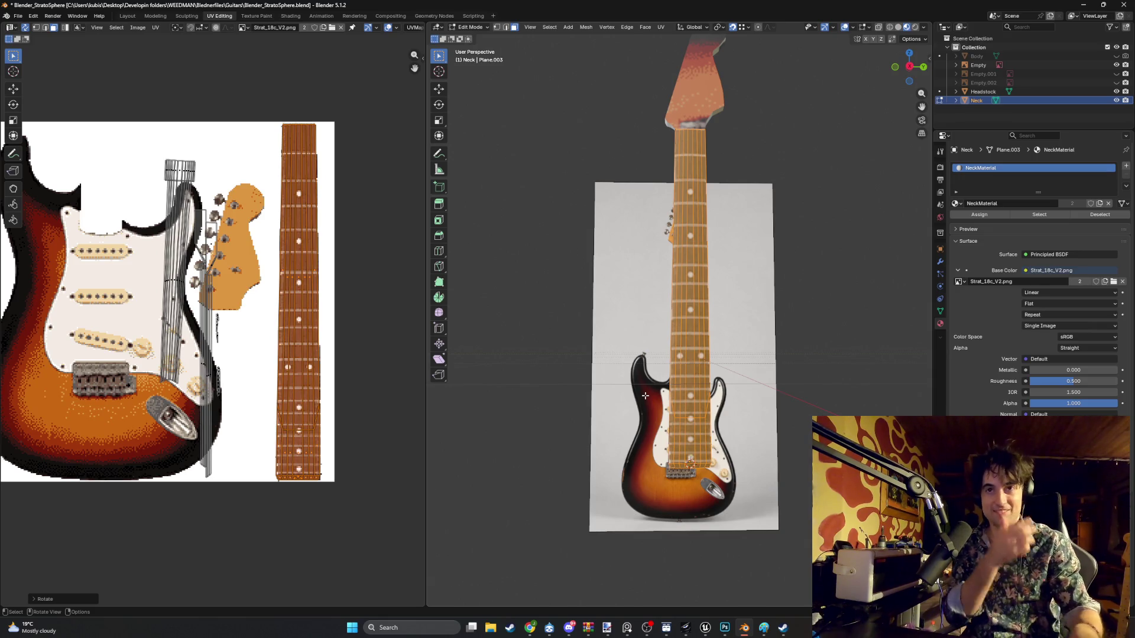
{"action": "mouse_move", "coordinate": [753, 377]}
{"action": "middle_mouse_down"}
{"action": "mouse_move", "coordinate": [683, 392]}
{"action": "mouse_move", "coordinate": [588, 373]}
{"action": "mouse_move", "coordinate": [623, 424]}
{"action": "mouse_move", "coordinate": [727, 405]}
{"action": "mouse_move", "coordinate": [694, 416]}
{"action": "middle_mouse_up"}
- Select the neck's long left UV edge and shift its lower end right onto the fretboard
{"action": "scroll", "coordinate": [366, 374], "scroll_direction": "up", "scroll_amount": 6}
{"action": "scroll", "coordinate": [331, 390], "scroll_direction": "down", "scroll_amount": 2}
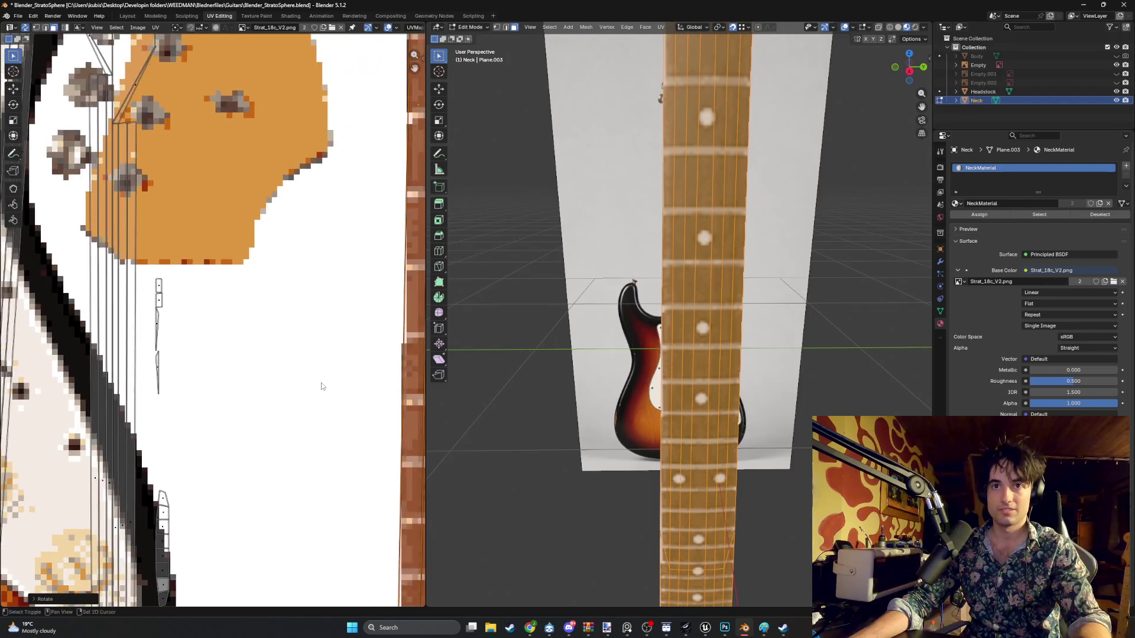
{"action": "scroll", "coordinate": [284, 354], "scroll_direction": "up", "scroll_amount": 4}
{"action": "scroll", "coordinate": [295, 373], "scroll_direction": "down", "scroll_amount": 1}
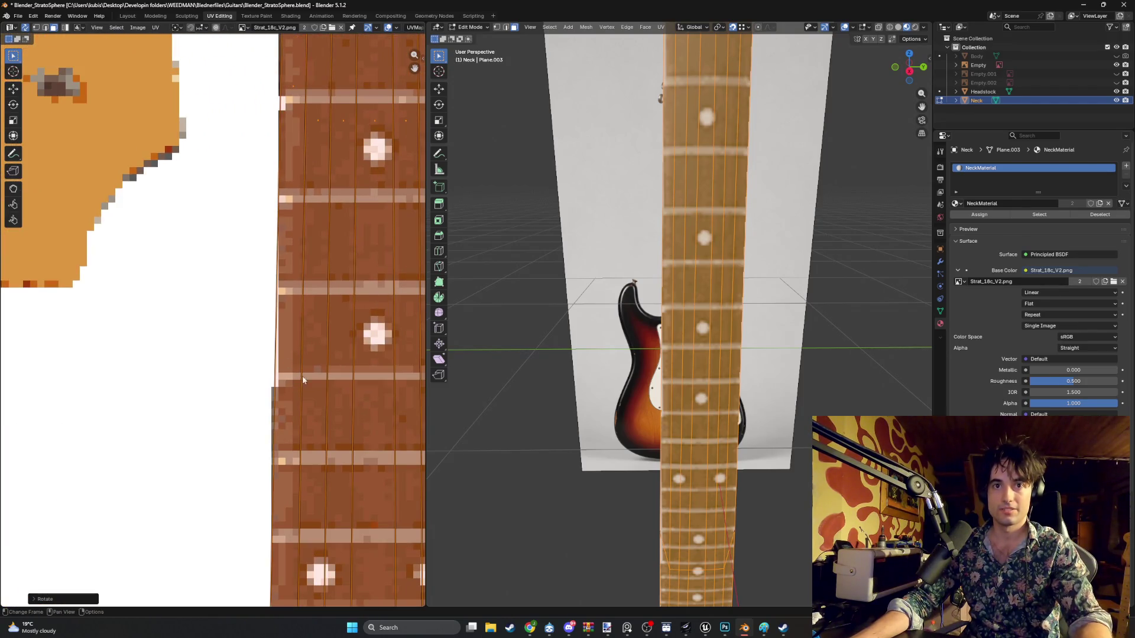
{"action": "left_click", "coordinate": [668, 361]}
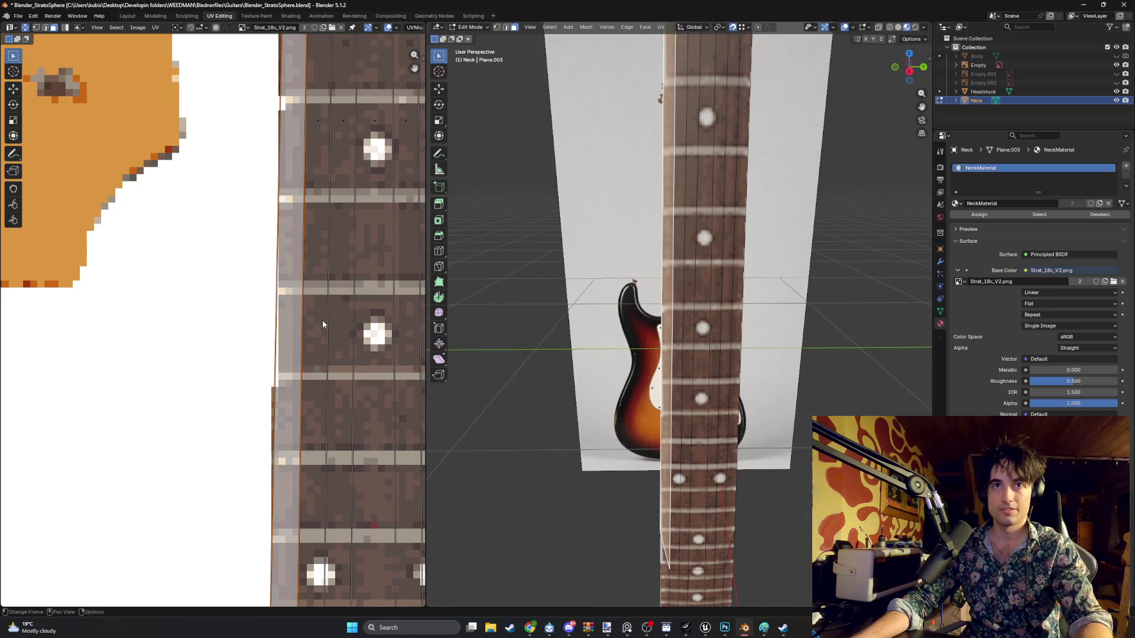
{"action": "scroll", "coordinate": [290, 396], "scroll_direction": "down", "scroll_amount": 4}
{"action": "scroll", "coordinate": [290, 401], "scroll_direction": "up", "scroll_amount": 5}
{"action": "left_click_drag", "start_coordinate": [305, 475], "coordinate": [314, 470]}
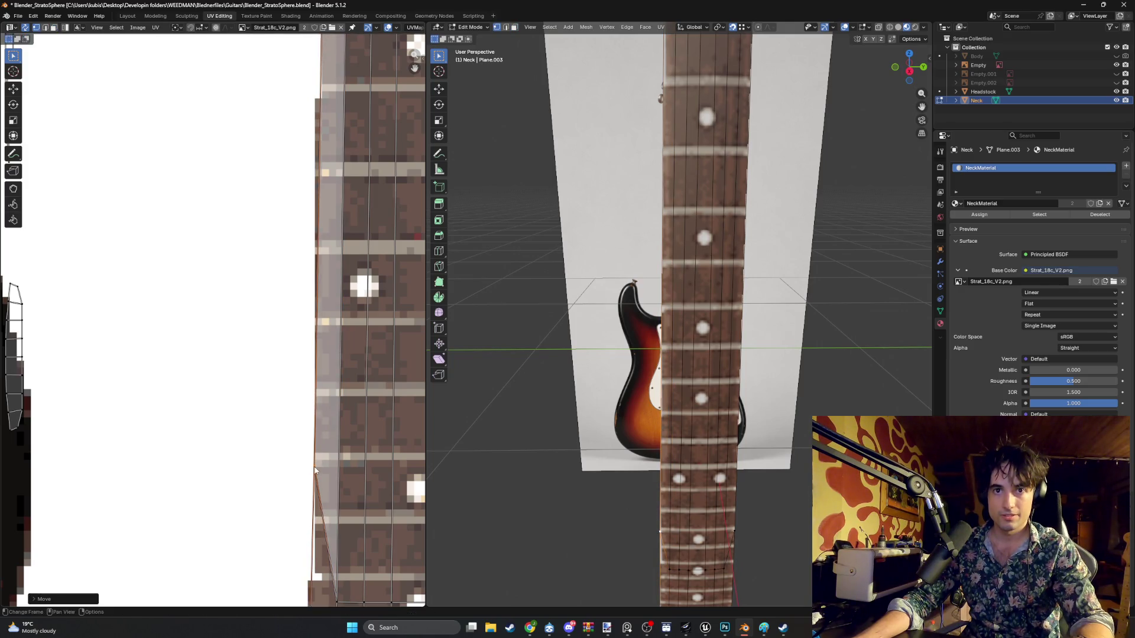
- Move the left UV edge at the nut into line with the fretboard texture
{"action": "scroll", "coordinate": [316, 485], "scroll_direction": "up", "scroll_amount": 5, "text": "shift"}
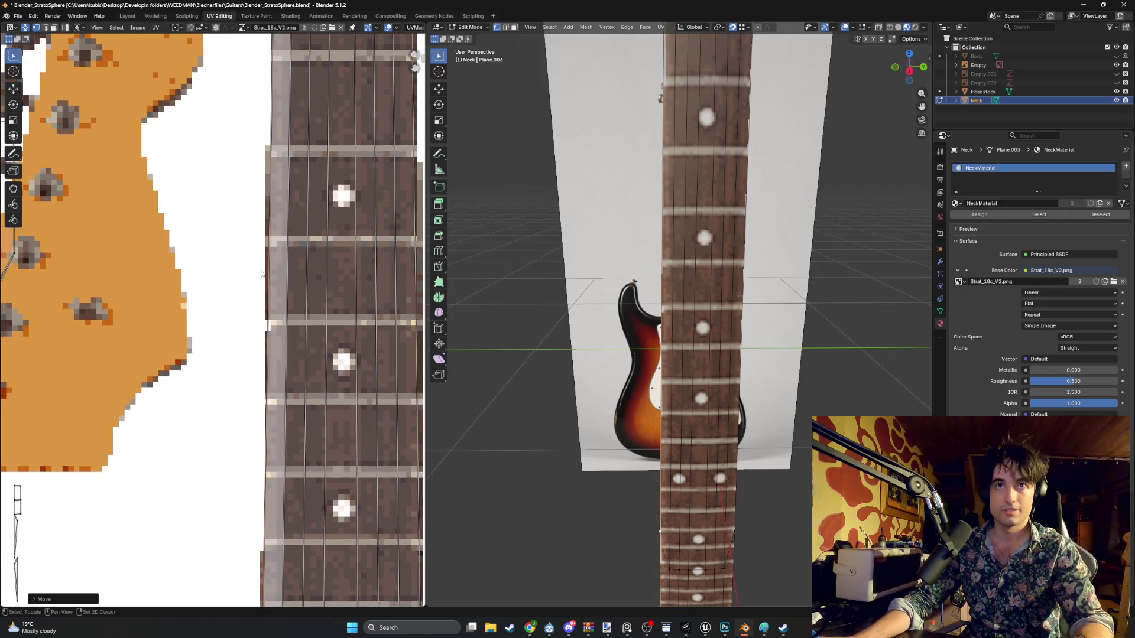
{"action": "scroll", "coordinate": [260, 274], "scroll_direction": "up", "scroll_amount": 6, "text": "shift"}
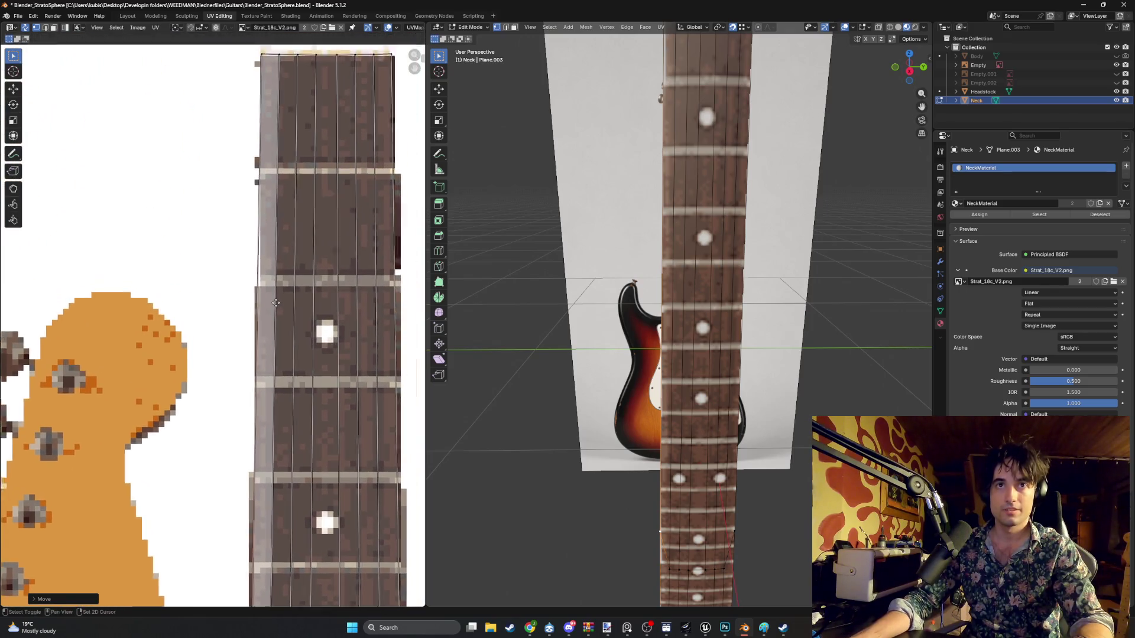
{"action": "scroll", "coordinate": [275, 302], "scroll_direction": "up", "scroll_amount": 5, "text": "shift"}
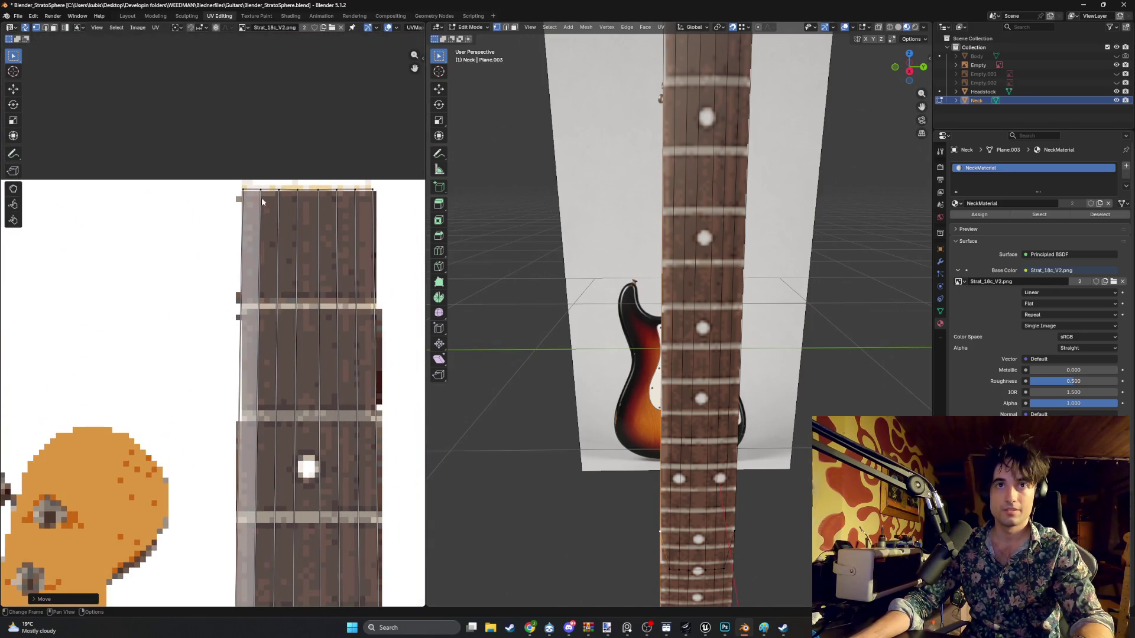
{"action": "left_click_drag", "start_coordinate": [243, 193], "coordinate": [247, 198]}
{"action": "scroll", "coordinate": [281, 299], "scroll_direction": "down", "scroll_amount": 1}
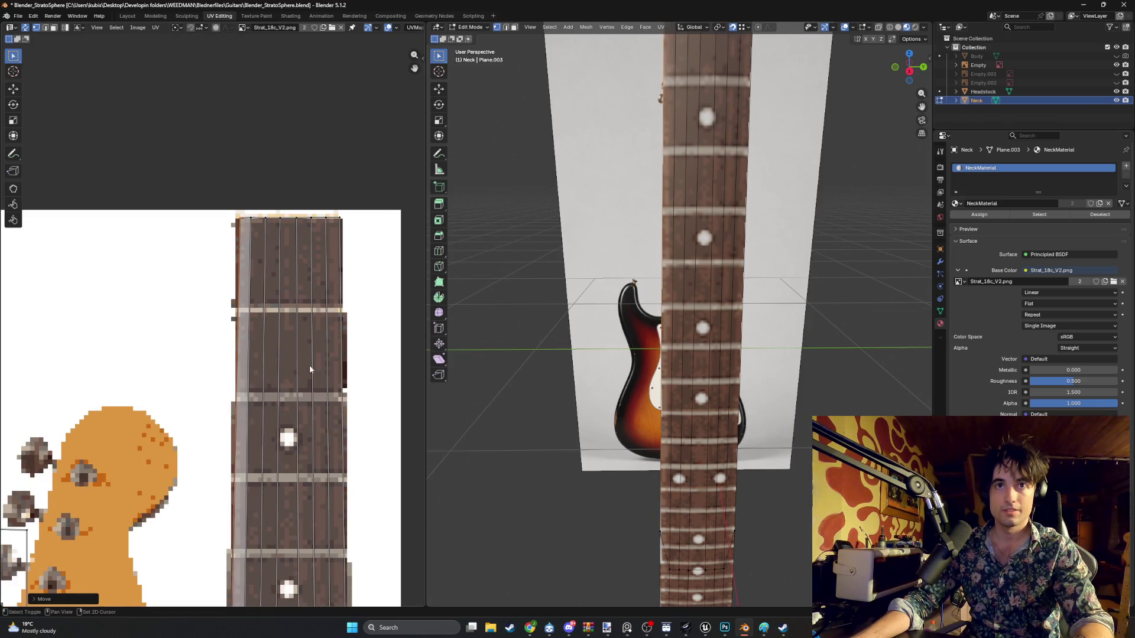
{"action": "scroll", "coordinate": [315, 370], "scroll_direction": "down", "scroll_amount": 3, "text": "shift"}
{"action": "scroll", "coordinate": [743, 398], "scroll_direction": "down", "scroll_amount": 2}
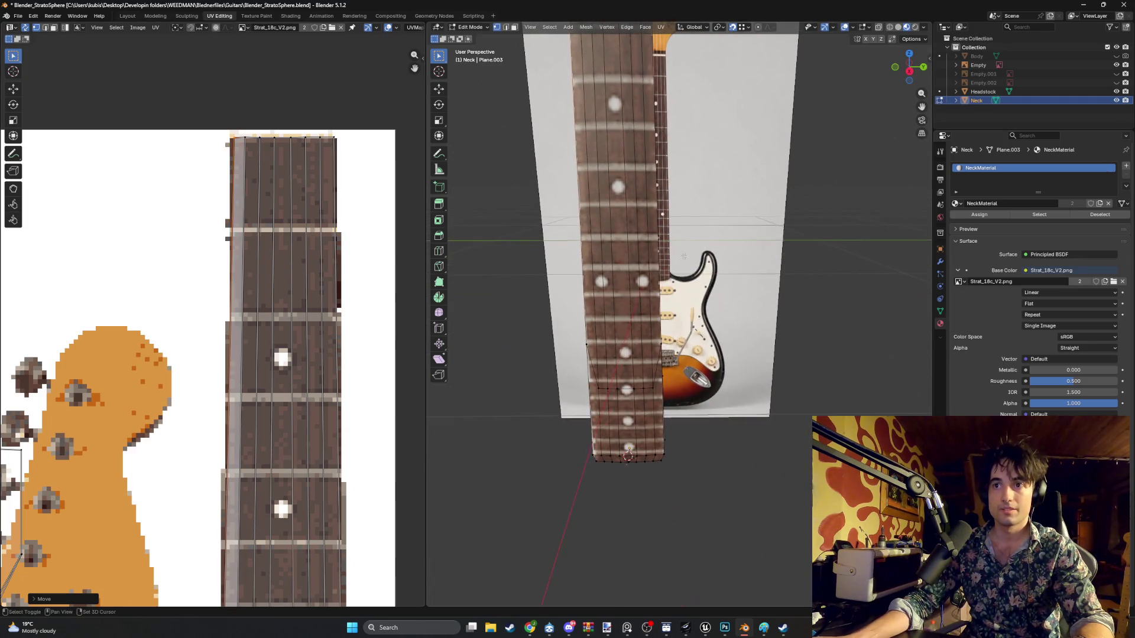
{"action": "scroll", "coordinate": [743, 398], "scroll_direction": "down", "scroll_amount": 4}
{"action": "middle_click_drag", "start_coordinate": [308, 372], "coordinate": [294, 322]}
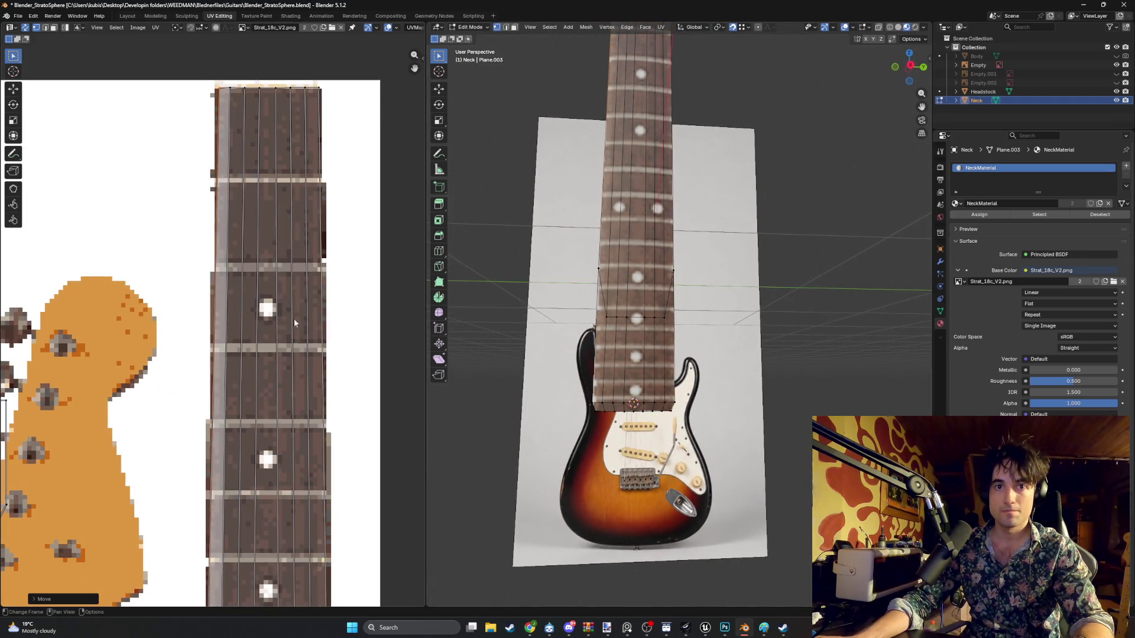
- Align the neck's left UV edge with the side of the fretboard image
{"action": "scroll", "coordinate": [319, 321], "scroll_direction": "down", "scroll_amount": 7, "text": "shift"}
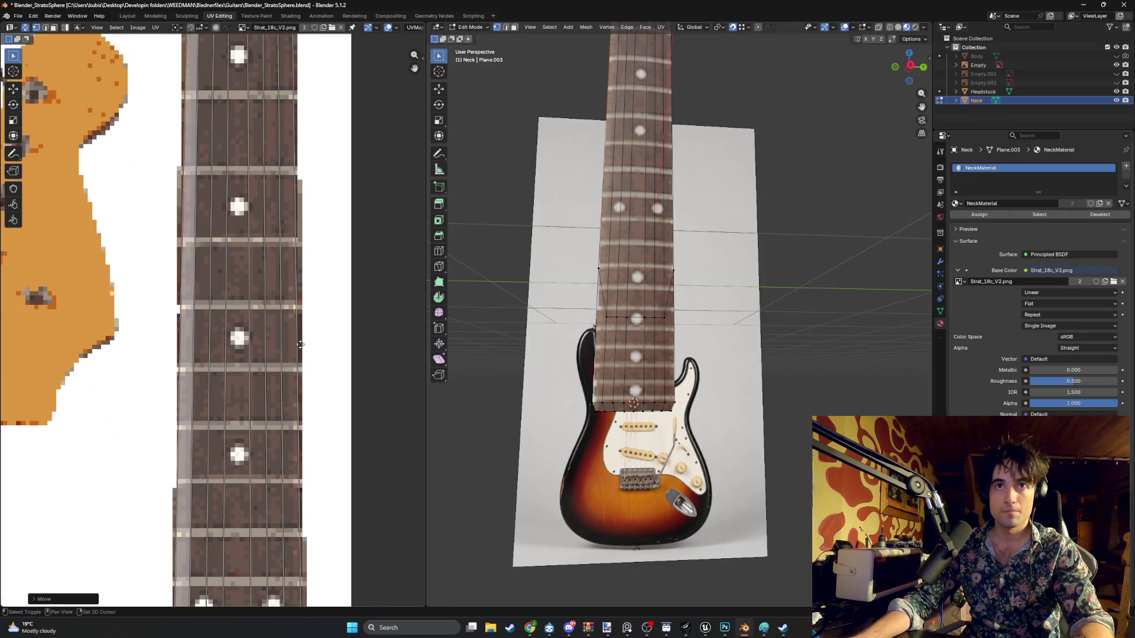
{"action": "scroll", "coordinate": [313, 318], "scroll_direction": "down", "scroll_amount": 1, "text": "shift"}
{"action": "scroll", "coordinate": [277, 284], "scroll_direction": "up", "scroll_amount": 4}
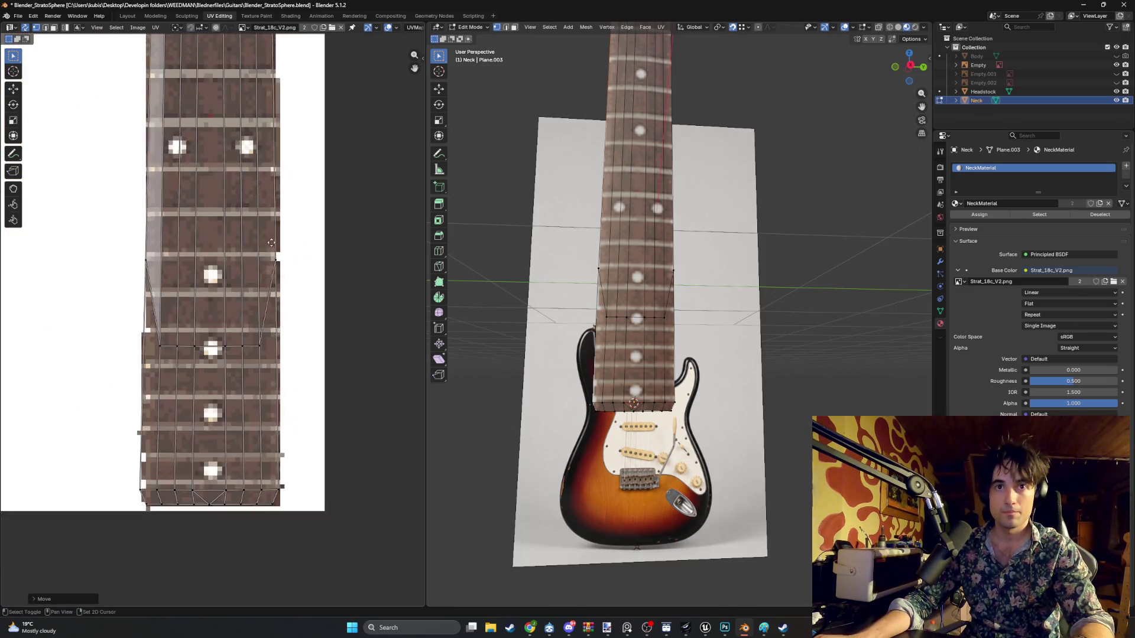
{"action": "scroll", "coordinate": [213, 320], "scroll_direction": "up", "scroll_amount": 3}
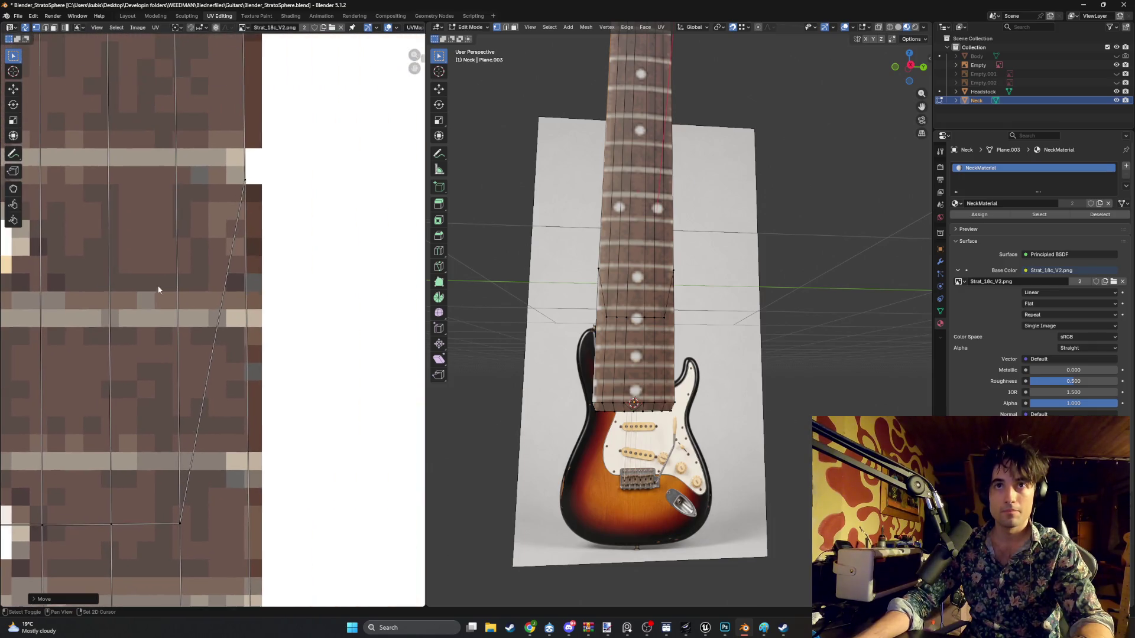
{"action": "scroll", "coordinate": [237, 242], "scroll_direction": "down", "scroll_amount": 4}
{"action": "scroll", "coordinate": [232, 334], "scroll_direction": "down", "scroll_amount": 2, "text": "shift"}
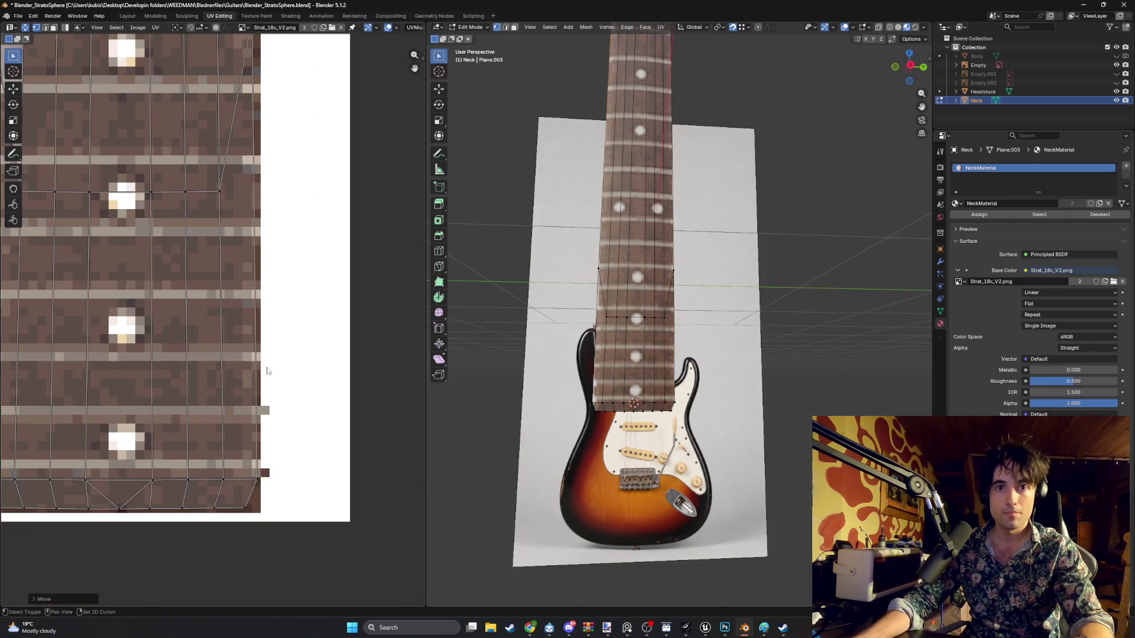
{"action": "scroll", "coordinate": [231, 334], "scroll_direction": "left", "scroll_amount": 1, "text": "ctrl"}
{"action": "scroll", "coordinate": [213, 354], "scroll_direction": "down", "scroll_amount": 1, "text": "shift"}
{"action": "scroll", "coordinate": [177, 401], "scroll_direction": "left", "scroll_amount": 4, "text": "ctrl"}
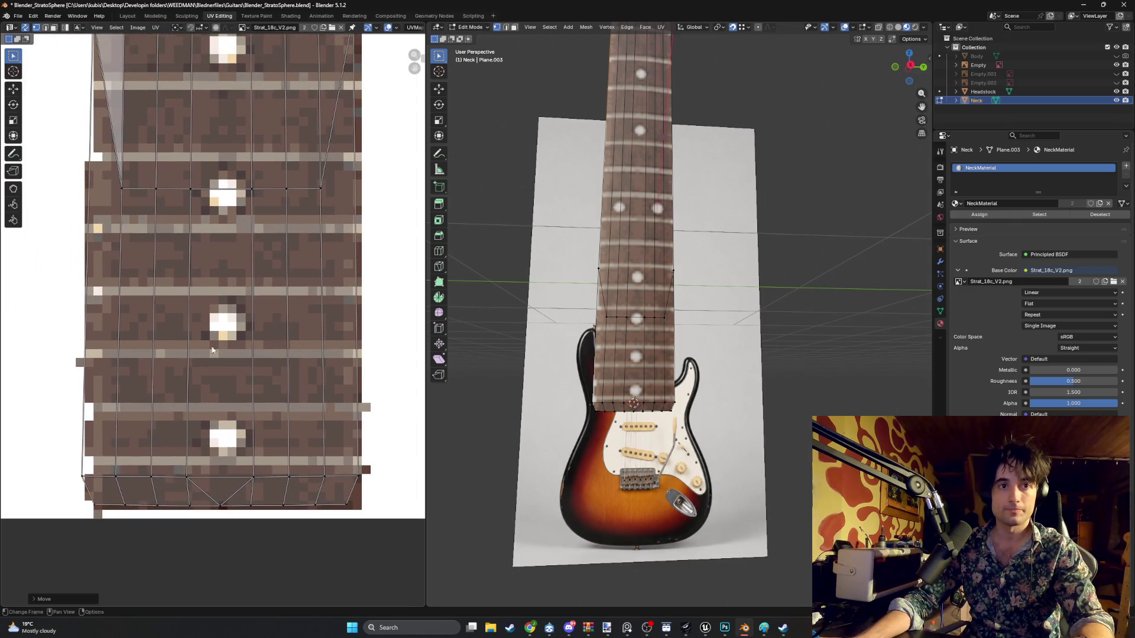
{"action": "left_click", "coordinate": [131, 461]}
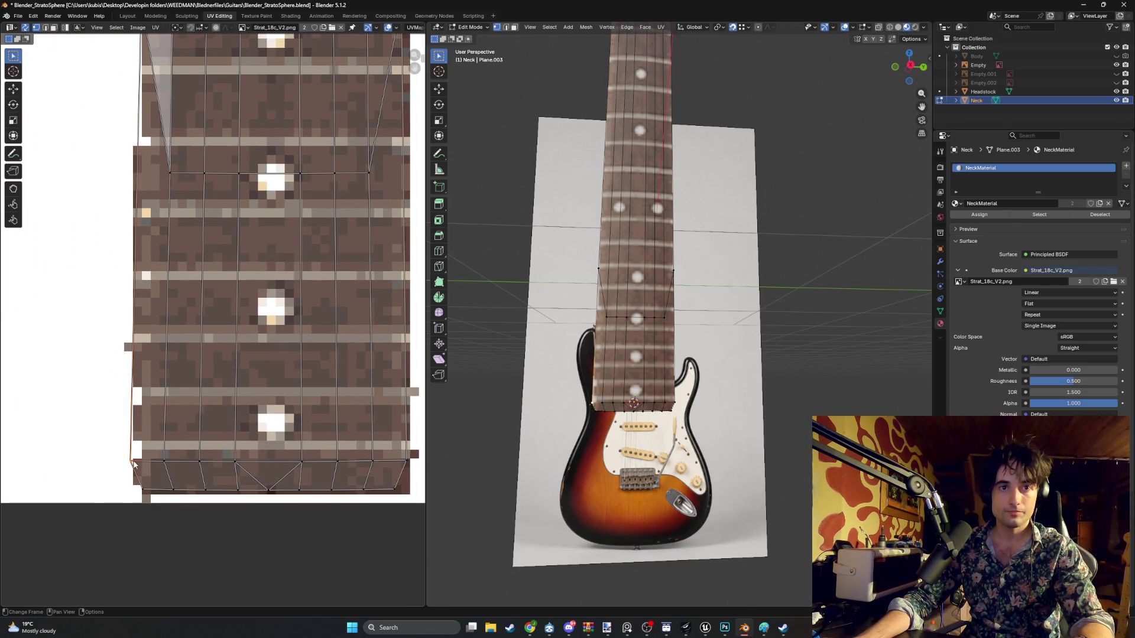
{"action": "left_click_drag", "start_coordinate": [131, 460], "coordinate": [142, 464]}
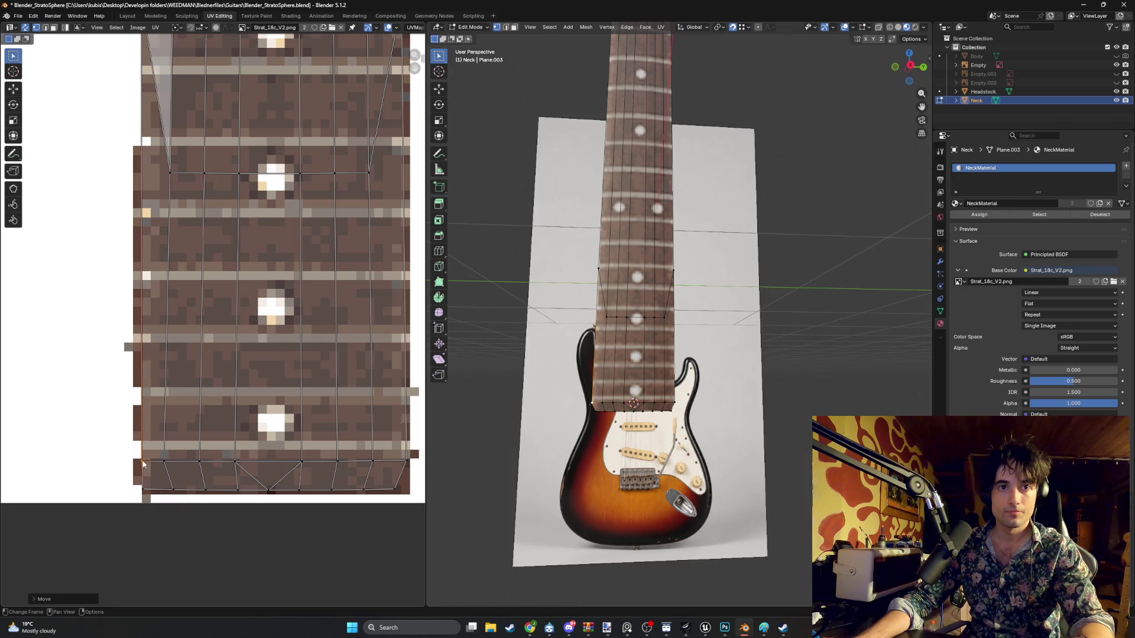
{"action": "scroll", "coordinate": [148, 349], "scroll_direction": "up", "scroll_amount": 5, "text": "shift"}
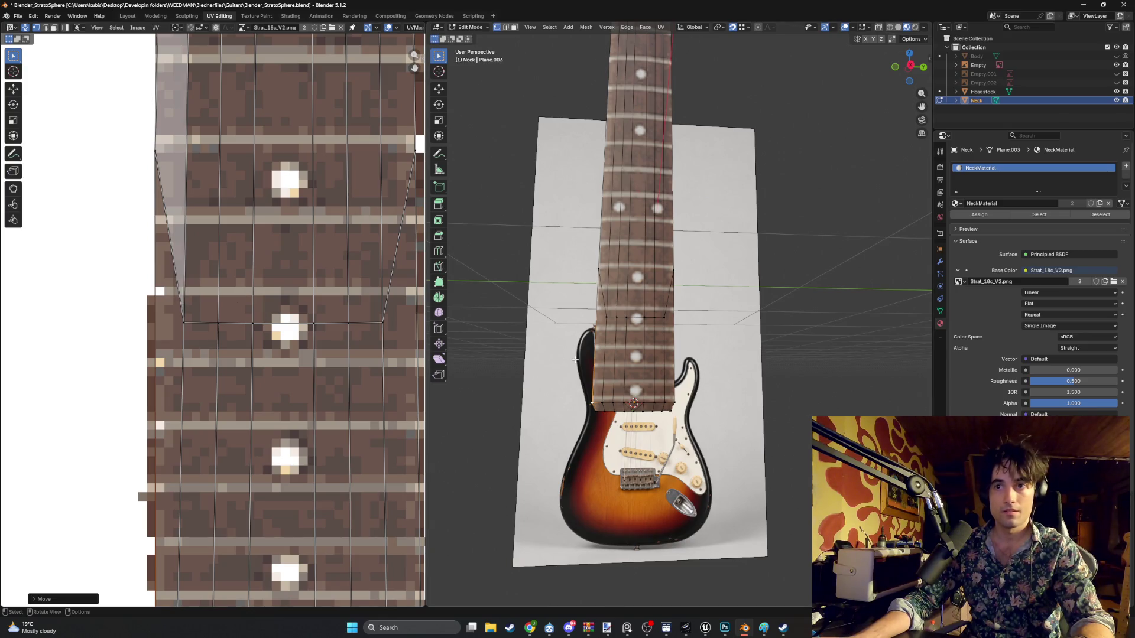
- Inspect the neck texture from several angles and nudge the left UV edge into final alignment
{"action": "middle_click_drag", "start_coordinate": [520, 293], "coordinate": [520, 307]}
{"action": "middle_click_drag", "start_coordinate": [156, 279], "coordinate": [163, 302]}
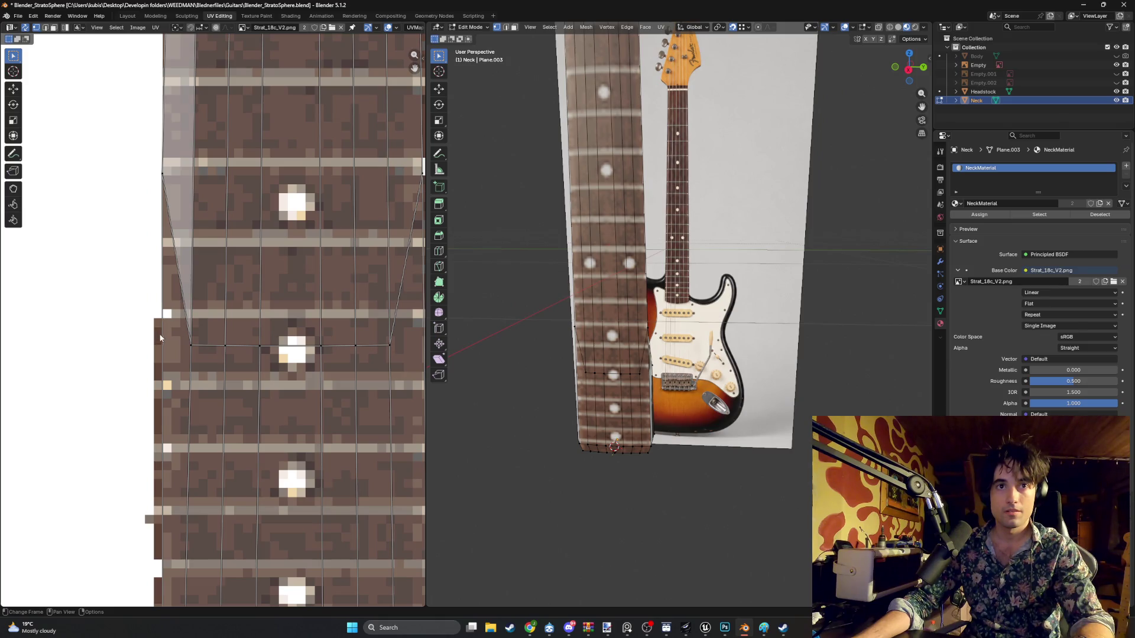
{"action": "scroll", "coordinate": [549, 331], "scroll_direction": "up", "scroll_amount": 3}
{"action": "middle_click_drag", "start_coordinate": [549, 331], "coordinate": [537, 332]}
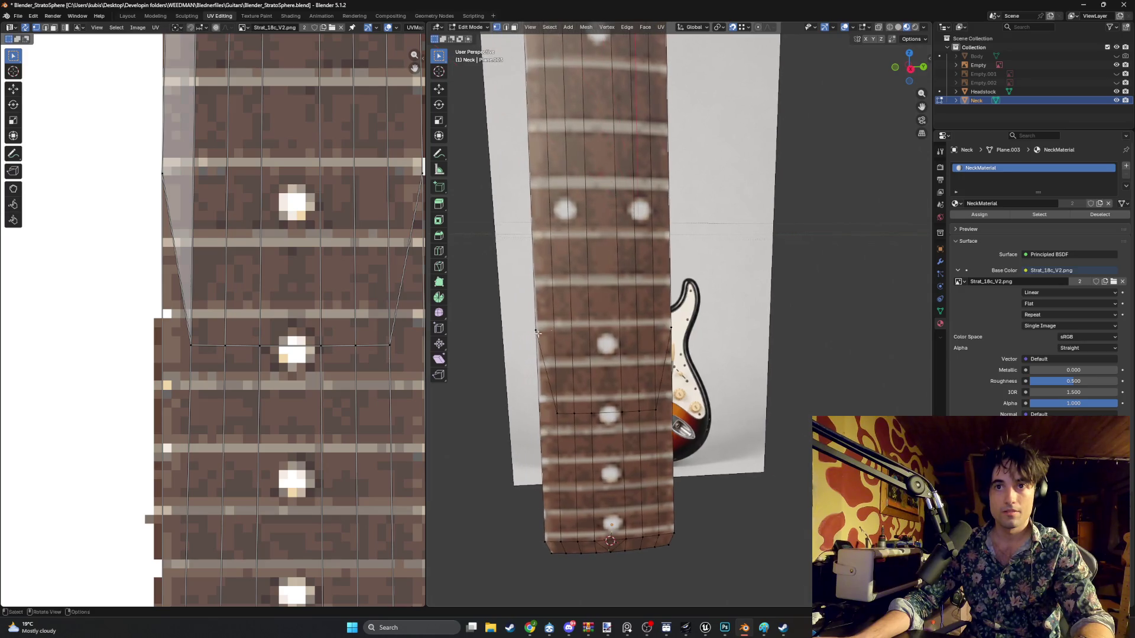
{"action": "scroll", "coordinate": [197, 226], "scroll_direction": "up", "scroll_amount": 3, "text": "shift"}
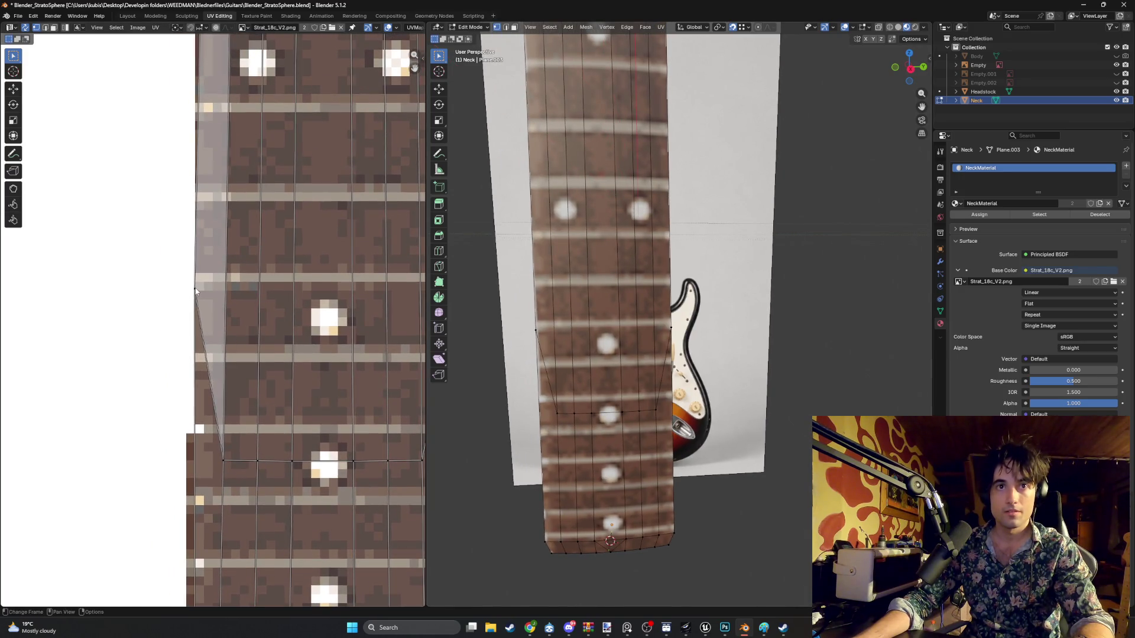
{"action": "left_click_drag", "start_coordinate": [197, 292], "coordinate": [215, 328]}
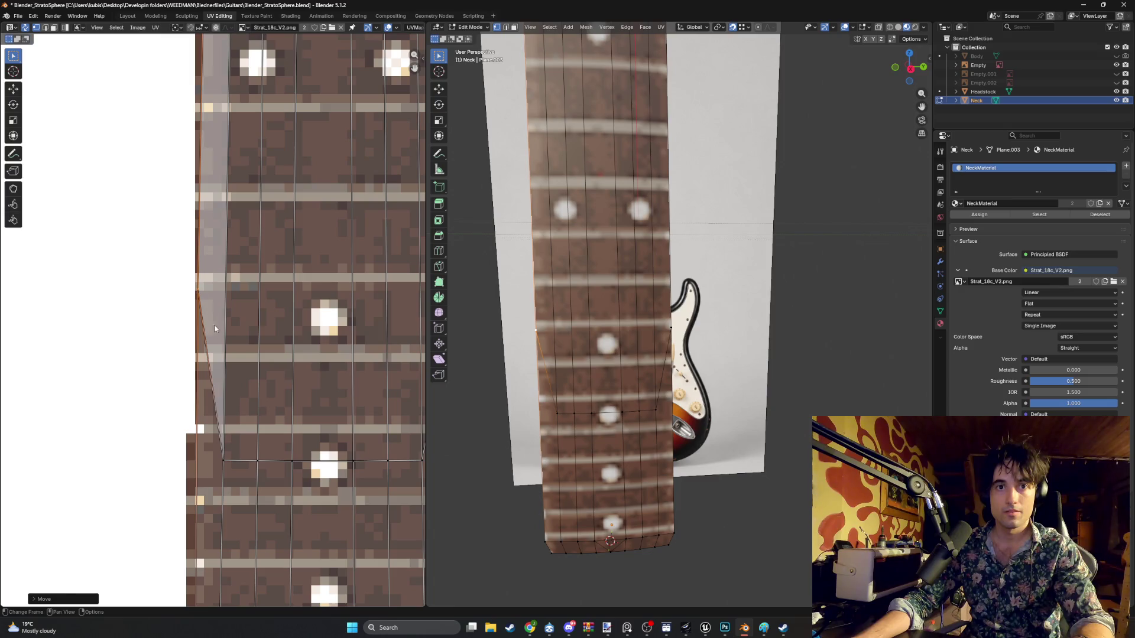
{"action": "scroll", "coordinate": [599, 367], "scroll_direction": "down", "scroll_amount": 5}
{"action": "middle_click_drag", "start_coordinate": [600, 367], "coordinate": [705, 332]}
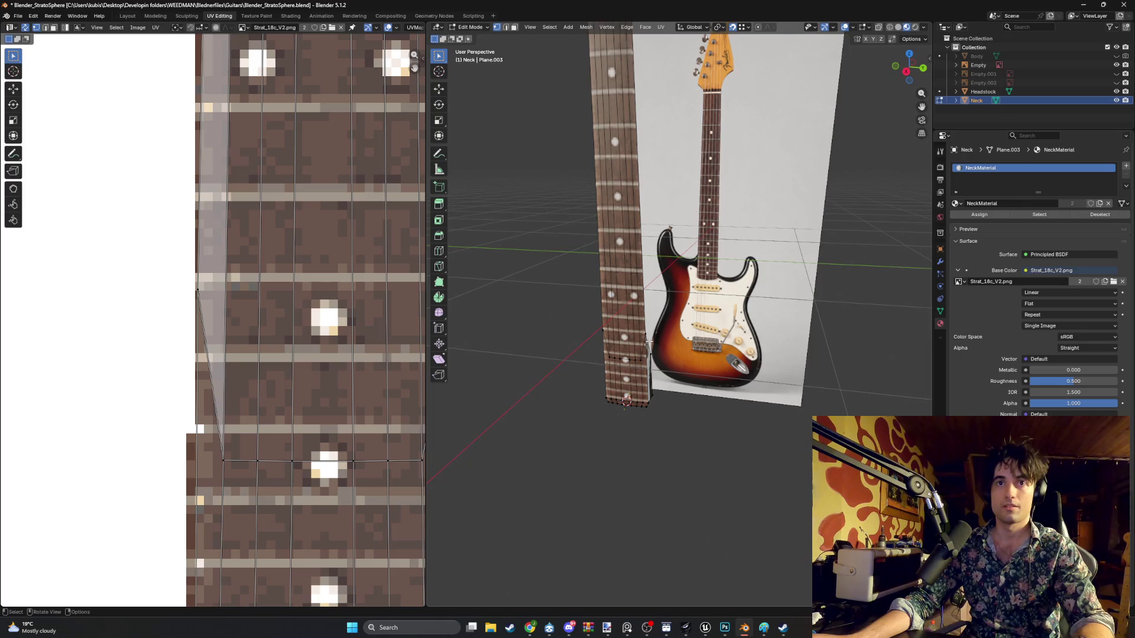
- Toggle Solid and back to Material Preview shading, then leave Edit Mode on the neck
{"action": "key", "text": "z"}
{"action": "left_click", "coordinate": [580, 306]}
{"action": "key", "text": "z"}
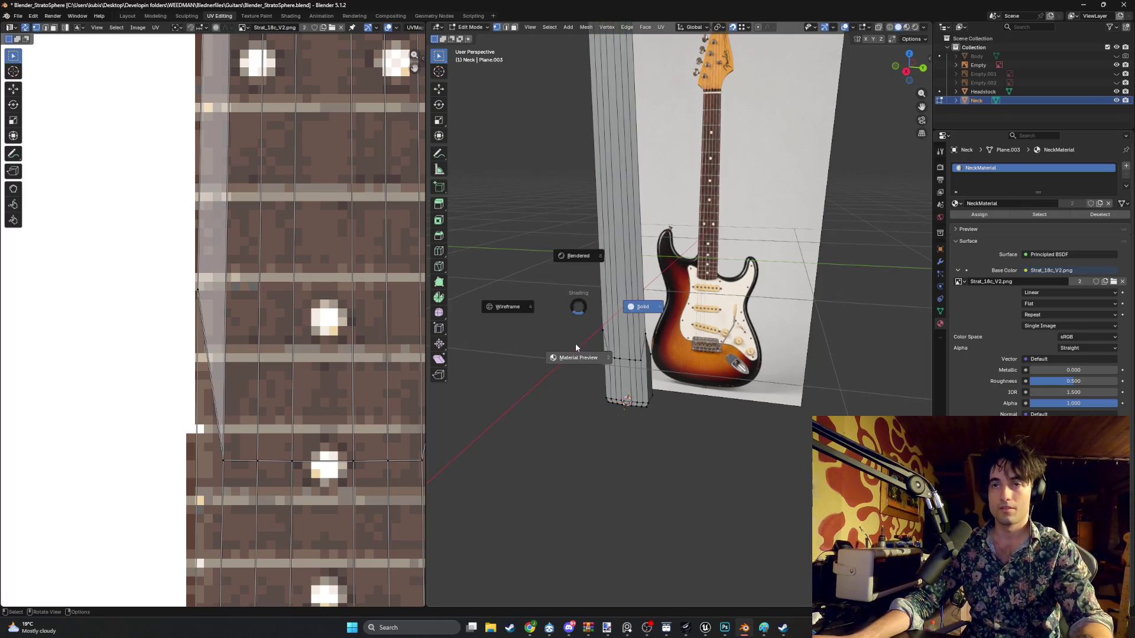
{"action": "left_click", "coordinate": [576, 347]}
{"action": "key", "text": "Tab"}
{"action": "middle_click_drag", "start_coordinate": [576, 348], "coordinate": [551, 318]}
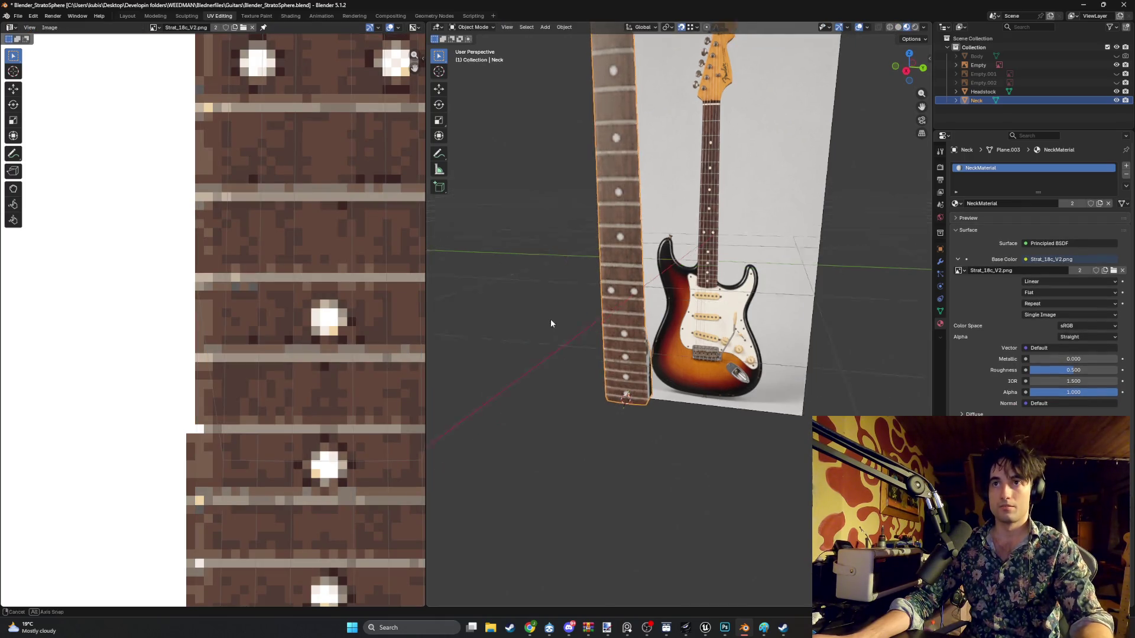
- Unhide the Body in the Outliner and view the whole guitar from an angle
{"action": "left_click", "coordinate": [1116, 57]}
{"action": "mouse_move", "coordinate": [913, 178]}
{"action": "middle_mouse_down"}
{"action": "mouse_move", "coordinate": [623, 301]}
{"action": "mouse_move", "coordinate": [540, 317]}
{"action": "mouse_move", "coordinate": [662, 314]}
{"action": "mouse_move", "coordinate": [709, 304]}
{"action": "mouse_move", "coordinate": [686, 300]}
{"action": "mouse_move", "coordinate": [702, 296]}
{"action": "mouse_move", "coordinate": [704, 318]}
{"action": "mouse_move", "coordinate": [630, 353]}
{"action": "mouse_move", "coordinate": [739, 342]}
{"action": "mouse_move", "coordinate": [672, 393]}
{"action": "middle_mouse_up"}
{"action": "scroll", "coordinate": [656, 312], "scroll_direction": "down", "scroll_amount": 5}
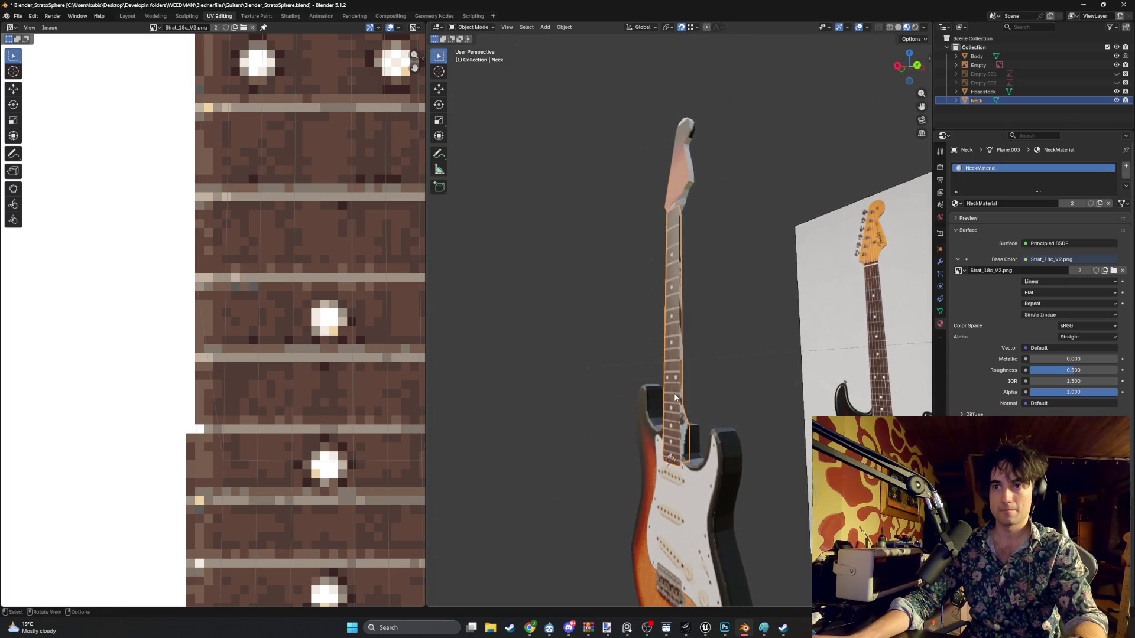
{"action": "key", "text": "shift+s"}
{"action": "left_click", "coordinate": [697, 369]}
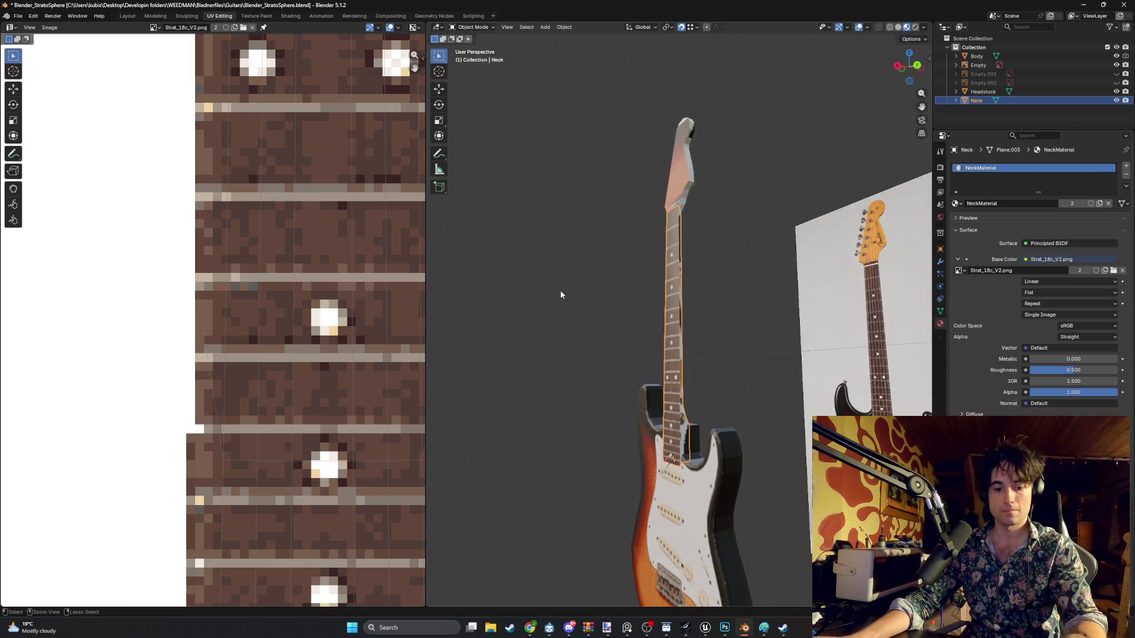
- Save the blend file and look at the guitar from another angle
{"action": "key", "text": "ctrl+s"}
{"action": "mouse_move", "coordinate": [569, 311]}
{"action": "middle_mouse_down"}
{"action": "mouse_move", "coordinate": [668, 329]}
{"action": "mouse_move", "coordinate": [671, 340]}
{"action": "middle_mouse_up"}
{"action": "scroll", "coordinate": [252, 353], "scroll_direction": "down", "scroll_amount": 10}
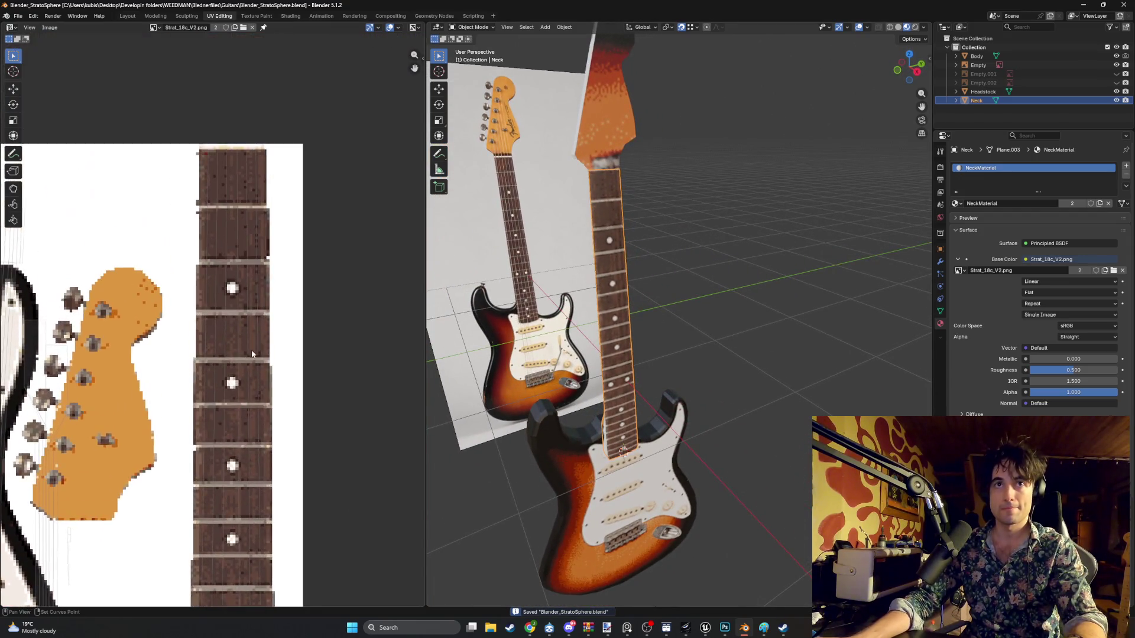
{"action": "scroll", "coordinate": [228, 172], "scroll_direction": "up", "scroll_amount": 5}
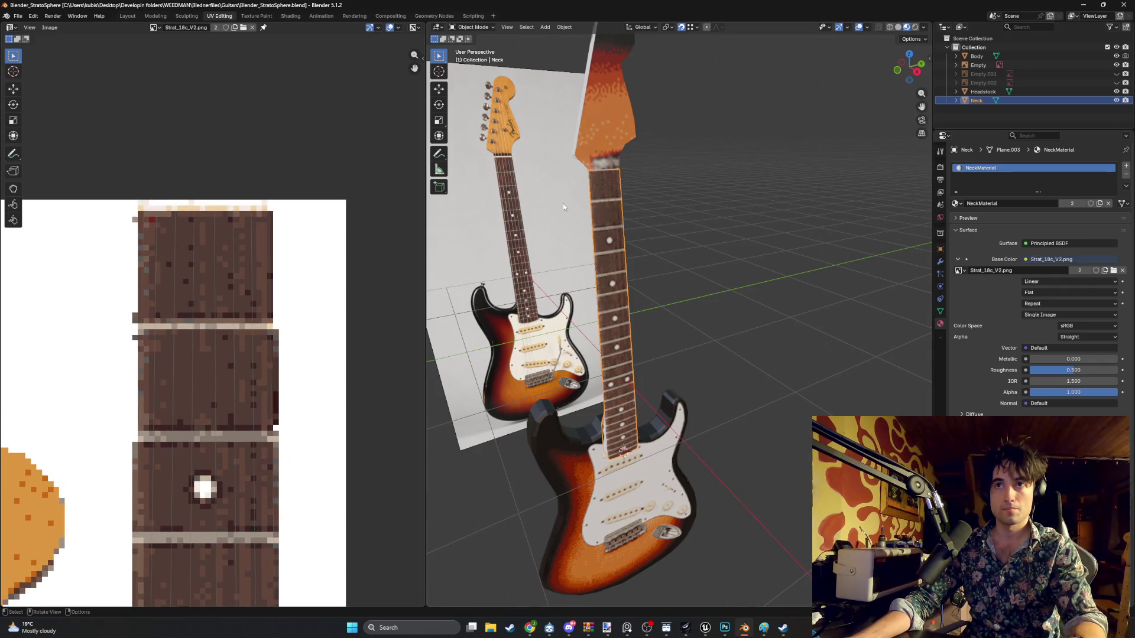
- In Edit Mode on the Neck, try moving the left UV edge, then undo it
{"action": "key", "text": "Tab"}
{"action": "scroll", "coordinate": [165, 199], "scroll_direction": "up", "scroll_amount": 2}
{"action": "middle_click_drag", "start_coordinate": [165, 199], "coordinate": [162, 294]}
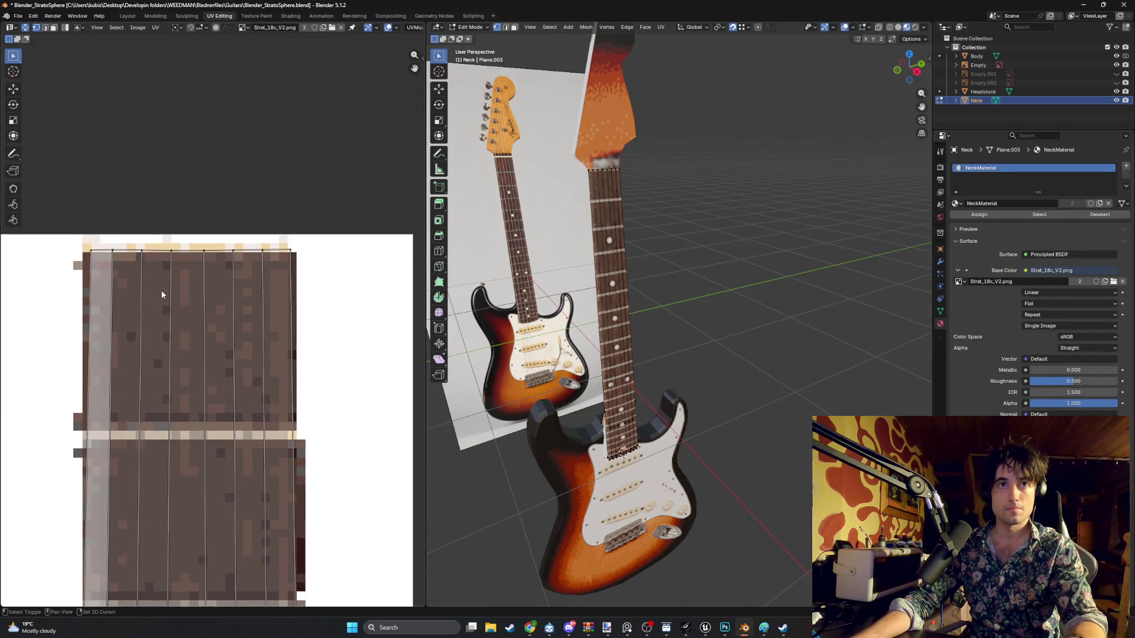
{"action": "mouse_move", "coordinate": [594, 143]}
{"action": "middle_mouse_down"}
{"action": "mouse_move", "coordinate": [683, 354]}
{"action": "mouse_move", "coordinate": [709, 326]}
{"action": "middle_mouse_up"}
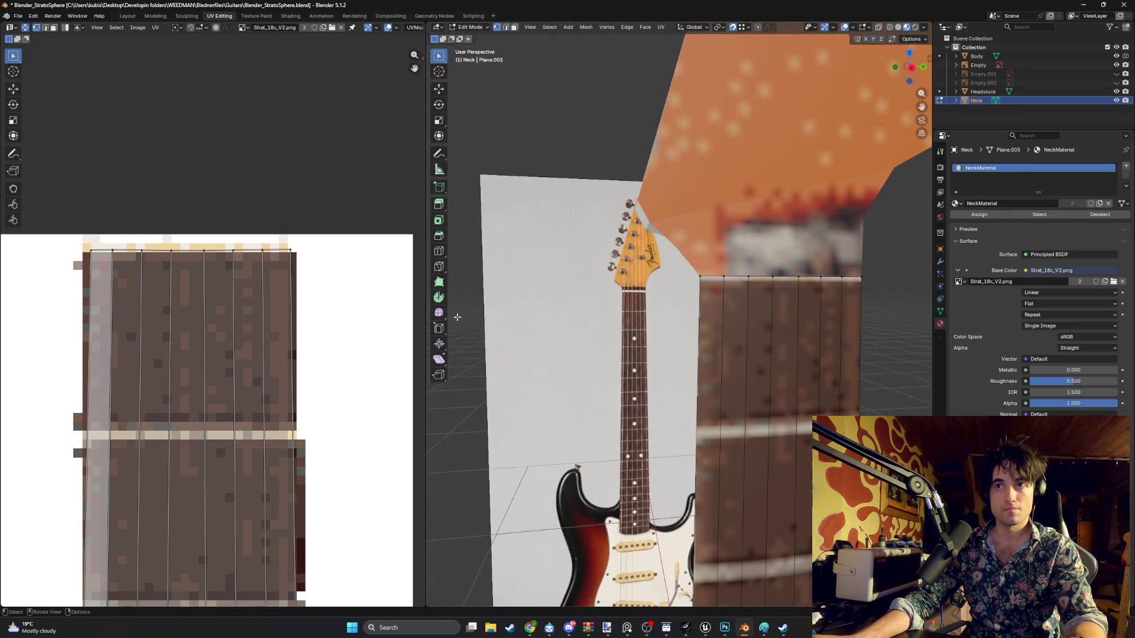
{"action": "key", "text": "g"}
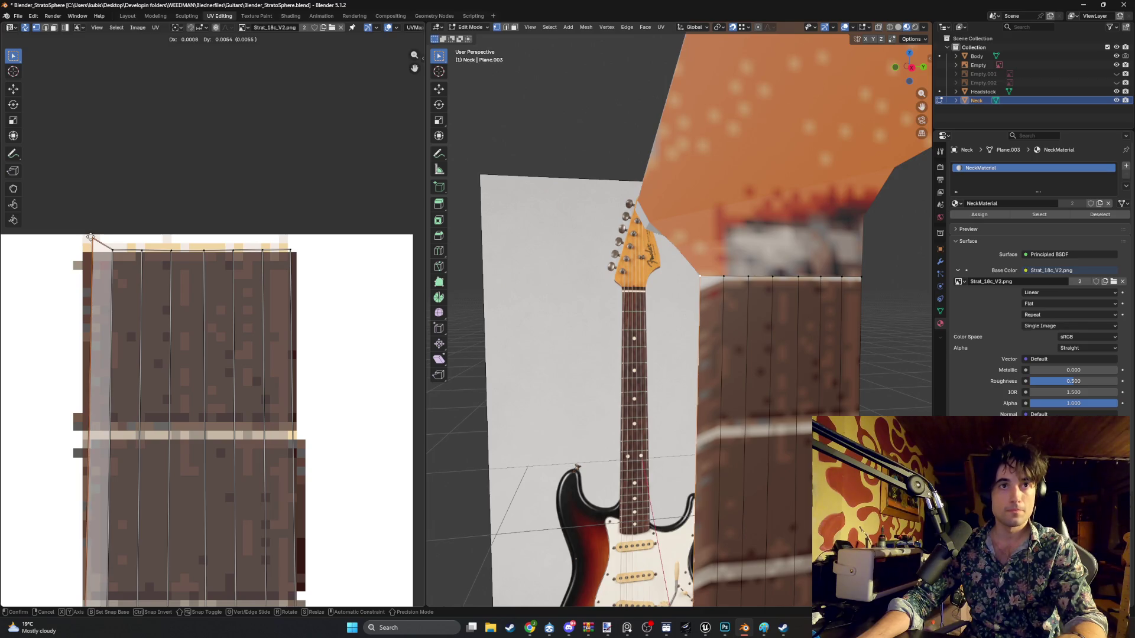
{"action": "left_click", "coordinate": [90, 236]}
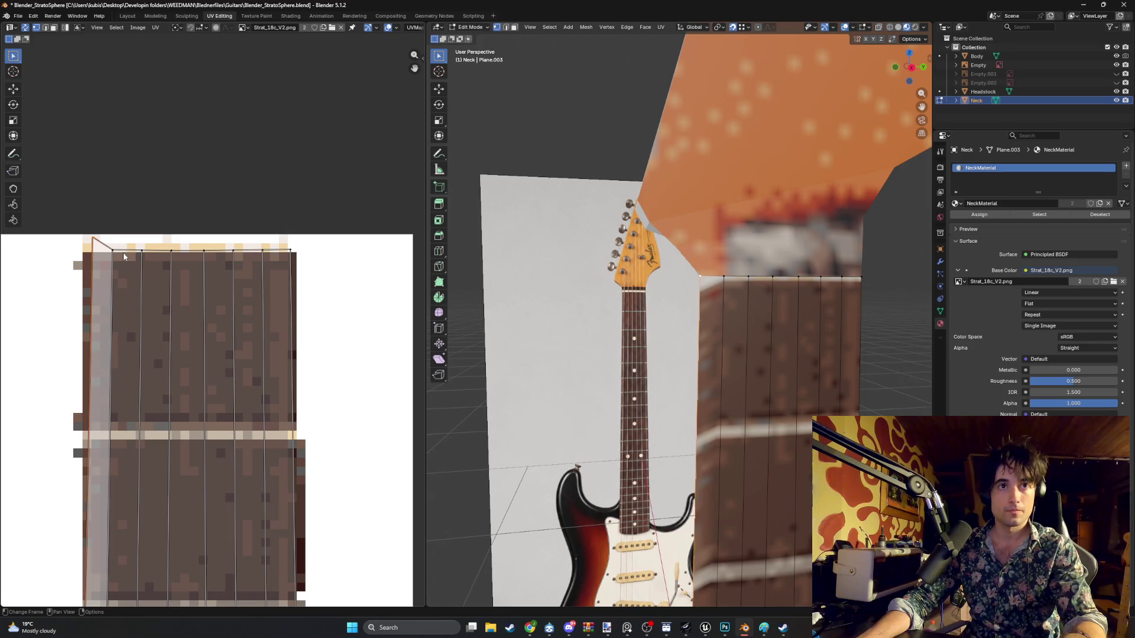
{"action": "key", "text": "ctrl+z"}
- Box-select the neck's top UV edge and raise it vertically to the fretboard's top end
{"action": "mouse_move", "coordinate": [298, 258]}
{"action": "left_mouse_down"}
{"action": "mouse_move", "coordinate": [103, 243]}
{"action": "mouse_move", "coordinate": [113, 249]}
{"action": "left_mouse_up"}
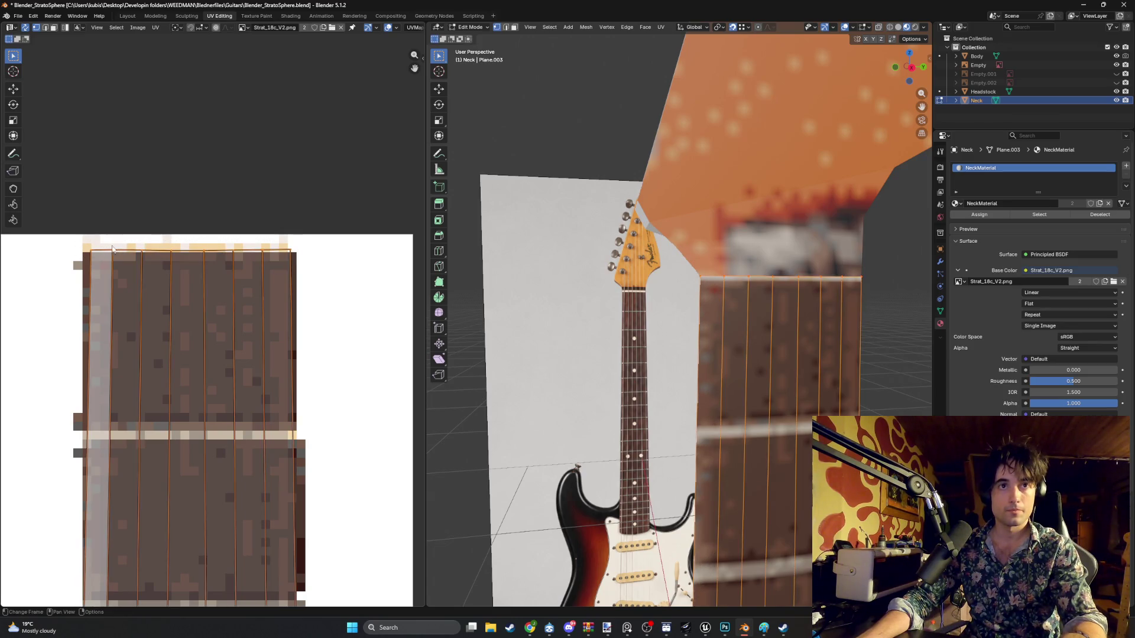
{"action": "key", "text": "g"}
{"action": "key", "text": "y"}
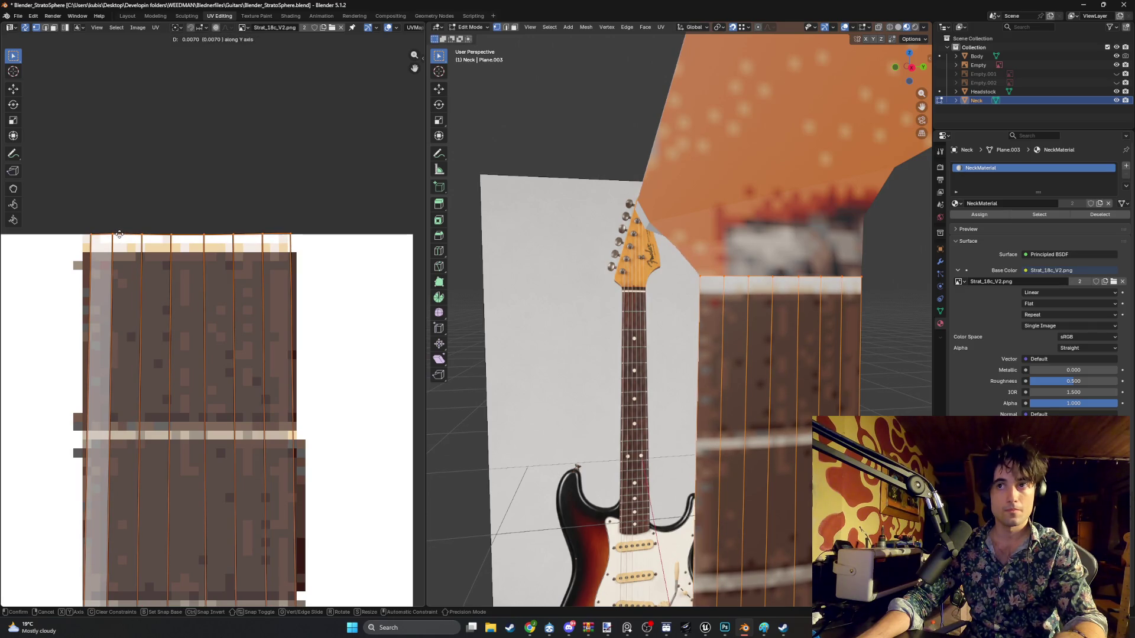
{"action": "left_click", "coordinate": [119, 235]}
- Clear the selection and check the raised fretboard end against the body
{"action": "scroll", "coordinate": [209, 331], "scroll_direction": "down", "scroll_amount": 1}
{"action": "mouse_move", "coordinate": [591, 296]}
{"action": "middle_mouse_down"}
{"action": "mouse_move", "coordinate": [677, 277]}
{"action": "mouse_move", "coordinate": [674, 310]}
{"action": "mouse_move", "coordinate": [684, 256]}
{"action": "mouse_move", "coordinate": [717, 256]}
{"action": "mouse_move", "coordinate": [683, 256]}
{"action": "mouse_move", "coordinate": [729, 296]}
{"action": "middle_mouse_up"}
{"action": "left_click", "coordinate": [677, 277]}
{"action": "scroll", "coordinate": [660, 432], "scroll_direction": "up", "scroll_amount": 4}
{"action": "mouse_move", "coordinate": [660, 432]}
{"action": "middle_mouse_down"}
{"action": "mouse_move", "coordinate": [676, 318]}
{"action": "mouse_move", "coordinate": [629, 349]}
{"action": "mouse_move", "coordinate": [606, 330]}
{"action": "mouse_move", "coordinate": [657, 359]}
{"action": "middle_mouse_up"}
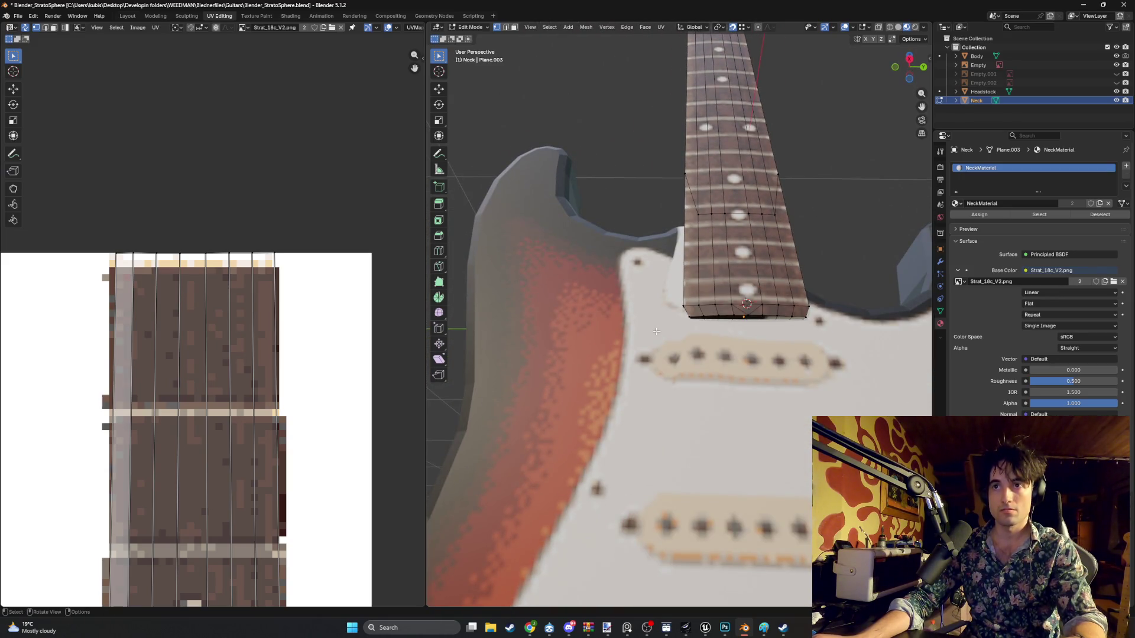
- Switch from the Neck to the Body, frame it, and enter Edit Mode to show its UVs
{"action": "key", "text": "Tab"}
{"action": "left_click", "coordinate": [631, 340]}
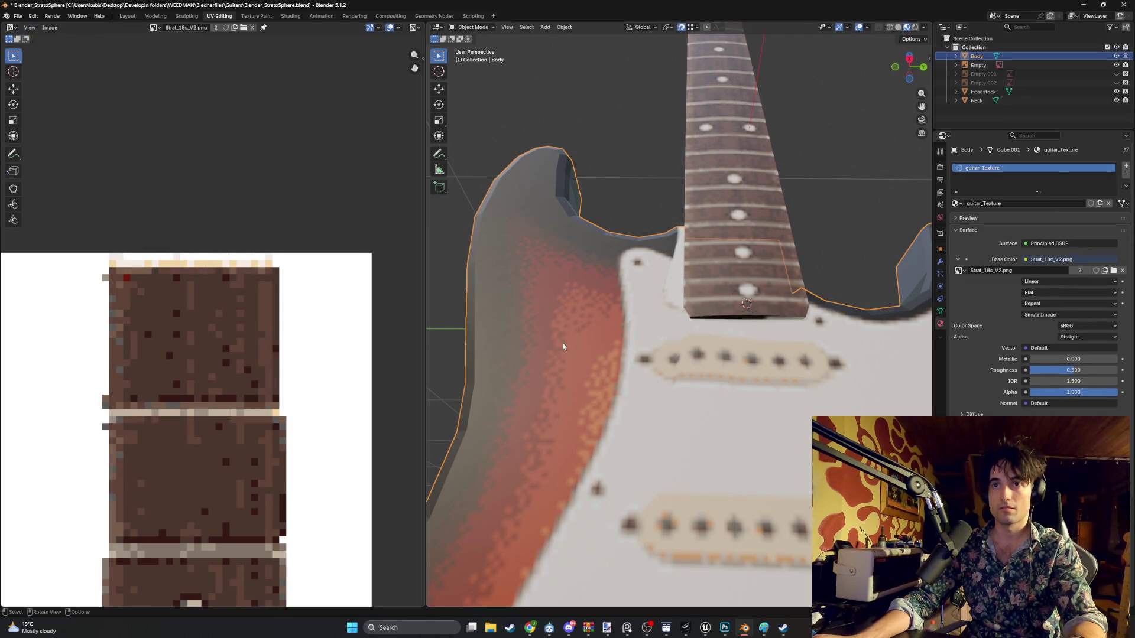
{"action": "key", "text": "KP_Decimal"}
{"action": "scroll", "coordinate": [162, 420], "scroll_direction": "down", "scroll_amount": 3}
{"action": "middle_click_drag", "start_coordinate": [162, 420], "coordinate": [279, 336]}
{"action": "scroll", "coordinate": [250, 288], "scroll_direction": "up", "scroll_amount": 5}
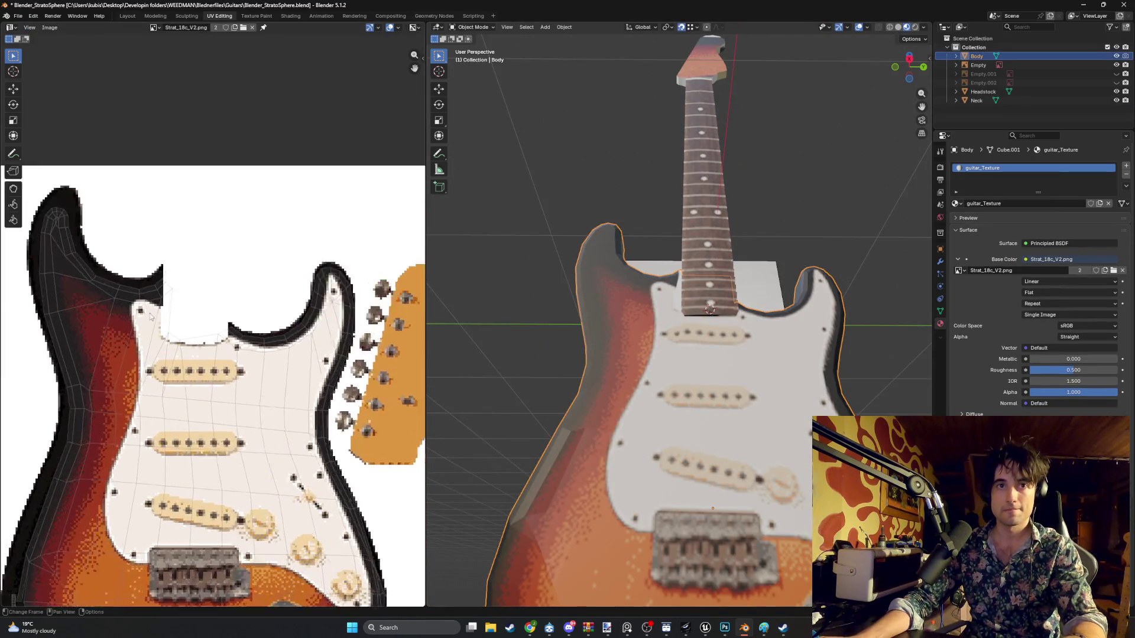
{"action": "key", "text": "Tab"}
{"action": "scroll", "coordinate": [260, 278], "scroll_direction": "up", "scroll_amount": 3}
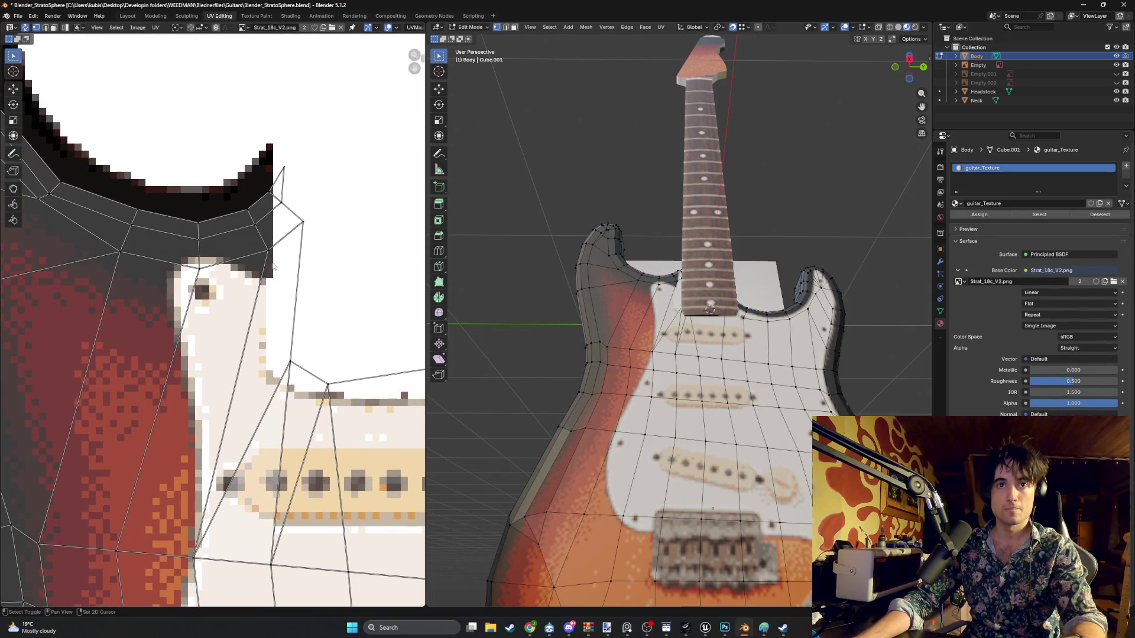
- Drag body UV vertices left and down onto the horn's edge in the texture
{"action": "left_click_drag", "start_coordinate": [290, 367], "coordinate": [271, 371]}
{"action": "left_click_drag", "start_coordinate": [304, 229], "coordinate": [261, 289]}
{"action": "scroll", "coordinate": [331, 266], "scroll_direction": "up", "scroll_amount": 3}
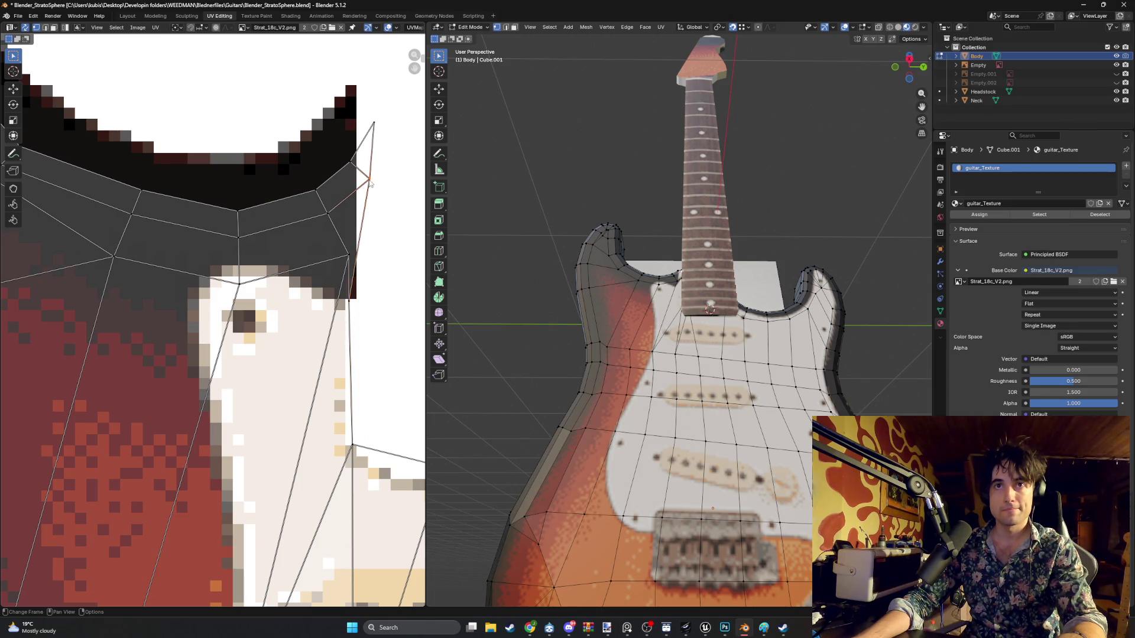
{"action": "mouse_move", "coordinate": [353, 136]}
{"action": "left_mouse_down"}
{"action": "mouse_move", "coordinate": [354, 118]}
{"action": "mouse_move", "coordinate": [324, 131]}
{"action": "left_mouse_up"}
{"action": "scroll", "coordinate": [688, 276], "scroll_direction": "up", "scroll_amount": 8}
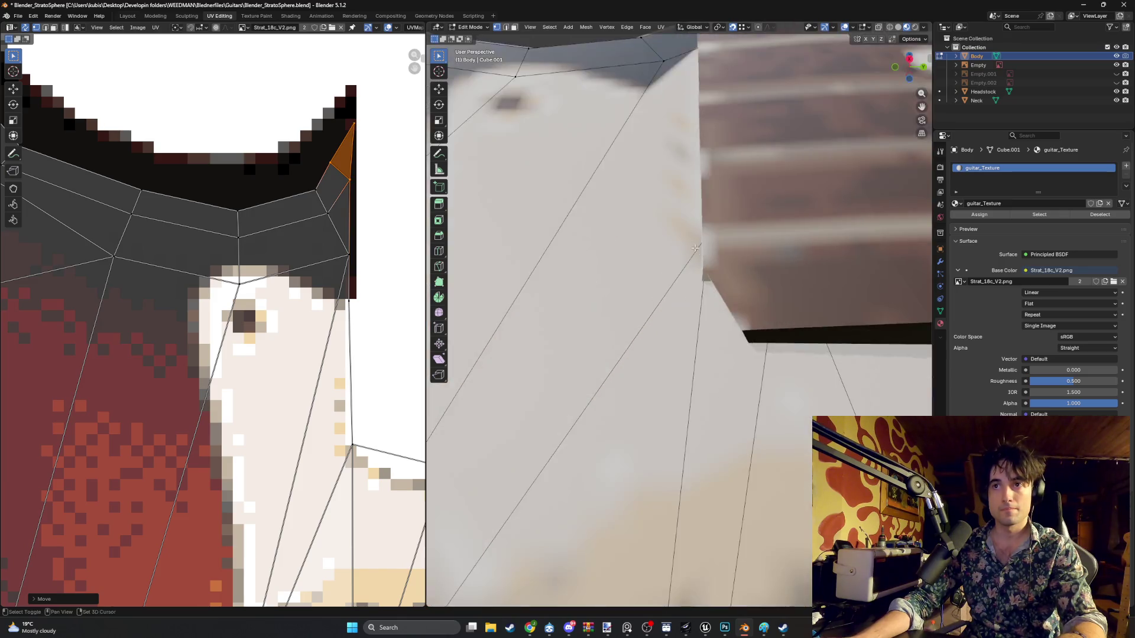
{"action": "middle_click_drag", "start_coordinate": [609, 278], "coordinate": [626, 278]}
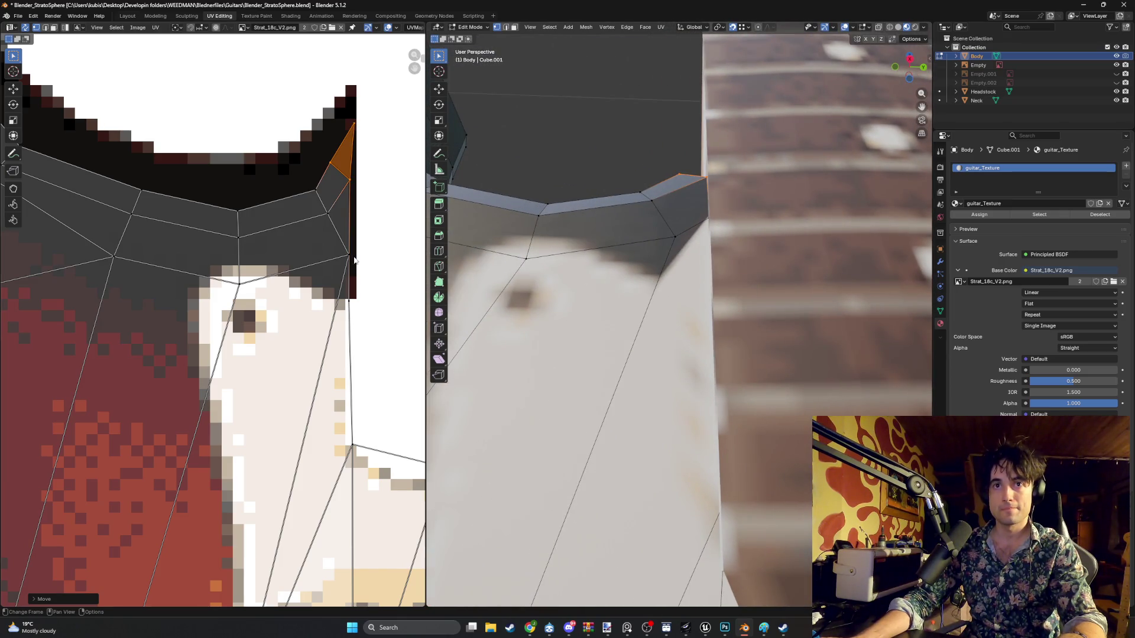
- Move the horn's corner UV vertex down, cancelling a move of the upper tip vertex
{"action": "left_click", "coordinate": [350, 258]}
{"action": "key", "text": "g"}
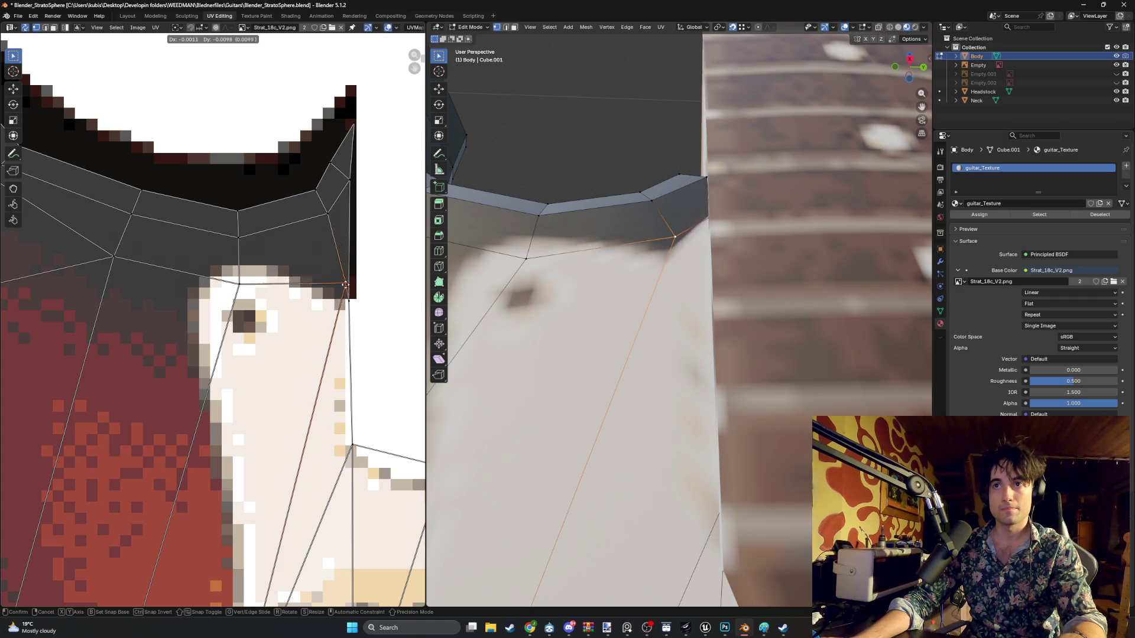
{"action": "left_click", "coordinate": [348, 280]}
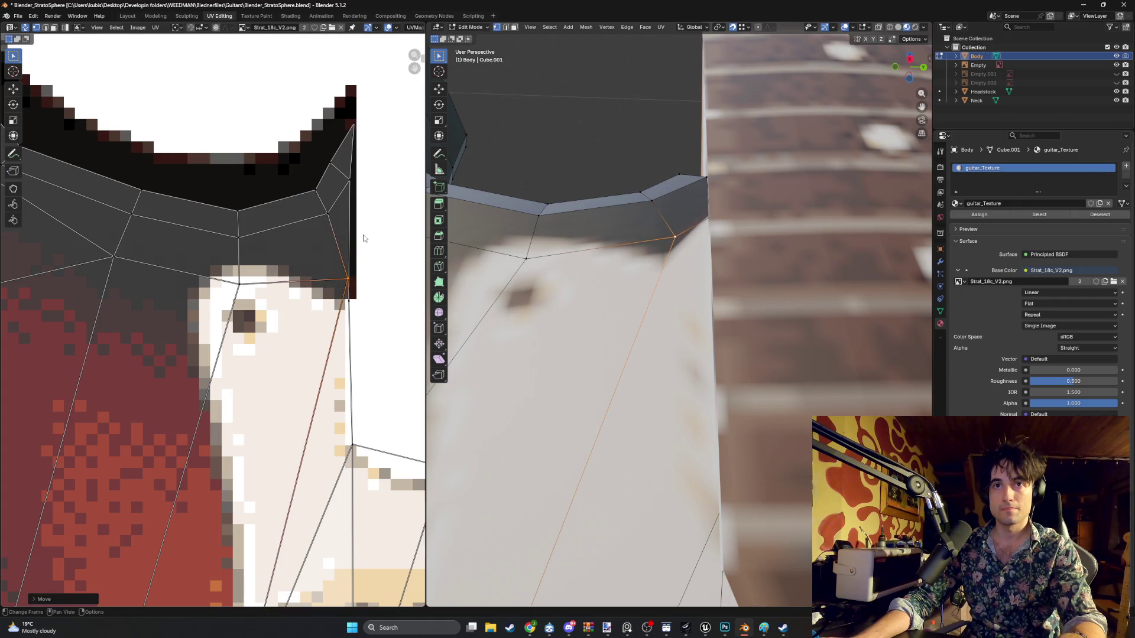
{"action": "left_click", "coordinate": [349, 187]}
{"action": "key", "text": "g"}
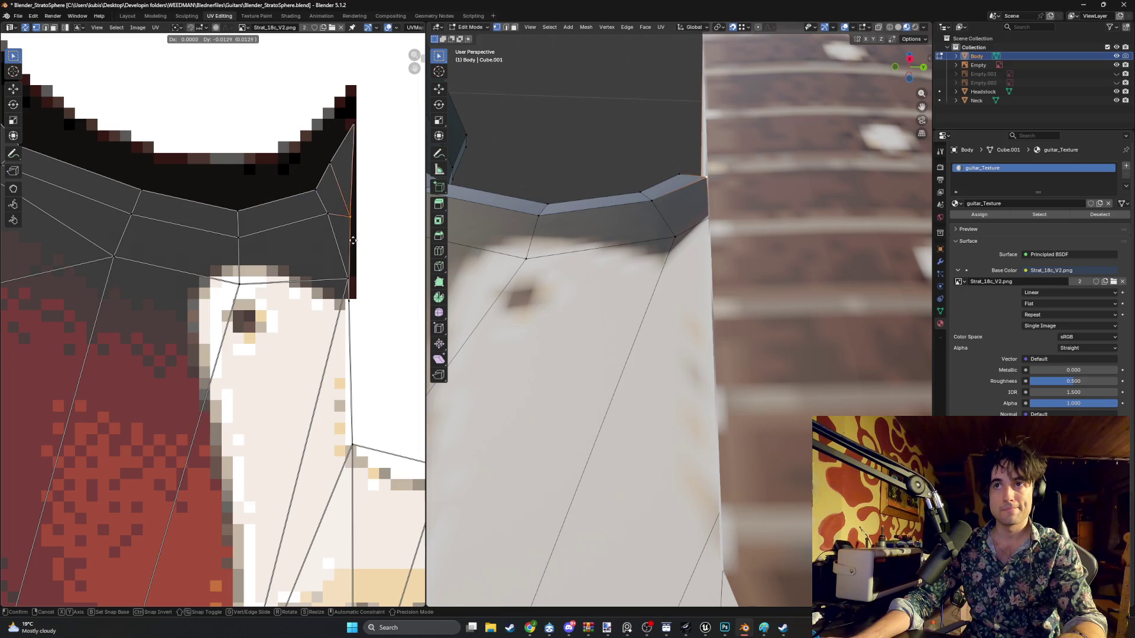
{"action": "right_click", "coordinate": [352, 241]}
{"action": "scroll", "coordinate": [674, 355], "scroll_direction": "down", "scroll_amount": 10}
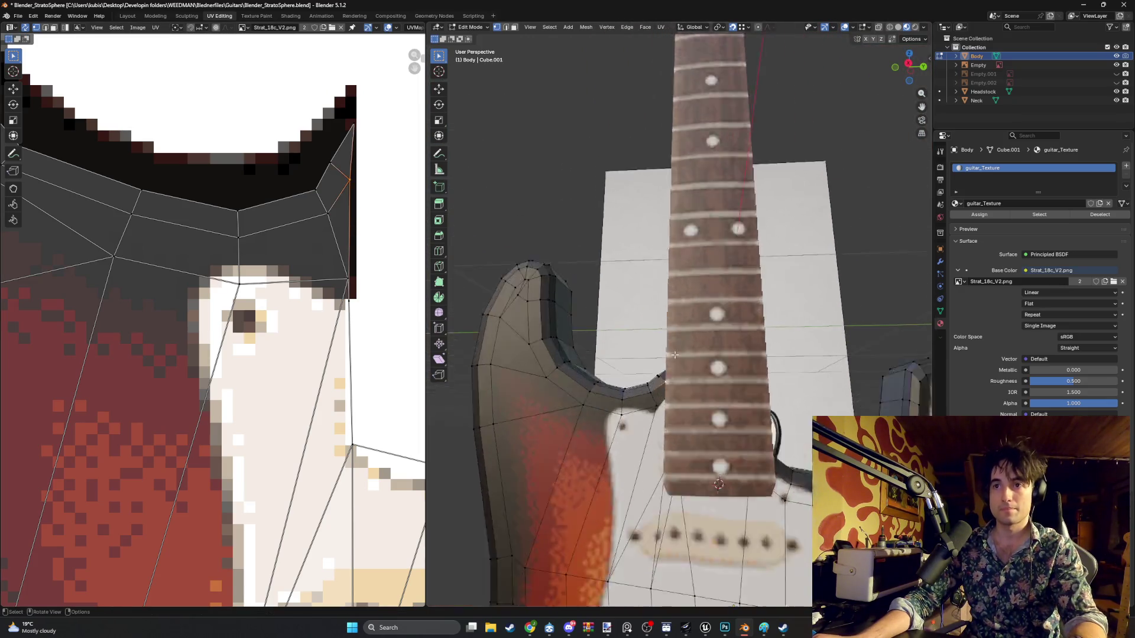
{"action": "scroll", "coordinate": [674, 355], "scroll_direction": "up", "scroll_amount": 10}
- Select the body face beside the neck, then move a horn corner vertex down
{"action": "key", "text": "3"}
{"action": "left_click", "coordinate": [696, 255]}
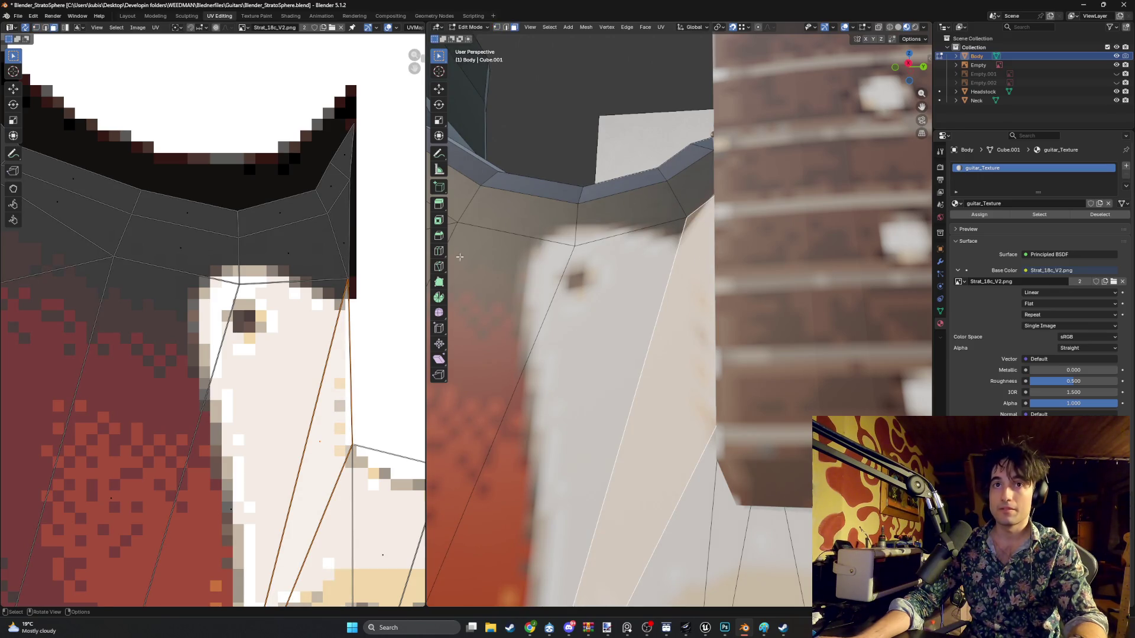
{"action": "key", "text": "1"}
{"action": "left_click", "coordinate": [348, 283]}
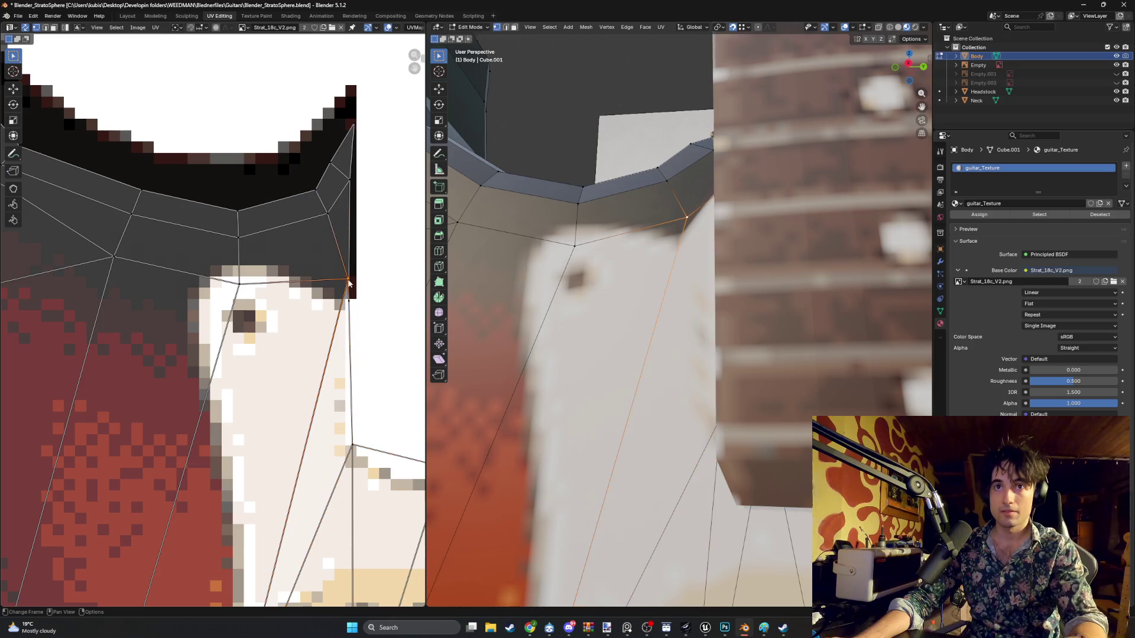
{"action": "key", "text": "g"}
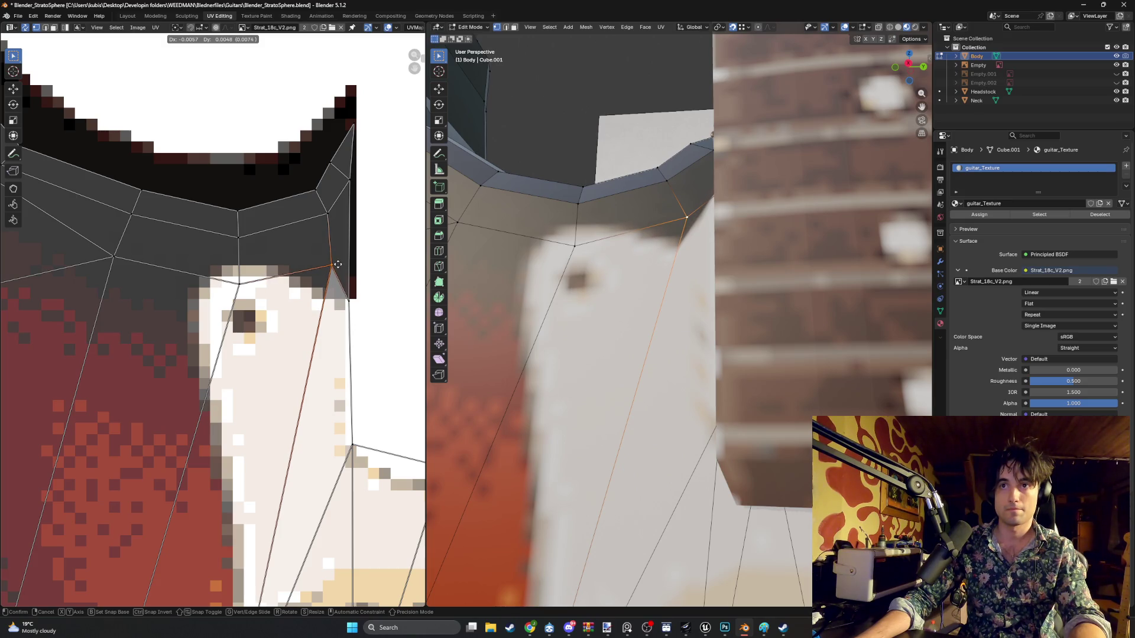
{"action": "left_click", "coordinate": [338, 265]}
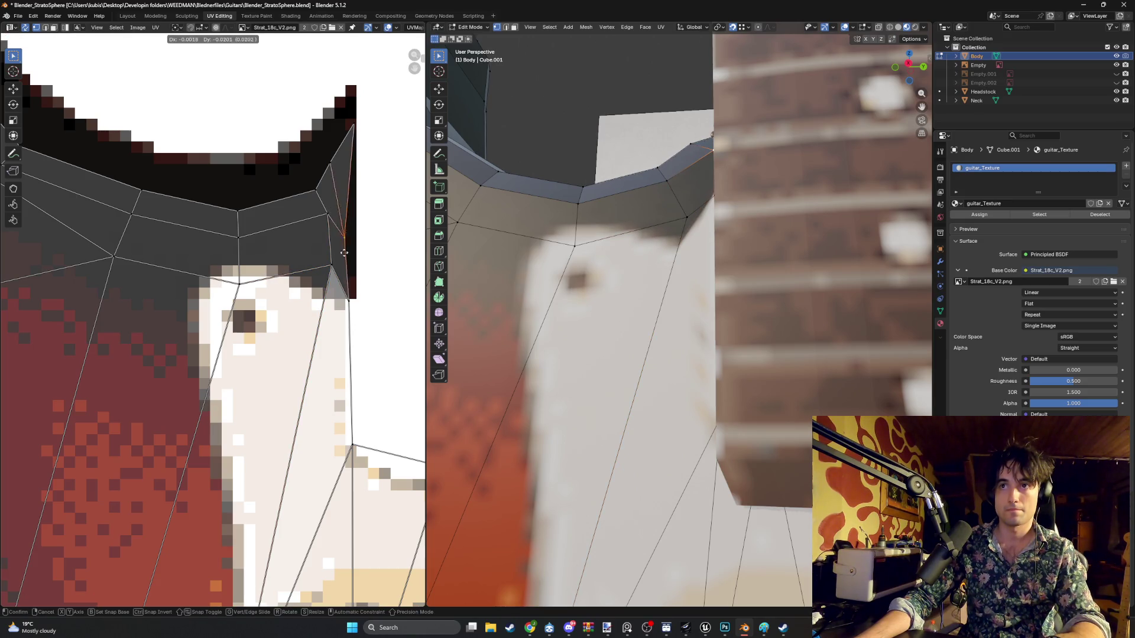
{"action": "key", "text": "Escape"}
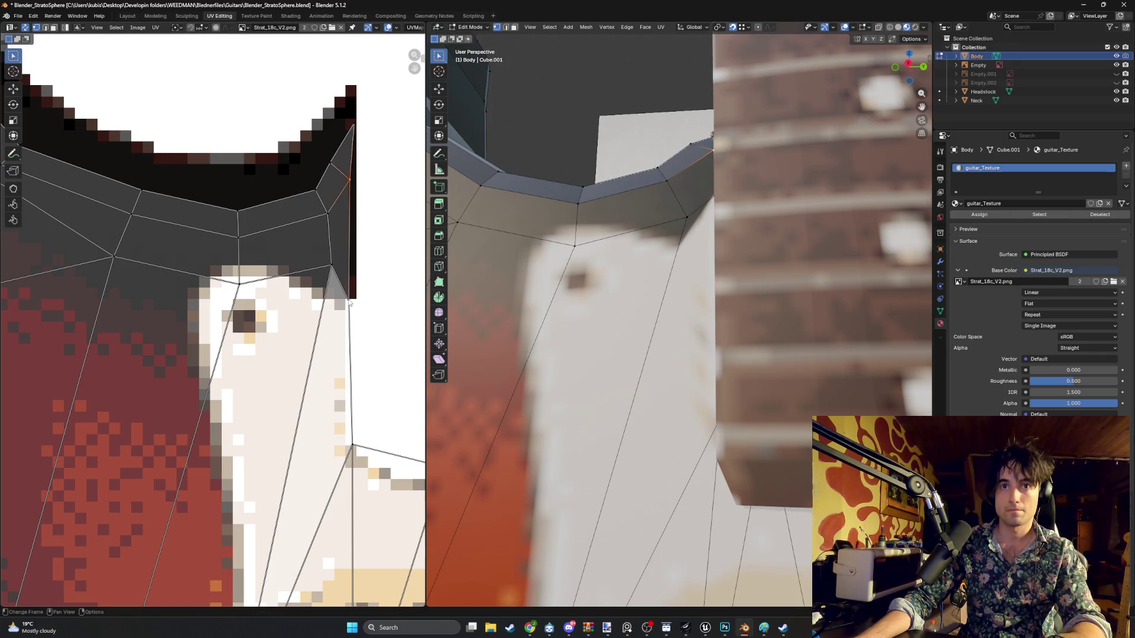
- Reposition that vertex and its neighbour onto the texture's dark outline
{"action": "key", "text": "g"}
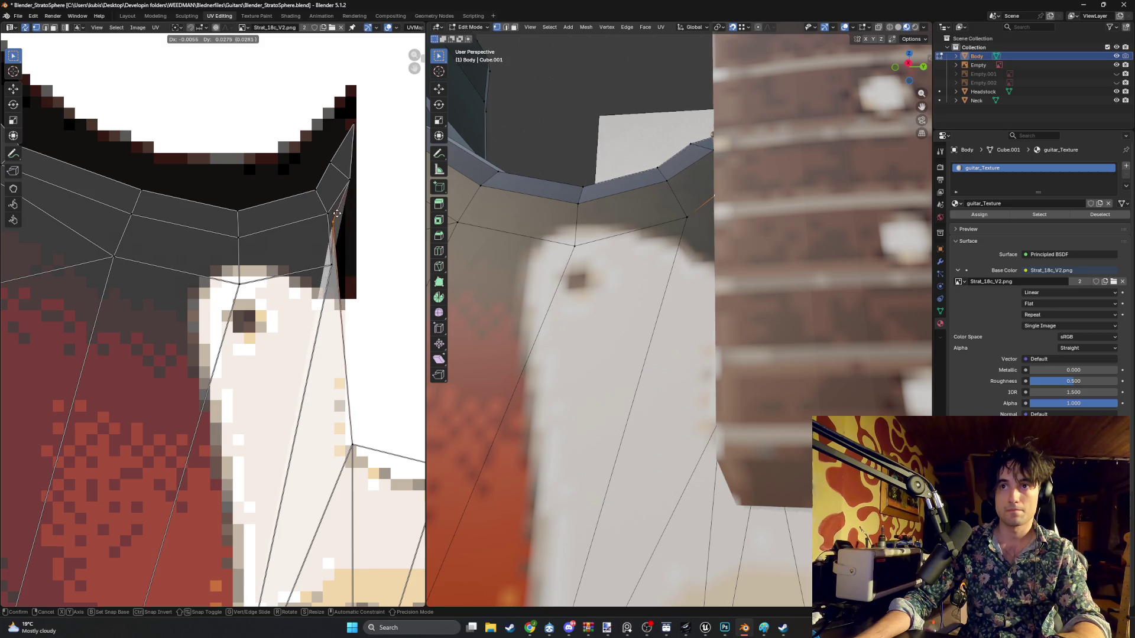
{"action": "left_click", "coordinate": [337, 221]}
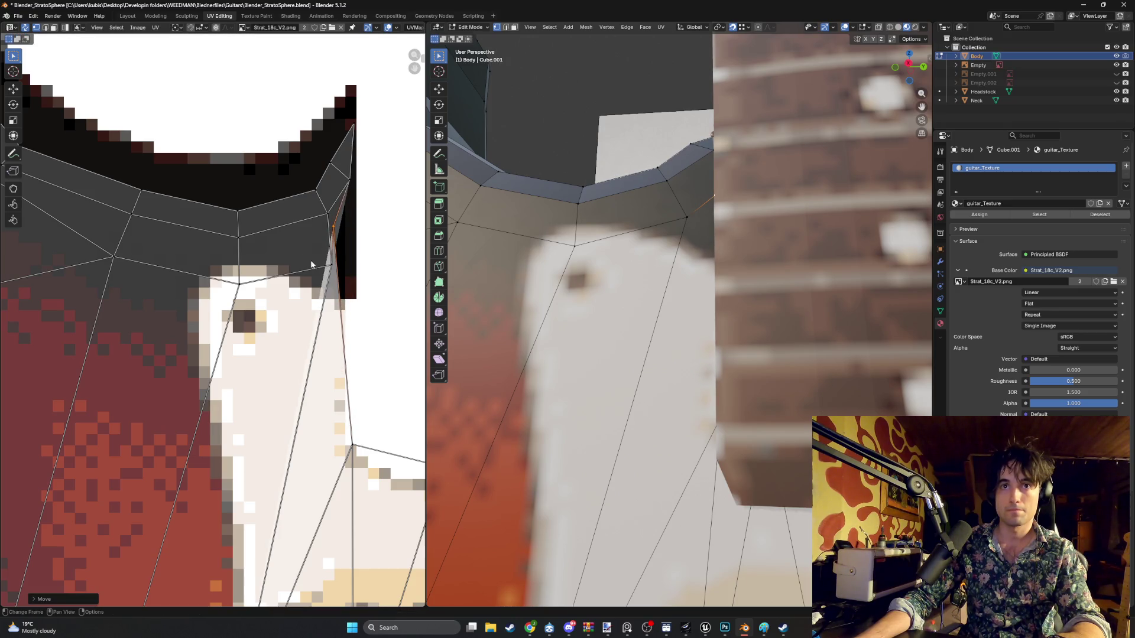
{"action": "left_click", "coordinate": [334, 270]}
{"action": "key", "text": "g"}
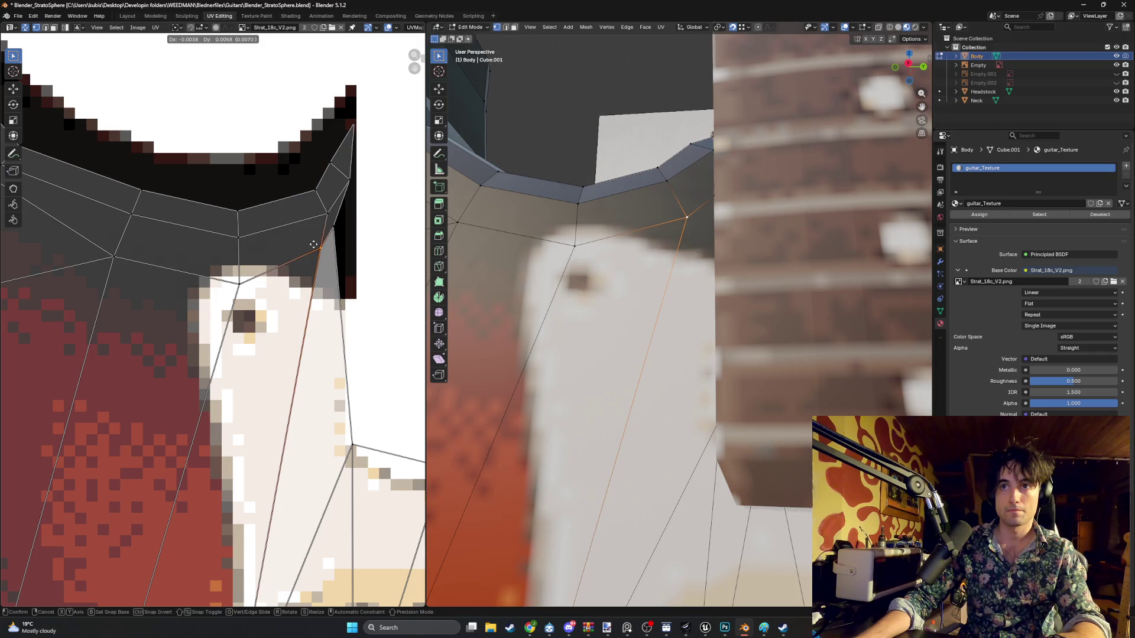
{"action": "left_click", "coordinate": [313, 245]}
{"action": "scroll", "coordinate": [699, 299], "scroll_direction": "down", "scroll_amount": 5}
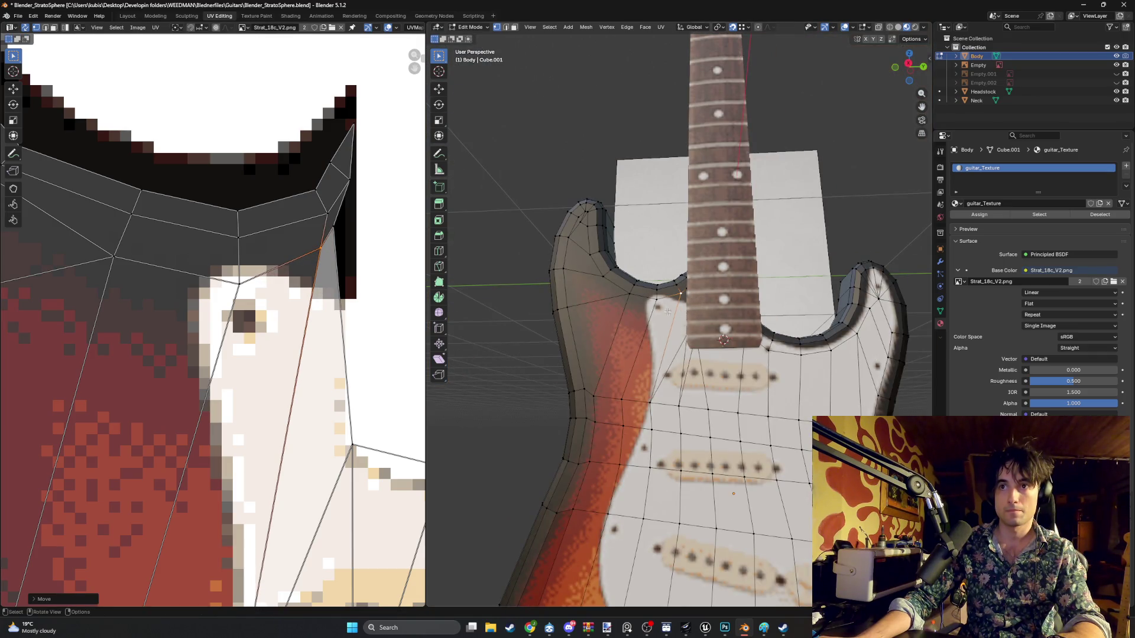
- Orbit around the body and toggle Solid then back to Material Preview shading
{"action": "mouse_move", "coordinate": [659, 305]}
{"action": "middle_mouse_down"}
{"action": "mouse_move", "coordinate": [724, 321]}
{"action": "mouse_move", "coordinate": [733, 307]}
{"action": "mouse_move", "coordinate": [786, 297]}
{"action": "mouse_move", "coordinate": [730, 294]}
{"action": "middle_mouse_up"}
{"action": "scroll", "coordinate": [686, 323], "scroll_direction": "down", "scroll_amount": 3}
{"action": "key", "text": "z"}
{"action": "left_click", "coordinate": [770, 297]}
{"action": "key", "text": "z"}
{"action": "left_click", "coordinate": [753, 332]}
- View the whole textured guitar from the front and at an angle
{"action": "scroll", "coordinate": [752, 331], "scroll_direction": "down", "scroll_amount": 5}
{"action": "mouse_move", "coordinate": [753, 332]}
{"action": "middle_mouse_down"}
{"action": "mouse_move", "coordinate": [663, 329]}
{"action": "mouse_move", "coordinate": [700, 342]}
{"action": "mouse_move", "coordinate": [717, 375]}
{"action": "middle_mouse_up"}
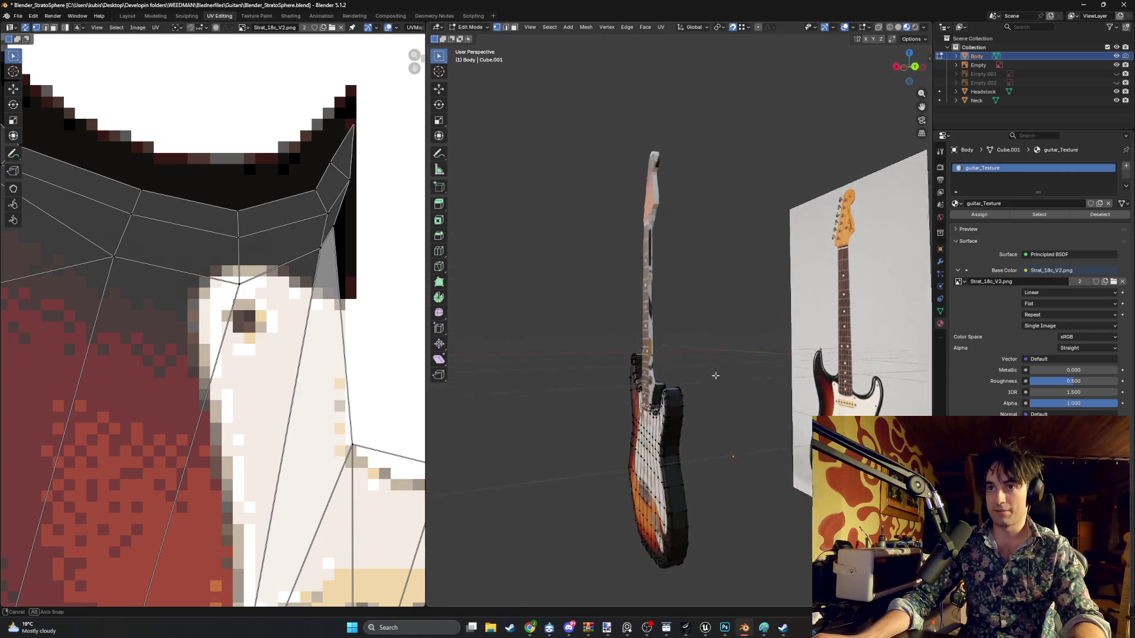
{"action": "scroll", "coordinate": [735, 314], "scroll_direction": "up", "scroll_amount": 4}
{"action": "mouse_move", "coordinate": [735, 314]}
{"action": "middle_mouse_down"}
{"action": "mouse_move", "coordinate": [716, 307]}
{"action": "mouse_move", "coordinate": [742, 296]}
{"action": "mouse_move", "coordinate": [627, 320]}
{"action": "mouse_move", "coordinate": [708, 362]}
{"action": "mouse_move", "coordinate": [658, 334]}
{"action": "mouse_move", "coordinate": [775, 344]}
{"action": "mouse_move", "coordinate": [689, 360]}
{"action": "mouse_move", "coordinate": [509, 346]}
{"action": "middle_mouse_up"}
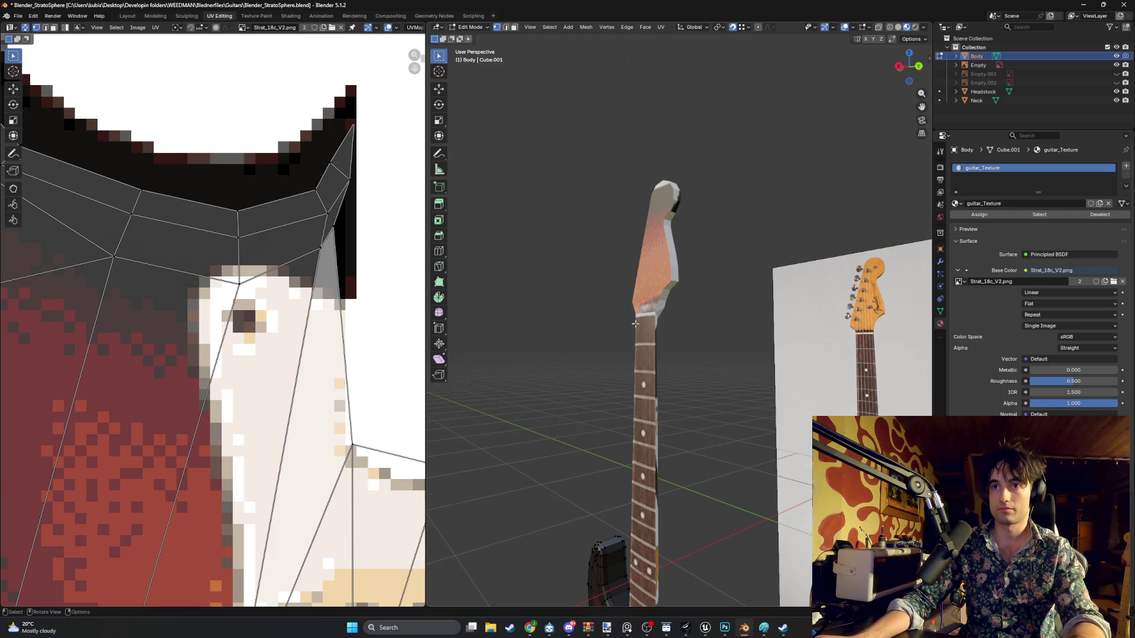
{"action": "scroll", "coordinate": [320, 314], "scroll_direction": "down", "scroll_amount": 10}
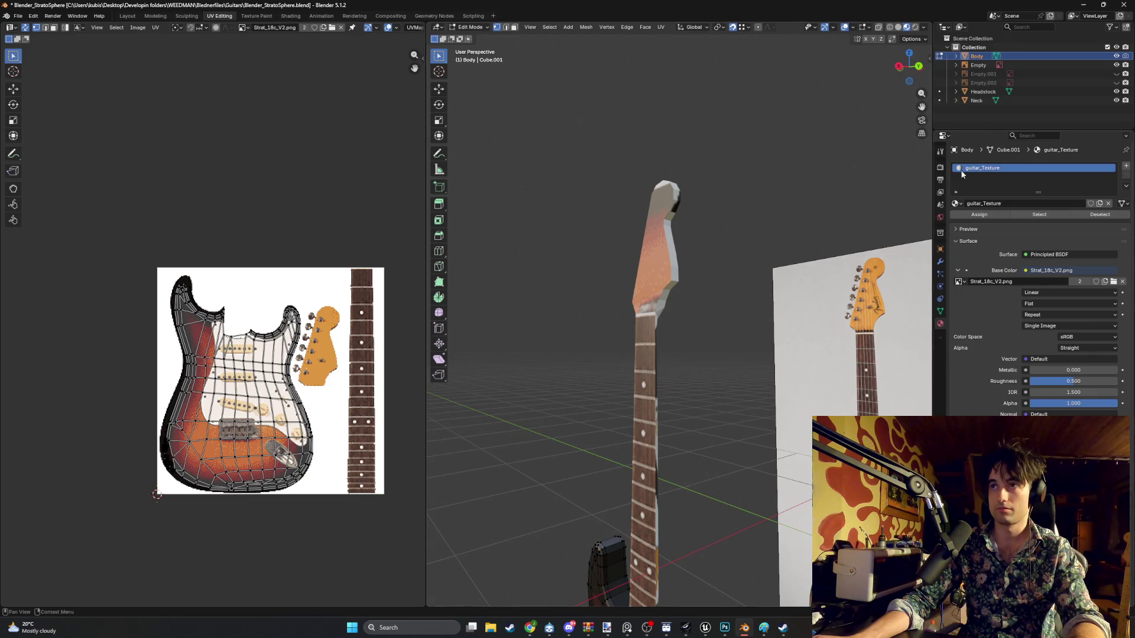
- Make the Headstock active, view it edge-on, then make the Neck active
{"action": "left_click", "coordinate": [978, 92]}
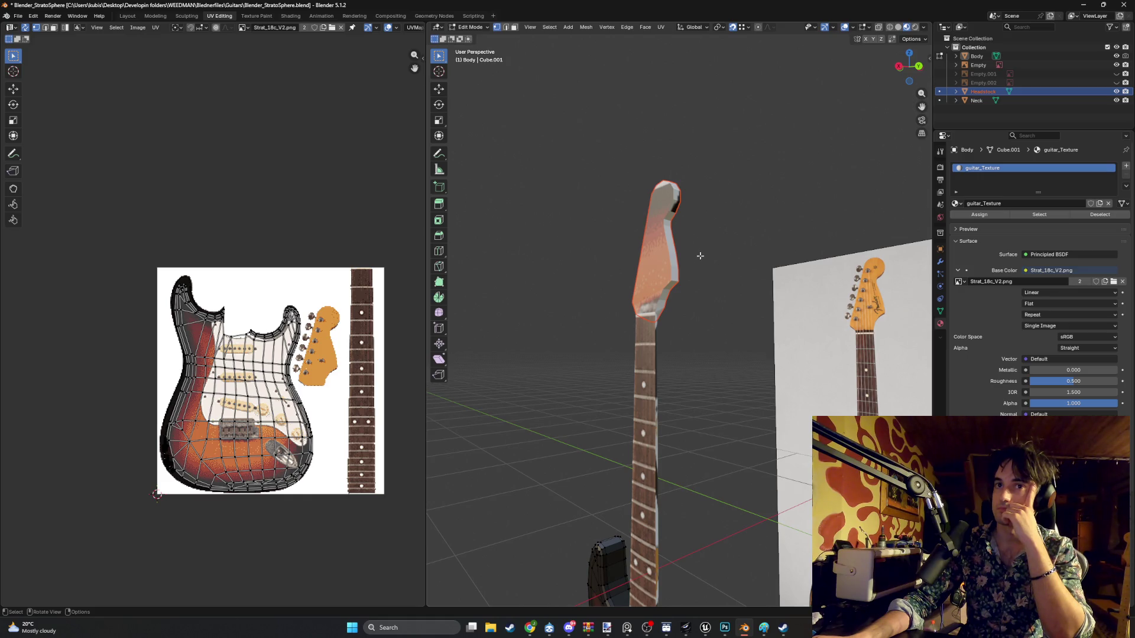
{"action": "middle_click_drag", "start_coordinate": [699, 259], "coordinate": [637, 289]}
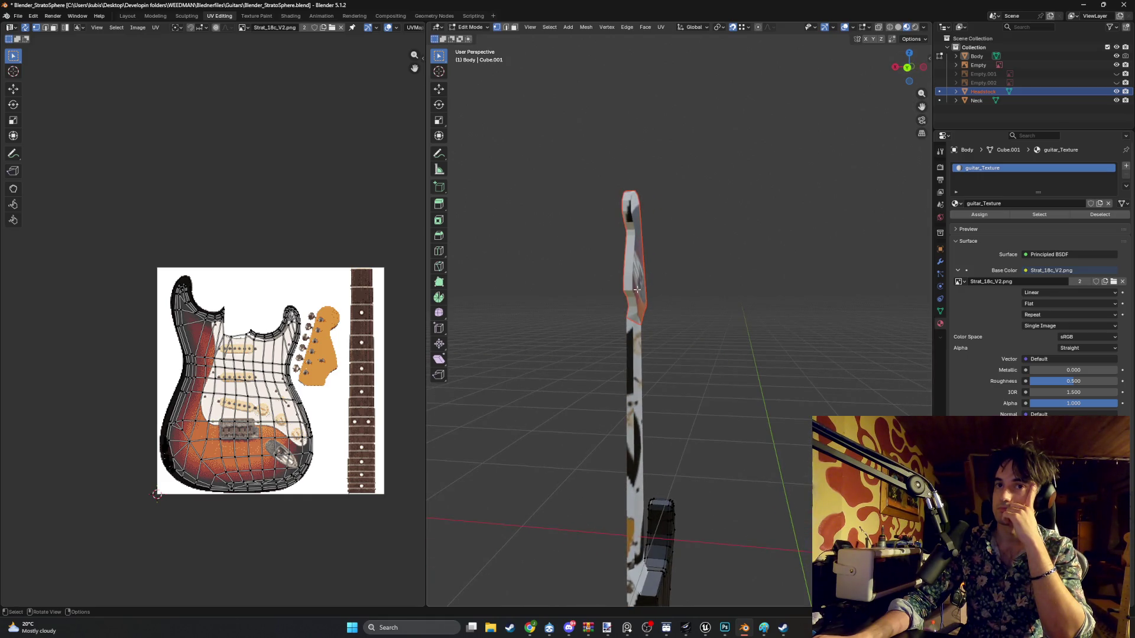
{"action": "left_click", "coordinate": [973, 101]}
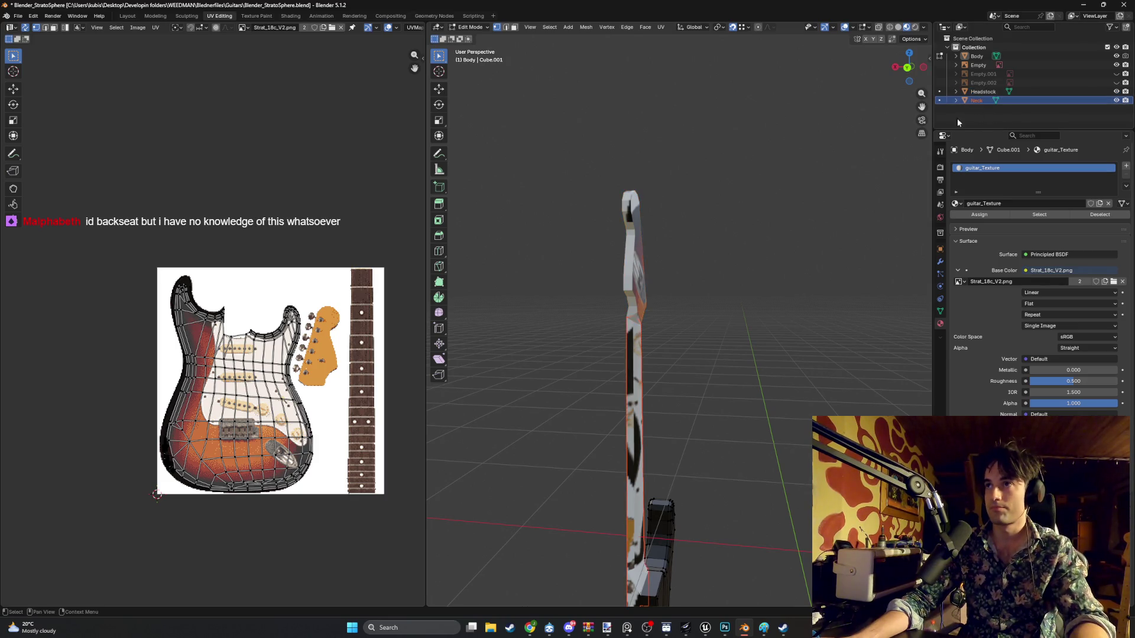
- Re-enter Edit Mode on the Neck and check it in front, right and left orthographic views
{"action": "key", "text": "Tab"}
{"action": "mouse_move", "coordinate": [683, 346]}
{"action": "middle_mouse_down"}
{"action": "mouse_move", "coordinate": [664, 394]}
{"action": "mouse_move", "coordinate": [679, 279]}
{"action": "mouse_move", "coordinate": [639, 329]}
{"action": "mouse_move", "coordinate": [587, 356]}
{"action": "mouse_move", "coordinate": [620, 303]}
{"action": "mouse_move", "coordinate": [626, 324]}
{"action": "mouse_move", "coordinate": [653, 316]}
{"action": "middle_mouse_up"}
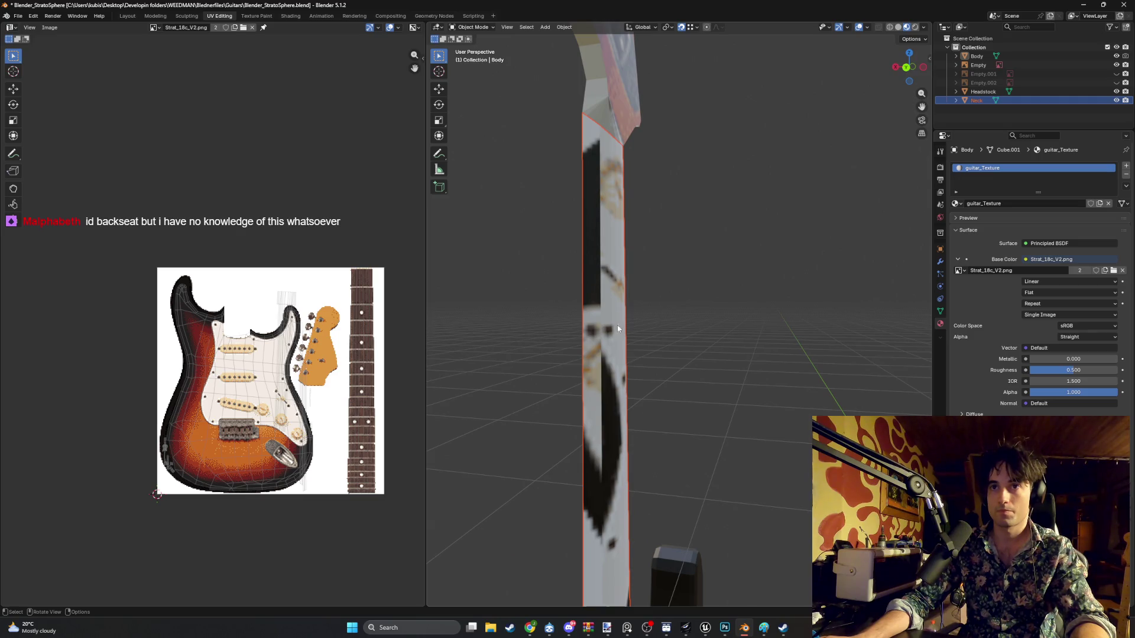
{"action": "key", "text": "Tab"}
{"action": "mouse_move", "coordinate": [679, 317]}
{"action": "middle_mouse_down"}
{"action": "mouse_move", "coordinate": [732, 312]}
{"action": "mouse_move", "coordinate": [763, 329]}
{"action": "middle_mouse_up"}
{"action": "key", "text": "KP_1"}
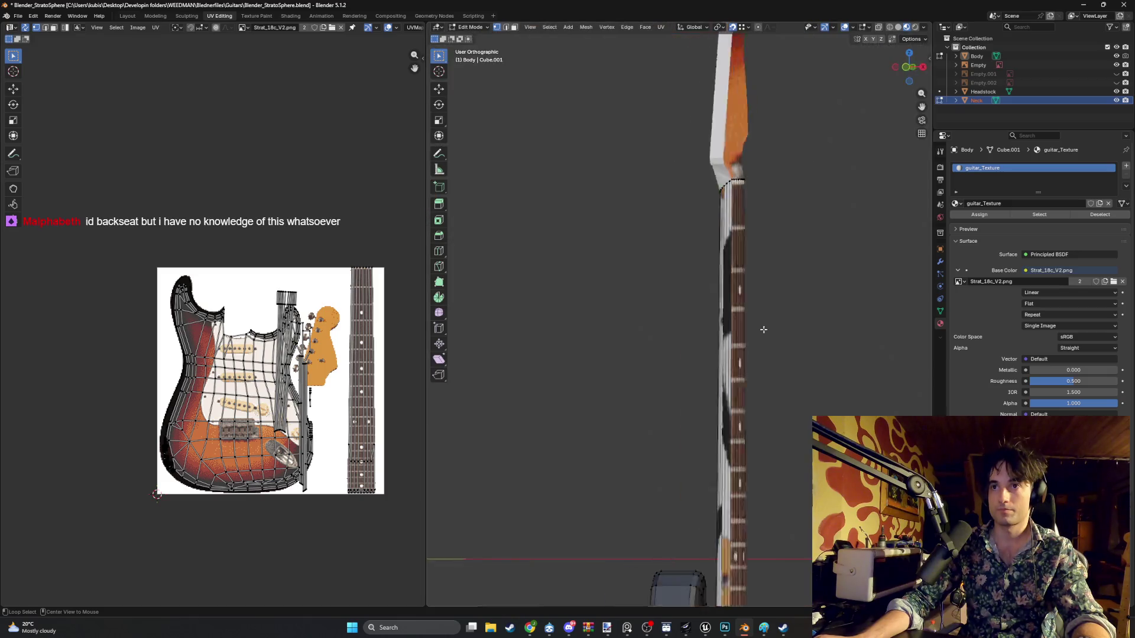
{"action": "key", "text": "KP_3"}
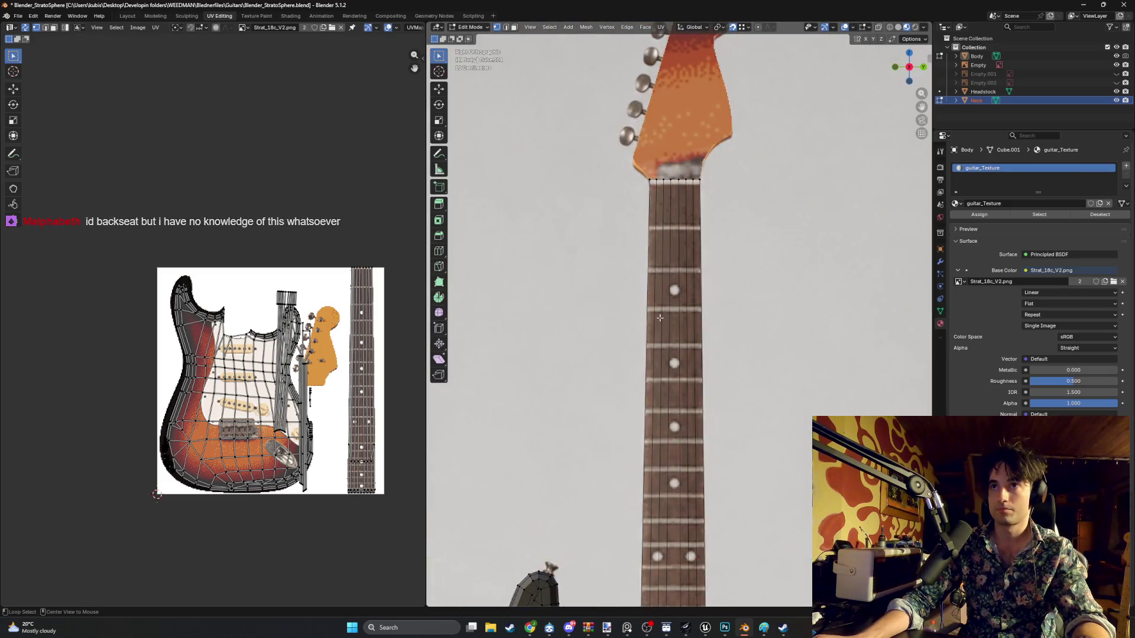
{"action": "key", "text": "ctrl+KP_3"}
- Hide the Empty reference image and box-select the neck geometry
{"action": "left_click", "coordinate": [1116, 56]}
{"action": "left_click", "coordinate": [1116, 57]}
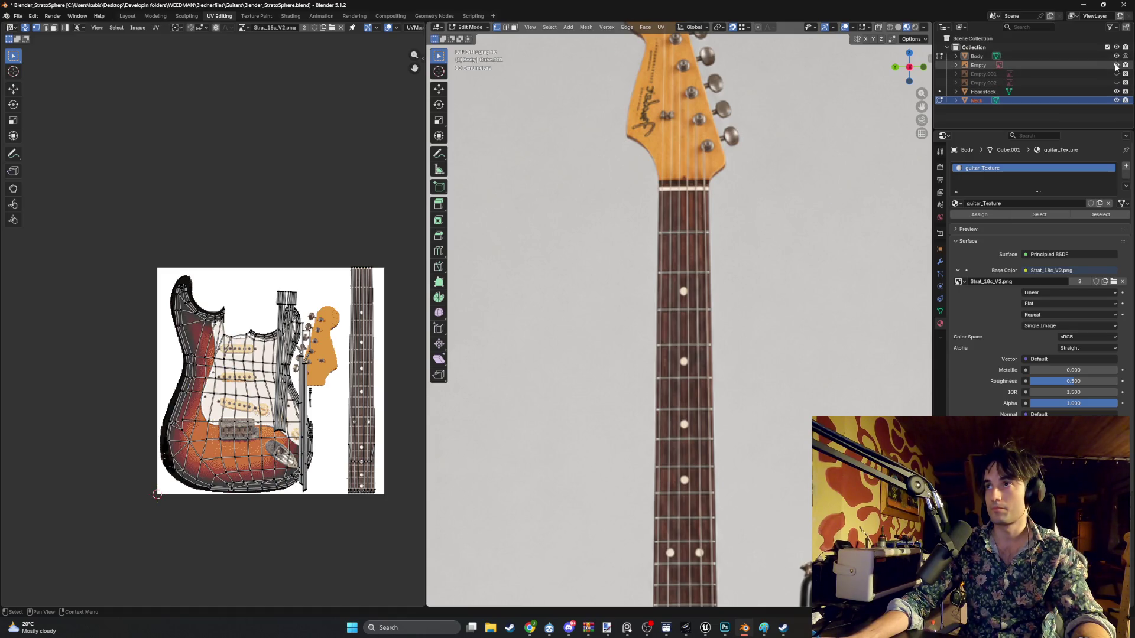
{"action": "left_click", "coordinate": [1116, 65]}
{"action": "key", "text": "b"}
{"action": "left_click_drag", "start_coordinate": [766, 404], "coordinate": [585, 315]}
{"action": "scroll", "coordinate": [677, 349], "scroll_direction": "down", "scroll_amount": 2}
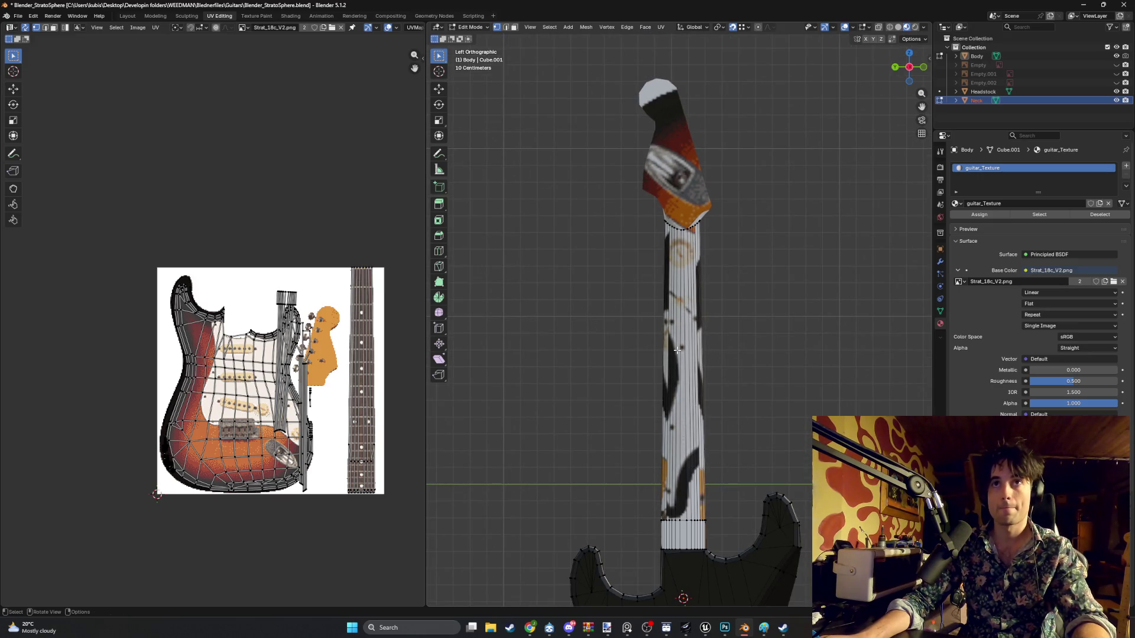
- Switch to face select mode and box-select all the neck faces
{"action": "key", "text": "3"}
{"action": "left_click_drag", "start_coordinate": [759, 406], "coordinate": [622, 324]}
{"action": "mouse_move", "coordinate": [623, 325]}
{"action": "middle_mouse_down"}
{"action": "mouse_move", "coordinate": [633, 324]}
{"action": "mouse_move", "coordinate": [552, 349]}
{"action": "mouse_move", "coordinate": [740, 337]}
{"action": "middle_mouse_up"}
{"action": "scroll", "coordinate": [739, 337], "scroll_direction": "up", "scroll_amount": 2}
- Deselect the left and right side face strips of the neck, then hide the Body
{"action": "left_click", "coordinate": [700, 387], "text": "shift"}
{"action": "left_click", "coordinate": [701, 387], "text": "shift"}
{"action": "left_click", "coordinate": [694, 387], "text": "shift"}
{"action": "left_click", "coordinate": [644, 389], "text": "shift"}
{"action": "left_click", "coordinate": [647, 390], "text": "shift"}
{"action": "left_click", "coordinate": [648, 390], "text": "shift"}
{"action": "scroll", "coordinate": [354, 379], "scroll_direction": "up", "scroll_amount": 1}
{"action": "mouse_move", "coordinate": [841, 332]}
{"action": "middle_mouse_down"}
{"action": "mouse_move", "coordinate": [737, 340]}
{"action": "mouse_move", "coordinate": [678, 220]}
{"action": "mouse_move", "coordinate": [633, 314]}
{"action": "mouse_move", "coordinate": [739, 266]}
{"action": "middle_mouse_up"}
{"action": "left_click", "coordinate": [1116, 56]}
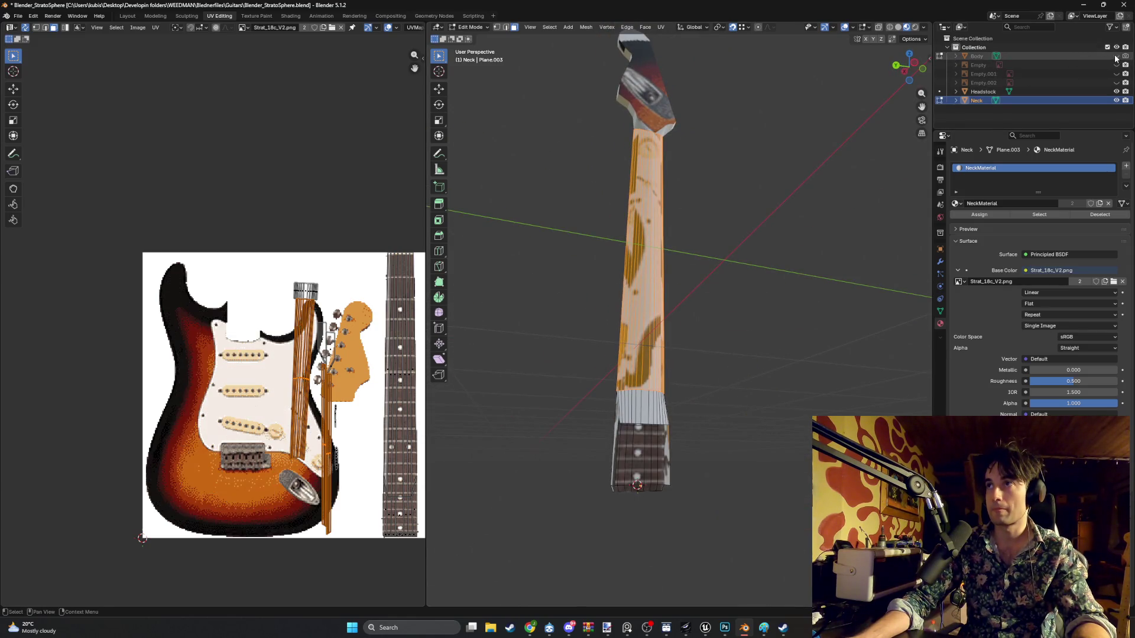
- Scale the neck UV island down in the UV Editor
{"action": "mouse_move", "coordinate": [717, 428]}
{"action": "middle_mouse_down"}
{"action": "mouse_move", "coordinate": [599, 439]}
{"action": "mouse_move", "coordinate": [679, 385]}
{"action": "middle_mouse_up"}
{"action": "mouse_move", "coordinate": [653, 433]}
{"action": "middle_mouse_down"}
{"action": "mouse_move", "coordinate": [591, 401]}
{"action": "mouse_move", "coordinate": [776, 406]}
{"action": "mouse_move", "coordinate": [805, 390]}
{"action": "middle_mouse_up"}
{"action": "middle_click_drag", "start_coordinate": [375, 371], "coordinate": [343, 389]}
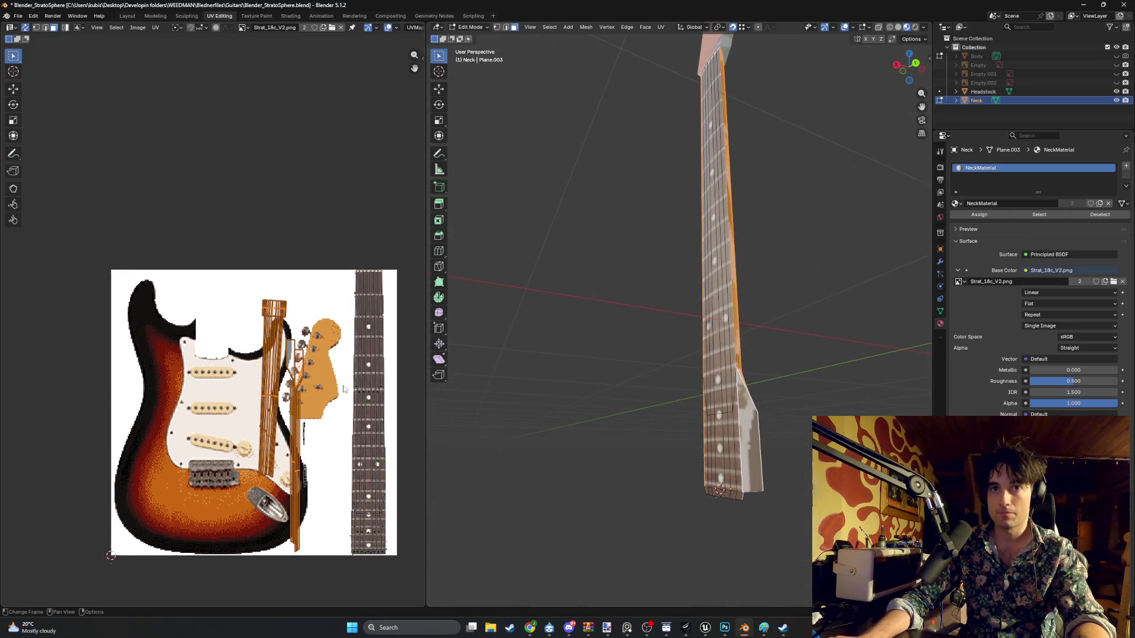
{"action": "key", "text": "g"}
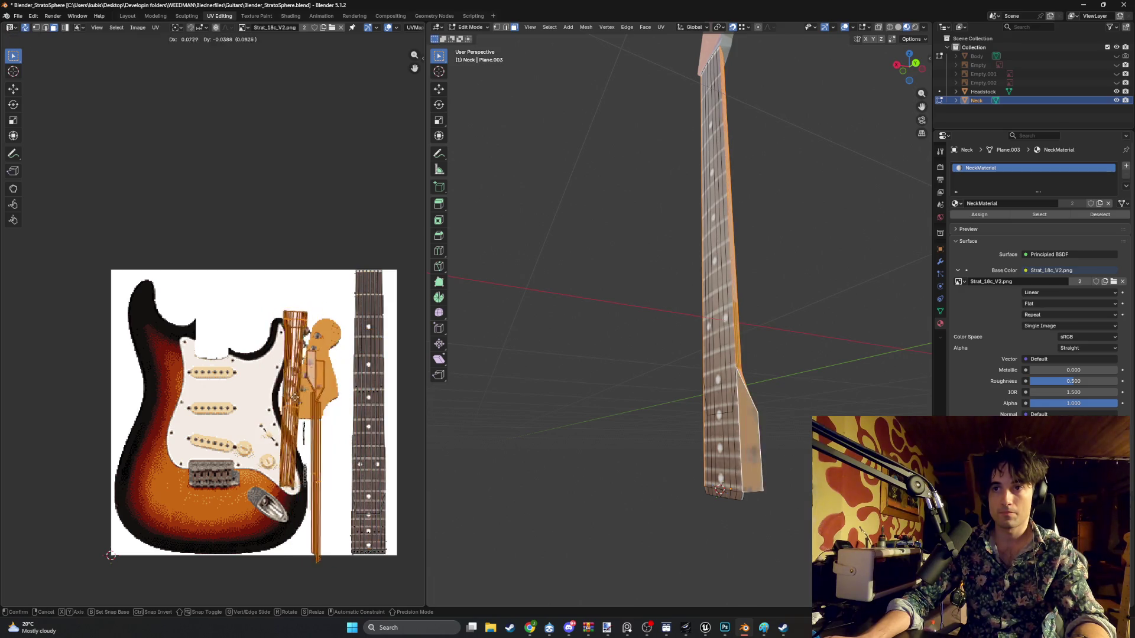
{"action": "key", "text": "s"}
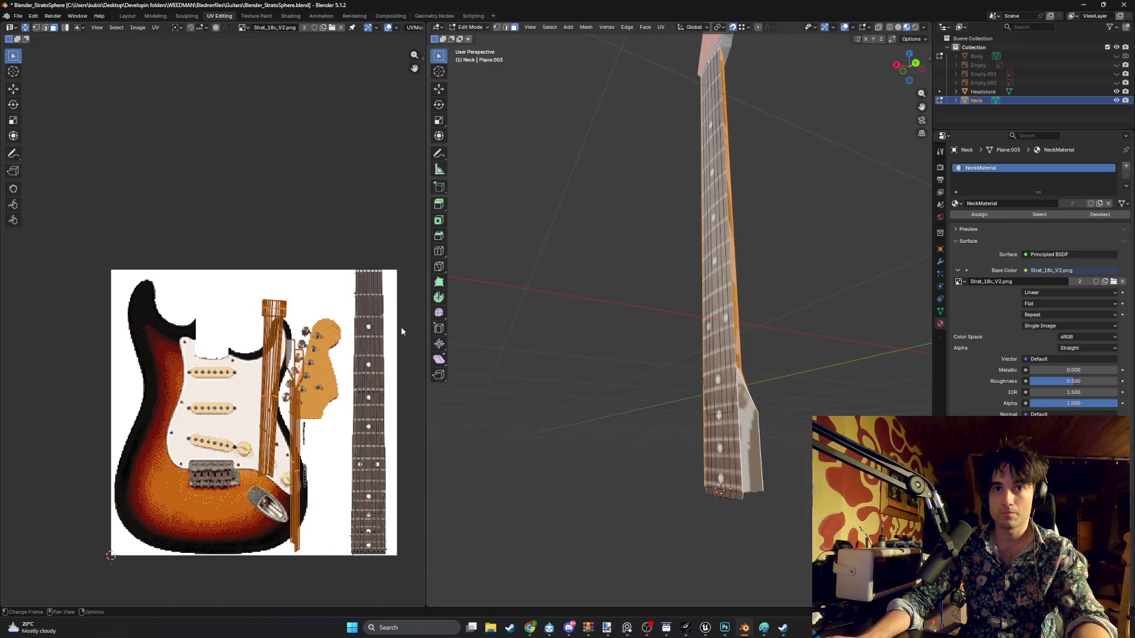
{"action": "left_click", "coordinate": [303, 406]}
- Move the island over the headstock image, then scale and position the headstock island
{"action": "key", "text": "g"}
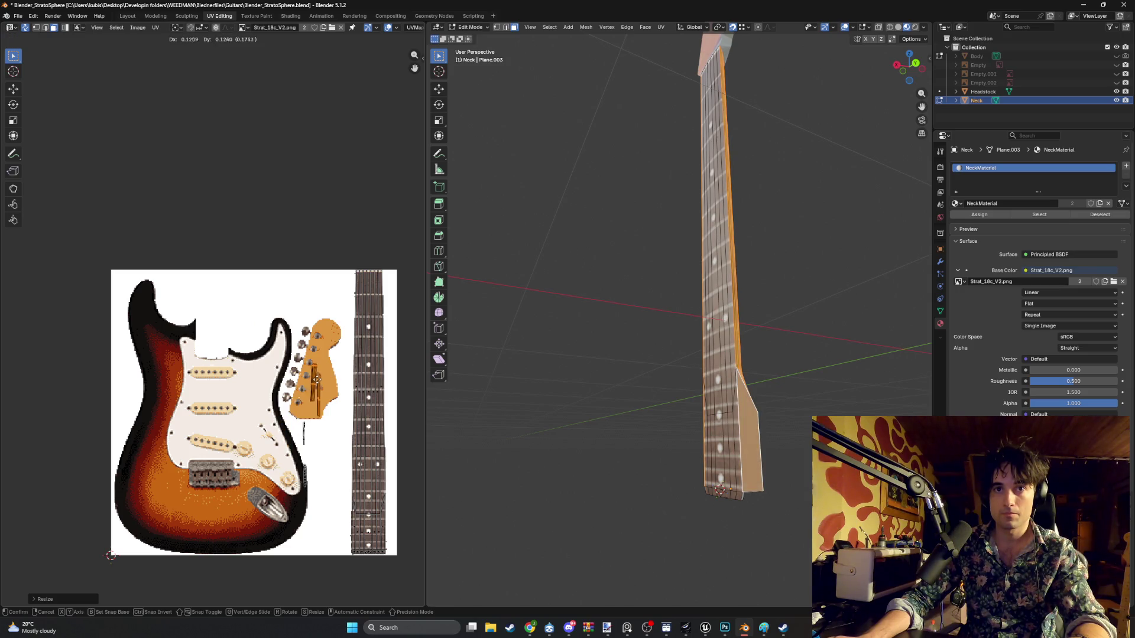
{"action": "left_click", "coordinate": [320, 377]}
{"action": "scroll", "coordinate": [320, 376], "scroll_direction": "up", "scroll_amount": 5}
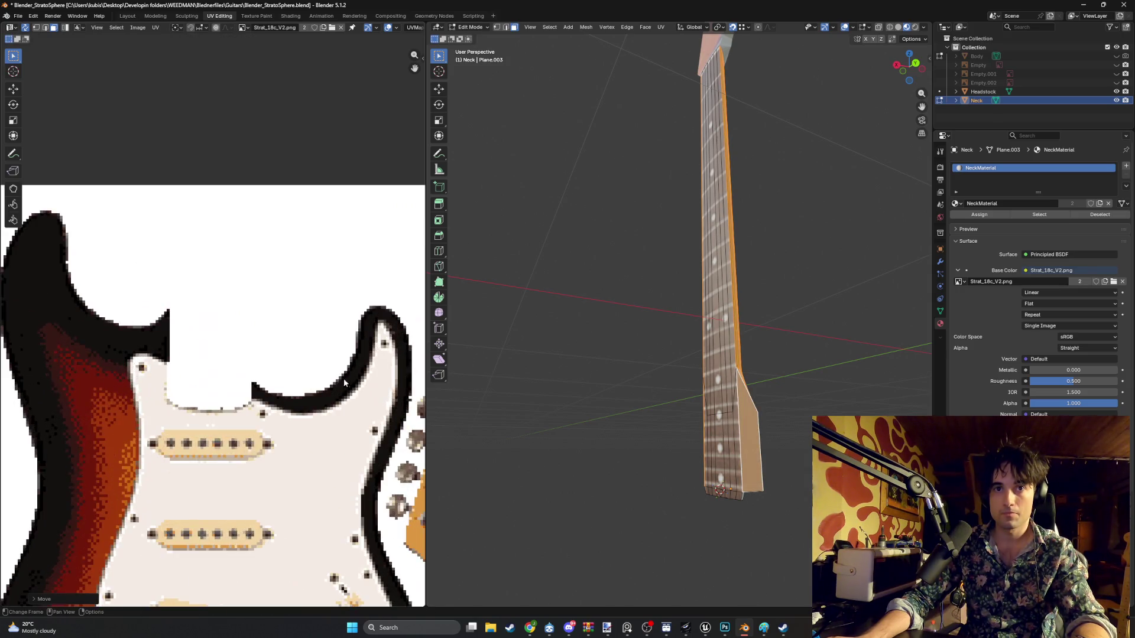
{"action": "scroll", "coordinate": [282, 355], "scroll_direction": "down", "scroll_amount": 1}
{"action": "key", "text": "s"}
{"action": "left_click", "coordinate": [279, 355]}
{"action": "key", "text": "g"}
{"action": "left_click", "coordinate": [279, 354]}
- Select vertical edge loops on the neck and cancel a trial move of their UVs
{"action": "mouse_move", "coordinate": [572, 327]}
{"action": "middle_mouse_down"}
{"action": "mouse_move", "coordinate": [732, 324]}
{"action": "mouse_move", "coordinate": [735, 294]}
{"action": "mouse_move", "coordinate": [667, 308]}
{"action": "mouse_move", "coordinate": [626, 286]}
{"action": "mouse_move", "coordinate": [656, 277]}
{"action": "mouse_move", "coordinate": [626, 271]}
{"action": "mouse_move", "coordinate": [660, 249]}
{"action": "middle_mouse_up"}
{"action": "mouse_move", "coordinate": [780, 205]}
{"action": "middle_mouse_down"}
{"action": "mouse_move", "coordinate": [704, 347]}
{"action": "mouse_move", "coordinate": [638, 347]}
{"action": "mouse_move", "coordinate": [685, 354]}
{"action": "mouse_move", "coordinate": [763, 395]}
{"action": "mouse_move", "coordinate": [626, 398]}
{"action": "mouse_move", "coordinate": [775, 403]}
{"action": "mouse_move", "coordinate": [681, 408]}
{"action": "mouse_move", "coordinate": [715, 396]}
{"action": "mouse_move", "coordinate": [568, 380]}
{"action": "mouse_move", "coordinate": [463, 351]}
{"action": "mouse_move", "coordinate": [684, 259]}
{"action": "mouse_move", "coordinate": [667, 260]}
{"action": "mouse_move", "coordinate": [694, 347]}
{"action": "mouse_move", "coordinate": [652, 329]}
{"action": "mouse_move", "coordinate": [692, 295]}
{"action": "mouse_move", "coordinate": [704, 314]}
{"action": "mouse_move", "coordinate": [658, 317]}
{"action": "mouse_move", "coordinate": [638, 370]}
{"action": "mouse_move", "coordinate": [591, 372]}
{"action": "mouse_move", "coordinate": [585, 350]}
{"action": "middle_mouse_up"}
{"action": "left_click", "coordinate": [607, 367], "text": "alt"}
{"action": "scroll", "coordinate": [552, 375], "scroll_direction": "up", "scroll_amount": 5}
{"action": "left_click", "coordinate": [788, 401], "text": "alt"}
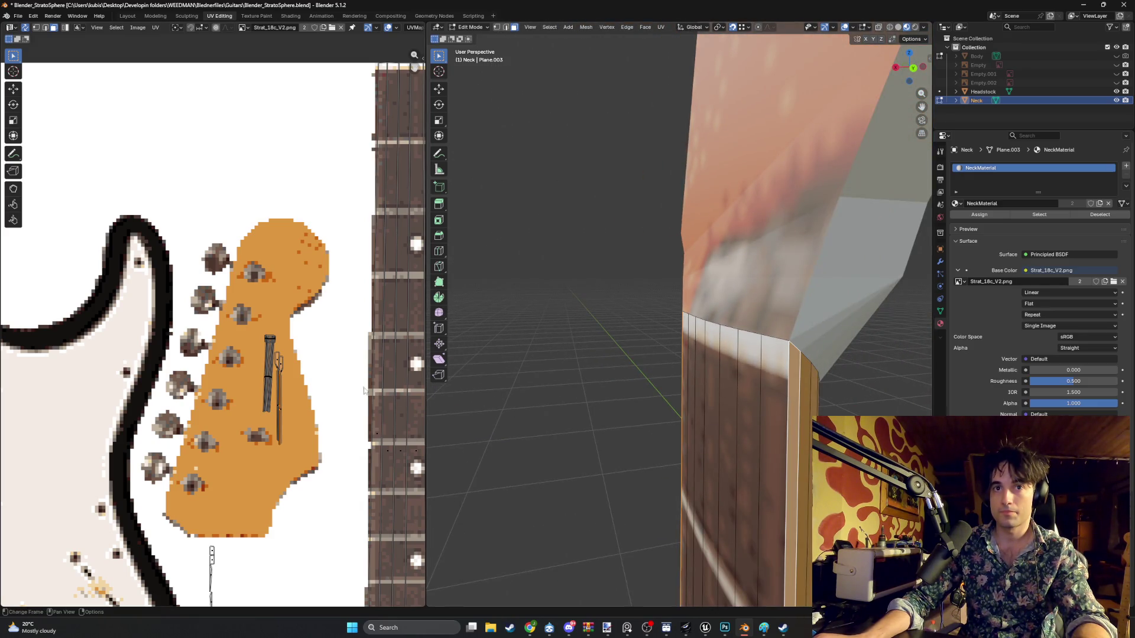
{"action": "middle_click_drag", "start_coordinate": [365, 390], "coordinate": [345, 392]}
{"action": "key", "text": "g"}
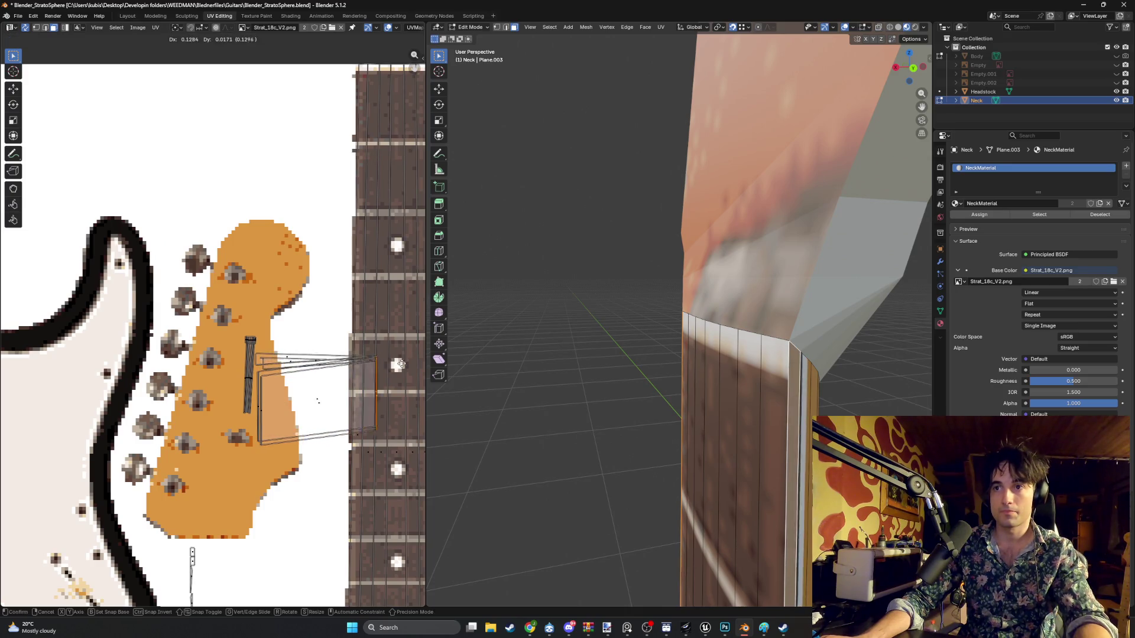
{"action": "key", "text": "Escape"}
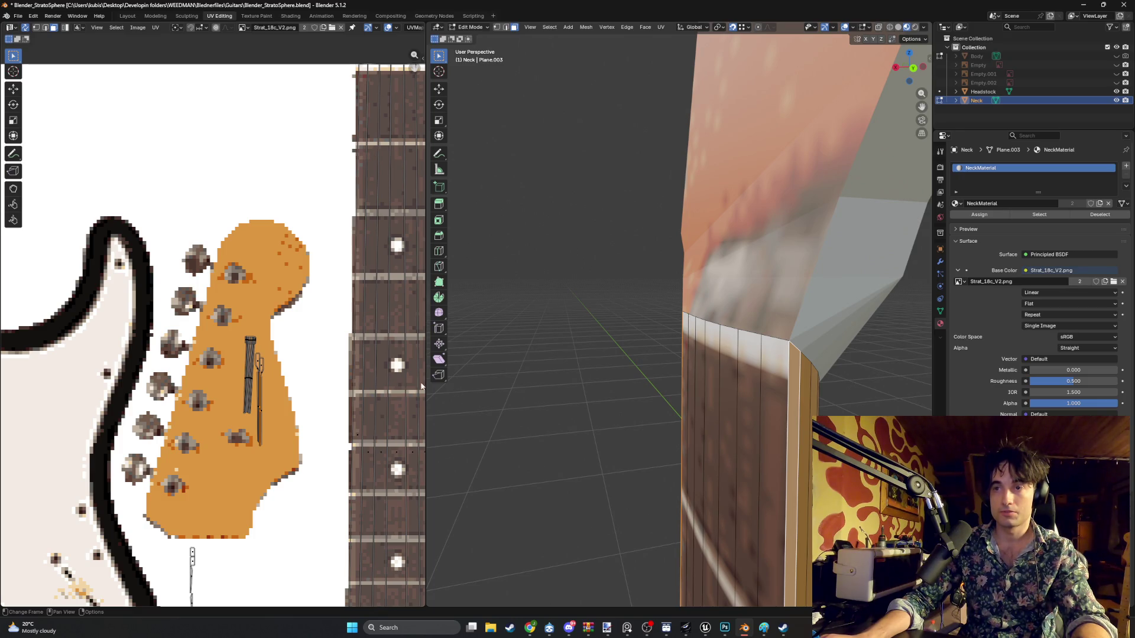
- Pan the texture view and orbit to show the neck's side face
{"action": "middle_click_drag", "start_coordinate": [334, 388], "coordinate": [299, 357]}
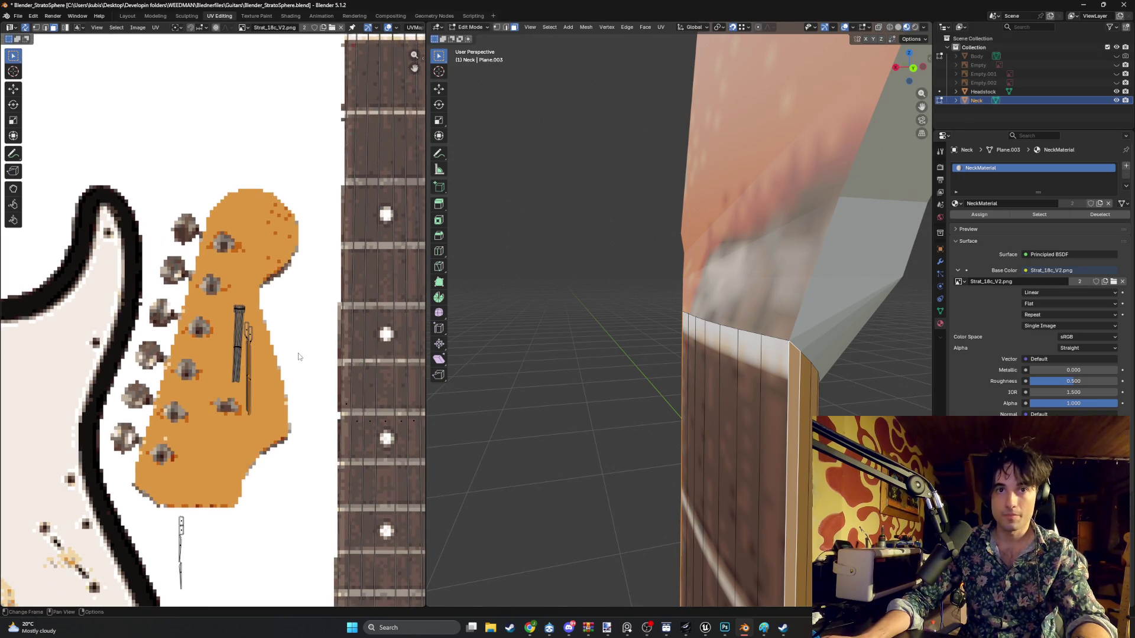
{"action": "middle_click_drag", "start_coordinate": [591, 366], "coordinate": [632, 378]}
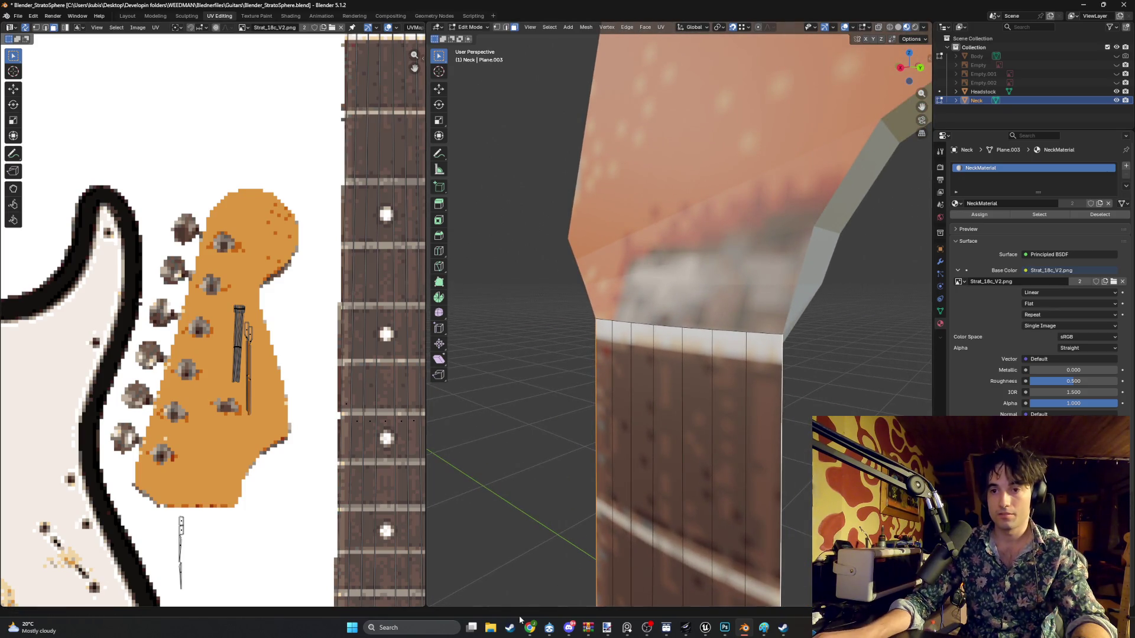
{"action": "mouse_move", "coordinate": [530, 628]}
{"action": "mouse_move", "coordinate": [532, 582]}
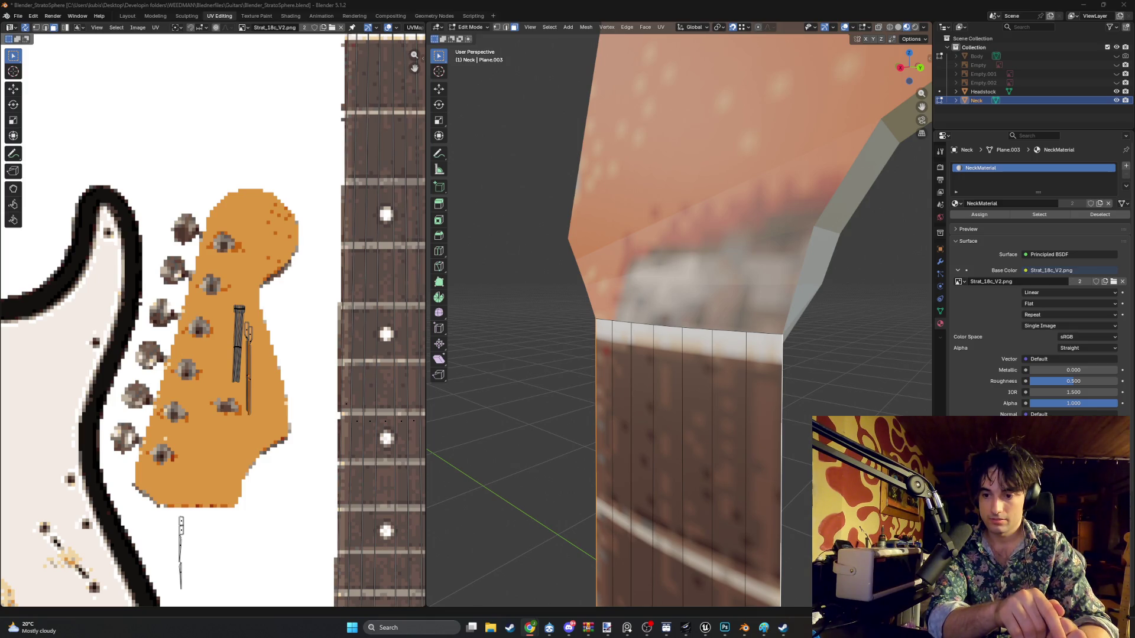
{"action": "mouse_move", "coordinate": [810, 463]}
{"action": "middle_mouse_down"}
{"action": "mouse_move", "coordinate": [698, 441]}
{"action": "mouse_move", "coordinate": [713, 430]}
{"action": "middle_mouse_up"}
- Select the neck's side face strip and unwrap it with angle-based unwrapping
{"action": "left_click", "coordinate": [688, 405], "text": "shift"}
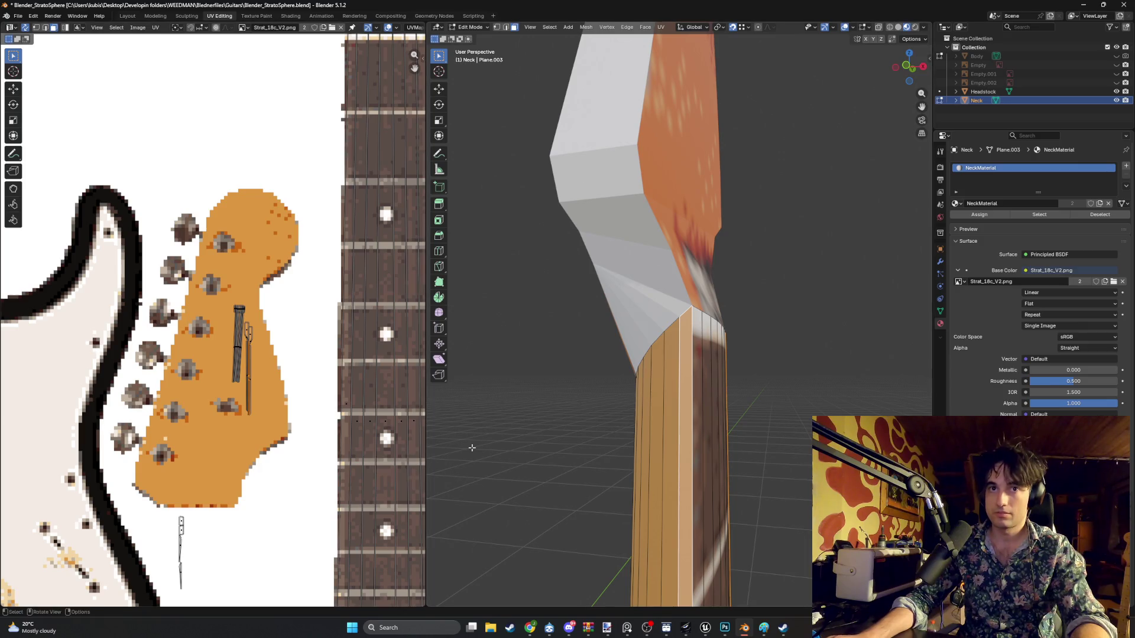
{"action": "key", "text": "u"}
{"action": "left_click", "coordinate": [506, 452]}
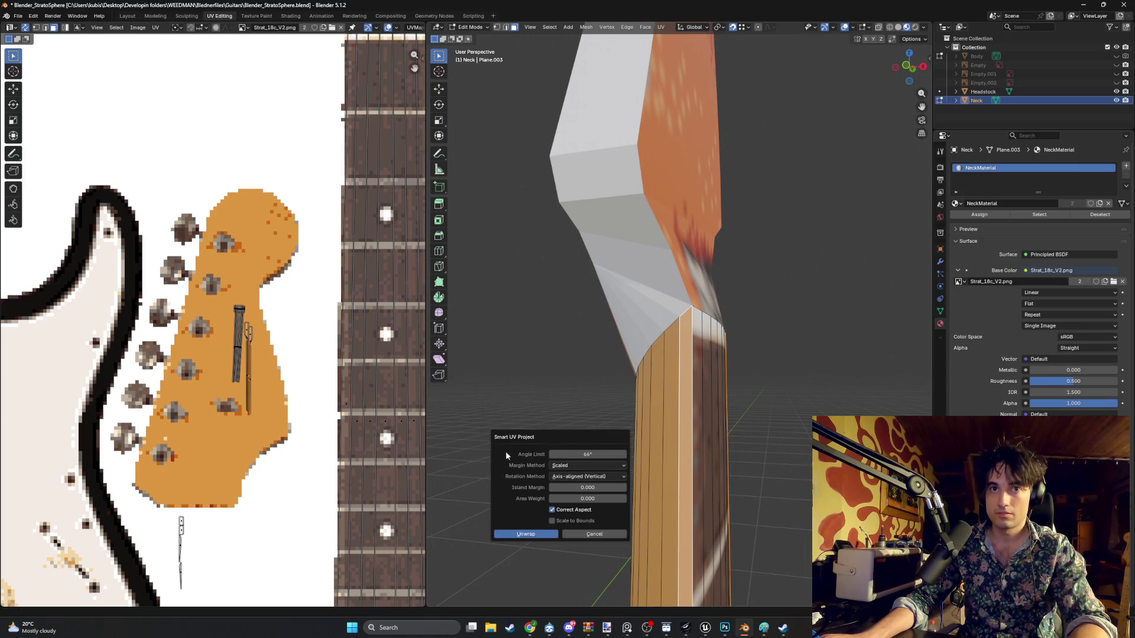
{"action": "left_click", "coordinate": [526, 534]}
{"action": "scroll", "coordinate": [591, 413], "scroll_direction": "down", "scroll_amount": 5}
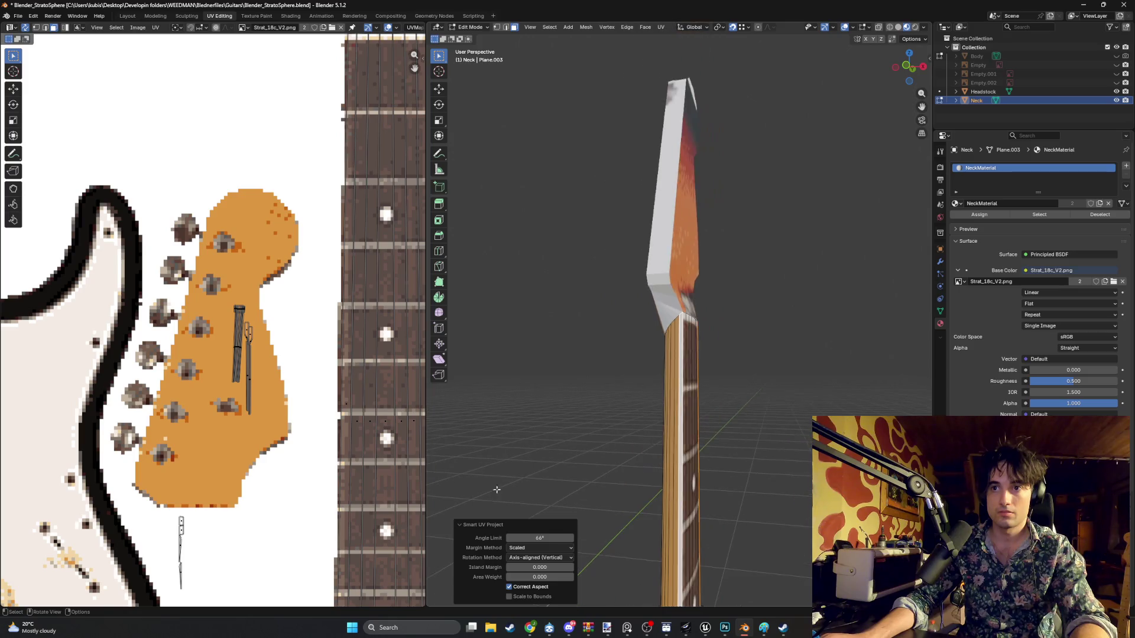
{"action": "scroll", "coordinate": [175, 424], "scroll_direction": "down", "scroll_amount": 5}
- Move the neck UV strip over the fretboard in the texture
{"action": "middle_click_drag", "start_coordinate": [176, 425], "coordinate": [218, 426]}
{"action": "key", "text": "g"}
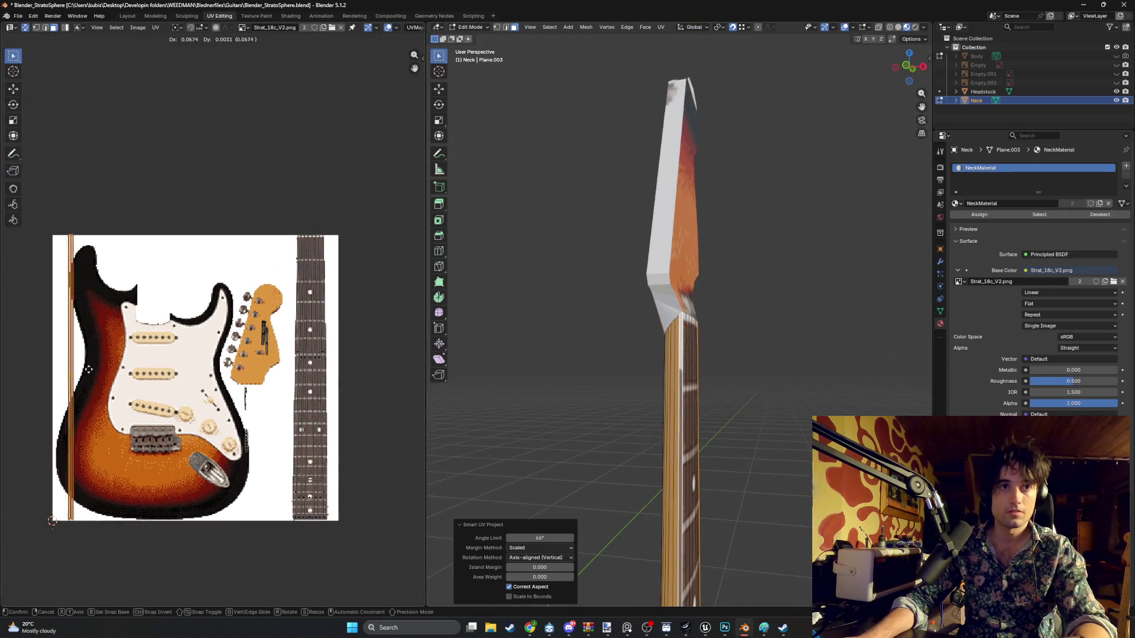
{"action": "left_click", "coordinate": [311, 372]}
{"action": "scroll", "coordinate": [297, 303], "scroll_direction": "up", "scroll_amount": 4}
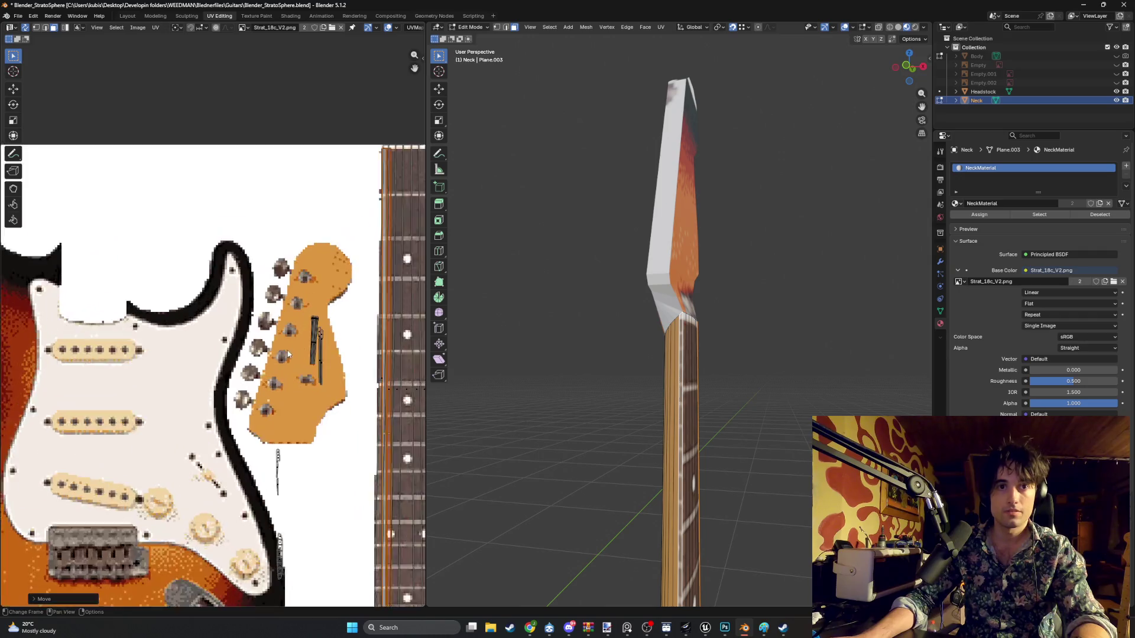
- Nudge a selected UV edge sideways across the fretboard strip
{"action": "middle_click_drag", "start_coordinate": [297, 303], "coordinate": [276, 312]}
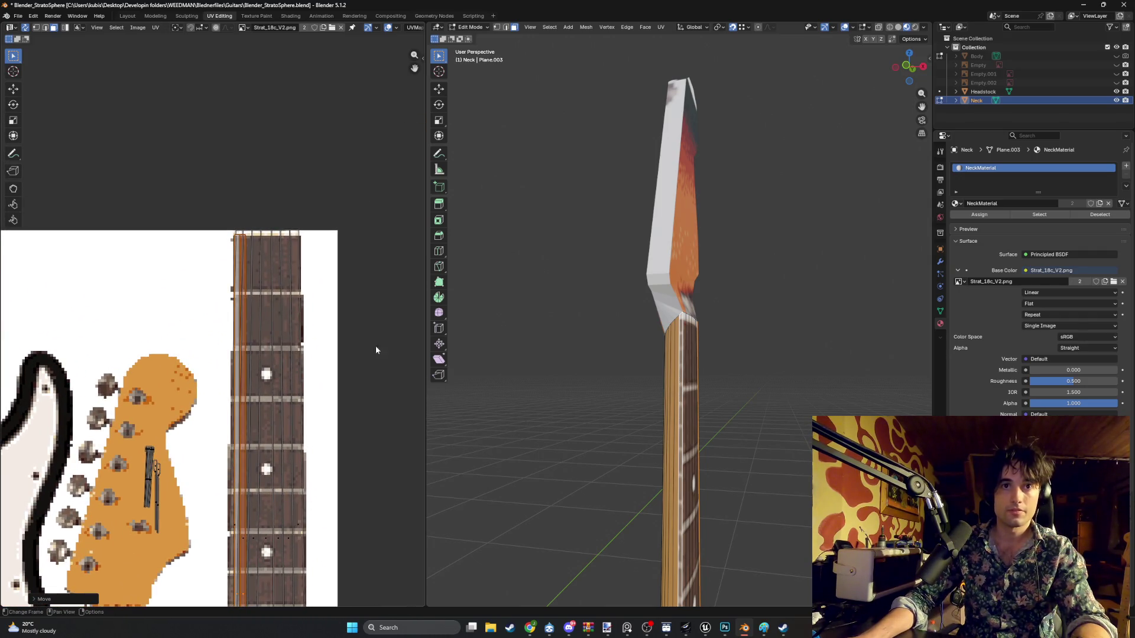
{"action": "scroll", "coordinate": [714, 383], "scroll_direction": "up", "scroll_amount": 5}
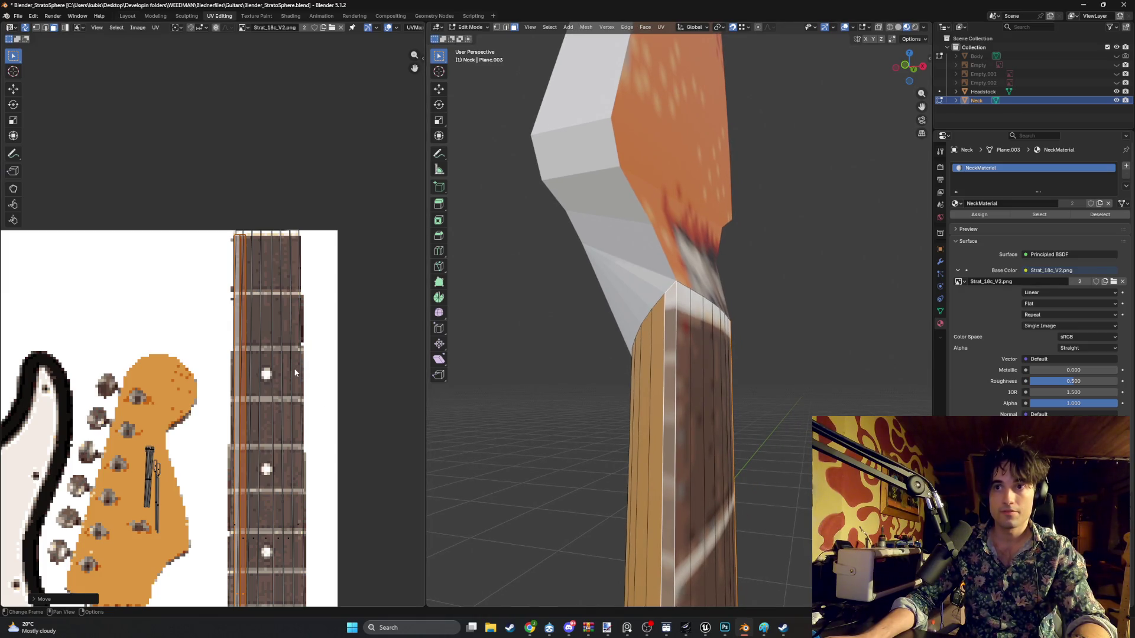
{"action": "middle_click_drag", "start_coordinate": [265, 385], "coordinate": [269, 385]}
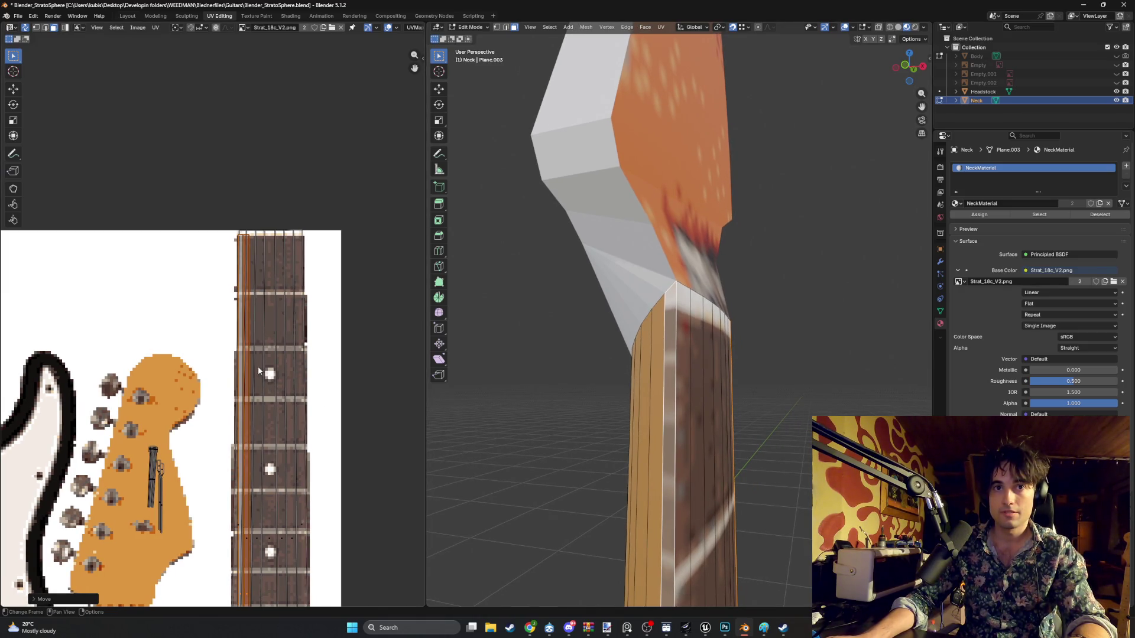
{"action": "key", "text": "g"}
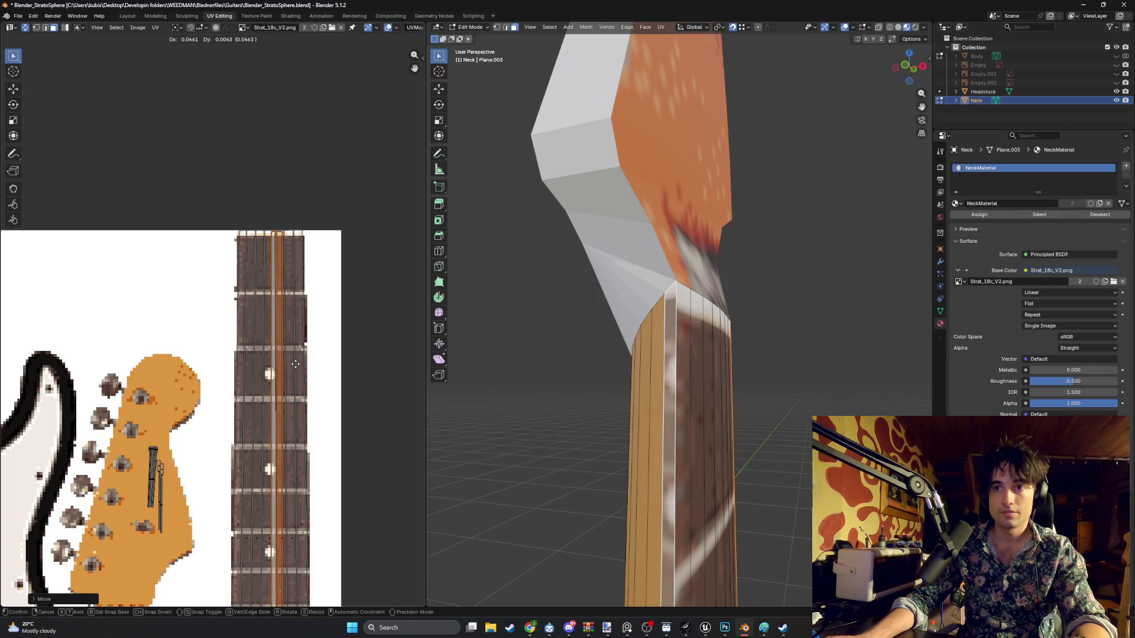
{"action": "left_click", "coordinate": [264, 369]}
{"action": "mouse_move", "coordinate": [608, 402]}
{"action": "middle_mouse_down"}
{"action": "mouse_move", "coordinate": [644, 401]}
{"action": "mouse_move", "coordinate": [651, 435]}
{"action": "middle_mouse_up"}
{"action": "scroll", "coordinate": [295, 422], "scroll_direction": "up", "scroll_amount": 3}
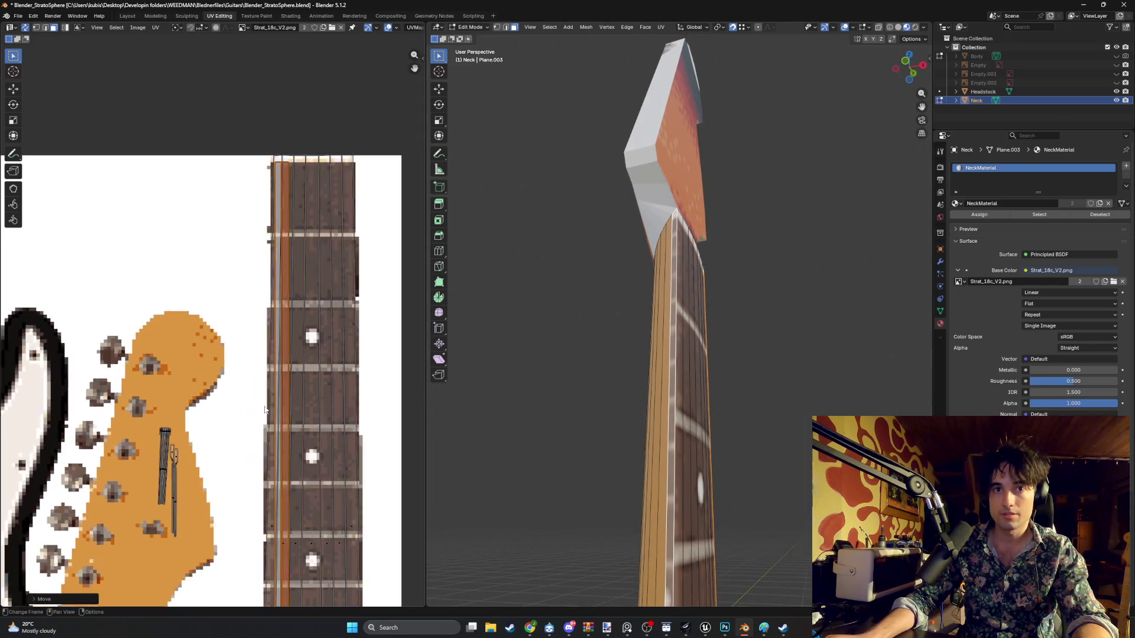
- Rotate the neck UV strip and lower it along the fretboard stripe
{"action": "middle_click_drag", "start_coordinate": [292, 285], "coordinate": [282, 321]}
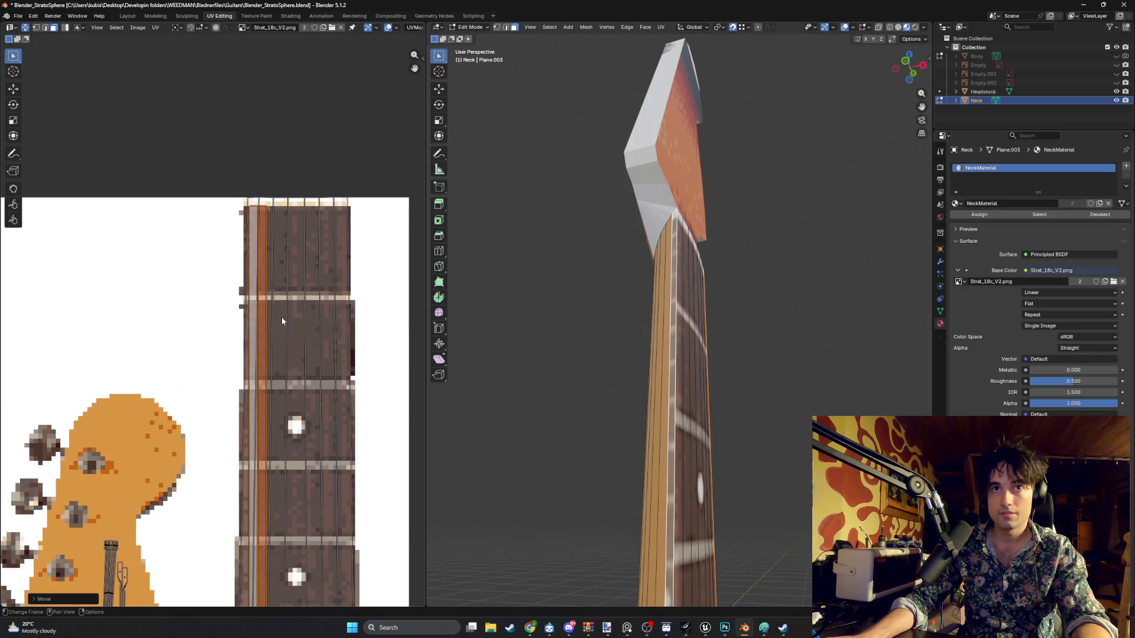
{"action": "mouse_move", "coordinate": [677, 402]}
{"action": "middle_mouse_down"}
{"action": "mouse_move", "coordinate": [494, 408]}
{"action": "mouse_move", "coordinate": [638, 398]}
{"action": "mouse_move", "coordinate": [631, 410]}
{"action": "mouse_move", "coordinate": [650, 425]}
{"action": "middle_mouse_up"}
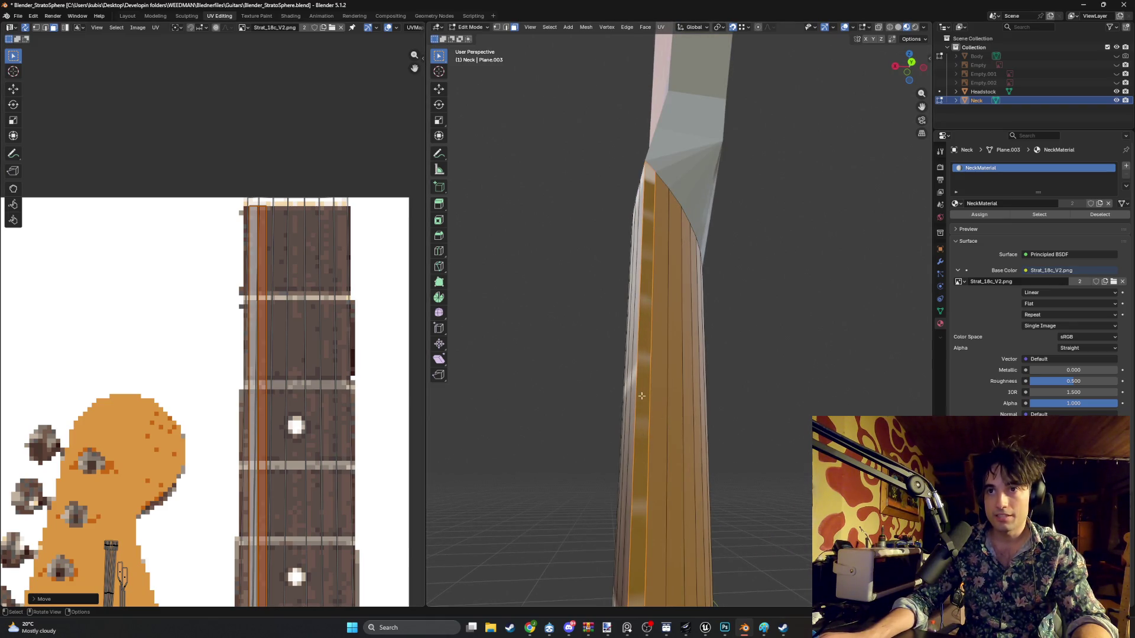
{"action": "key", "text": "g"}
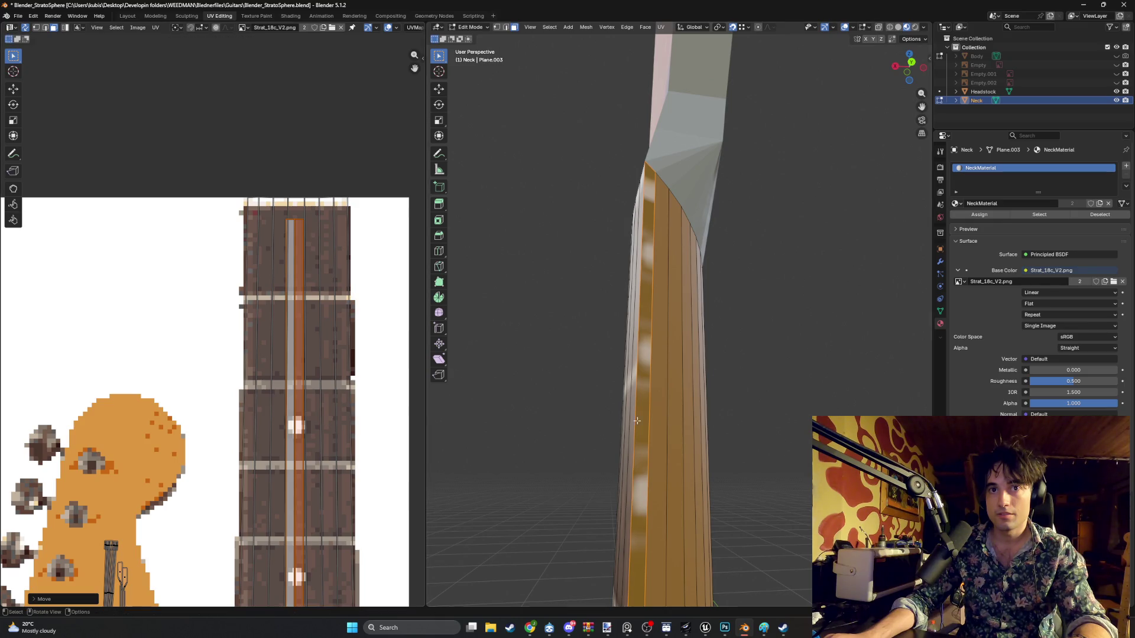
{"action": "scroll", "coordinate": [637, 421], "scroll_direction": "down", "scroll_amount": 6}
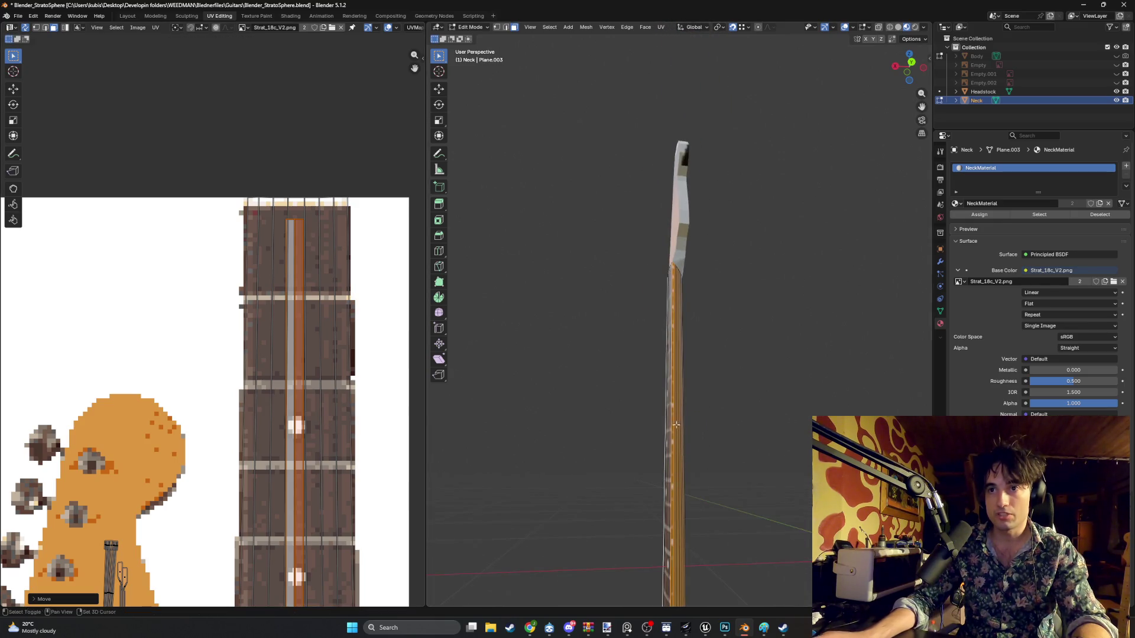
{"action": "scroll", "coordinate": [323, 375], "scroll_direction": "down", "scroll_amount": 5}
{"action": "key", "text": "r"}
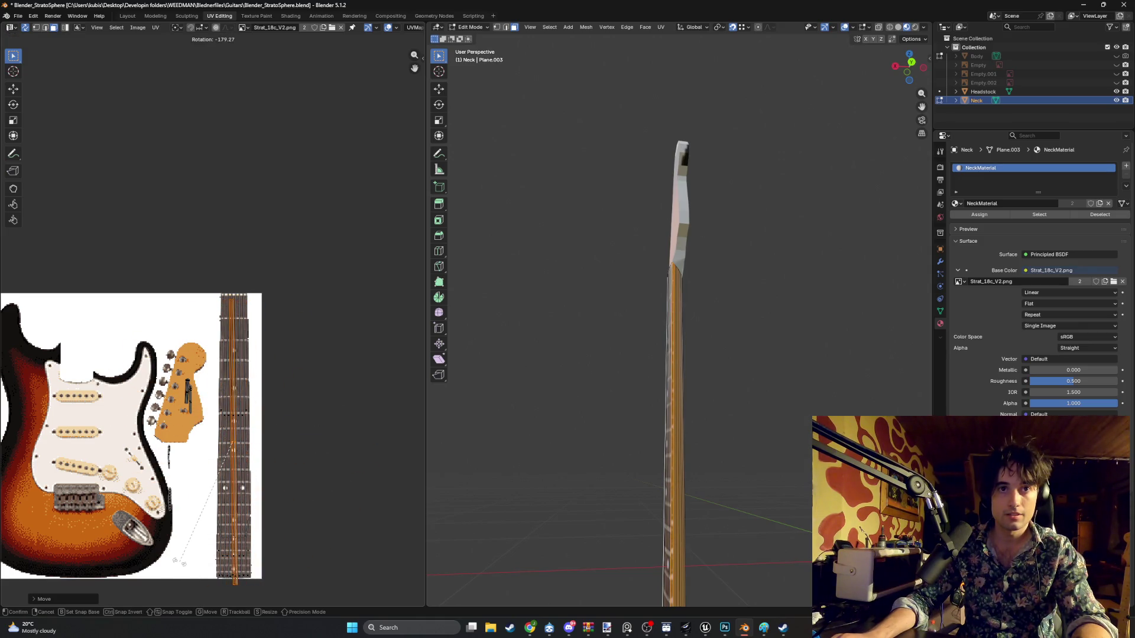
{"action": "scroll", "coordinate": [229, 379], "scroll_direction": "up", "scroll_amount": 6}
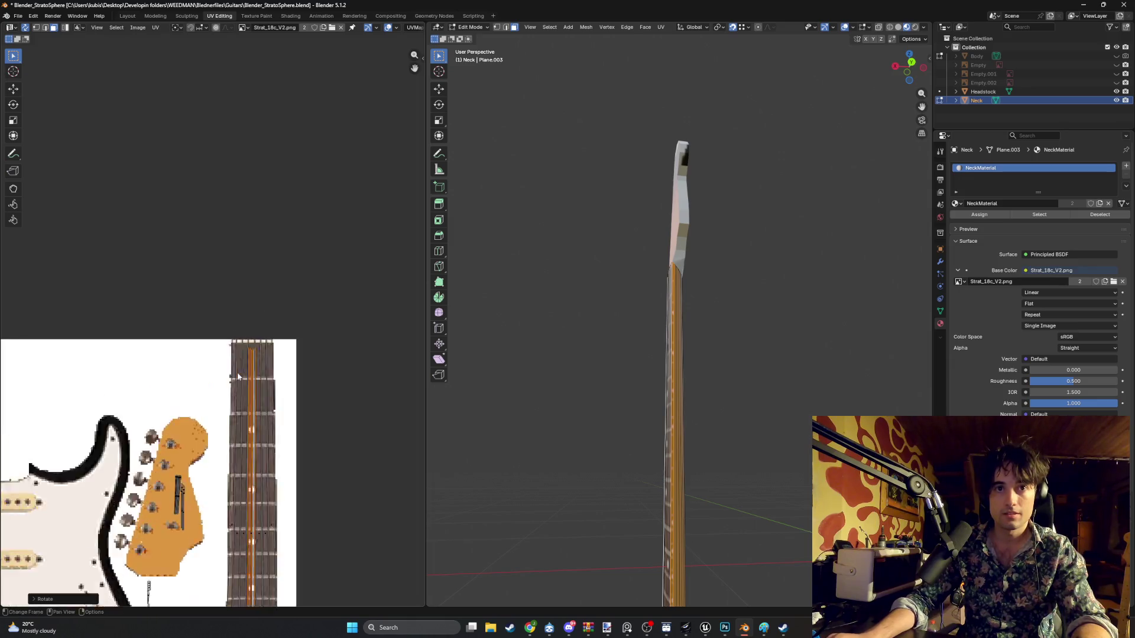
{"action": "key", "text": "g"}
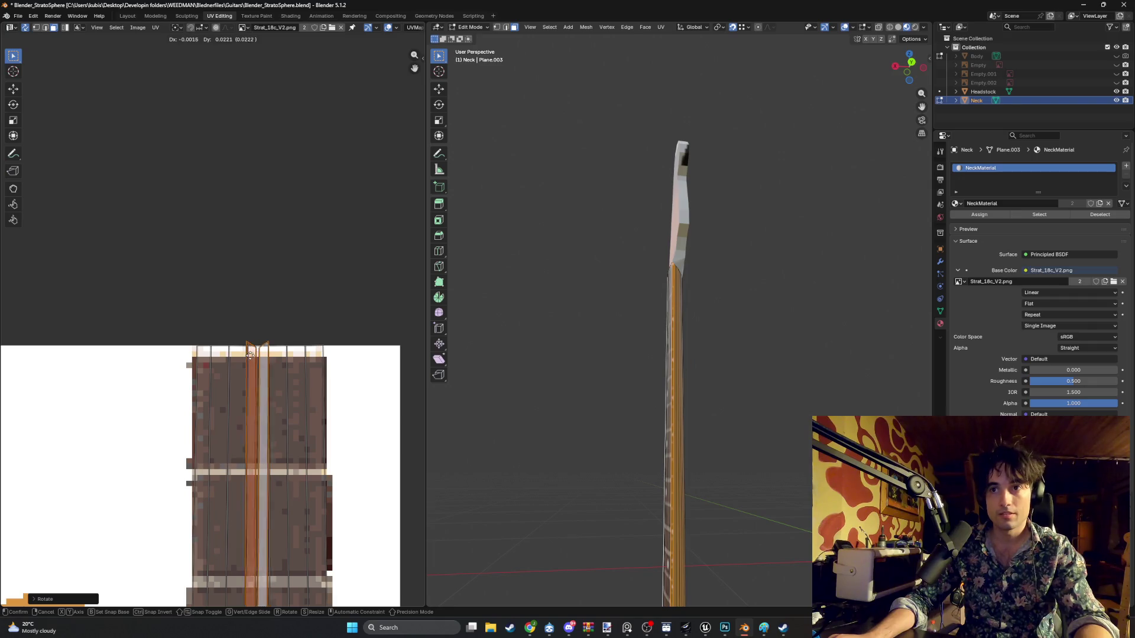
{"action": "left_click", "coordinate": [272, 371]}
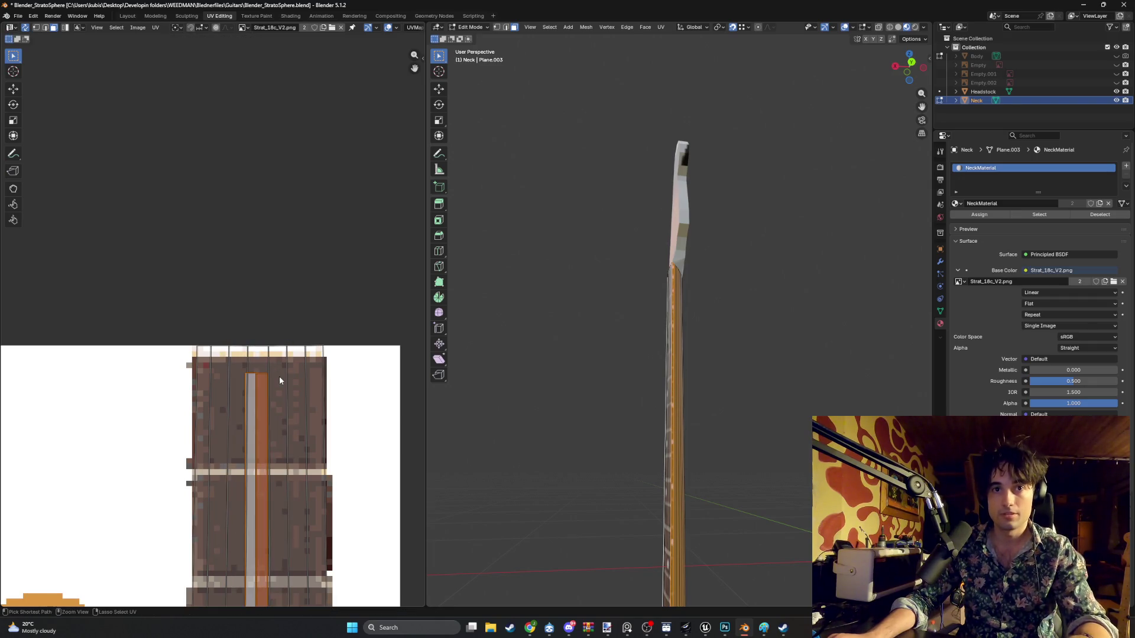
- Shift the neck UV strip to the right on the fretboard image
{"action": "scroll", "coordinate": [274, 395], "scroll_direction": "down", "scroll_amount": 4}
{"action": "scroll", "coordinate": [260, 347], "scroll_direction": "down", "scroll_amount": 3, "text": "ctrl"}
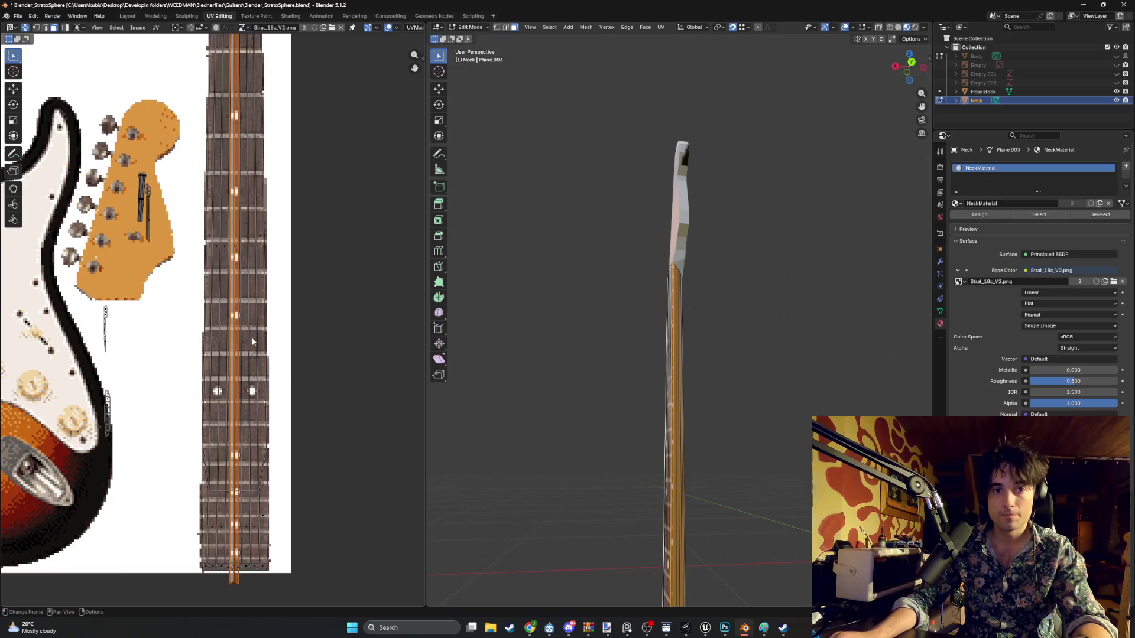
{"action": "scroll", "coordinate": [248, 344], "scroll_direction": "up", "scroll_amount": 6}
{"action": "scroll", "coordinate": [247, 345], "scroll_direction": "down", "scroll_amount": 1}
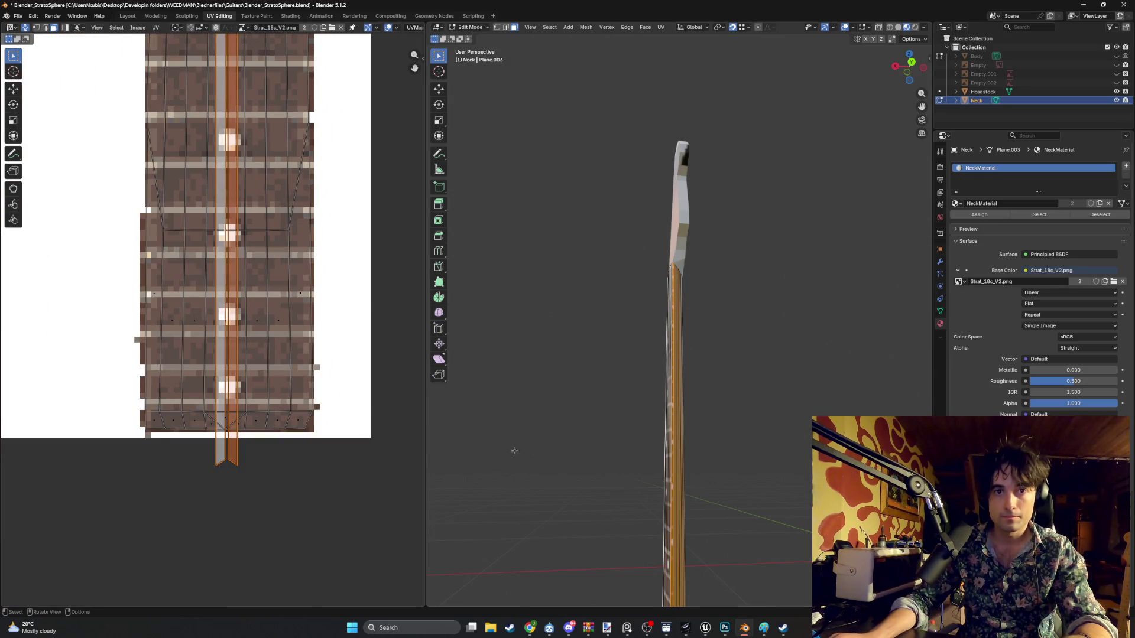
{"action": "scroll", "coordinate": [679, 465], "scroll_direction": "up", "scroll_amount": 3}
{"action": "scroll", "coordinate": [644, 402], "scroll_direction": "up", "scroll_amount": 3}
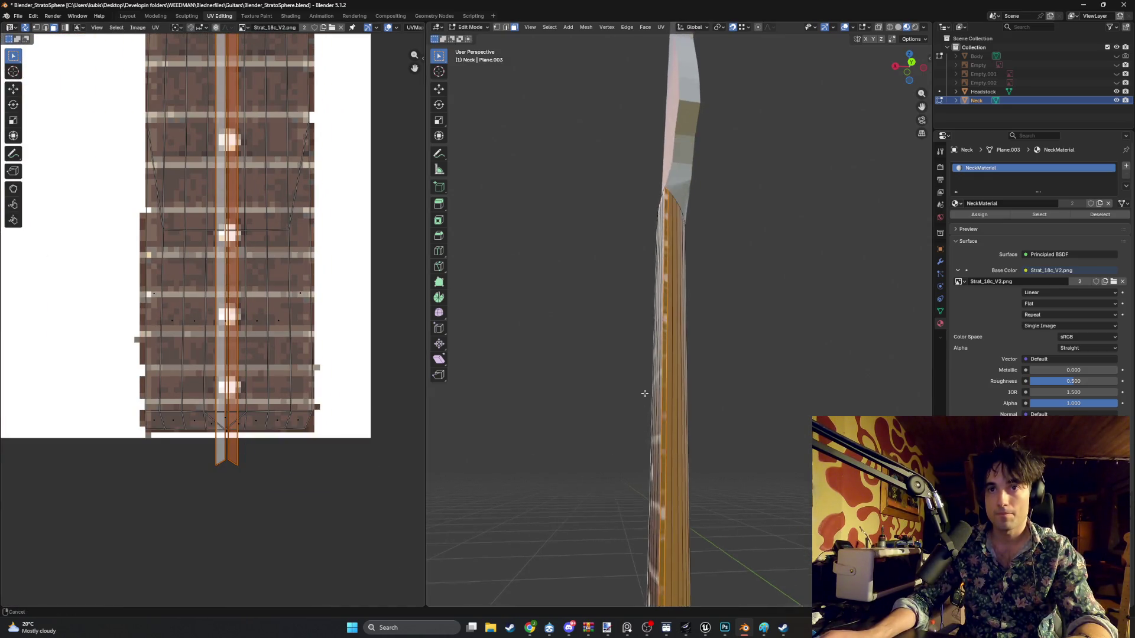
{"action": "scroll", "coordinate": [643, 406], "scroll_direction": "up", "scroll_amount": 1}
{"action": "key", "text": "g"}
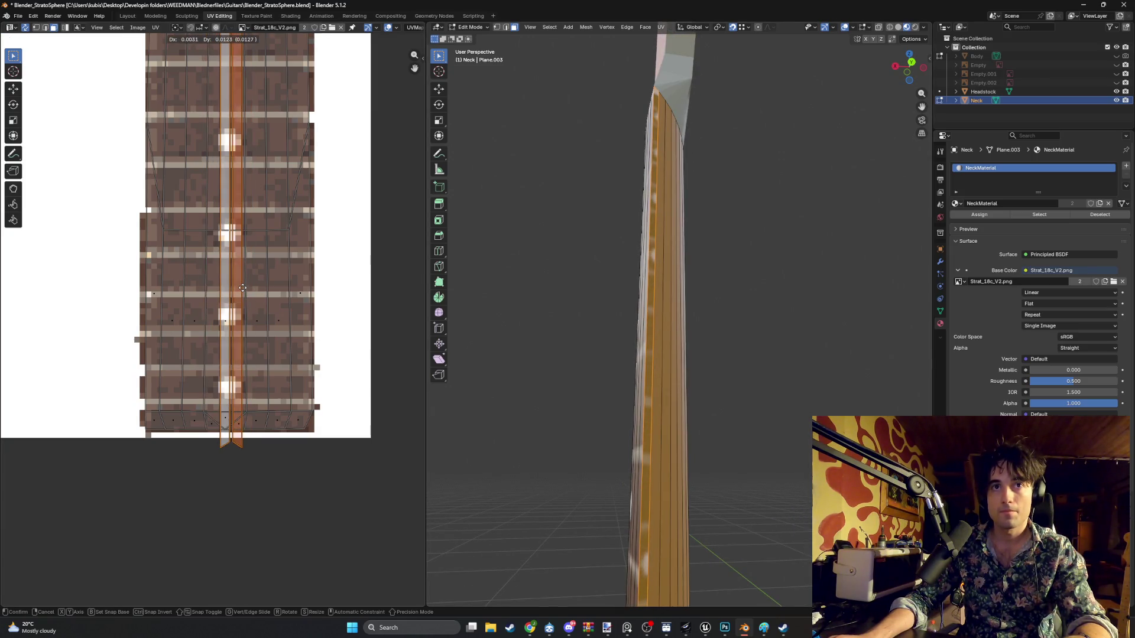
{"action": "left_click", "coordinate": [240, 287]}
{"action": "scroll", "coordinate": [650, 313], "scroll_direction": "up", "scroll_amount": 3}
- Orbit to bring the headstock into view and start rotating the strip 180°
{"action": "mouse_move", "coordinate": [650, 313]}
{"action": "middle_mouse_down"}
{"action": "mouse_move", "coordinate": [652, 385]}
{"action": "mouse_move", "coordinate": [671, 363]}
{"action": "middle_mouse_up"}
{"action": "middle_click_drag", "start_coordinate": [329, 355], "coordinate": [310, 408]}
{"action": "mouse_move", "coordinate": [730, 302]}
{"action": "middle_mouse_down"}
{"action": "mouse_move", "coordinate": [709, 253]}
{"action": "mouse_move", "coordinate": [680, 329]}
{"action": "middle_mouse_up"}
{"action": "scroll", "coordinate": [355, 366], "scroll_direction": "down", "scroll_amount": 1}
{"action": "middle_click_drag", "start_coordinate": [591, 331], "coordinate": [650, 266]}
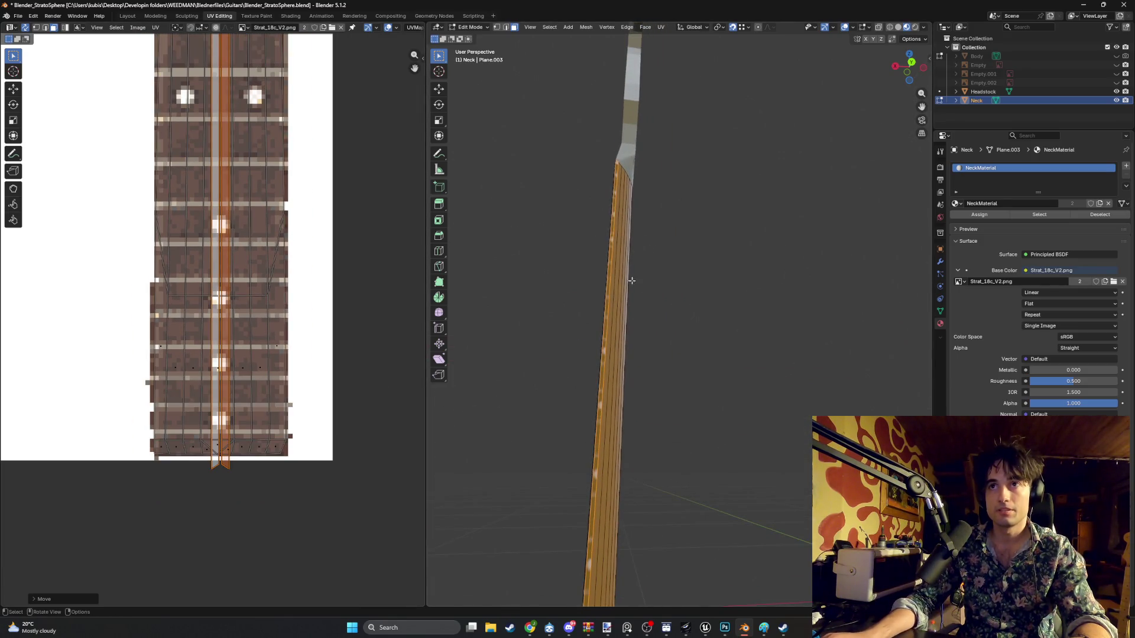
{"action": "scroll", "coordinate": [274, 286], "scroll_direction": "down", "scroll_amount": 5}
{"action": "key", "text": "r"}
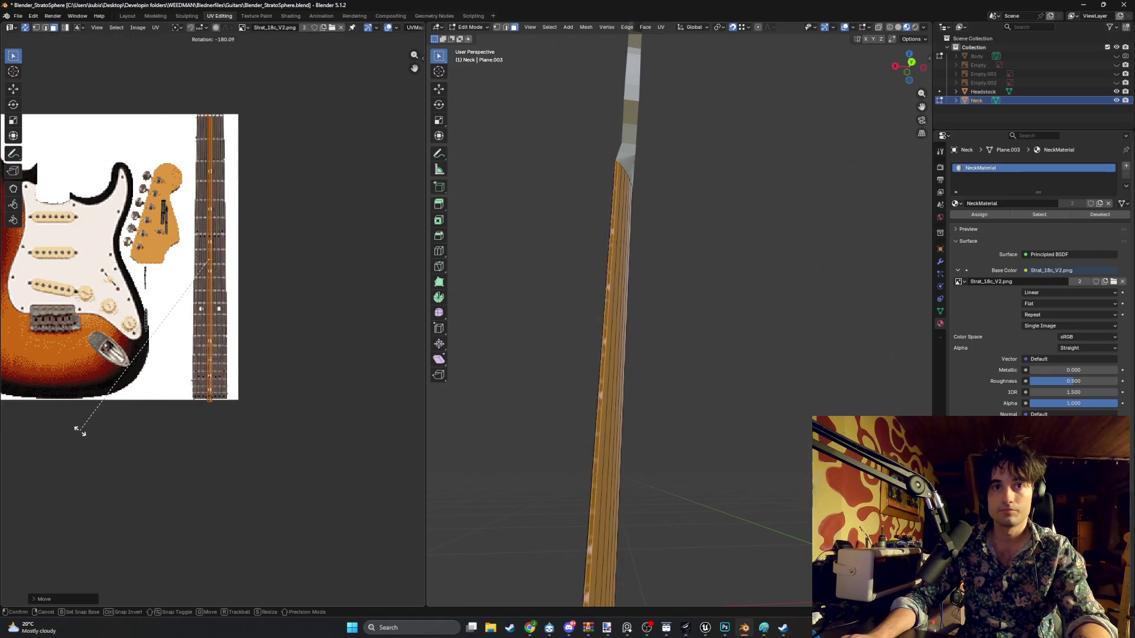
- Rotate the neck strip slightly and move it left
{"action": "scroll", "coordinate": [324, 355], "scroll_direction": "up", "scroll_amount": 4}
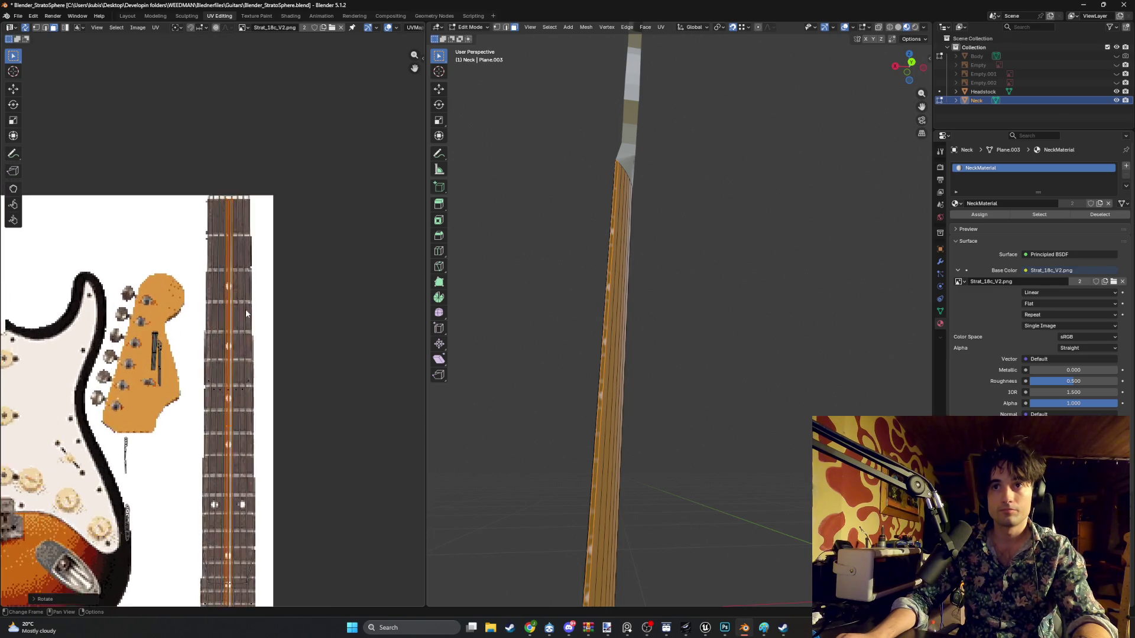
{"action": "scroll", "coordinate": [299, 272], "scroll_direction": "up", "scroll_amount": 2}
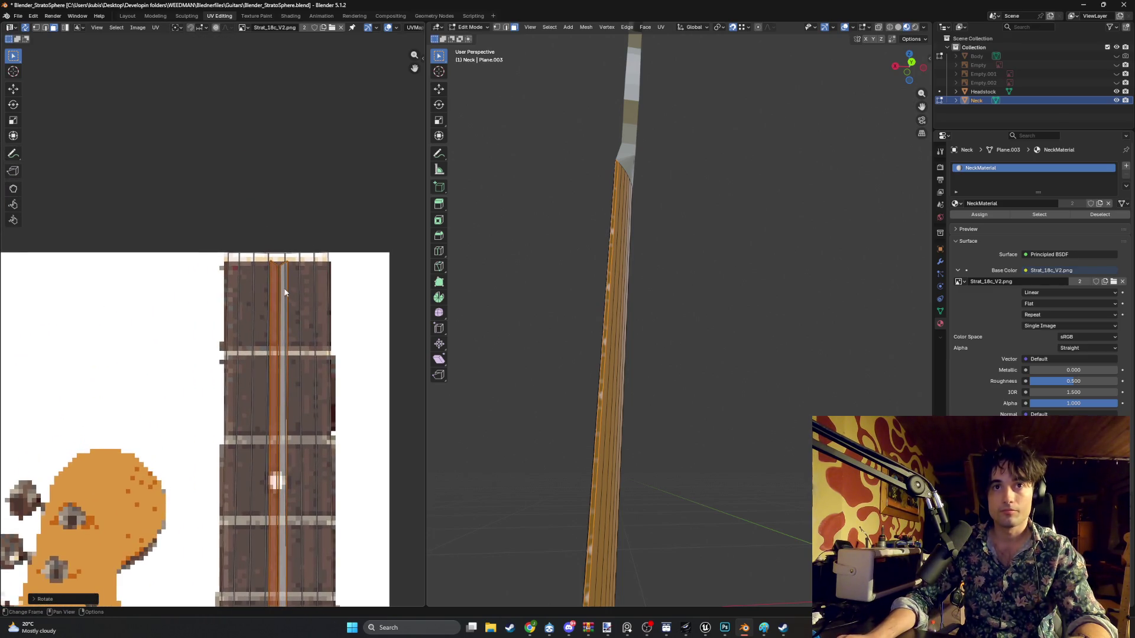
{"action": "key", "text": "r"}
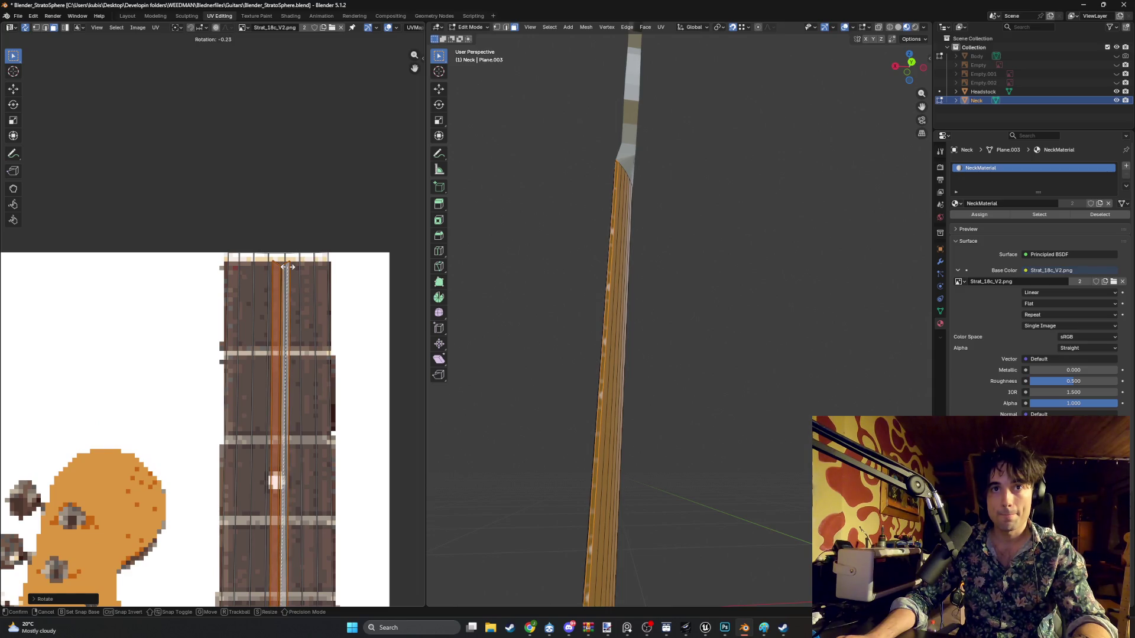
{"action": "key", "text": "g"}
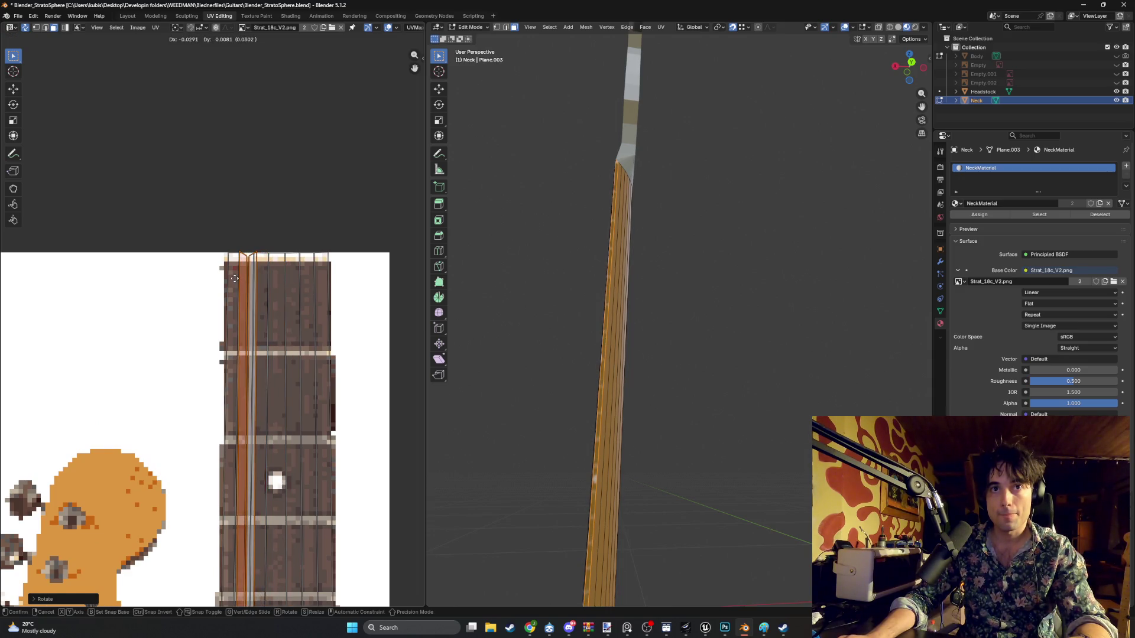
{"action": "left_click", "coordinate": [227, 278]}
- Shift the neck strip right, then view the fretboard and headstock together
{"action": "mouse_move", "coordinate": [686, 248]}
{"action": "middle_mouse_down"}
{"action": "mouse_move", "coordinate": [705, 243]}
{"action": "mouse_move", "coordinate": [719, 256]}
{"action": "mouse_move", "coordinate": [527, 289]}
{"action": "middle_mouse_up"}
{"action": "key", "text": "g"}
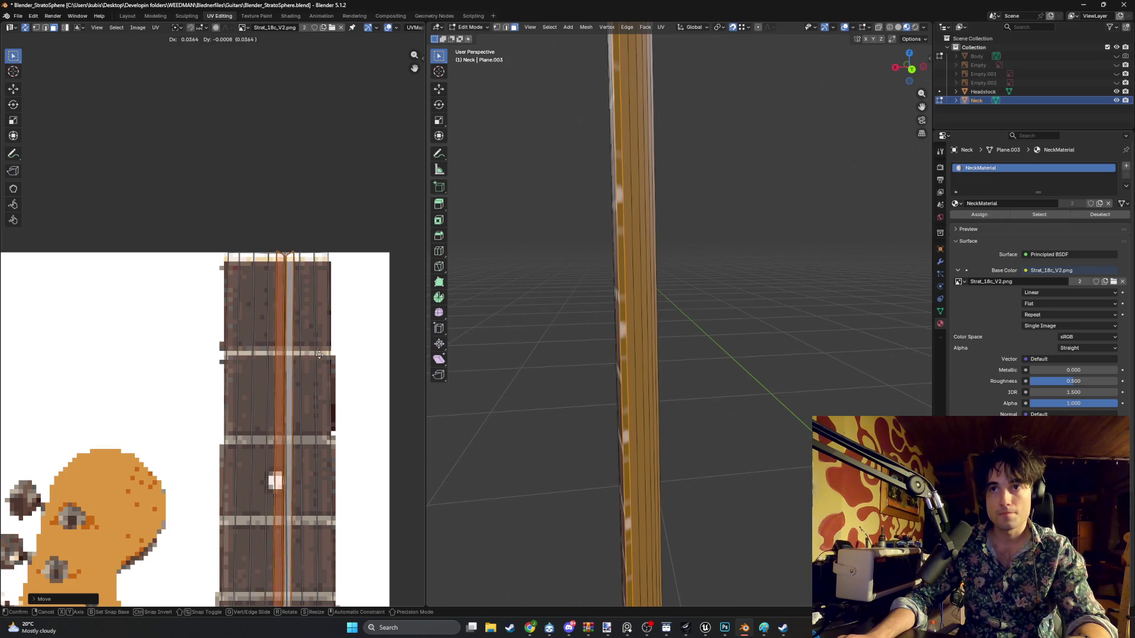
{"action": "left_click", "coordinate": [593, 348]}
{"action": "mouse_move", "coordinate": [593, 348]}
{"action": "middle_mouse_down"}
{"action": "mouse_move", "coordinate": [758, 337]}
{"action": "mouse_move", "coordinate": [715, 398]}
{"action": "mouse_move", "coordinate": [758, 376]}
{"action": "mouse_move", "coordinate": [718, 326]}
{"action": "mouse_move", "coordinate": [755, 347]}
{"action": "mouse_move", "coordinate": [735, 338]}
{"action": "middle_mouse_up"}
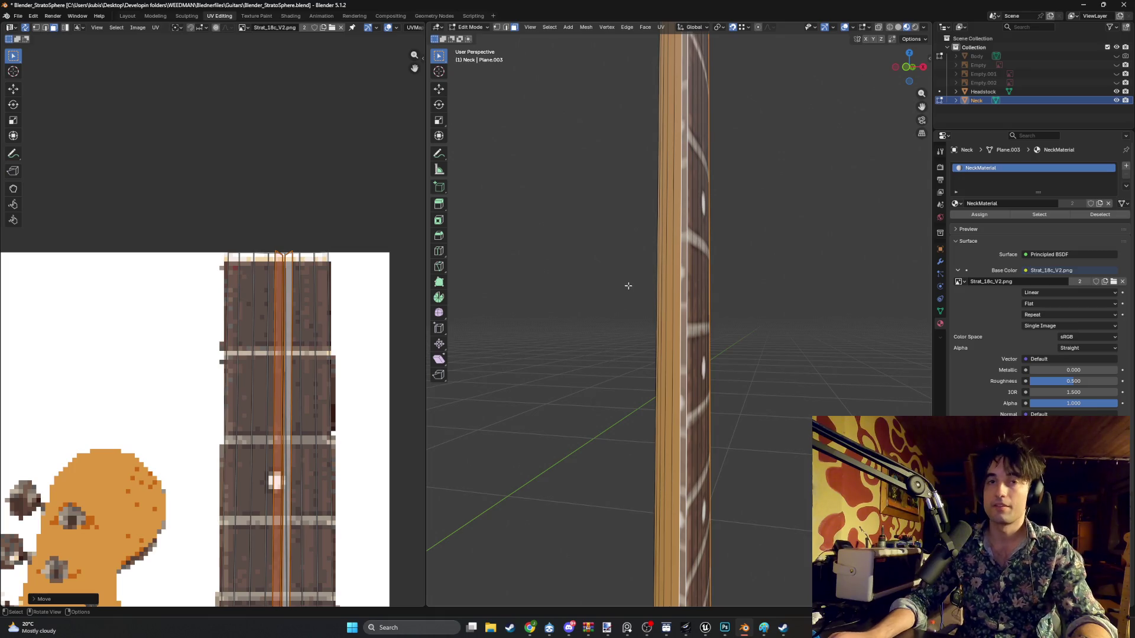
{"action": "mouse_move", "coordinate": [621, 291]}
{"action": "middle_mouse_down"}
{"action": "mouse_move", "coordinate": [689, 329]}
{"action": "mouse_move", "coordinate": [690, 388]}
{"action": "mouse_move", "coordinate": [710, 348]}
{"action": "middle_mouse_up"}
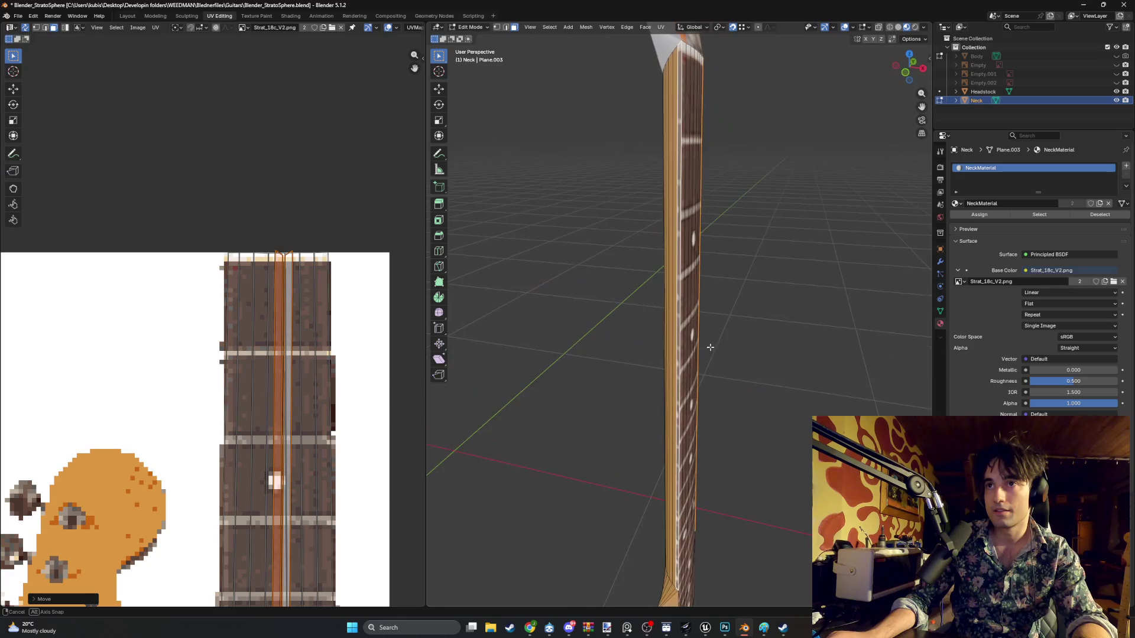
- Reposition the neck strip and bring its top end into view
{"action": "key", "text": "g"}
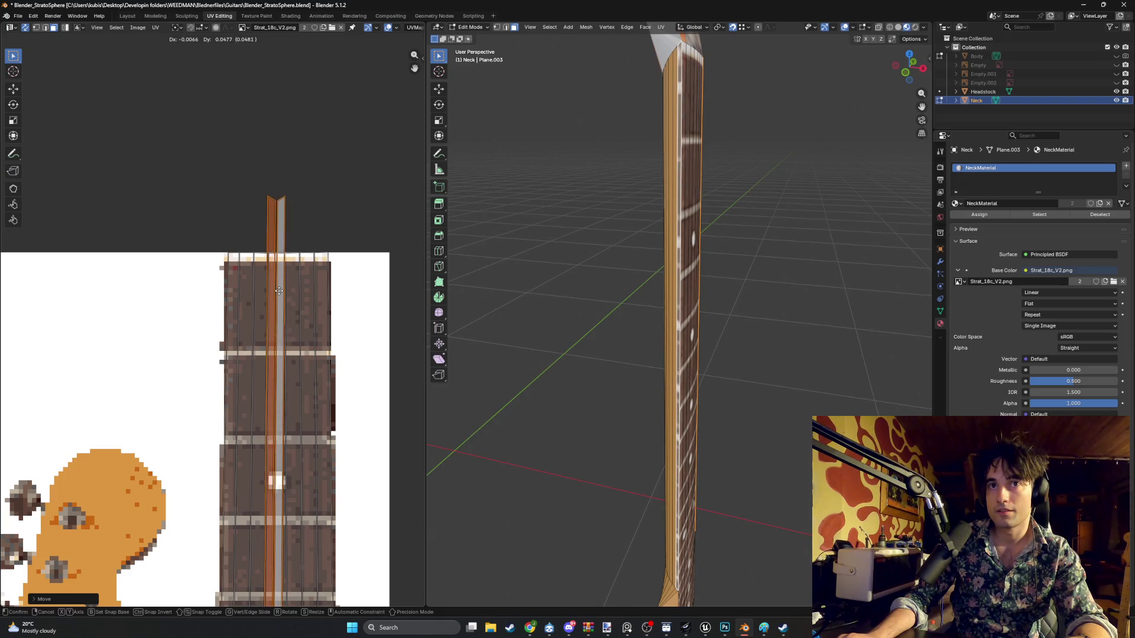
{"action": "left_click", "coordinate": [280, 278]}
{"action": "scroll", "coordinate": [297, 296], "scroll_direction": "down", "scroll_amount": 5}
{"action": "scroll", "coordinate": [289, 304], "scroll_direction": "up", "scroll_amount": 2}
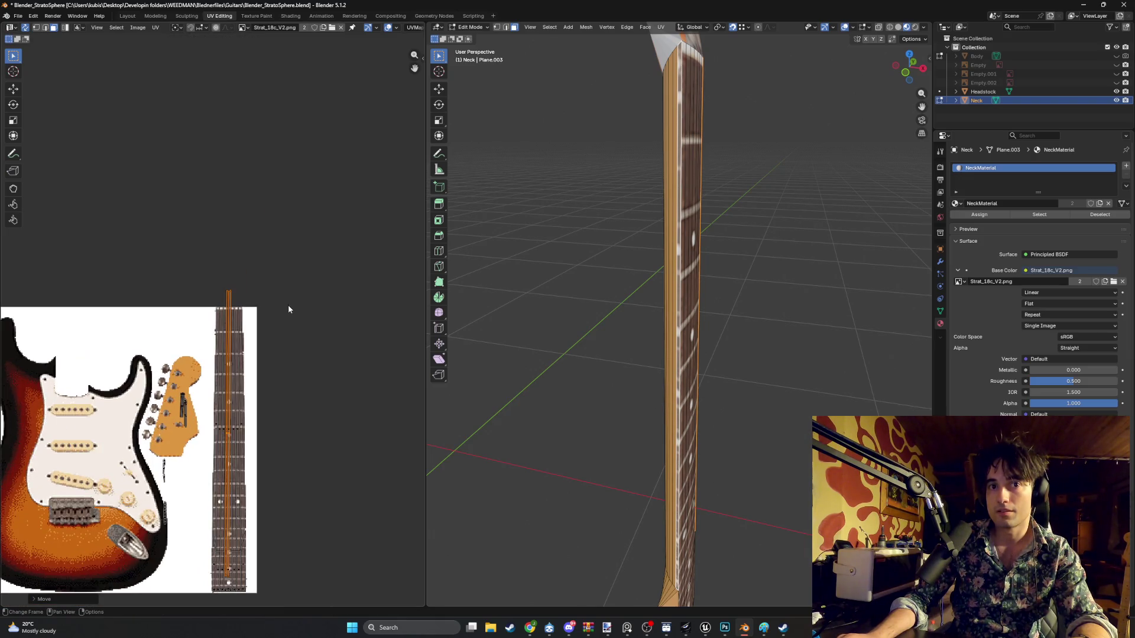
{"action": "middle_click_drag", "start_coordinate": [269, 341], "coordinate": [272, 260]}
{"action": "mouse_move", "coordinate": [739, 331]}
{"action": "middle_mouse_down"}
{"action": "mouse_move", "coordinate": [747, 354]}
{"action": "mouse_move", "coordinate": [727, 271]}
{"action": "mouse_move", "coordinate": [697, 283]}
{"action": "mouse_move", "coordinate": [697, 346]}
{"action": "mouse_move", "coordinate": [717, 410]}
{"action": "mouse_move", "coordinate": [702, 363]}
{"action": "mouse_move", "coordinate": [685, 381]}
{"action": "middle_mouse_up"}
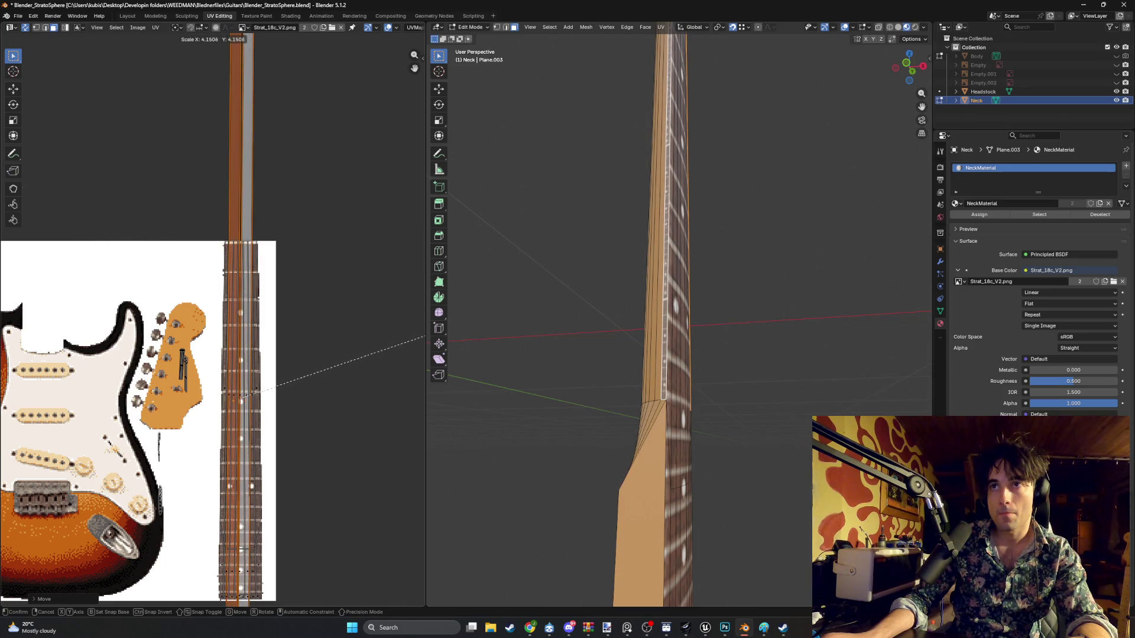
- Cancel the strip resize and rescale the selected neck UV edge instead
{"action": "key", "text": "Escape"}
{"action": "scroll", "coordinate": [230, 306], "scroll_direction": "down", "scroll_amount": 3}
{"action": "scroll", "coordinate": [266, 289], "scroll_direction": "up", "scroll_amount": 3}
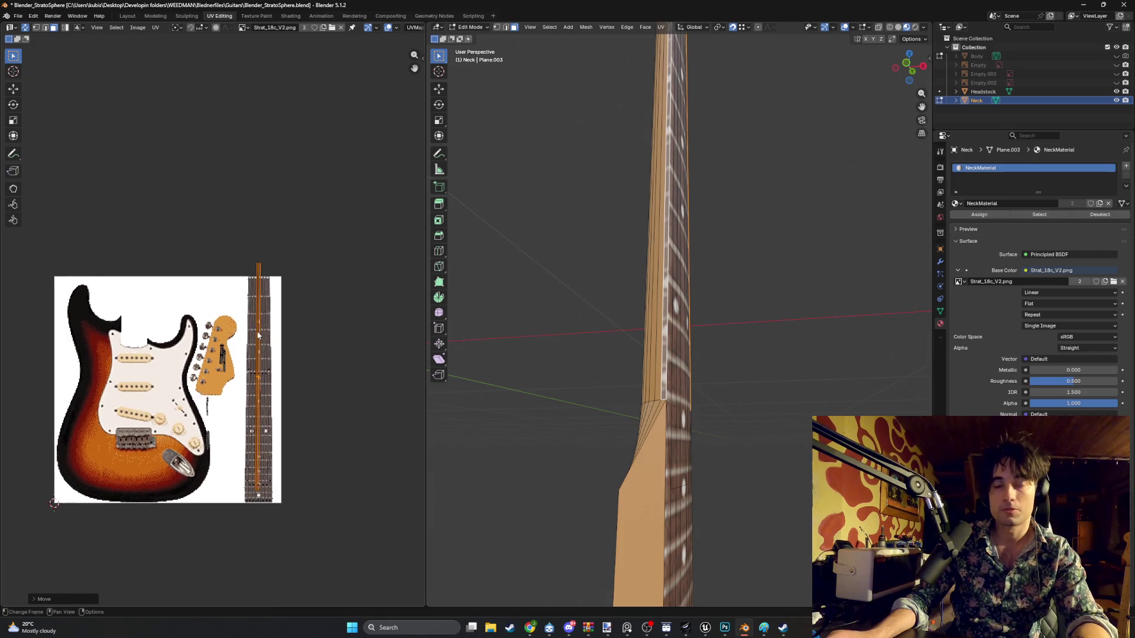
{"action": "scroll", "coordinate": [266, 290], "scroll_direction": "up", "scroll_amount": 2}
{"action": "key", "text": "s"}
{"action": "left_click", "coordinate": [299, 376]}
{"action": "scroll", "coordinate": [300, 376], "scroll_direction": "up", "scroll_amount": 1}
{"action": "scroll", "coordinate": [345, 275], "scroll_direction": "down", "scroll_amount": 3}
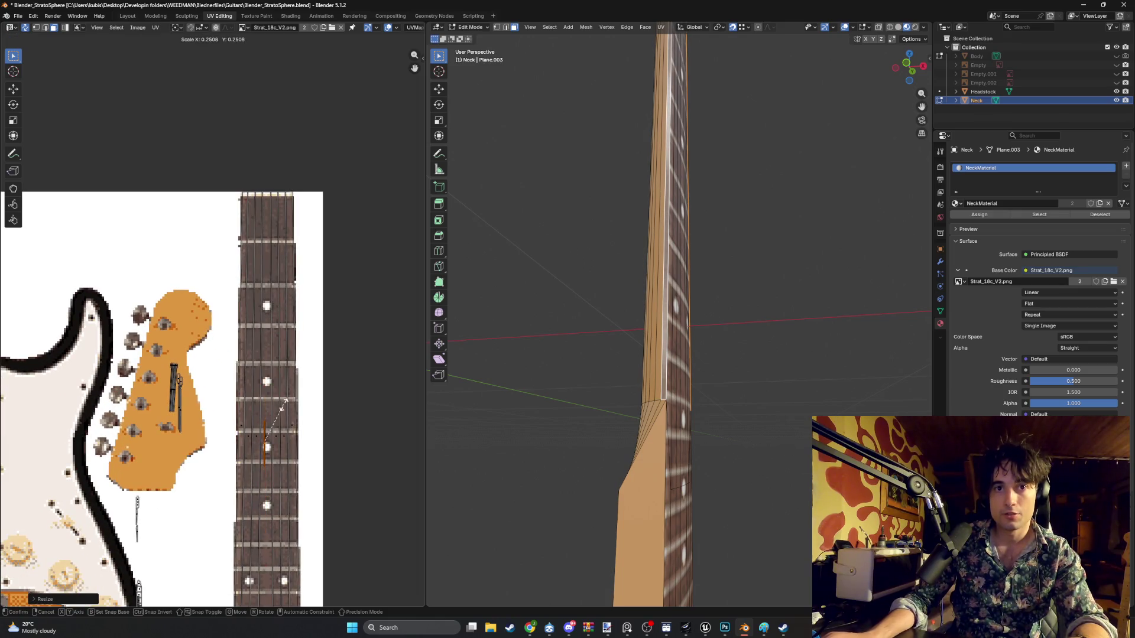
{"action": "scroll", "coordinate": [253, 276], "scroll_direction": "up", "scroll_amount": 2}
- Move the UV edge upward and check the textured neck in Material Preview
{"action": "key", "text": "g"}
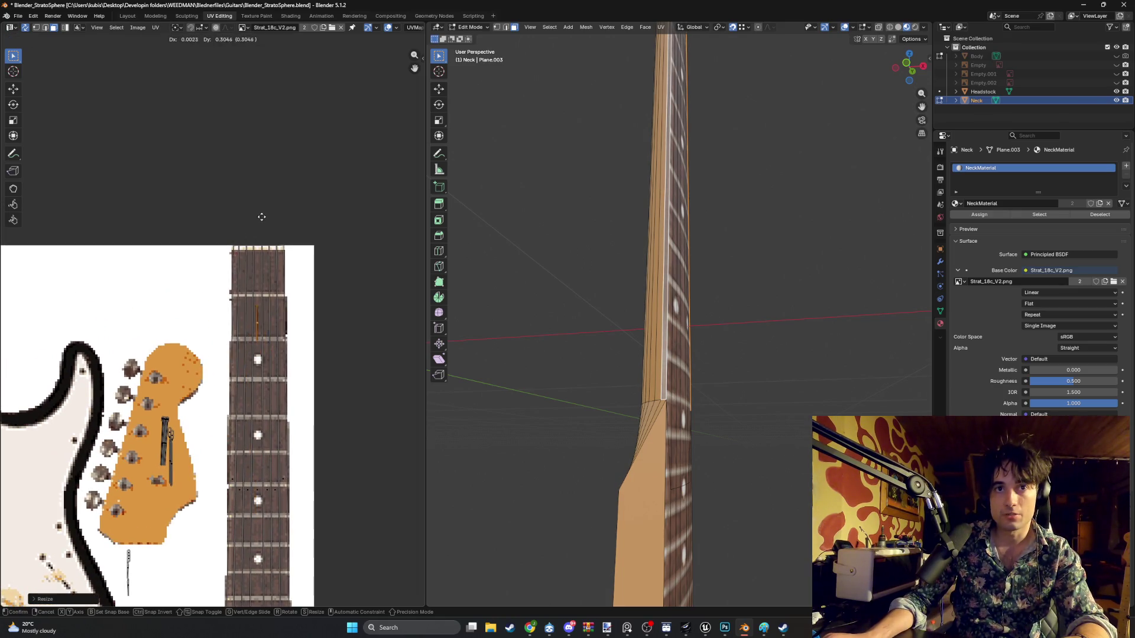
{"action": "left_click", "coordinate": [263, 213]}
{"action": "mouse_move", "coordinate": [537, 187]}
{"action": "middle_mouse_down"}
{"action": "mouse_move", "coordinate": [549, 355]}
{"action": "mouse_move", "coordinate": [537, 372]}
{"action": "mouse_move", "coordinate": [592, 297]}
{"action": "mouse_move", "coordinate": [532, 270]}
{"action": "middle_mouse_up"}
{"action": "scroll", "coordinate": [555, 332], "scroll_direction": "up", "scroll_amount": 3}
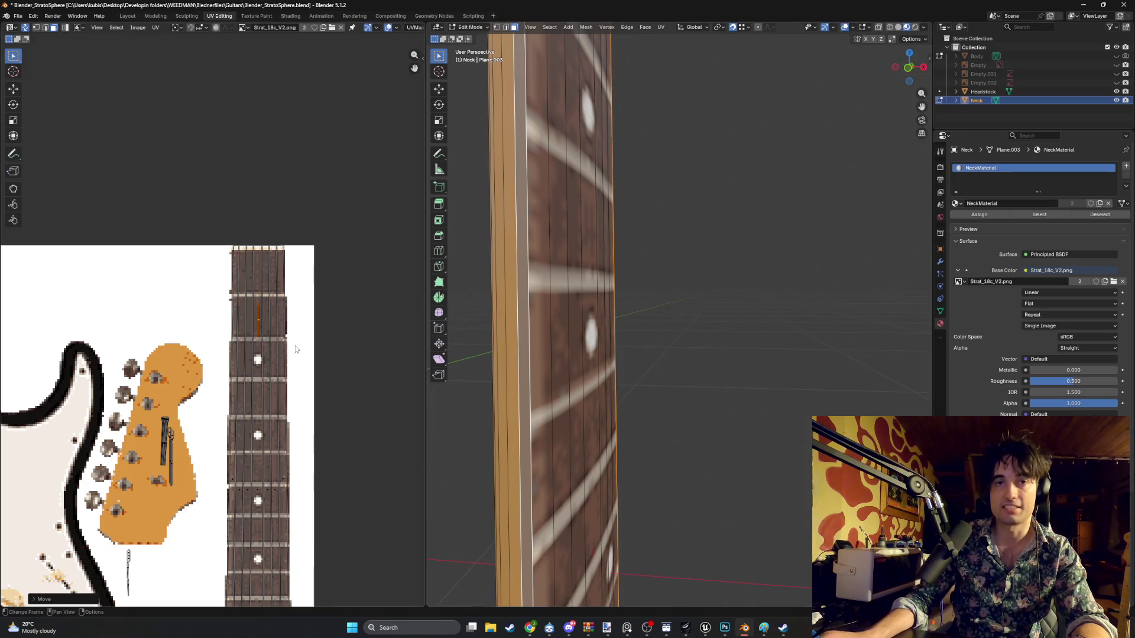
{"action": "middle_click_drag", "start_coordinate": [462, 314], "coordinate": [542, 297]}
{"action": "mouse_move", "coordinate": [695, 236]}
{"action": "middle_mouse_down"}
{"action": "mouse_move", "coordinate": [686, 241]}
{"action": "mouse_move", "coordinate": [765, 255]}
{"action": "mouse_move", "coordinate": [708, 235]}
{"action": "mouse_move", "coordinate": [712, 244]}
{"action": "mouse_move", "coordinate": [567, 274]}
{"action": "mouse_move", "coordinate": [504, 273]}
{"action": "mouse_move", "coordinate": [586, 286]}
{"action": "mouse_move", "coordinate": [509, 235]}
{"action": "mouse_move", "coordinate": [520, 243]}
{"action": "middle_mouse_up"}
{"action": "left_click", "coordinate": [724, 297]}
{"action": "key", "text": "Tab"}
{"action": "key", "text": "Tab"}
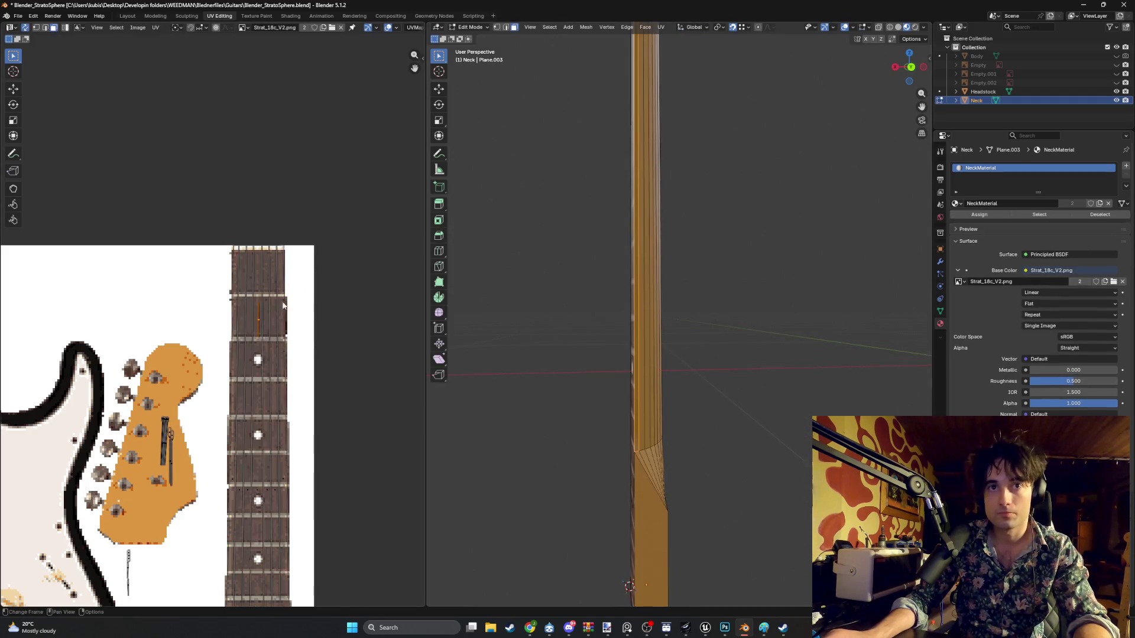
- Nudge the UV edge left, check the tan wood-grain side, and return to Edit Mode
{"action": "scroll", "coordinate": [282, 305], "scroll_direction": "up", "scroll_amount": 6}
{"action": "key", "text": "g"}
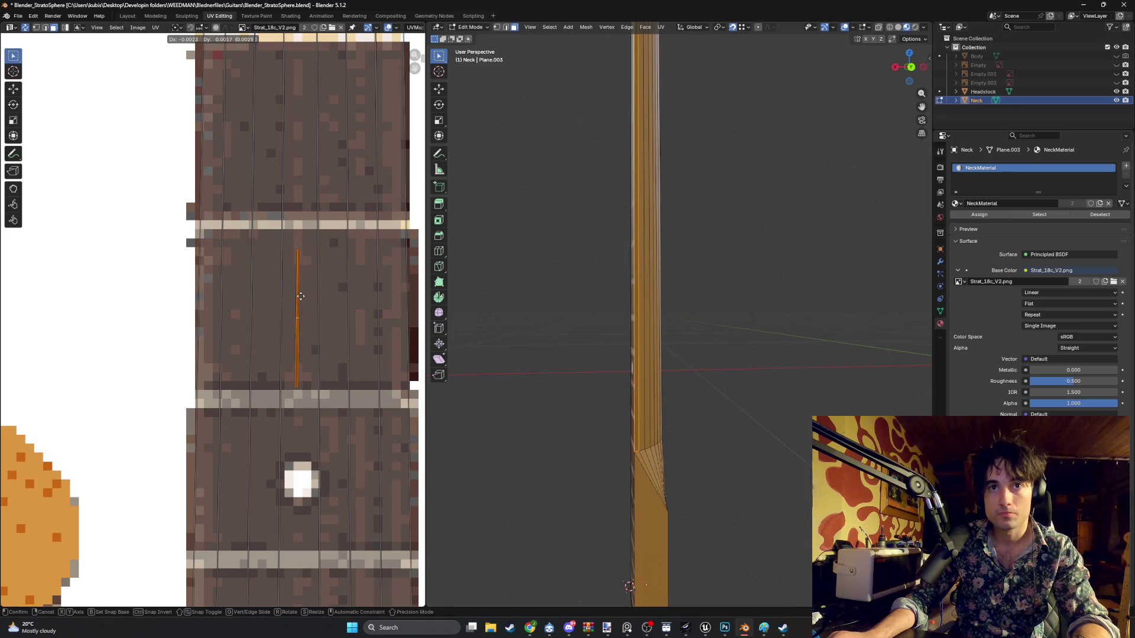
{"action": "left_click", "coordinate": [275, 284]}
{"action": "mouse_move", "coordinate": [707, 277]}
{"action": "middle_mouse_down"}
{"action": "mouse_move", "coordinate": [716, 280]}
{"action": "mouse_move", "coordinate": [692, 275]}
{"action": "mouse_move", "coordinate": [720, 311]}
{"action": "mouse_move", "coordinate": [874, 316]}
{"action": "mouse_move", "coordinate": [768, 324]}
{"action": "mouse_move", "coordinate": [782, 326]}
{"action": "mouse_move", "coordinate": [728, 321]}
{"action": "mouse_move", "coordinate": [730, 304]}
{"action": "mouse_move", "coordinate": [695, 308]}
{"action": "mouse_move", "coordinate": [723, 224]}
{"action": "mouse_move", "coordinate": [772, 332]}
{"action": "mouse_move", "coordinate": [724, 324]}
{"action": "mouse_move", "coordinate": [724, 285]}
{"action": "middle_mouse_up"}
{"action": "key", "text": "Tab"}
{"action": "scroll", "coordinate": [772, 332], "scroll_direction": "up", "scroll_amount": 3}
{"action": "key", "text": "Tab"}
{"action": "middle_click_drag", "start_coordinate": [638, 267], "coordinate": [678, 279]}
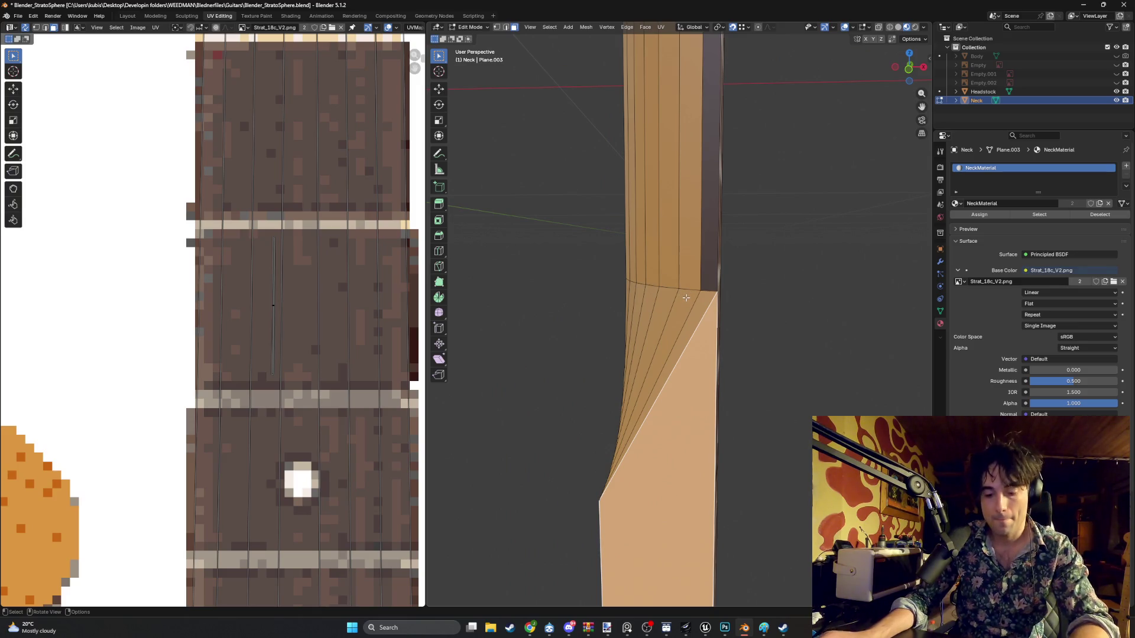
- Knife-cut the neck heel face from its top vertex straight down to the bottom vertex
{"action": "key", "text": "k"}
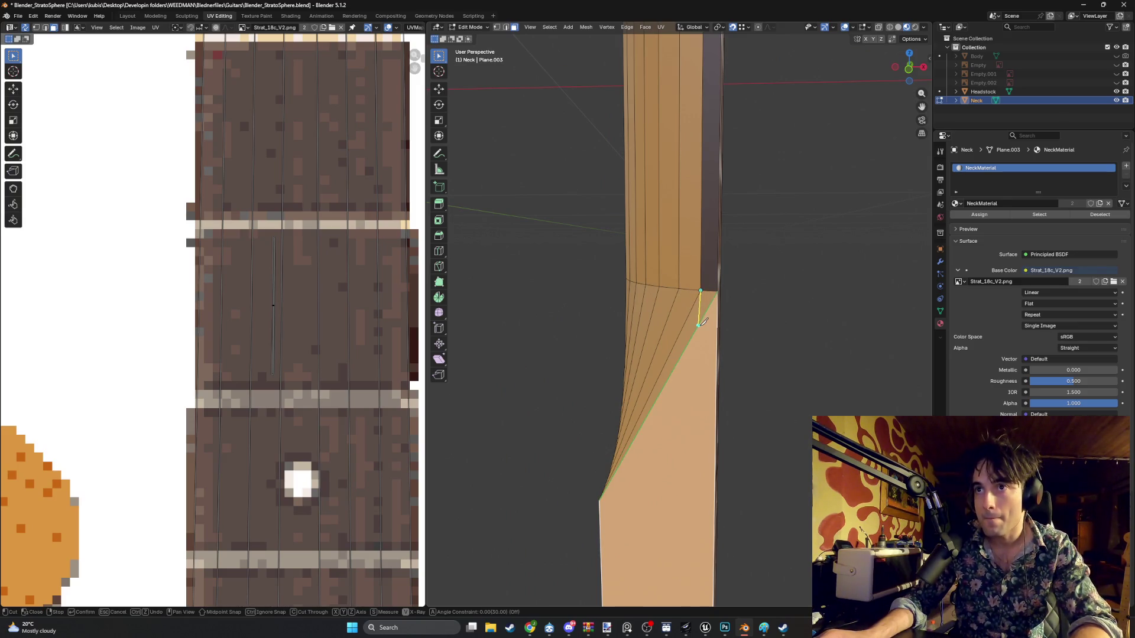
{"action": "key", "text": "Return"}
{"action": "middle_click_drag", "start_coordinate": [704, 322], "coordinate": [676, 151]}
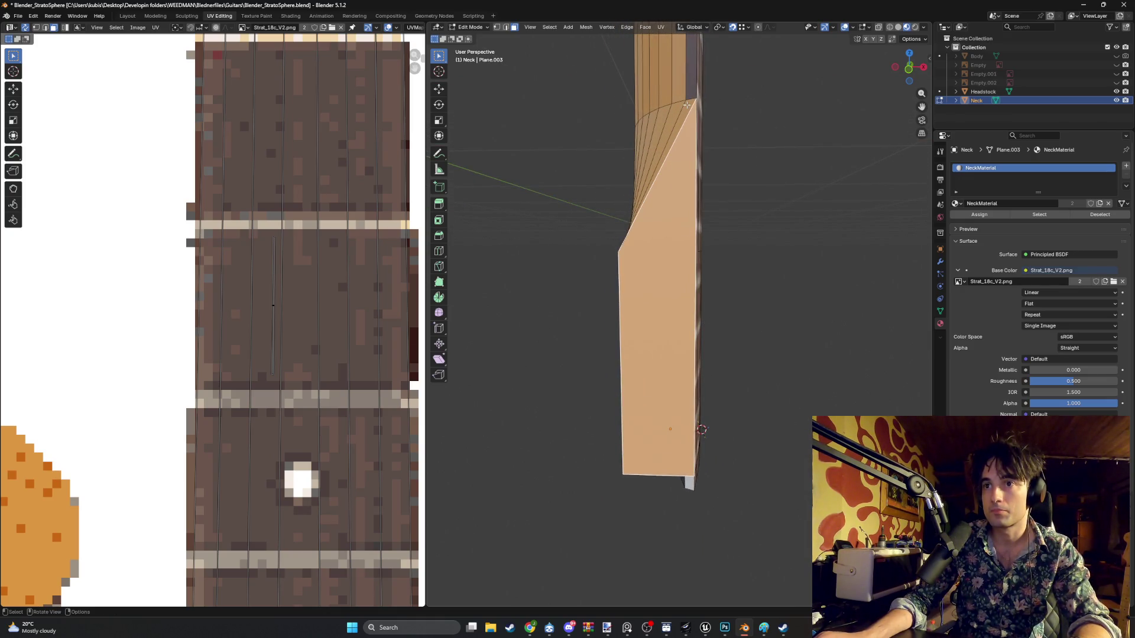
{"action": "key", "text": "k"}
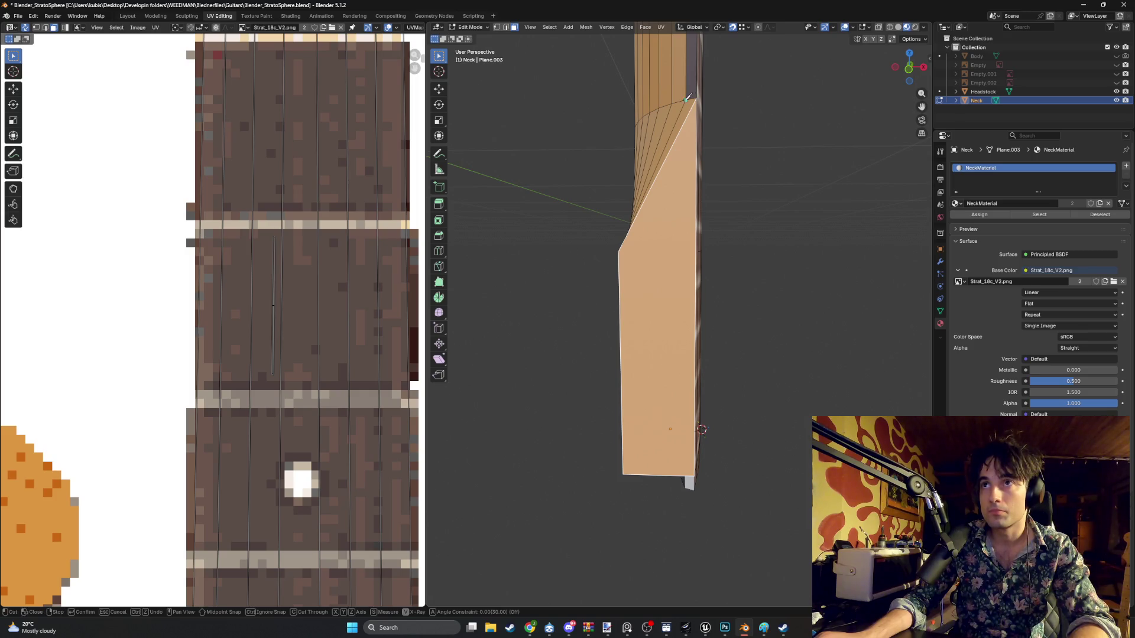
{"action": "mouse_move", "coordinate": [677, 289]}
{"action": "middle_mouse_down"}
{"action": "mouse_move", "coordinate": [683, 272]}
{"action": "mouse_move", "coordinate": [694, 286]}
{"action": "mouse_move", "coordinate": [686, 177]}
{"action": "middle_mouse_up"}
{"action": "left_click", "coordinate": [678, 78]}
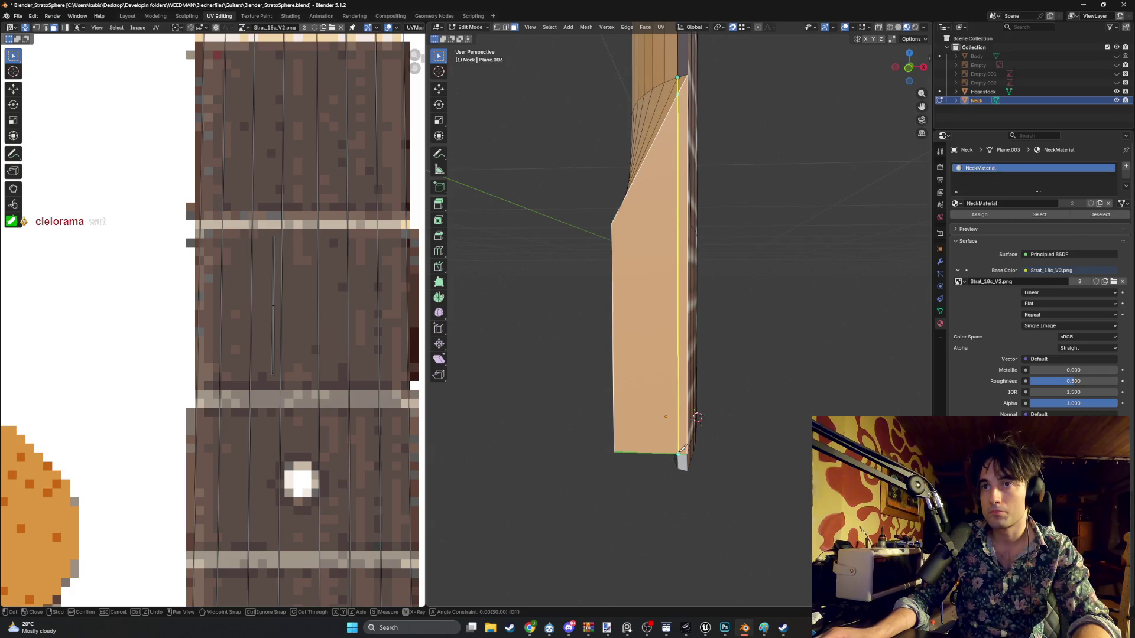
{"action": "middle_click_drag", "start_coordinate": [681, 448], "coordinate": [682, 343]}
{"action": "scroll", "coordinate": [682, 356], "scroll_direction": "up", "scroll_amount": 5}
{"action": "scroll", "coordinate": [682, 356], "scroll_direction": "down", "scroll_amount": 3}
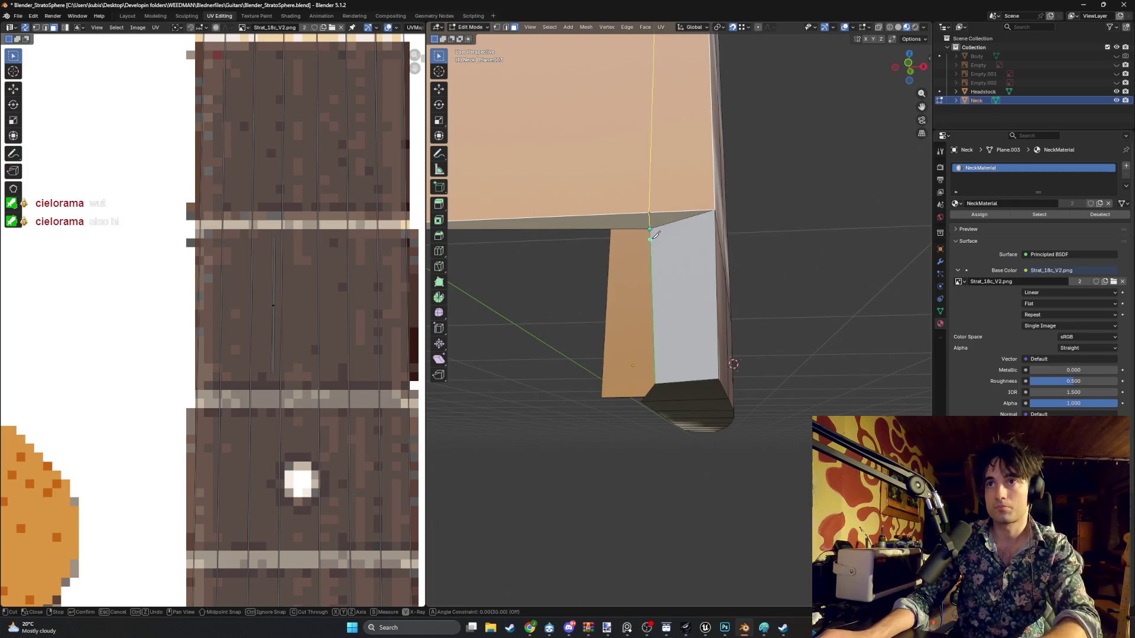
{"action": "key", "text": "Return"}
{"action": "scroll", "coordinate": [703, 242], "scroll_direction": "up", "scroll_amount": 4}
{"action": "scroll", "coordinate": [703, 242], "scroll_direction": "down", "scroll_amount": 4}
{"action": "mouse_move", "coordinate": [703, 242]}
{"action": "middle_mouse_down"}
{"action": "mouse_move", "coordinate": [539, 278]}
{"action": "mouse_move", "coordinate": [619, 281]}
{"action": "mouse_move", "coordinate": [638, 173]}
{"action": "middle_mouse_up"}
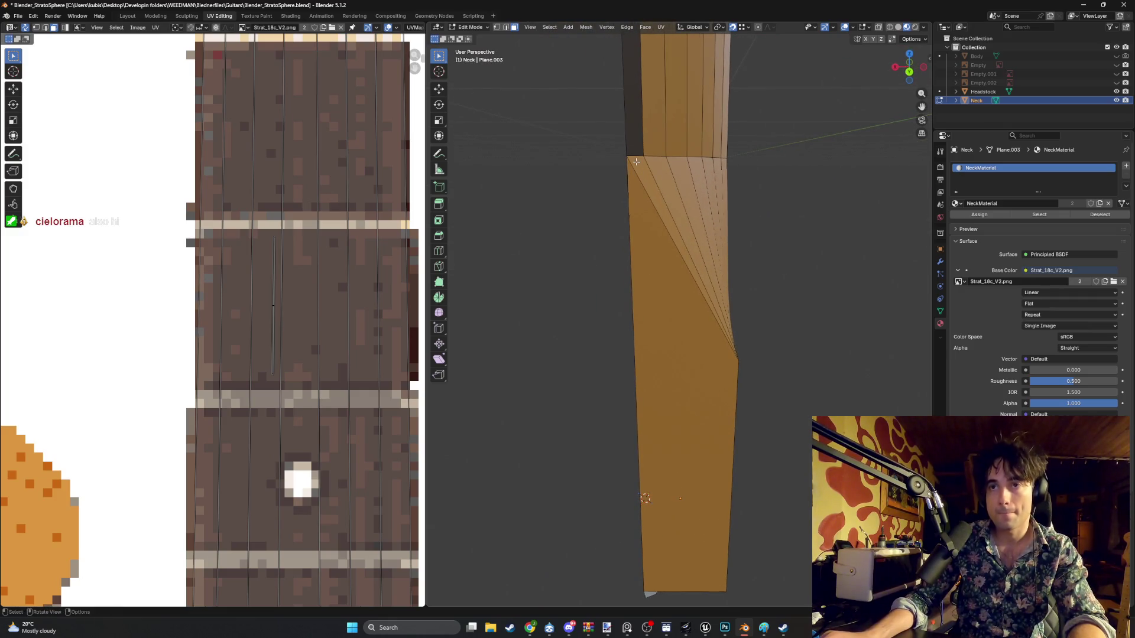
- In vertex mode, add a second knife cut across the heel from top-left to bottom vertex
{"action": "left_click", "coordinate": [644, 159]}
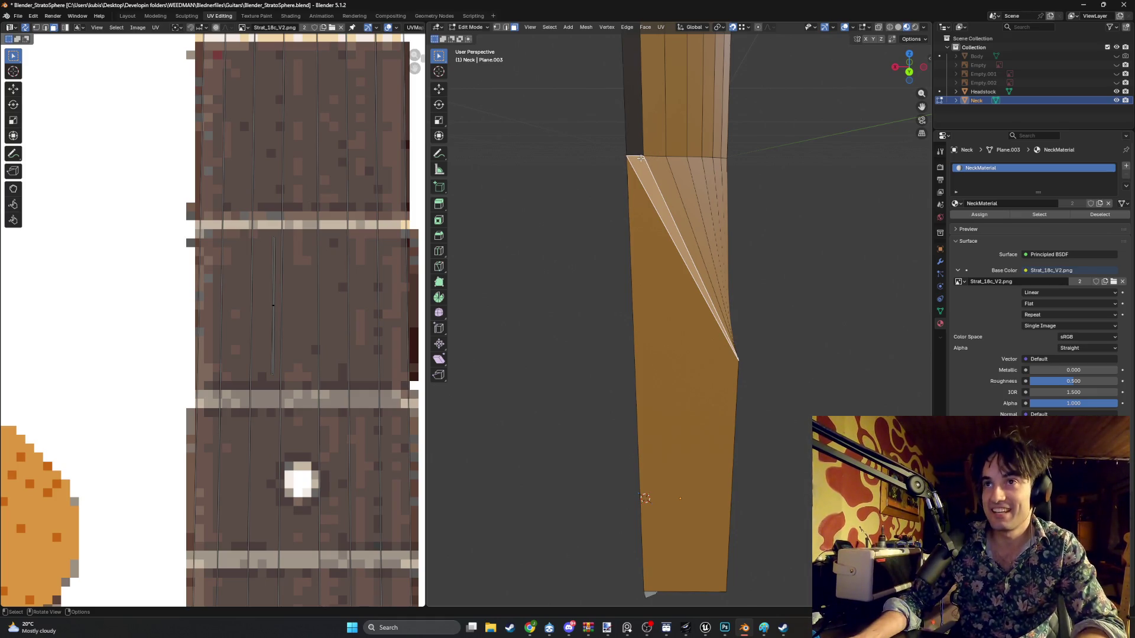
{"action": "key", "text": "1"}
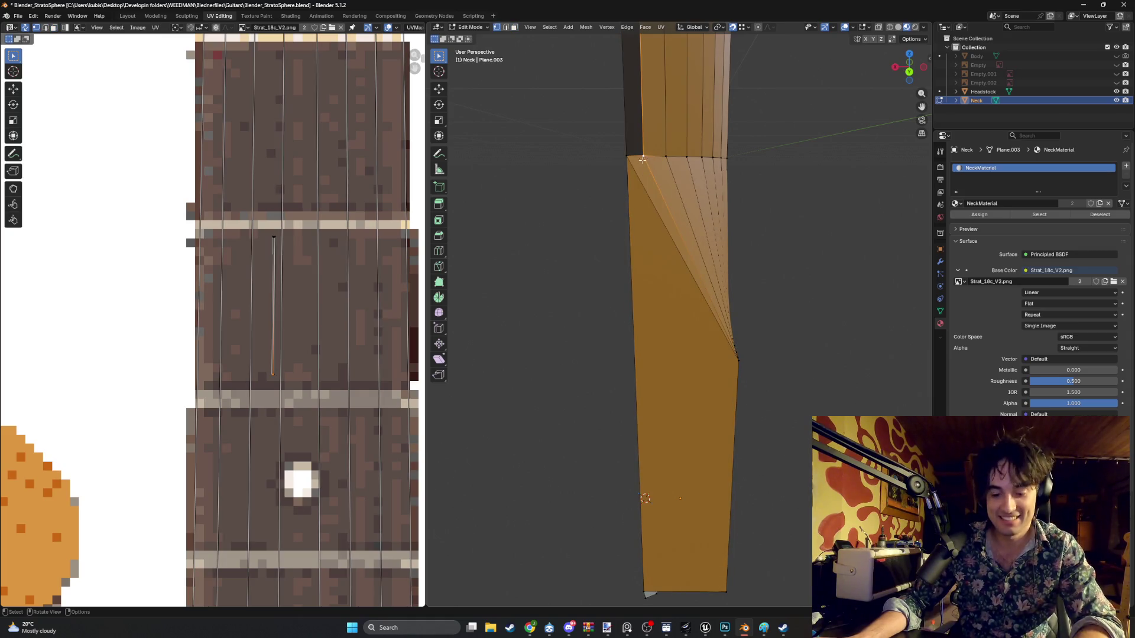
{"action": "key", "text": "k"}
{"action": "left_click", "coordinate": [644, 156]}
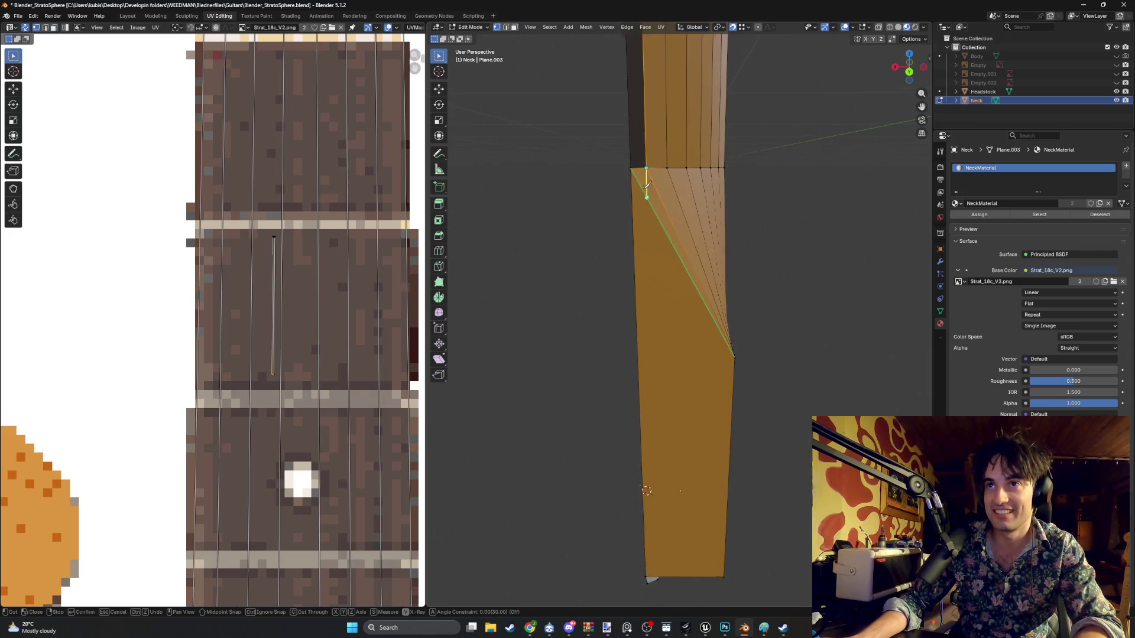
{"action": "middle_click_drag", "start_coordinate": [689, 299], "coordinate": [689, 246], "text": "shift"}
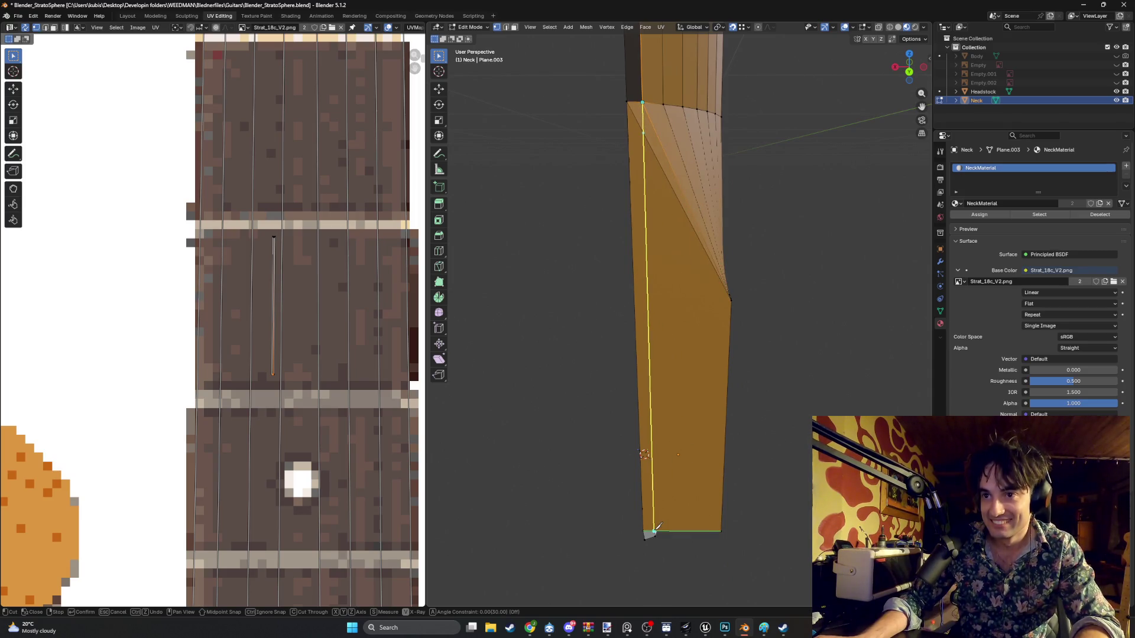
{"action": "mouse_move", "coordinate": [663, 524]}
{"action": "middle_mouse_down"}
{"action": "mouse_move", "coordinate": [645, 236]}
{"action": "mouse_move", "coordinate": [650, 325]}
{"action": "middle_mouse_up"}
{"action": "scroll", "coordinate": [645, 211], "scroll_direction": "up", "scroll_amount": 3}
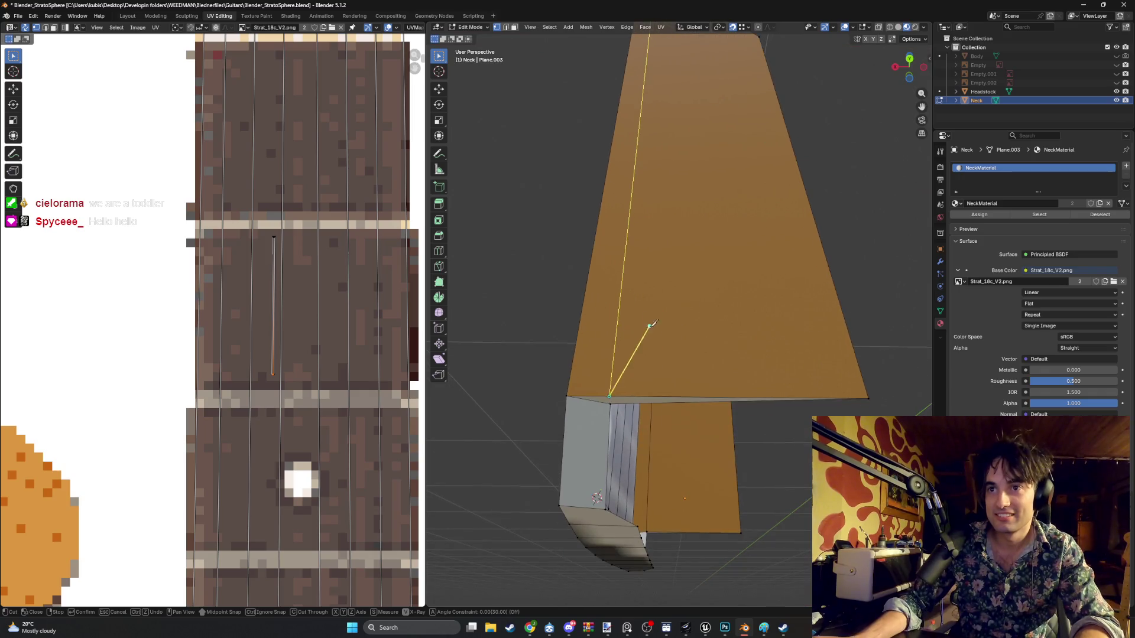
{"action": "left_click", "coordinate": [612, 406]}
{"action": "key", "text": "Return"}
- In face mode, select the narrow strip, front neck face and grey heel face
{"action": "mouse_move", "coordinate": [629, 342]}
{"action": "middle_mouse_down"}
{"action": "mouse_move", "coordinate": [626, 301]}
{"action": "mouse_move", "coordinate": [661, 433]}
{"action": "mouse_move", "coordinate": [659, 334]}
{"action": "middle_mouse_up"}
{"action": "key", "text": "3"}
{"action": "left_click", "coordinate": [659, 354]}
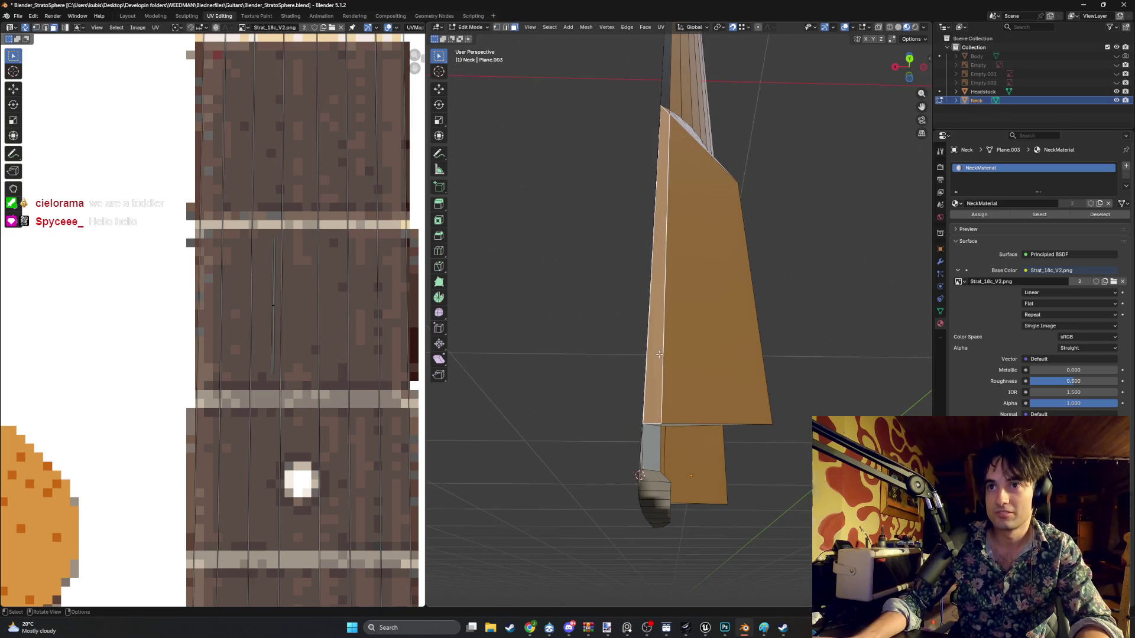
{"action": "left_click", "coordinate": [659, 426], "text": "shift"}
{"action": "mouse_move", "coordinate": [652, 440]}
{"action": "middle_mouse_down"}
{"action": "mouse_move", "coordinate": [621, 440]}
{"action": "mouse_move", "coordinate": [608, 422]}
{"action": "middle_mouse_up"}
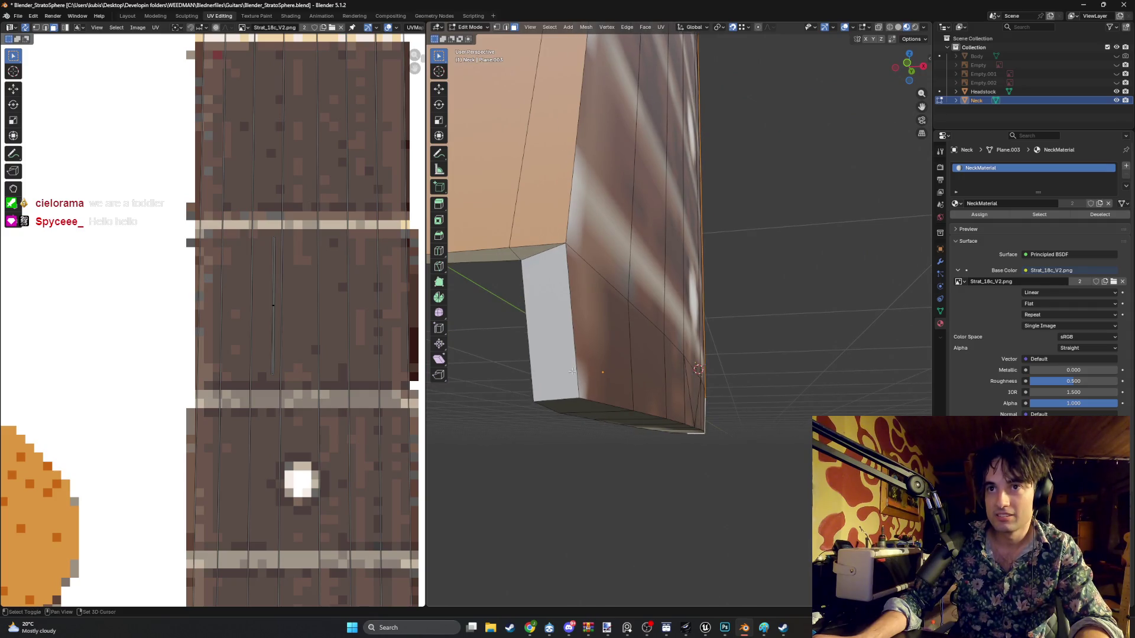
{"action": "left_click", "coordinate": [552, 341], "text": "shift"}
{"action": "mouse_move", "coordinate": [551, 342]}
{"action": "middle_mouse_down"}
{"action": "mouse_move", "coordinate": [618, 208]}
{"action": "mouse_move", "coordinate": [702, 384]}
{"action": "mouse_move", "coordinate": [661, 451]}
{"action": "middle_mouse_up"}
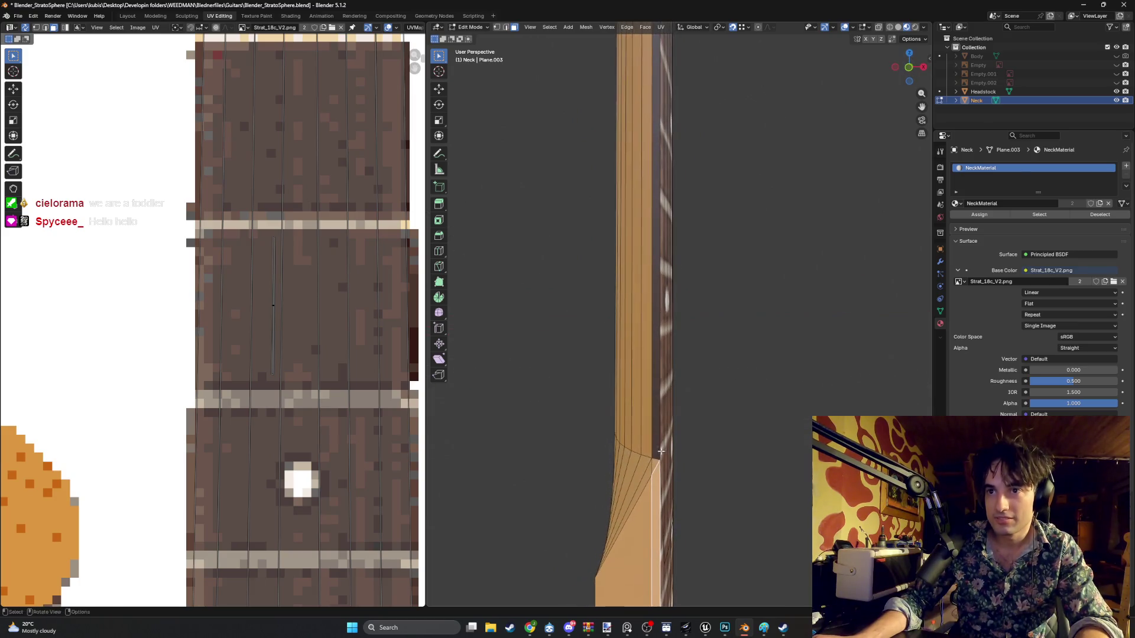
{"action": "left_click", "coordinate": [656, 452]}
{"action": "mouse_move", "coordinate": [699, 322]}
{"action": "middle_mouse_down"}
{"action": "mouse_move", "coordinate": [691, 271]}
{"action": "mouse_move", "coordinate": [716, 291]}
{"action": "mouse_move", "coordinate": [662, 284]}
{"action": "middle_mouse_up"}
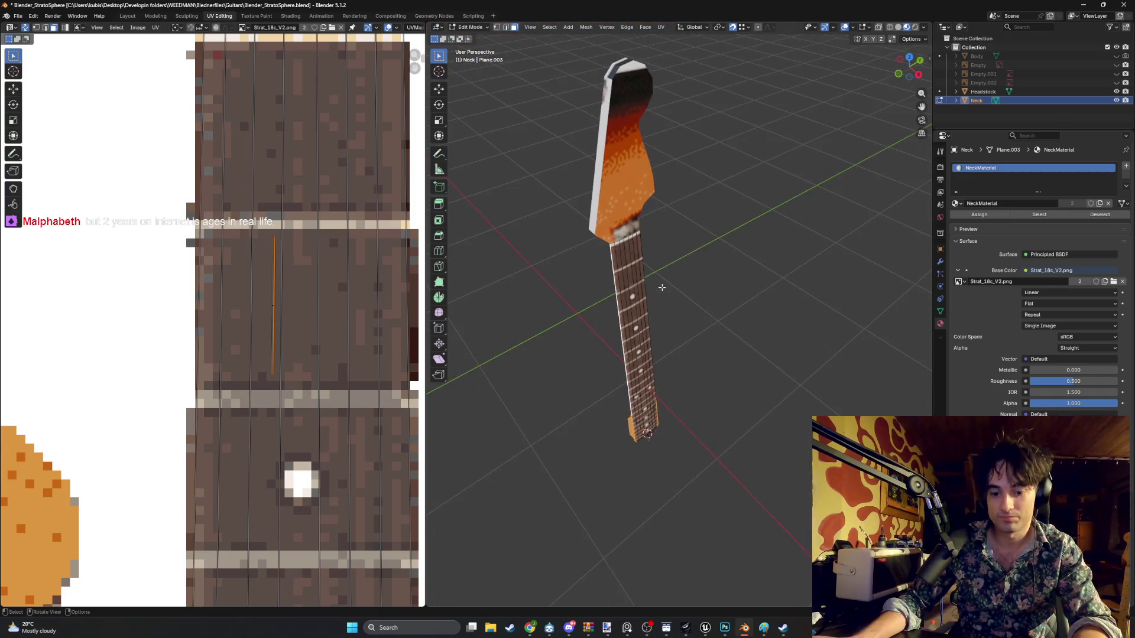
- Smart UV Project the selected neck faces and frame the full guitar texture
{"action": "key", "text": "u"}
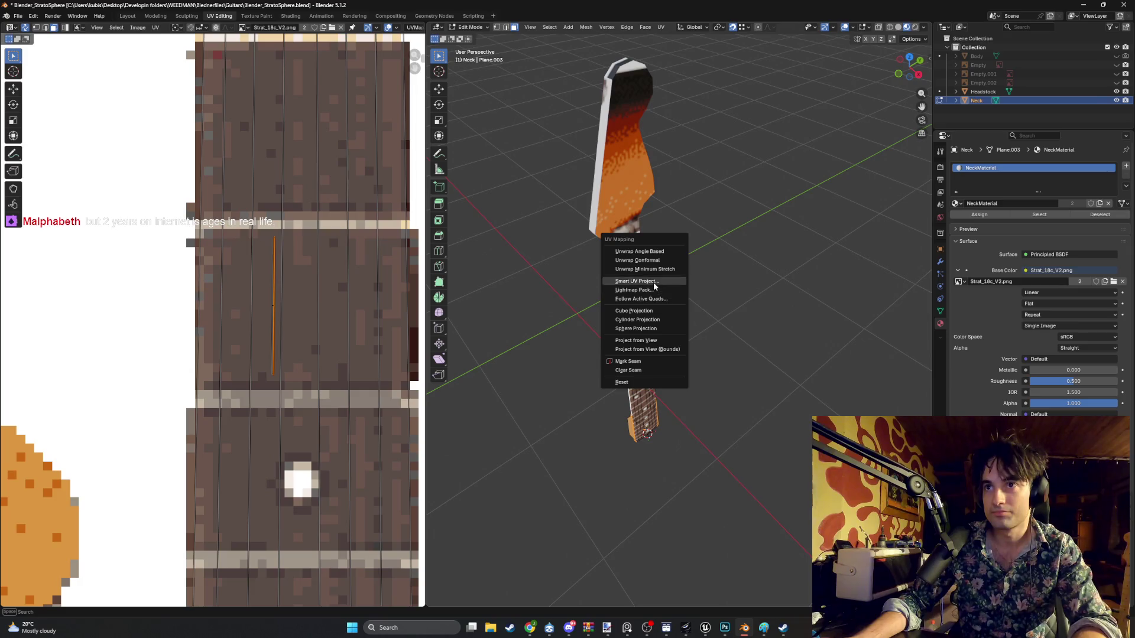
{"action": "left_click", "coordinate": [654, 282]}
{"action": "left_click", "coordinate": [631, 367]}
{"action": "mouse_move", "coordinate": [621, 343]}
{"action": "middle_mouse_down"}
{"action": "mouse_move", "coordinate": [613, 322]}
{"action": "mouse_move", "coordinate": [638, 308]}
{"action": "middle_mouse_up"}
{"action": "scroll", "coordinate": [273, 310], "scroll_direction": "down", "scroll_amount": 5}
{"action": "scroll", "coordinate": [272, 310], "scroll_direction": "down", "scroll_amount": 2}
{"action": "middle_click_drag", "start_coordinate": [118, 384], "coordinate": [276, 314]}
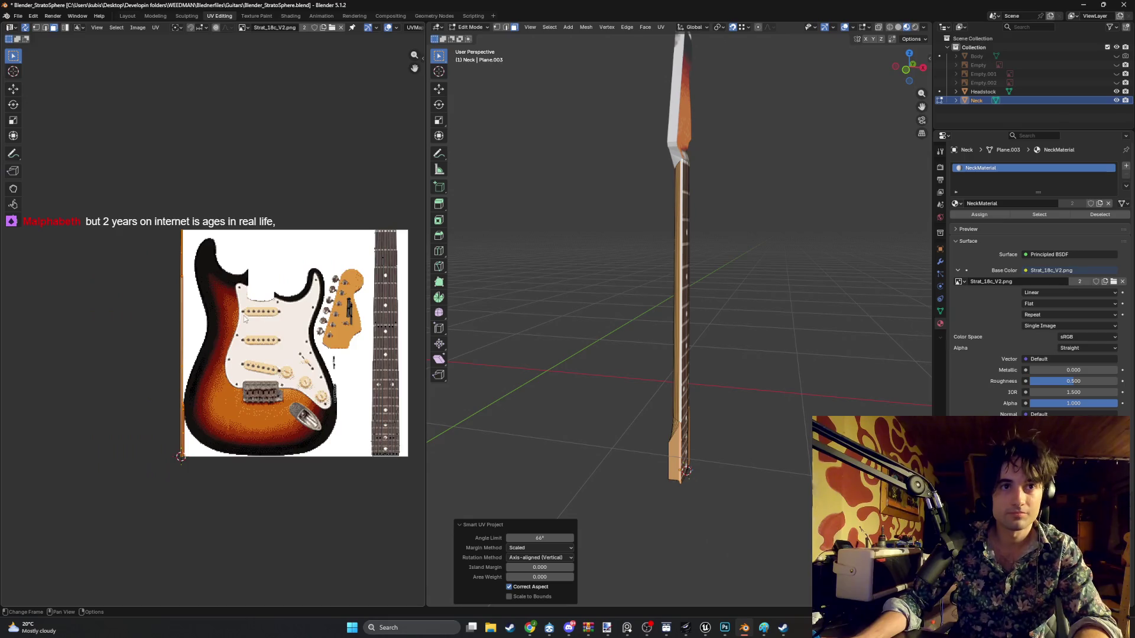
{"action": "scroll", "coordinate": [181, 315], "scroll_direction": "up", "scroll_amount": 2}
- Move the neck UV strip onto the fretboard area of the texture
{"action": "key", "text": "g"}
{"action": "left_click", "coordinate": [413, 333]}
{"action": "scroll", "coordinate": [690, 308], "scroll_direction": "up", "scroll_amount": 5}
{"action": "middle_click_drag", "start_coordinate": [691, 308], "coordinate": [687, 205]}
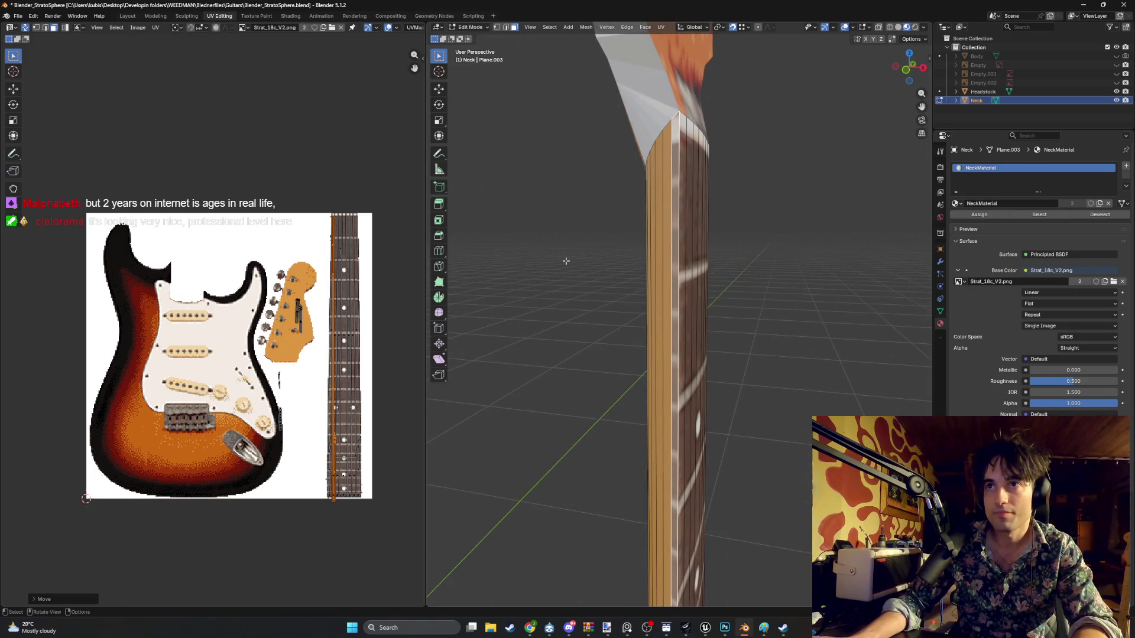
{"action": "key", "text": "g"}
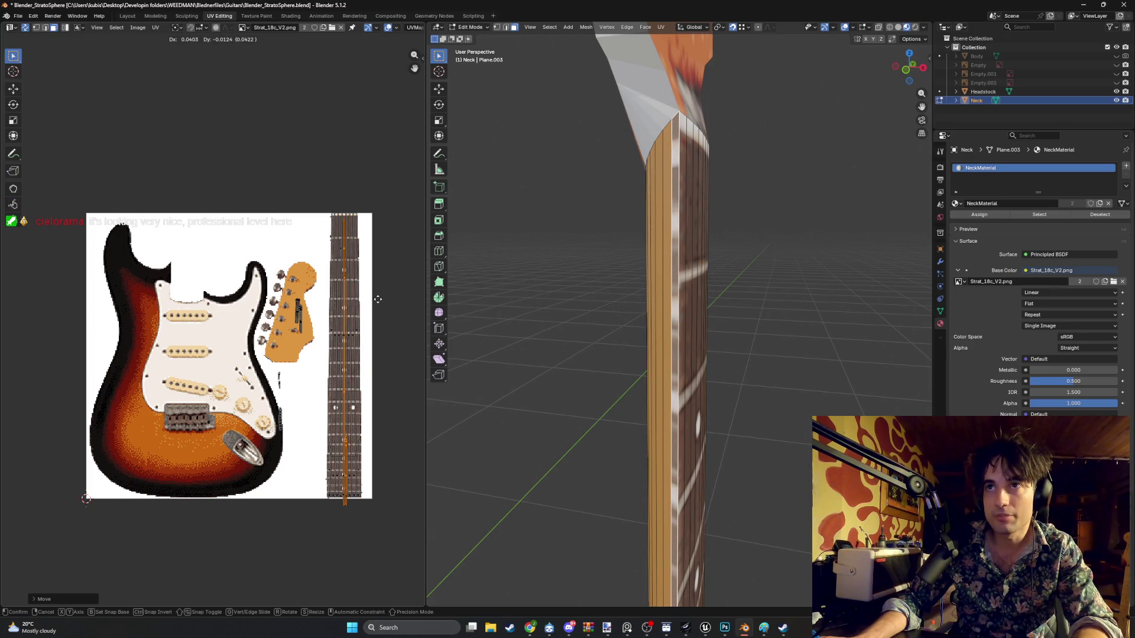
{"action": "left_click", "coordinate": [378, 298]}
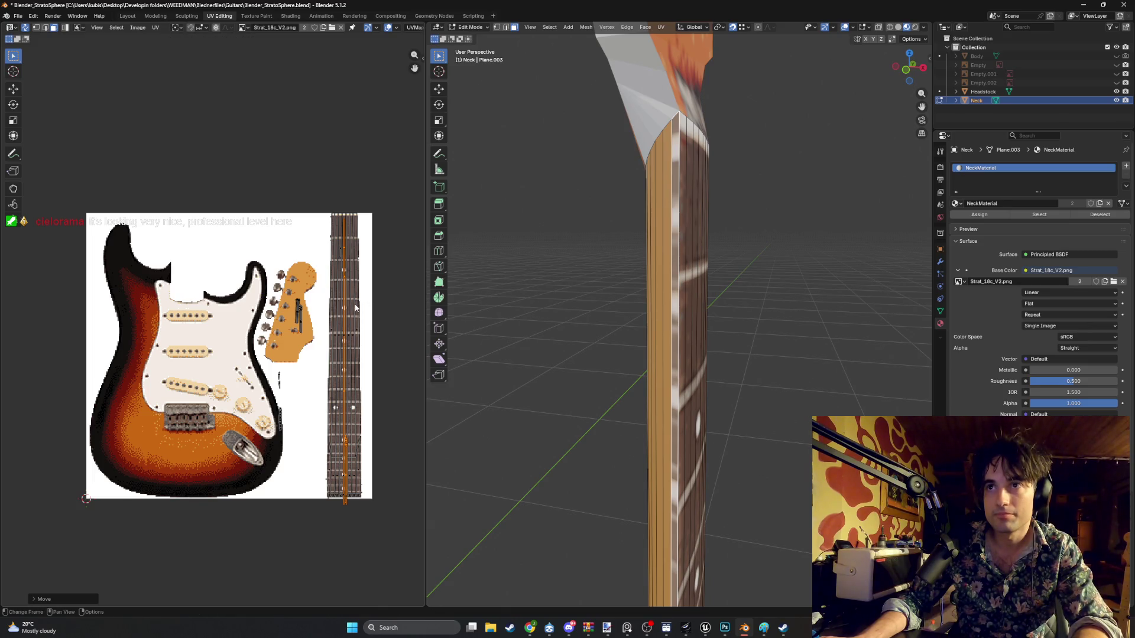
{"action": "key", "text": "s"}
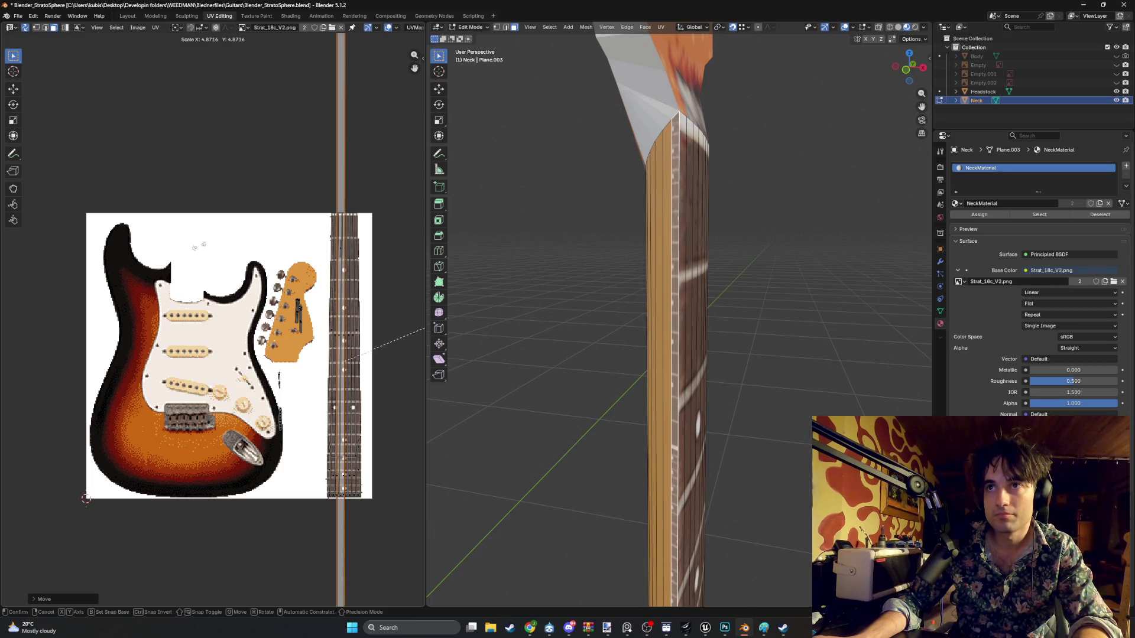
{"action": "key", "text": "Escape"}
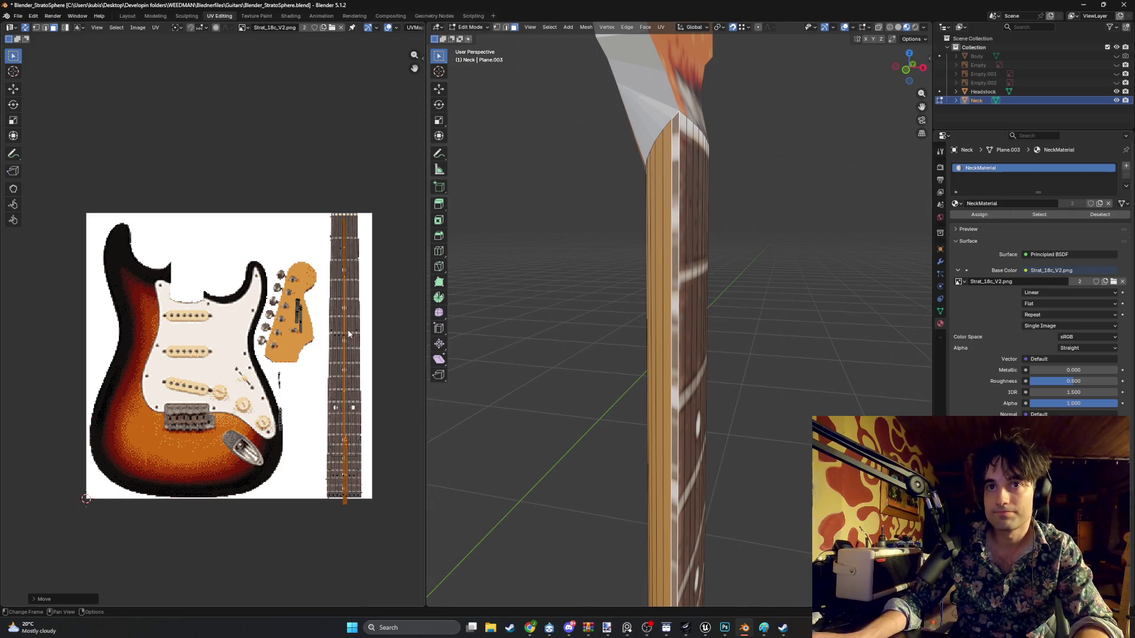
- Rotate the neck UV strip a half-turn so it lines up with the fretboard
{"action": "scroll", "coordinate": [639, 327], "scroll_direction": "down", "scroll_amount": 2}
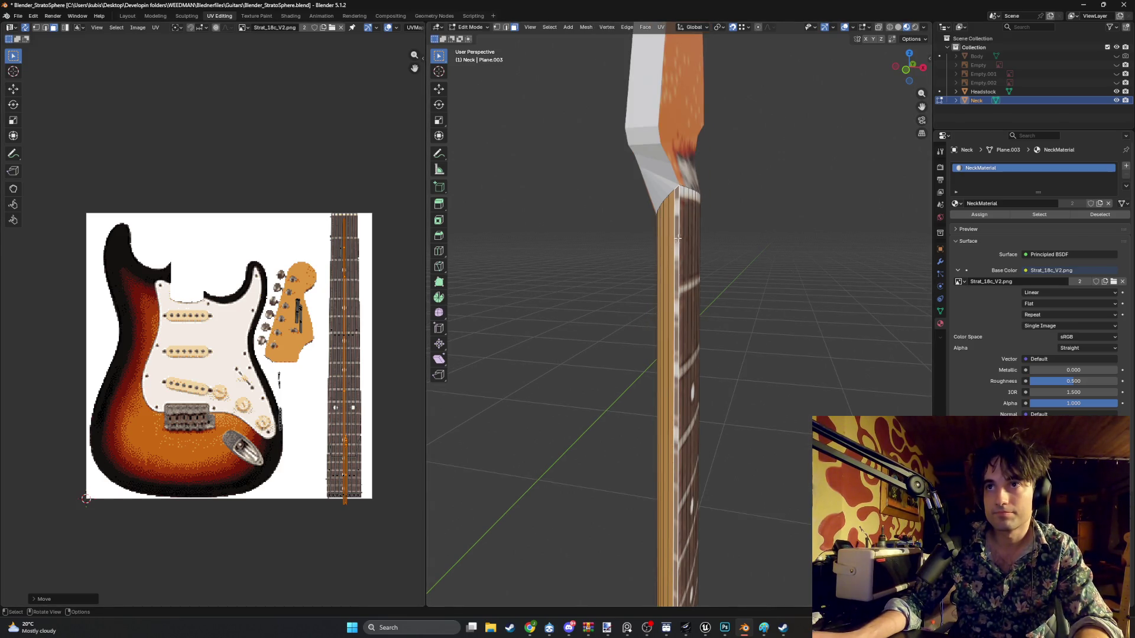
{"action": "scroll", "coordinate": [324, 288], "scroll_direction": "up", "scroll_amount": 2}
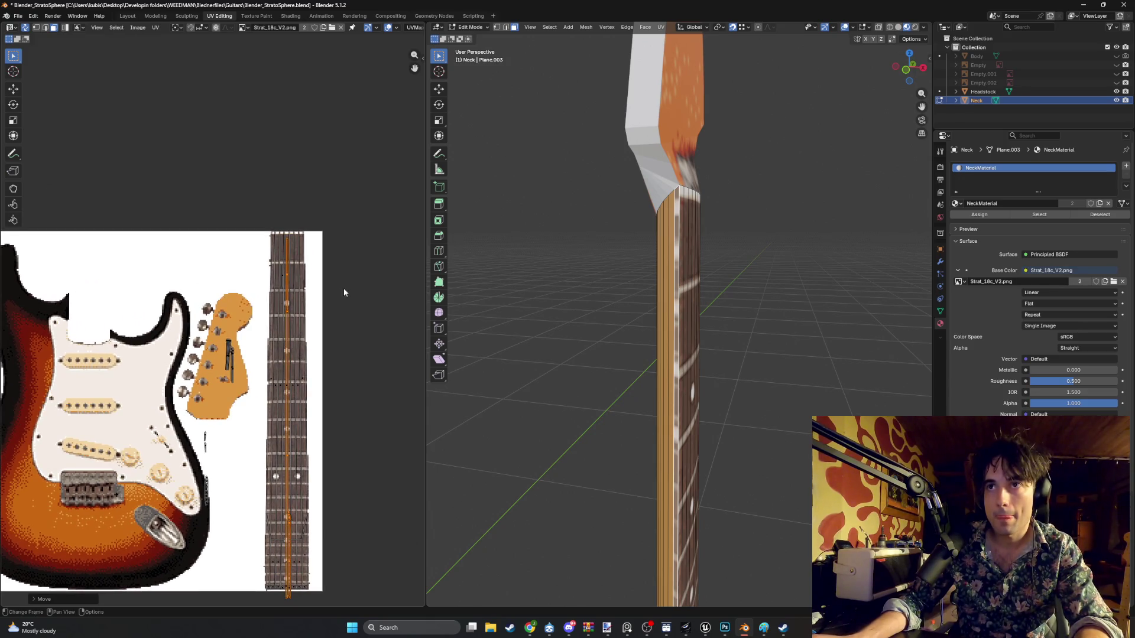
{"action": "middle_click_drag", "start_coordinate": [344, 292], "coordinate": [334, 225]}
{"action": "middle_click_drag", "start_coordinate": [597, 307], "coordinate": [665, 326]}
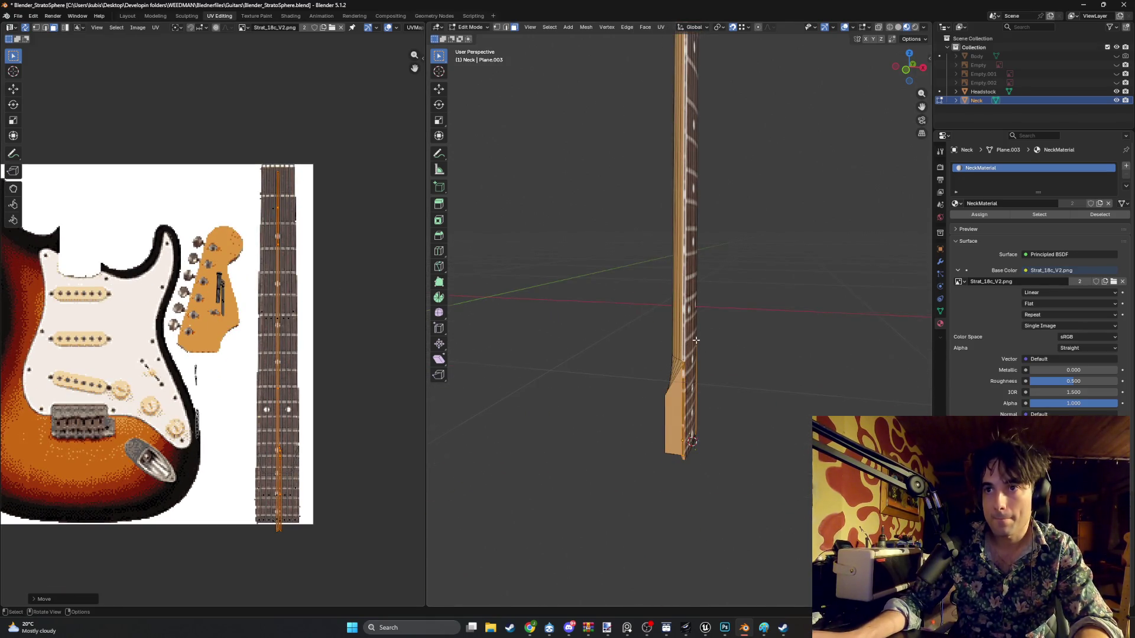
{"action": "scroll", "coordinate": [696, 340], "scroll_direction": "up", "scroll_amount": 3}
{"action": "scroll", "coordinate": [290, 277], "scroll_direction": "up", "scroll_amount": 6}
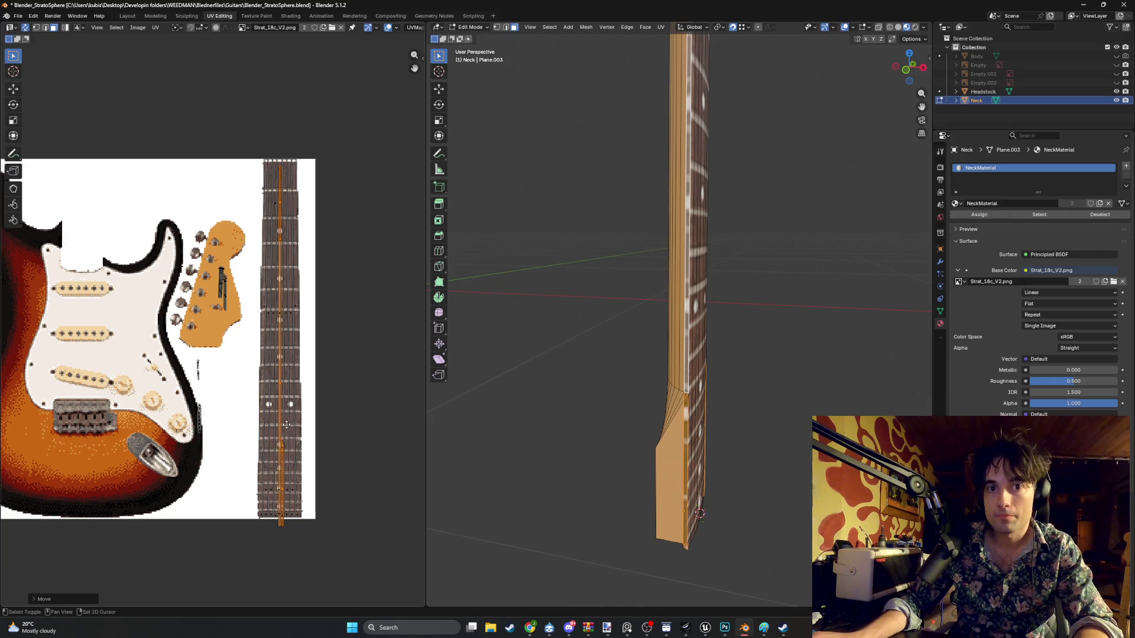
{"action": "middle_click_drag", "start_coordinate": [318, 426], "coordinate": [286, 408]}
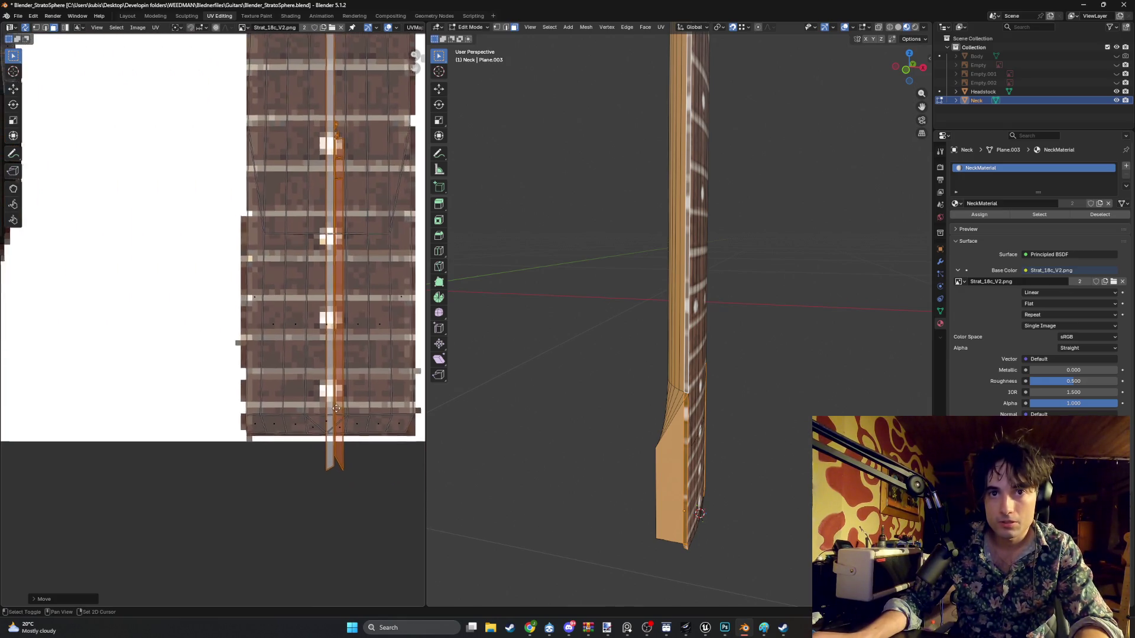
{"action": "mouse_move", "coordinate": [694, 276]}
{"action": "middle_mouse_down"}
{"action": "mouse_move", "coordinate": [676, 300]}
{"action": "mouse_move", "coordinate": [676, 273]}
{"action": "mouse_move", "coordinate": [605, 291]}
{"action": "mouse_move", "coordinate": [629, 330]}
{"action": "mouse_move", "coordinate": [677, 281]}
{"action": "mouse_move", "coordinate": [680, 250]}
{"action": "mouse_move", "coordinate": [684, 274]}
{"action": "middle_mouse_up"}
{"action": "scroll", "coordinate": [684, 274], "scroll_direction": "up", "scroll_amount": 8}
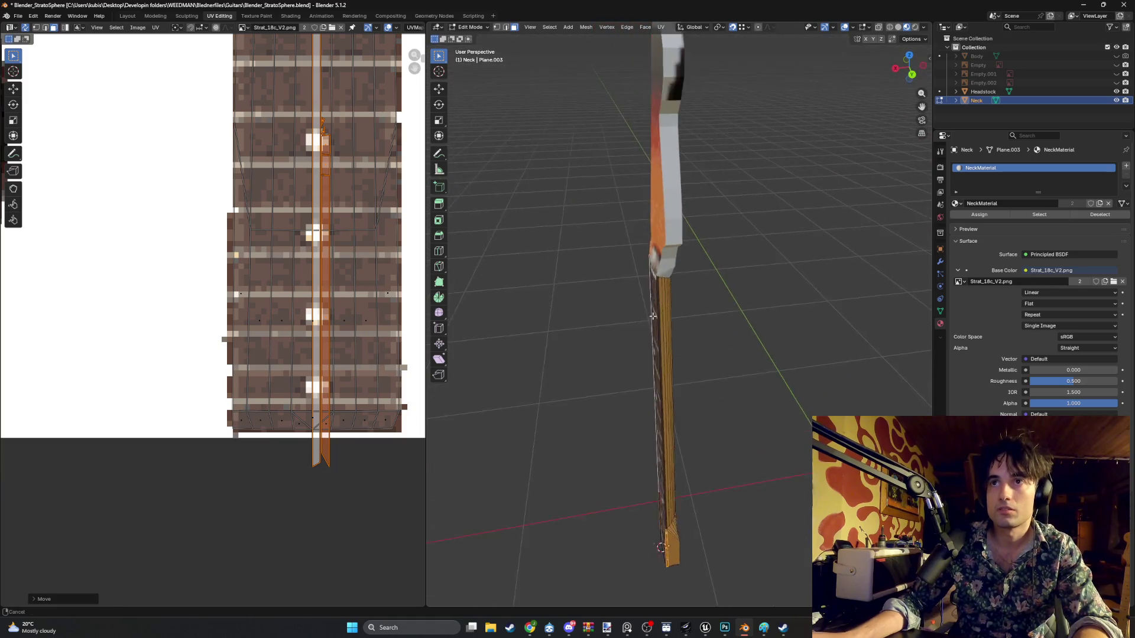
{"action": "middle_click_drag", "start_coordinate": [625, 251], "coordinate": [630, 240]}
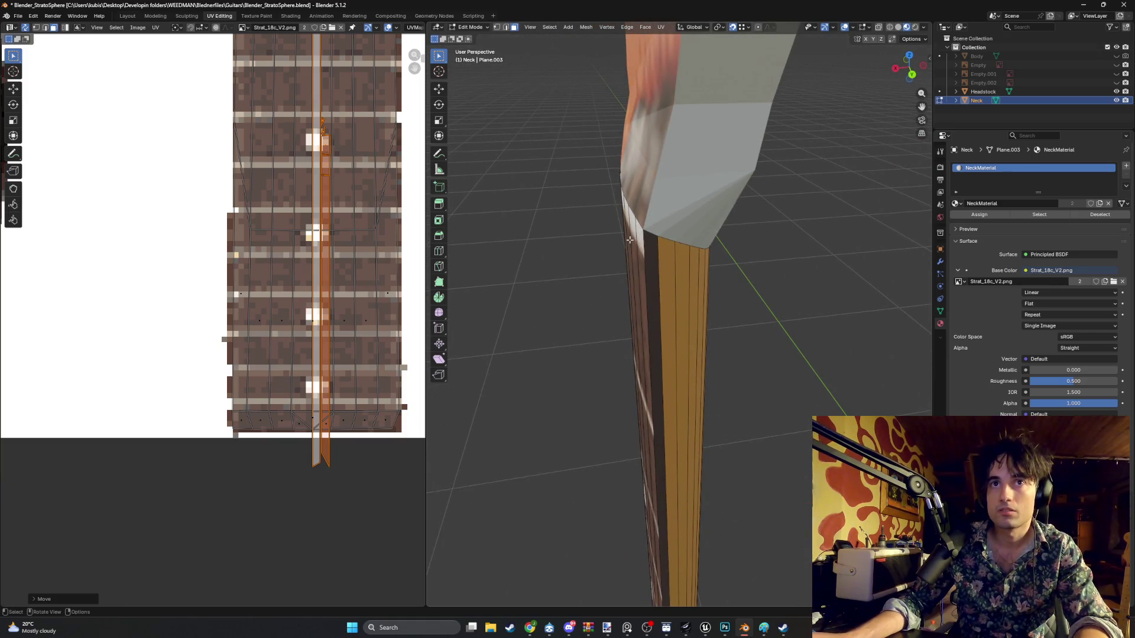
{"action": "scroll", "coordinate": [356, 225], "scroll_direction": "down", "scroll_amount": 6}
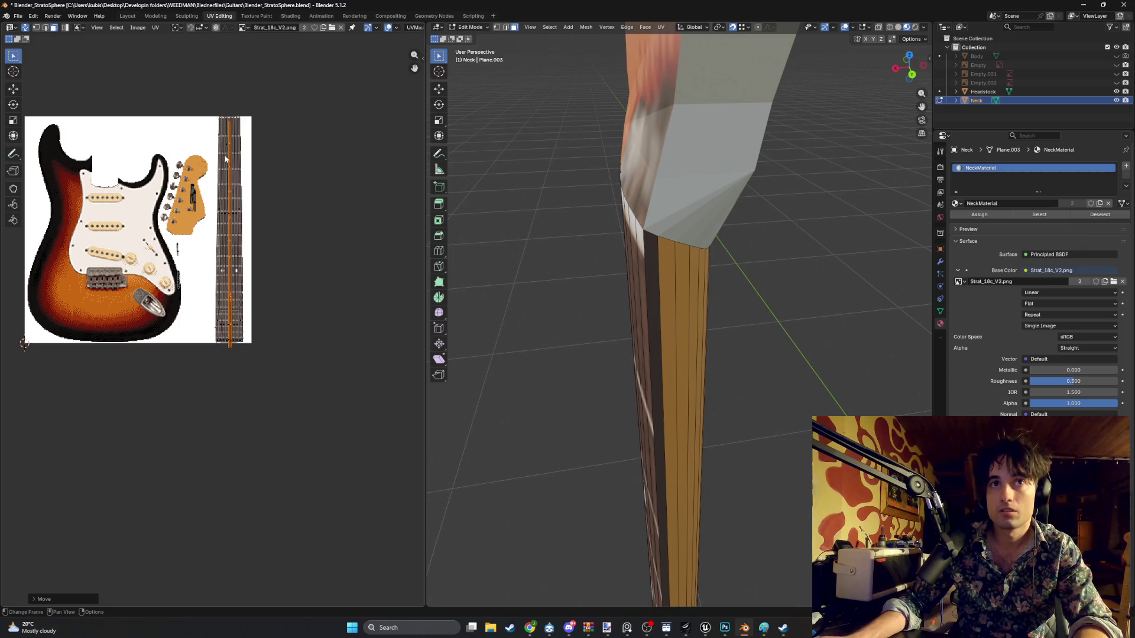
{"action": "key", "text": "r"}
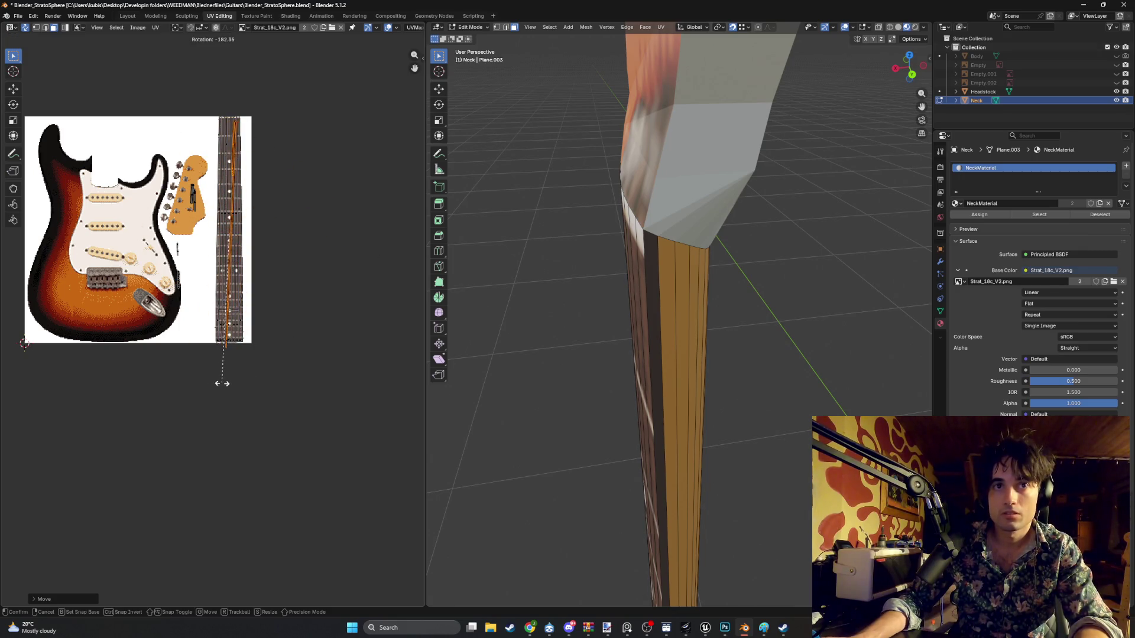
{"action": "left_click", "coordinate": [229, 383]}
- Shrink the neck UV strip and shift it along the fretboard
{"action": "mouse_move", "coordinate": [591, 355]}
{"action": "middle_mouse_down"}
{"action": "mouse_move", "coordinate": [654, 322]}
{"action": "mouse_move", "coordinate": [808, 321]}
{"action": "mouse_move", "coordinate": [726, 347]}
{"action": "middle_mouse_up"}
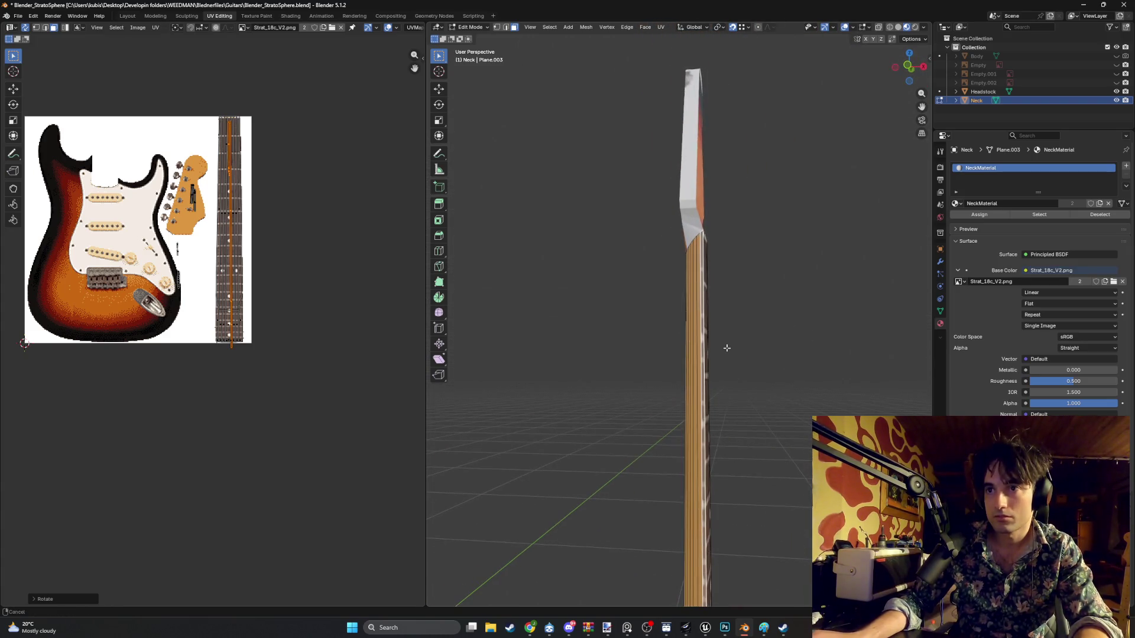
{"action": "scroll", "coordinate": [231, 194], "scroll_direction": "up", "scroll_amount": 3}
{"action": "mouse_move", "coordinate": [230, 194]}
{"action": "middle_mouse_down"}
{"action": "mouse_move", "coordinate": [244, 299]}
{"action": "mouse_move", "coordinate": [267, 328]}
{"action": "middle_mouse_up"}
{"action": "key", "text": "s"}
{"action": "left_click", "coordinate": [225, 448]}
{"action": "key", "text": "g"}
{"action": "left_click", "coordinate": [230, 355]}
{"action": "scroll", "coordinate": [204, 366], "scroll_direction": "up", "scroll_amount": 5}
- Fine-tune the strip's size and position until it sits on the fretboard, then deselect
{"action": "key", "text": "s"}
{"action": "left_click", "coordinate": [265, 285]}
{"action": "key", "text": "g"}
{"action": "left_click", "coordinate": [237, 231]}
{"action": "key", "text": "s"}
{"action": "left_click", "coordinate": [253, 328]}
{"action": "key", "text": "g"}
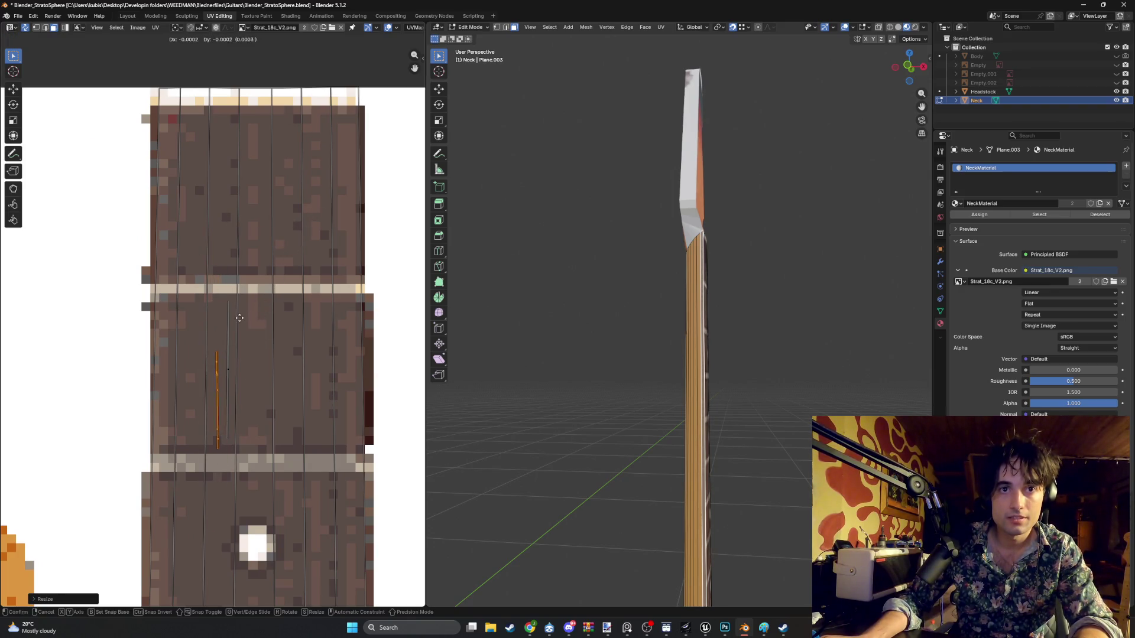
{"action": "left_click", "coordinate": [240, 285]}
{"action": "left_click", "coordinate": [671, 326]}
{"action": "mouse_move", "coordinate": [672, 326]}
{"action": "middle_mouse_down"}
{"action": "mouse_move", "coordinate": [625, 274]}
{"action": "mouse_move", "coordinate": [687, 266]}
{"action": "mouse_move", "coordinate": [669, 284]}
{"action": "mouse_move", "coordinate": [692, 299]}
{"action": "mouse_move", "coordinate": [670, 269]}
{"action": "mouse_move", "coordinate": [737, 246]}
{"action": "mouse_move", "coordinate": [656, 240]}
{"action": "mouse_move", "coordinate": [628, 261]}
{"action": "mouse_move", "coordinate": [670, 281]}
{"action": "mouse_move", "coordinate": [738, 281]}
{"action": "middle_mouse_up"}
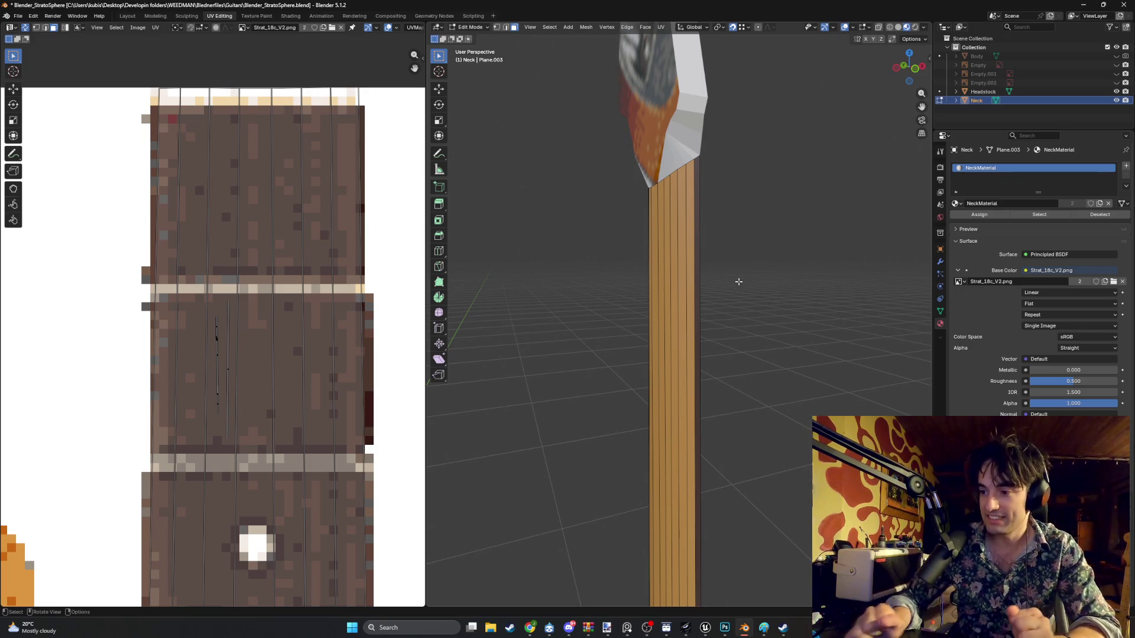
- Join the Headstock object into the Neck with Ctrl+J
{"action": "mouse_move", "coordinate": [738, 282]}
{"action": "middle_mouse_down"}
{"action": "mouse_move", "coordinate": [704, 286]}
{"action": "mouse_move", "coordinate": [717, 296]}
{"action": "mouse_move", "coordinate": [662, 287]}
{"action": "middle_mouse_up"}
{"action": "left_click", "coordinate": [1116, 56]}
{"action": "mouse_move", "coordinate": [780, 283]}
{"action": "middle_mouse_down"}
{"action": "mouse_move", "coordinate": [671, 350]}
{"action": "mouse_move", "coordinate": [609, 356]}
{"action": "mouse_move", "coordinate": [712, 322]}
{"action": "mouse_move", "coordinate": [748, 330]}
{"action": "mouse_move", "coordinate": [738, 391]}
{"action": "mouse_move", "coordinate": [727, 340]}
{"action": "mouse_move", "coordinate": [740, 390]}
{"action": "mouse_move", "coordinate": [750, 324]}
{"action": "middle_mouse_up"}
{"action": "mouse_move", "coordinate": [678, 205]}
{"action": "middle_mouse_down"}
{"action": "mouse_move", "coordinate": [691, 316]}
{"action": "mouse_move", "coordinate": [768, 213]}
{"action": "middle_mouse_up"}
{"action": "left_click", "coordinate": [981, 91]}
{"action": "left_click", "coordinate": [977, 98], "text": "ctrl"}
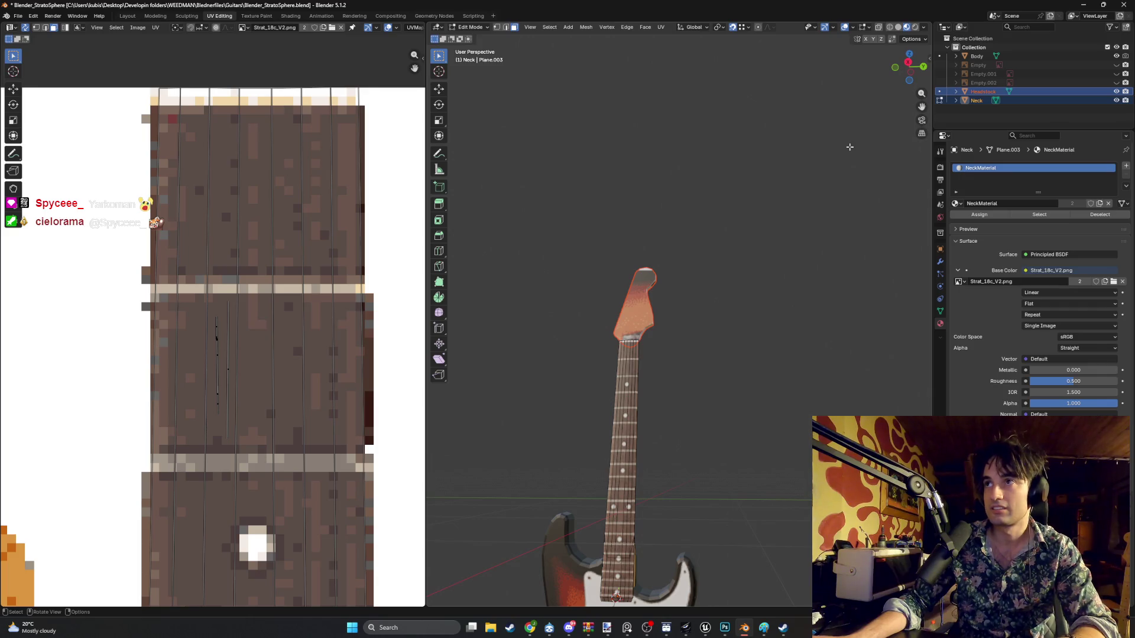
{"action": "key", "text": "Tab"}
{"action": "key", "text": "ctrl+j"}
- Hide the guitar body and return to Edit Mode on the combined neck
{"action": "middle_click_drag", "start_coordinate": [704, 288], "coordinate": [729, 351]}
{"action": "key", "text": "a"}
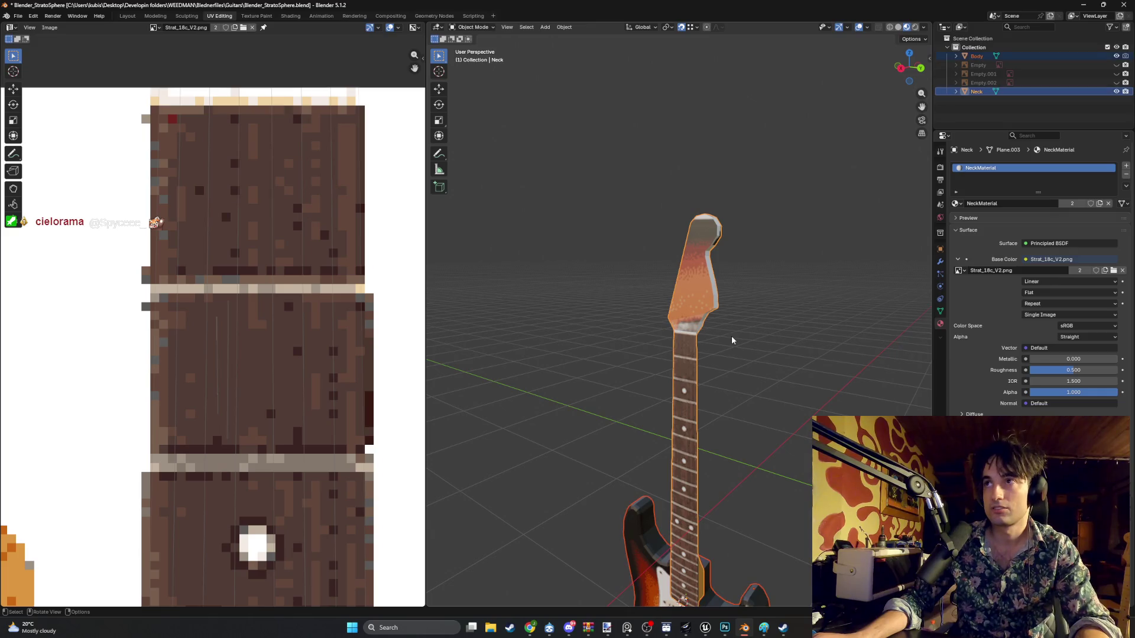
{"action": "left_click", "coordinate": [983, 93]}
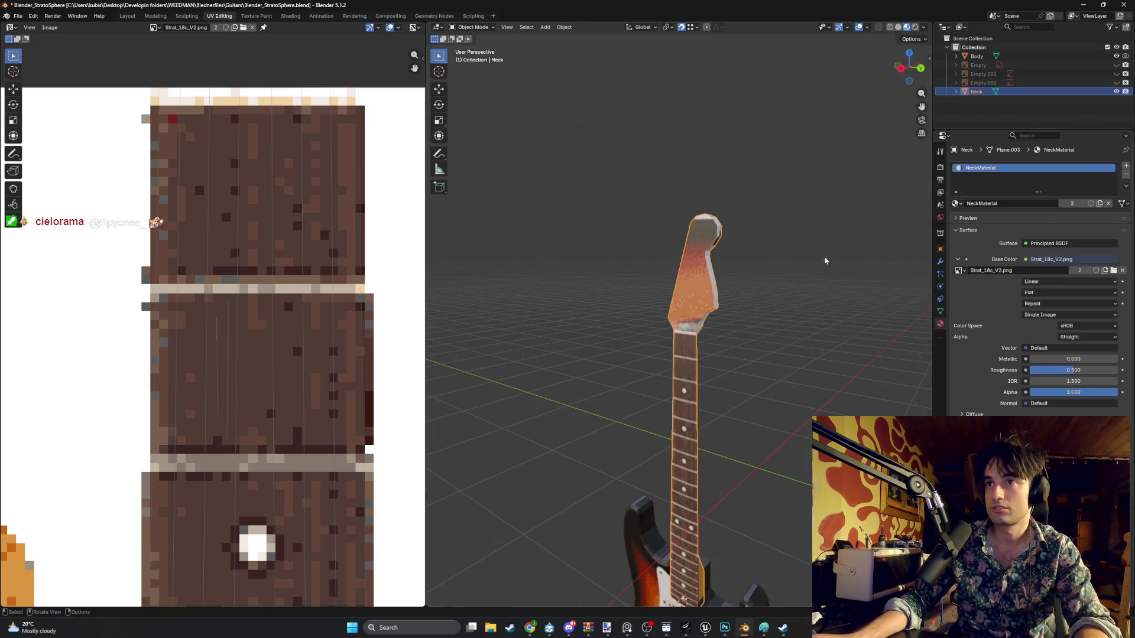
{"action": "key", "text": "shift+h"}
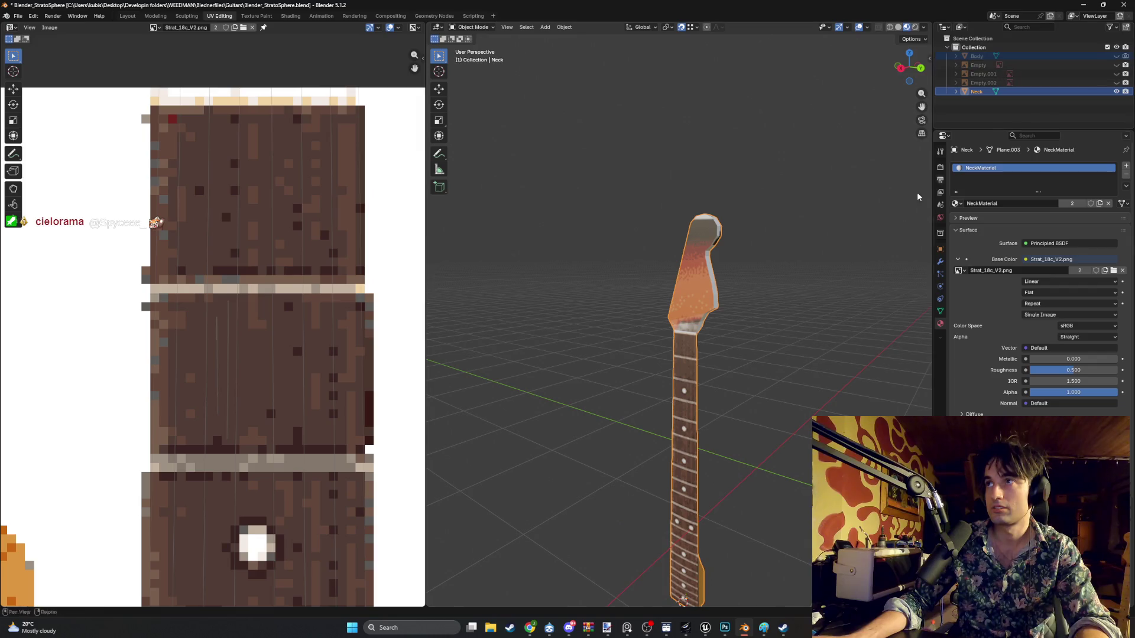
{"action": "key", "text": "Tab"}
- Merge the whole neck mesh's duplicate vertices by distance
{"action": "key", "text": "a"}
{"action": "key", "text": "m"}
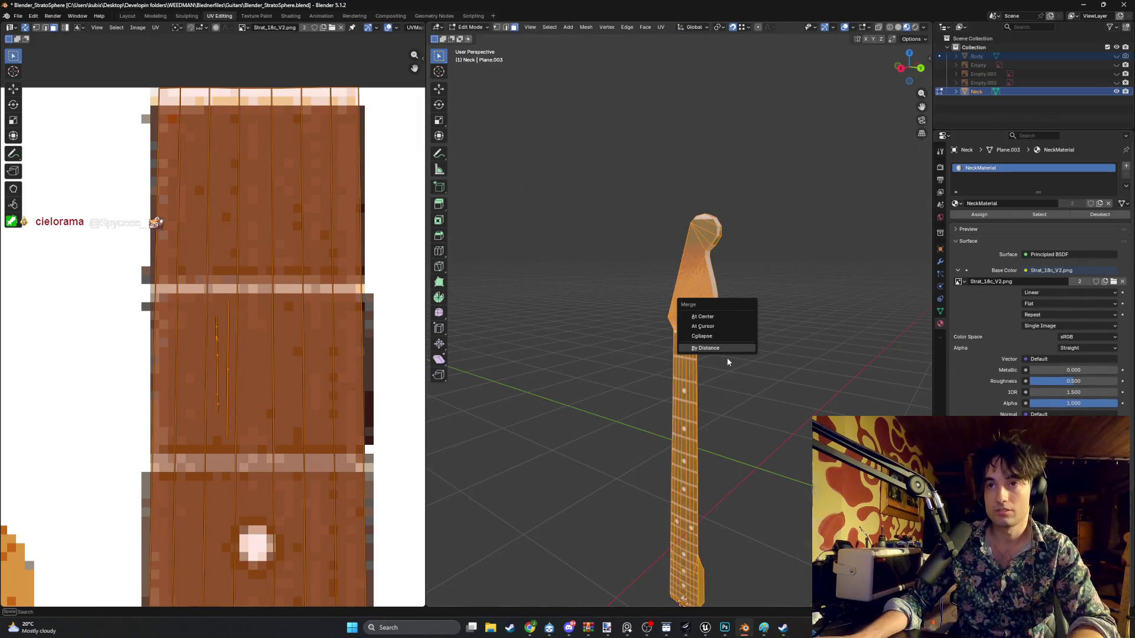
{"action": "left_click", "coordinate": [727, 347]}
{"action": "left_click", "coordinate": [747, 389]}
- Box-select the headstock vertices in wireframe view and scale them down
{"action": "mouse_move", "coordinate": [747, 328]}
{"action": "middle_mouse_down"}
{"action": "mouse_move", "coordinate": [706, 329]}
{"action": "mouse_move", "coordinate": [722, 337]}
{"action": "middle_mouse_up"}
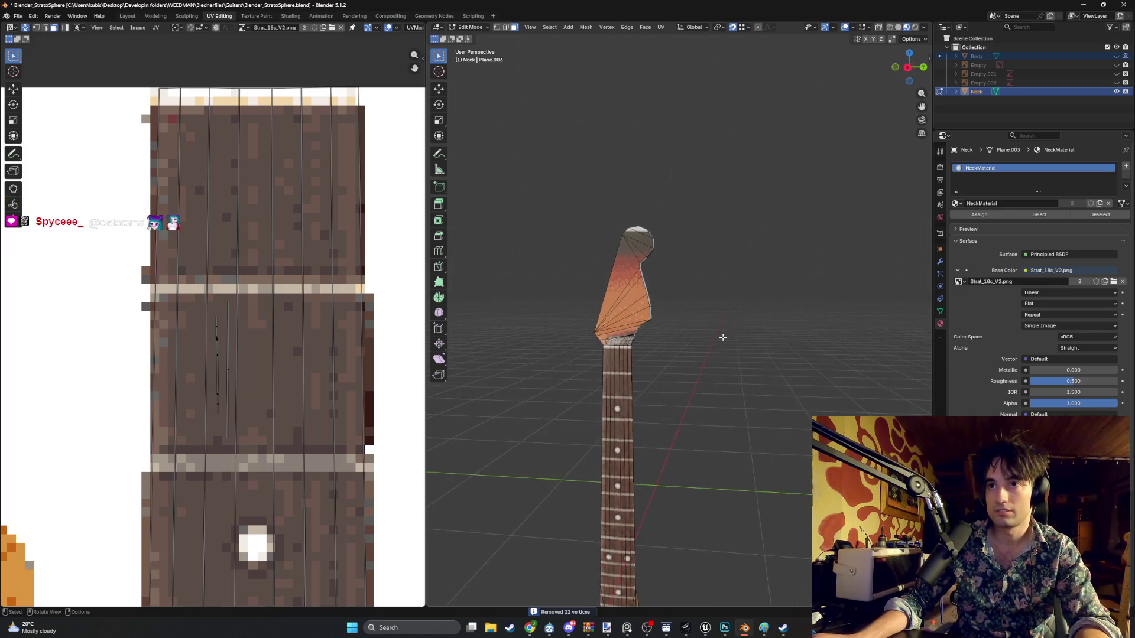
{"action": "key", "text": "z"}
{"action": "left_click_drag", "start_coordinate": [729, 344], "coordinate": [573, 220]}
{"action": "key", "text": "s"}
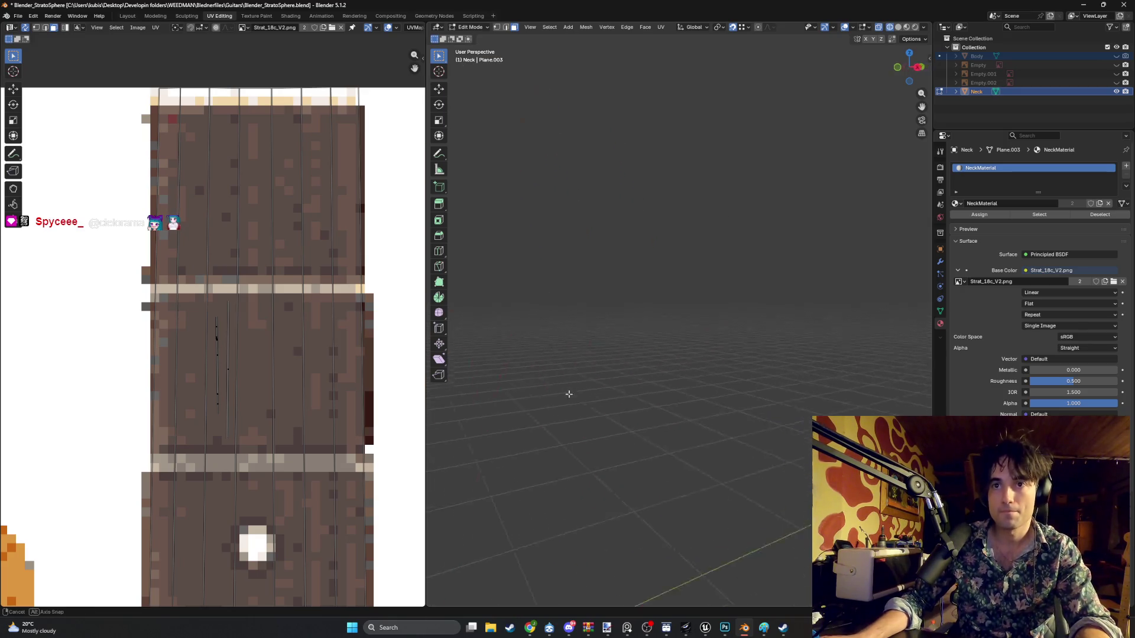
{"action": "left_click", "coordinate": [865, 335]}
{"action": "scroll", "coordinate": [240, 380], "scroll_direction": "down", "scroll_amount": 1}
{"action": "scroll", "coordinate": [140, 444], "scroll_direction": "up", "scroll_amount": 3, "text": "ctrl"}
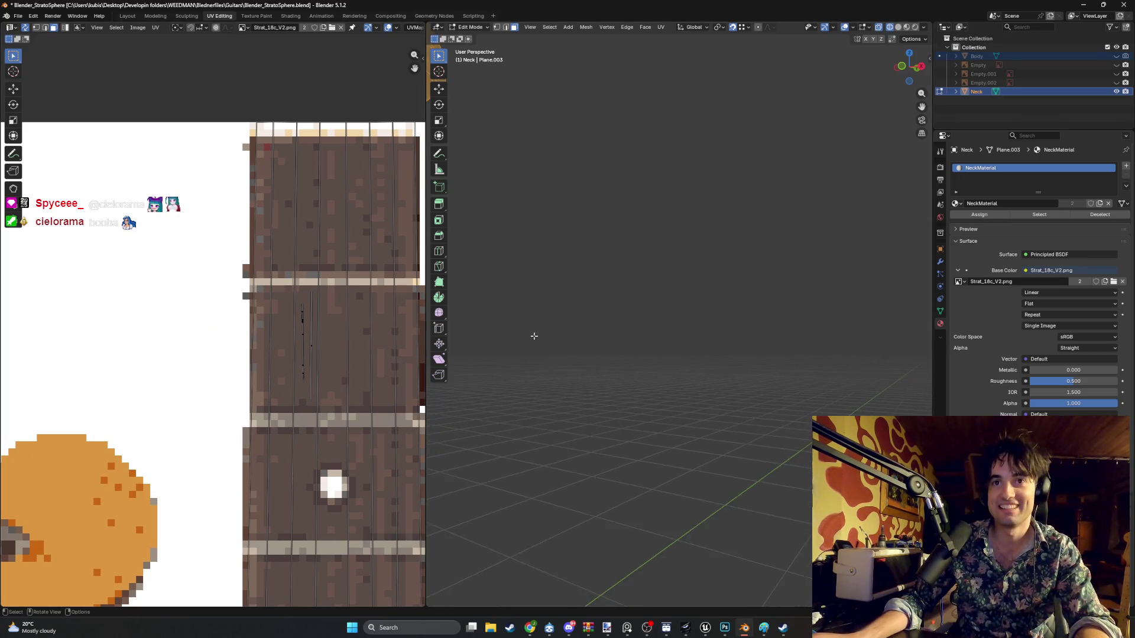
{"action": "key", "text": "s"}
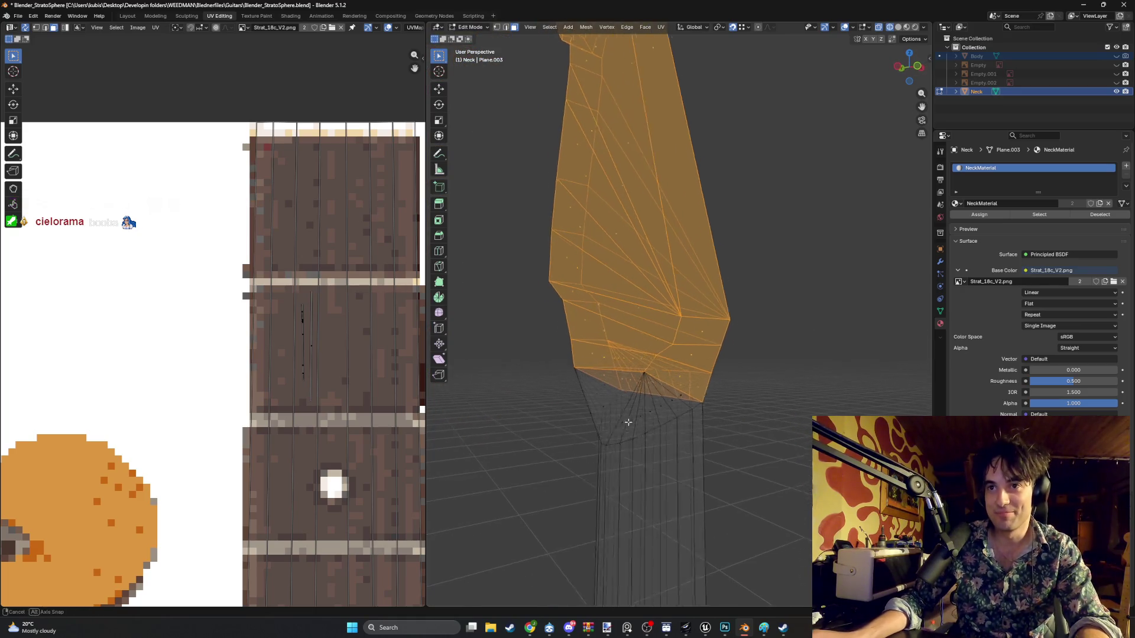
{"action": "left_click", "coordinate": [596, 281]}
{"action": "middle_click_drag", "start_coordinate": [662, 308], "coordinate": [642, 282]}
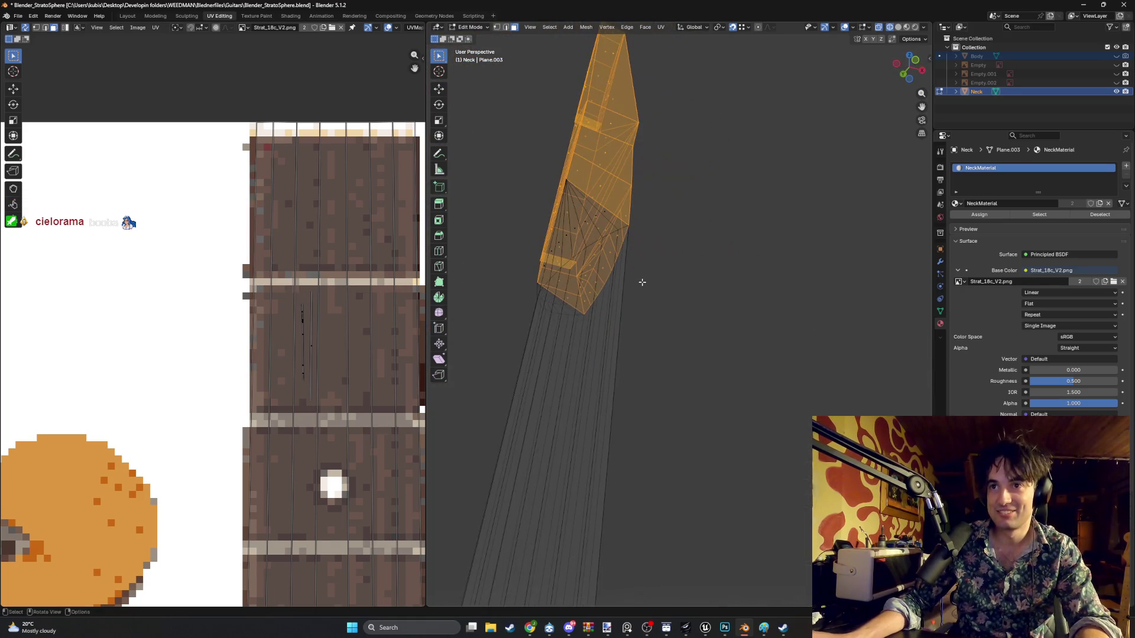
{"action": "middle_click_drag", "start_coordinate": [561, 231], "coordinate": [711, 251]}
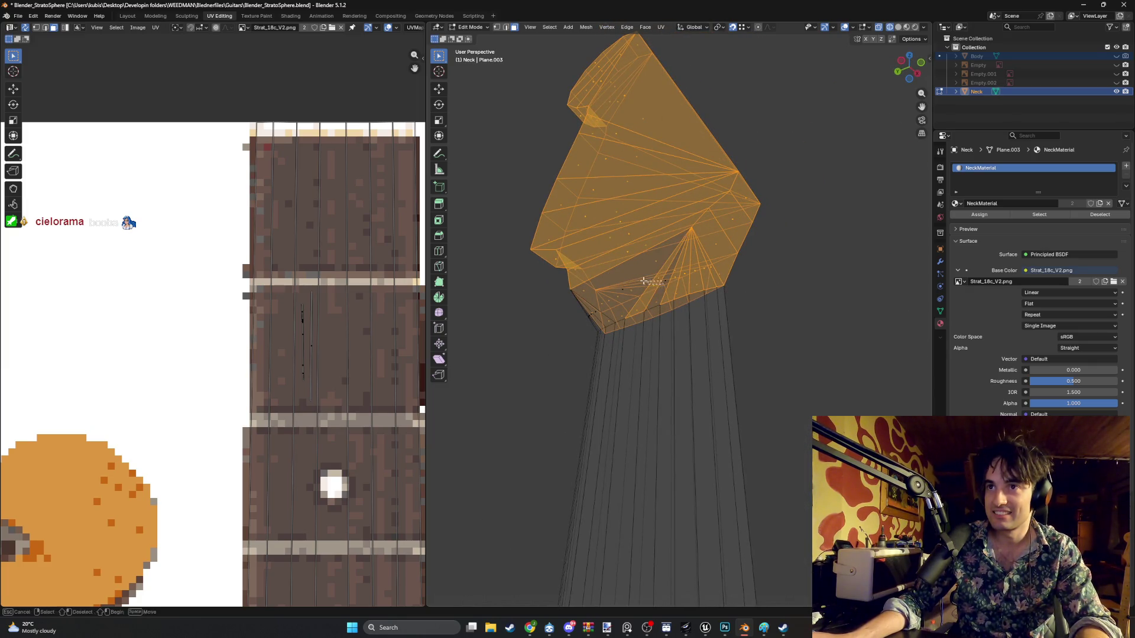
{"action": "mouse_move", "coordinate": [592, 280]}
{"action": "middle_mouse_down"}
{"action": "mouse_move", "coordinate": [656, 282]}
{"action": "mouse_move", "coordinate": [749, 260]}
{"action": "middle_mouse_up"}
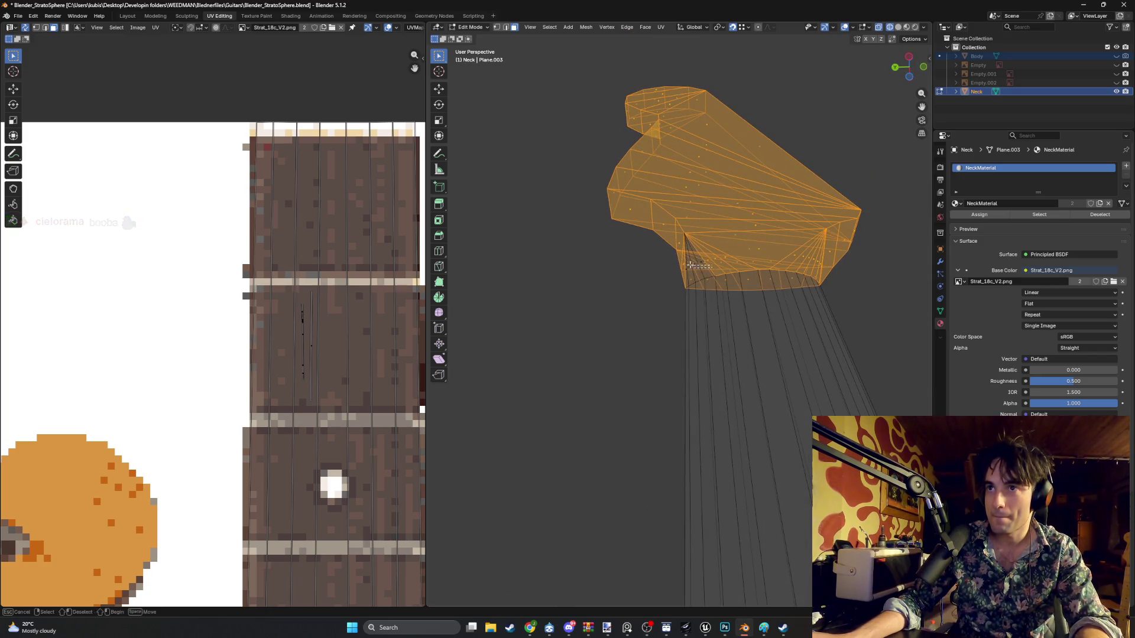
{"action": "mouse_move", "coordinate": [684, 265]}
{"action": "middle_mouse_down"}
{"action": "mouse_move", "coordinate": [746, 279]}
{"action": "mouse_move", "coordinate": [578, 350]}
{"action": "middle_mouse_up"}
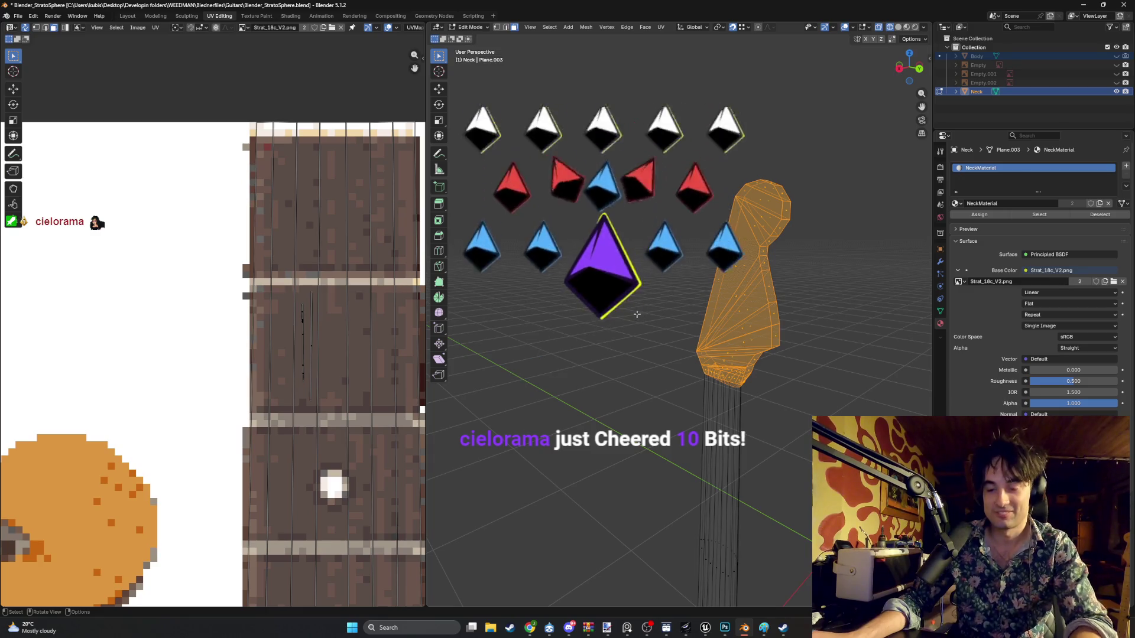
- Smart UV Project the headstock at a 66° angle limit and shrink its islands to about 0.42
{"action": "key", "text": "u"}
{"action": "left_click", "coordinate": [619, 324]}
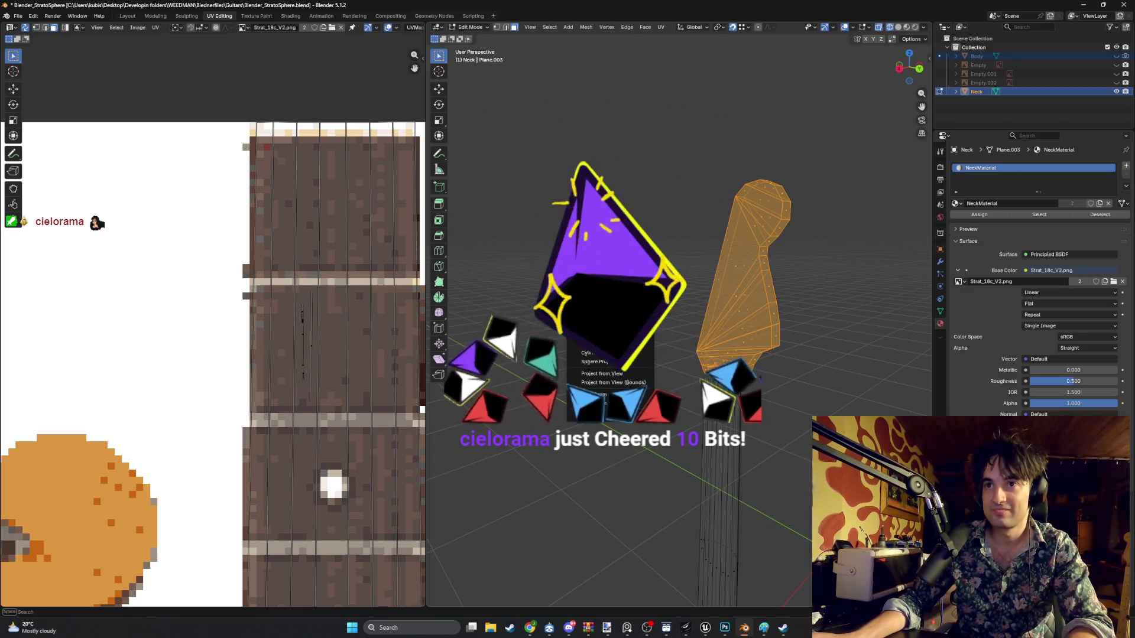
{"action": "key", "text": "Return"}
{"action": "scroll", "coordinate": [190, 408], "scroll_direction": "down", "scroll_amount": 6}
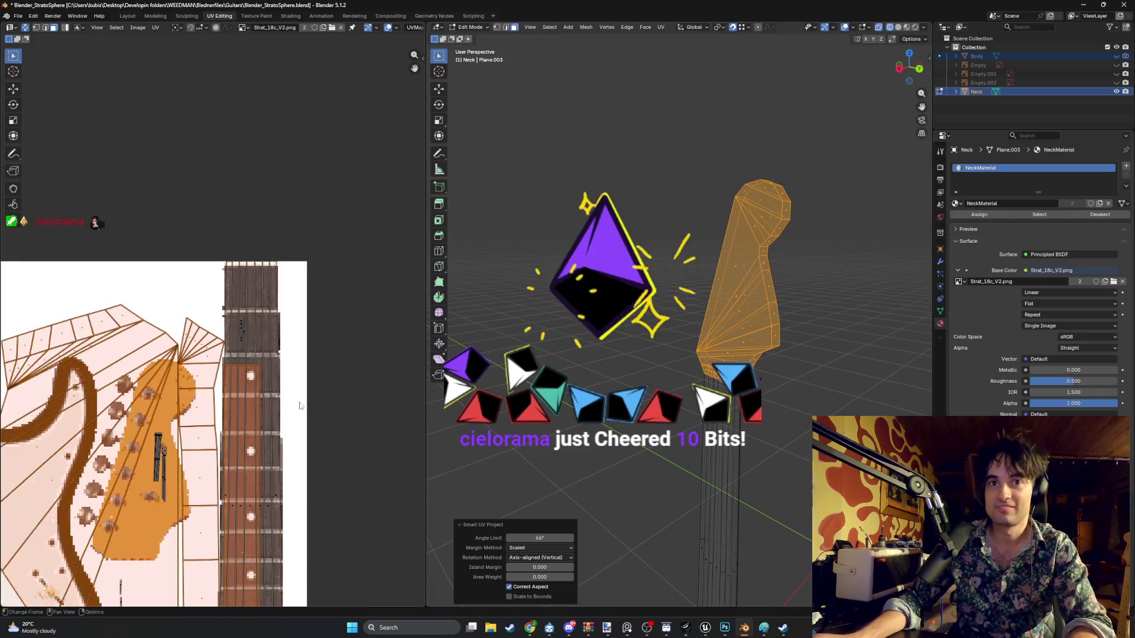
{"action": "middle_click_drag", "start_coordinate": [190, 406], "coordinate": [306, 369]}
{"action": "scroll", "coordinate": [307, 354], "scroll_direction": "up", "scroll_amount": 4}
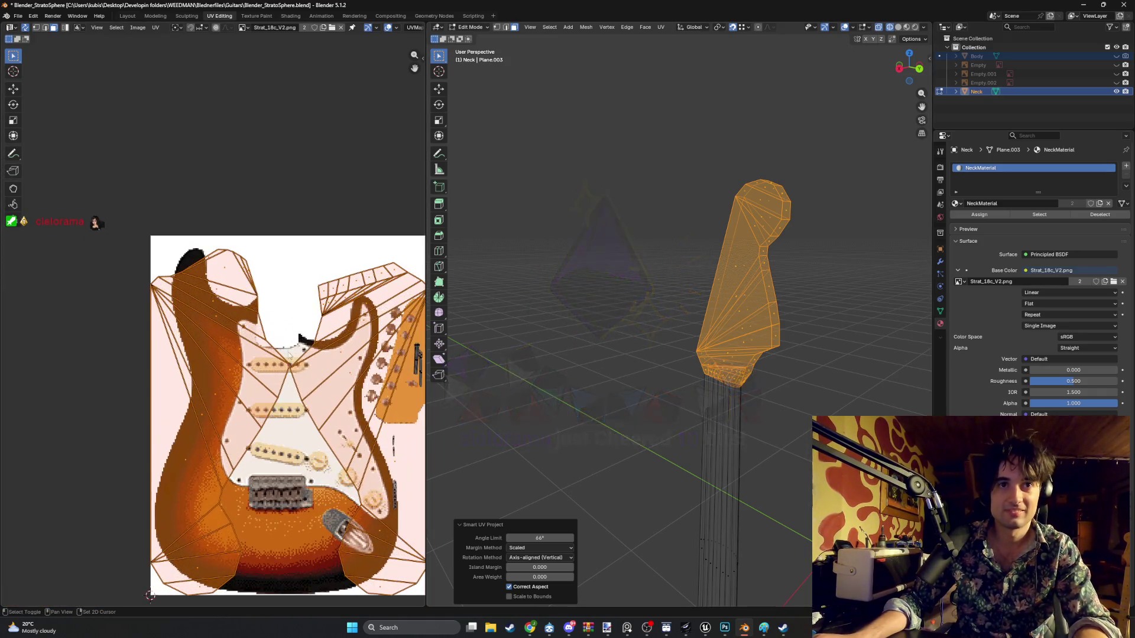
{"action": "key", "text": "s"}
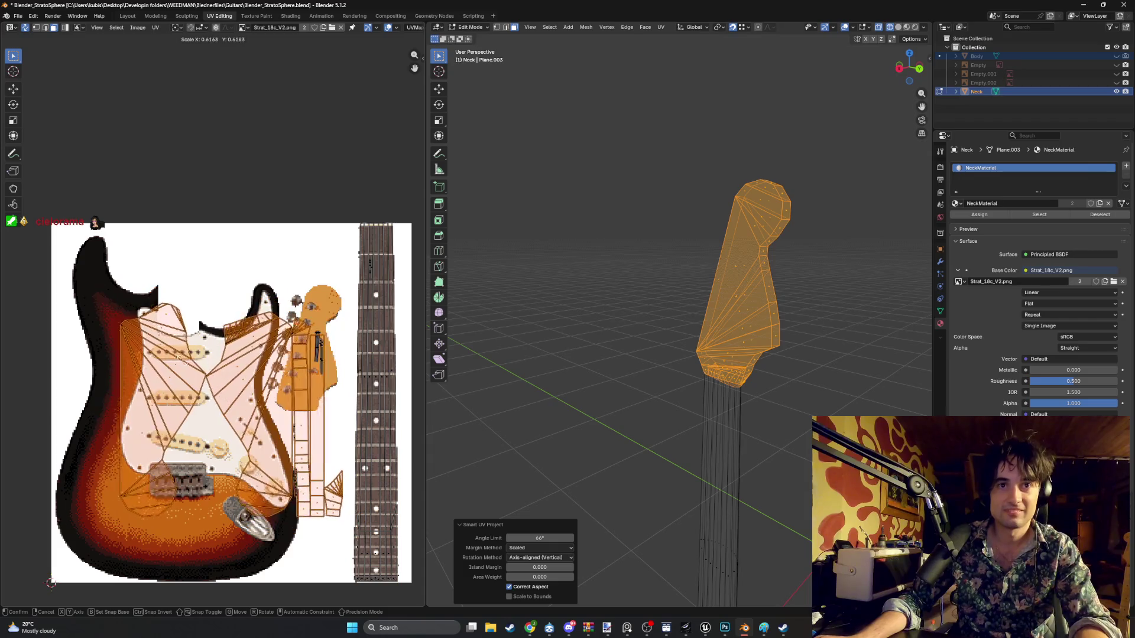